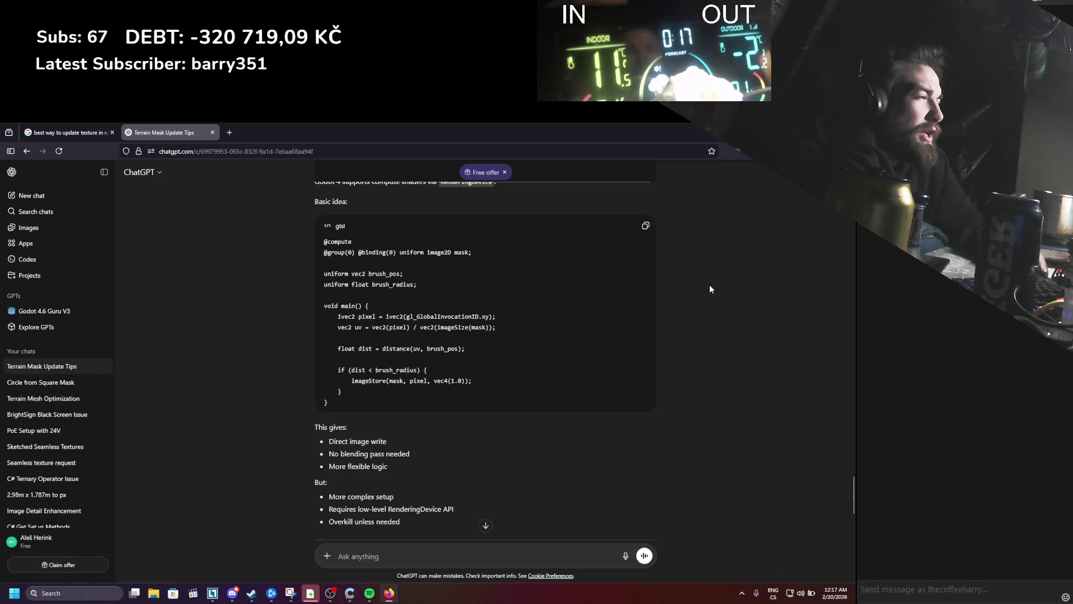
Step: Minimize ChatGPT and the music player, then launch Godot from the desktop, allowing it through the security warning
left_click(792, 132)
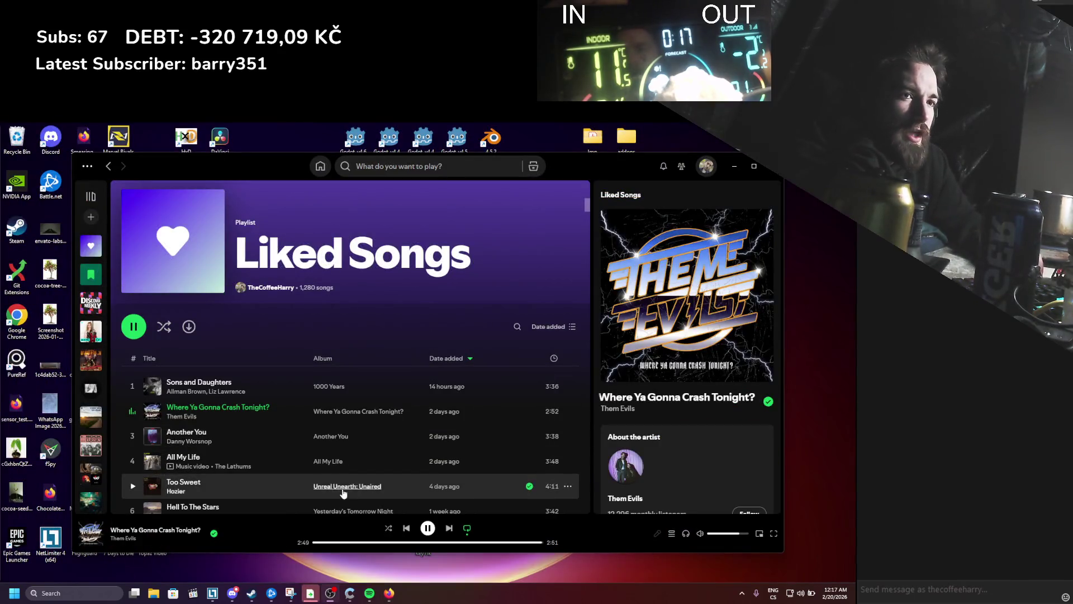
mouse_move(310, 591)
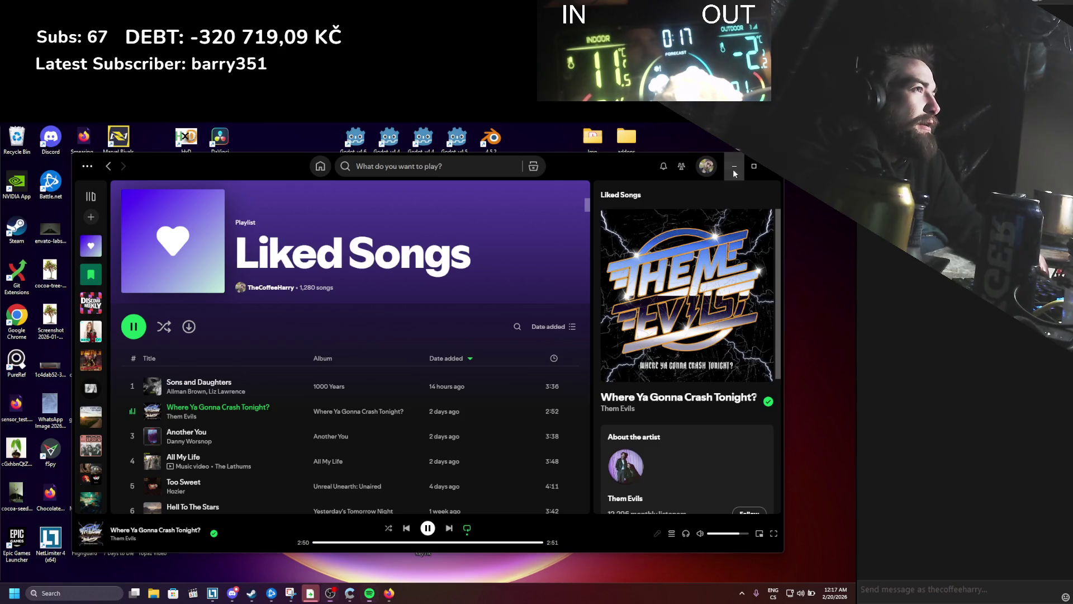
left_click(735, 166)
double_click(356, 140)
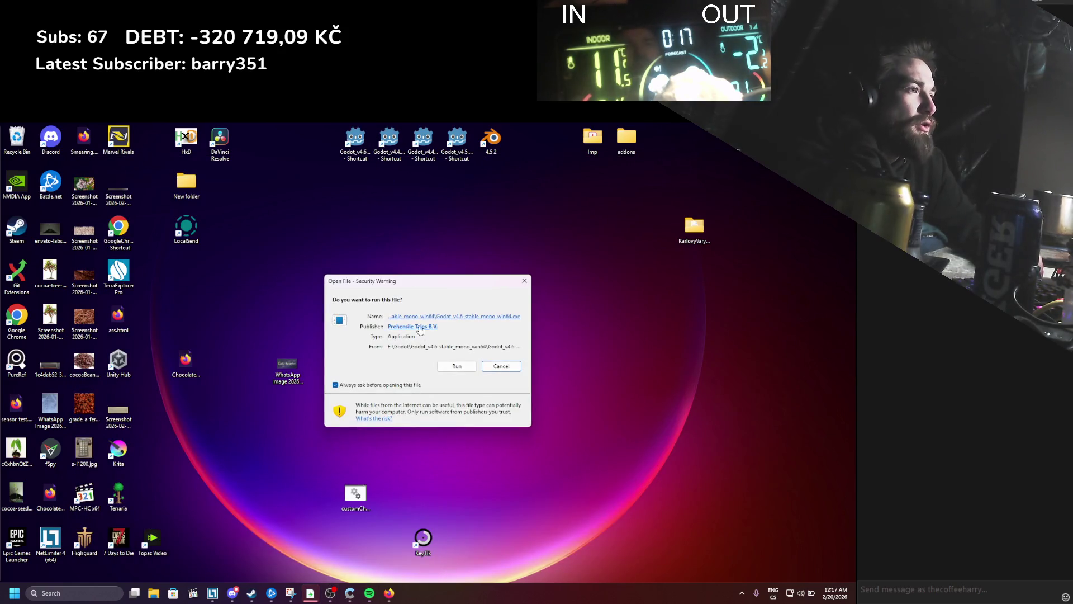
left_click(454, 367)
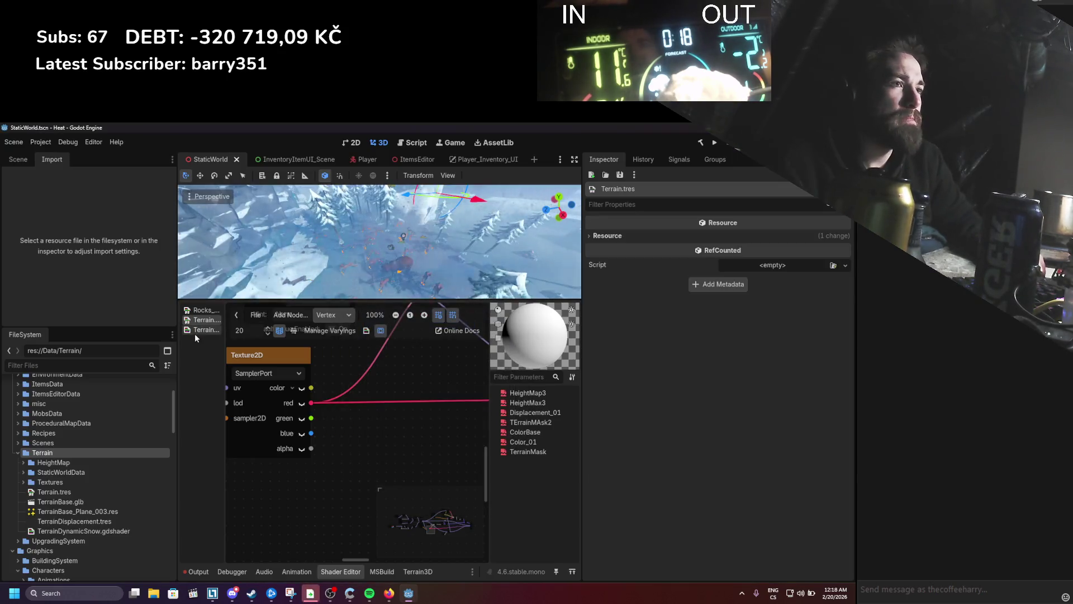
Step: Open TerrainDynamicSnow.gdshader as code and widen the code area by moving the Inspector splitter right
left_click(198, 329)
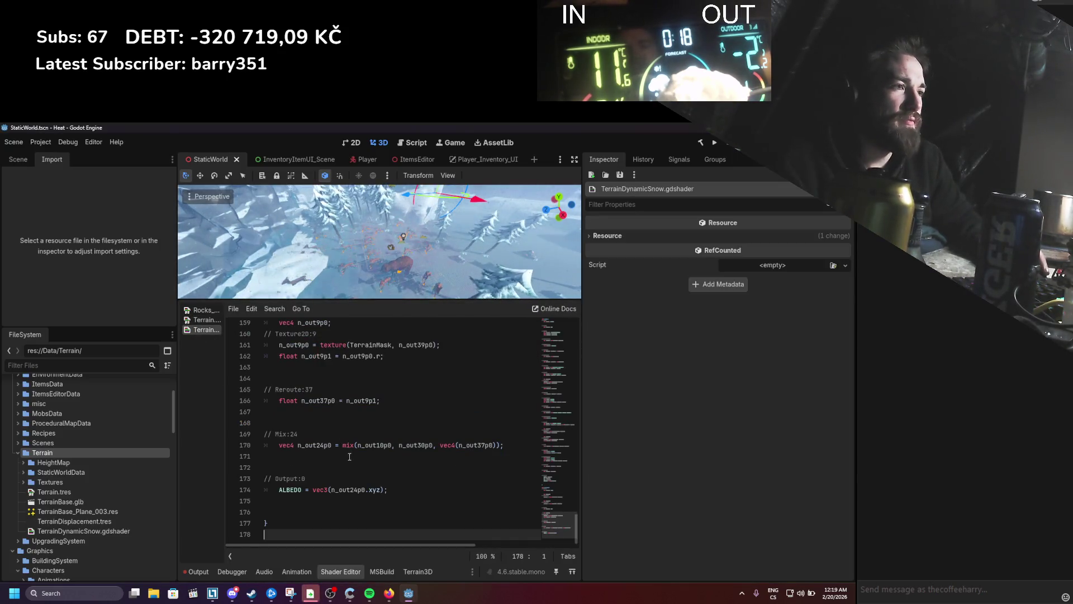
scroll(341, 425, "up", 8)
scroll(349, 457, "up", 20)
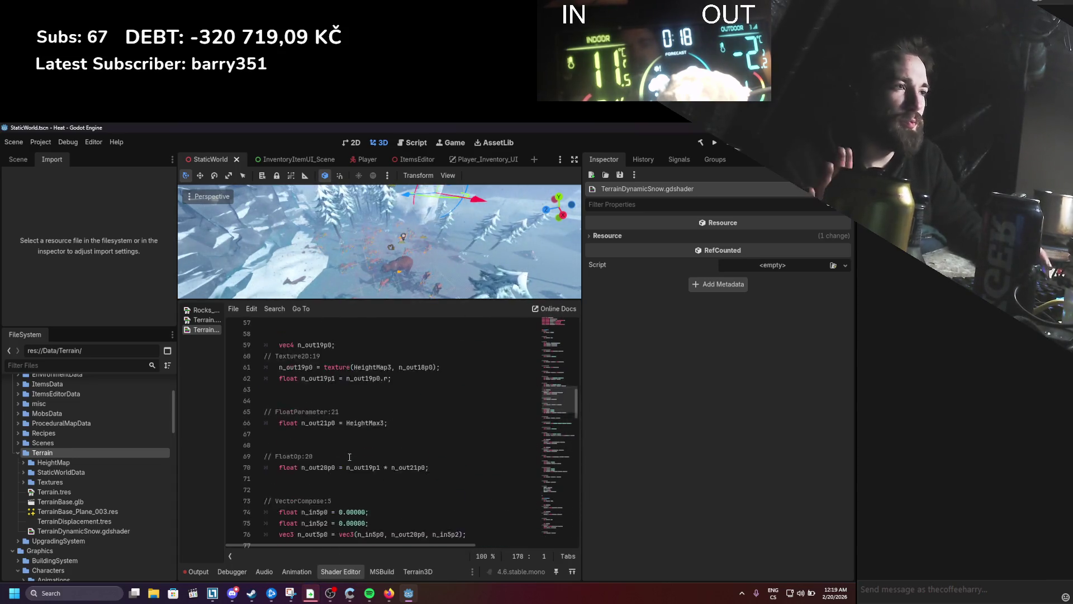
scroll(349, 457, "up", 2)
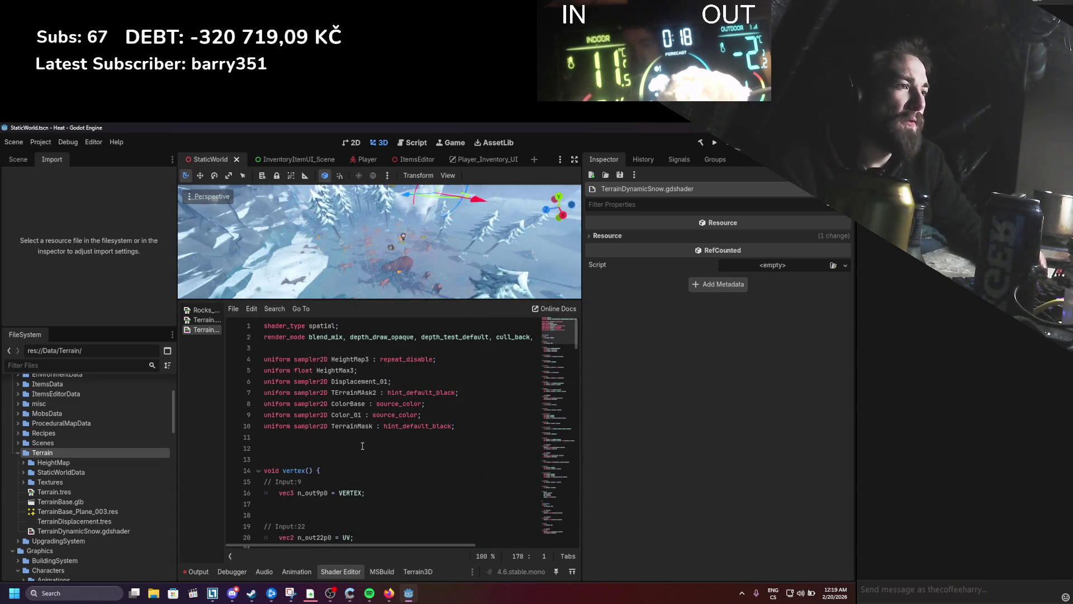
left_click_drag(583, 369, 724, 368)
scroll(511, 373, "down", 5)
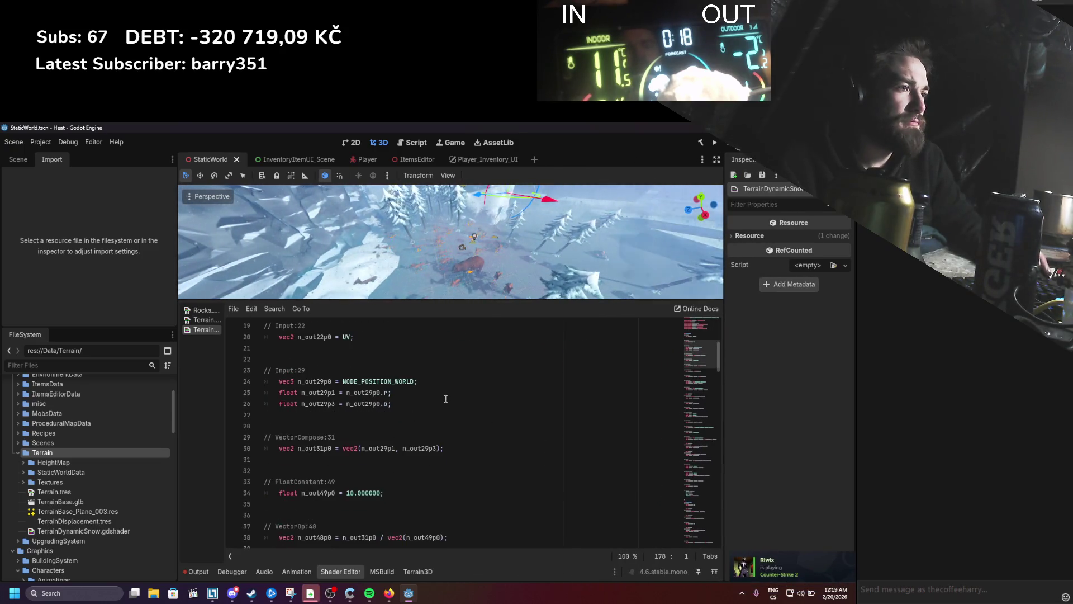
scroll(445, 399, "down", 5)
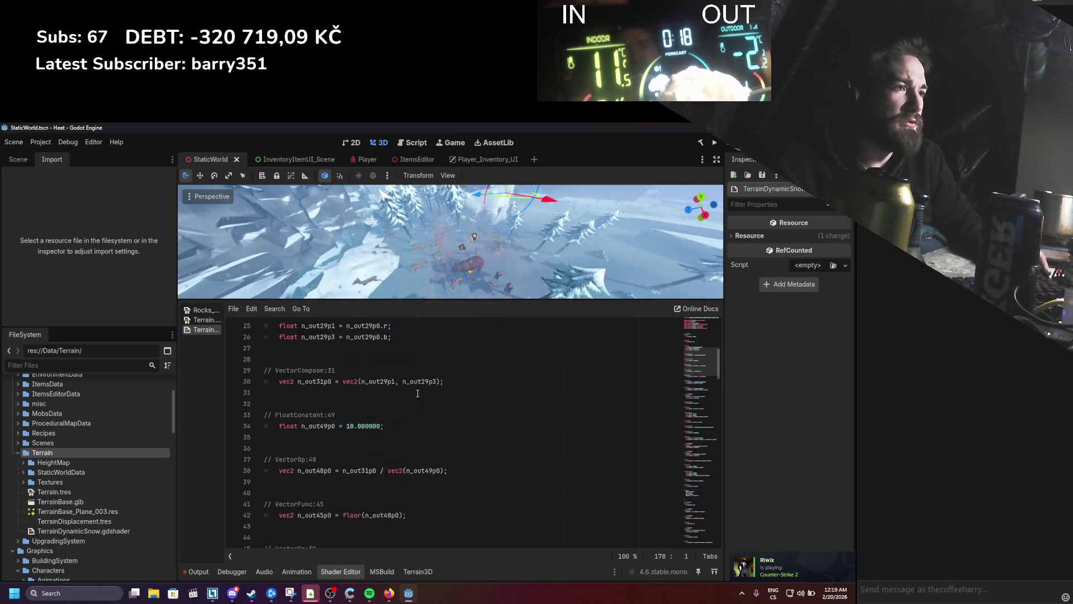
Step: Inspect generated names on lines 38 and 42, such as n_out45p0, and trace their uses
left_click(310, 371)
double_click(310, 370)
double_click(313, 415)
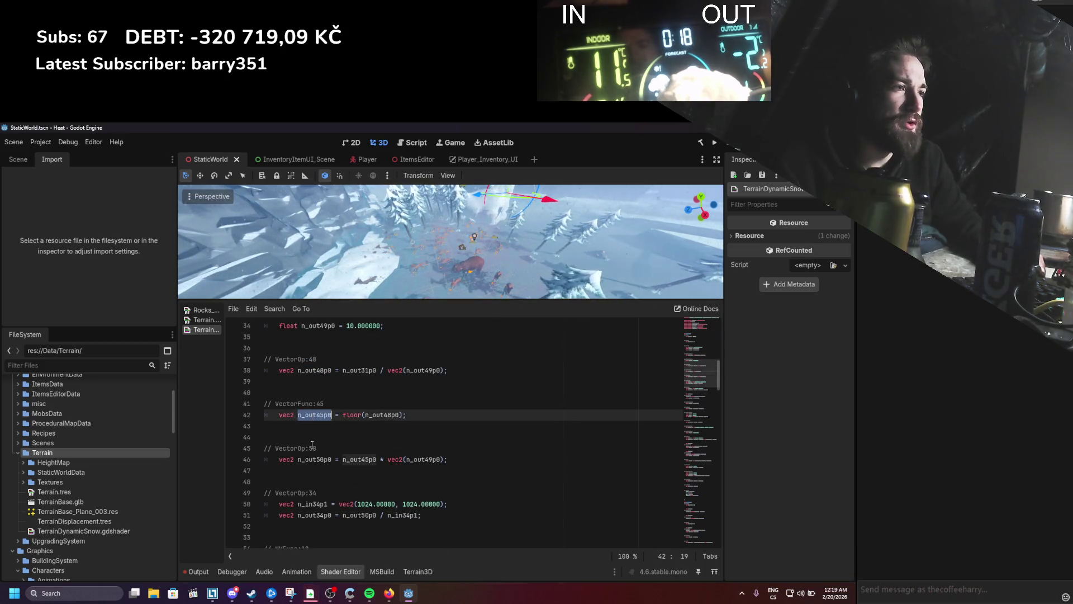
scroll(313, 443, "down", 10)
scroll(313, 444, "down", 15)
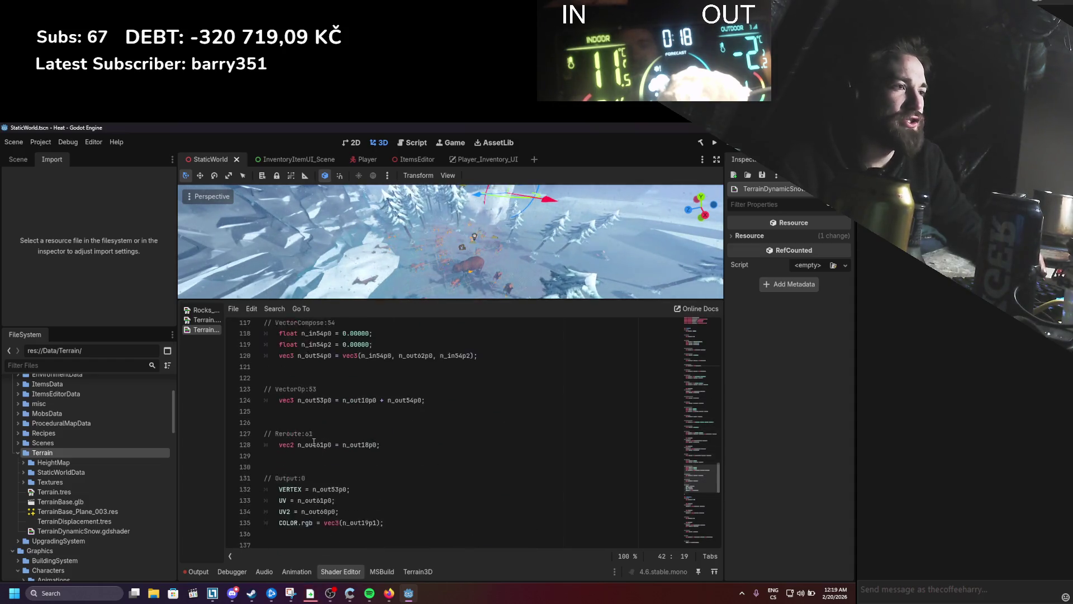
scroll(324, 429, "up", 20)
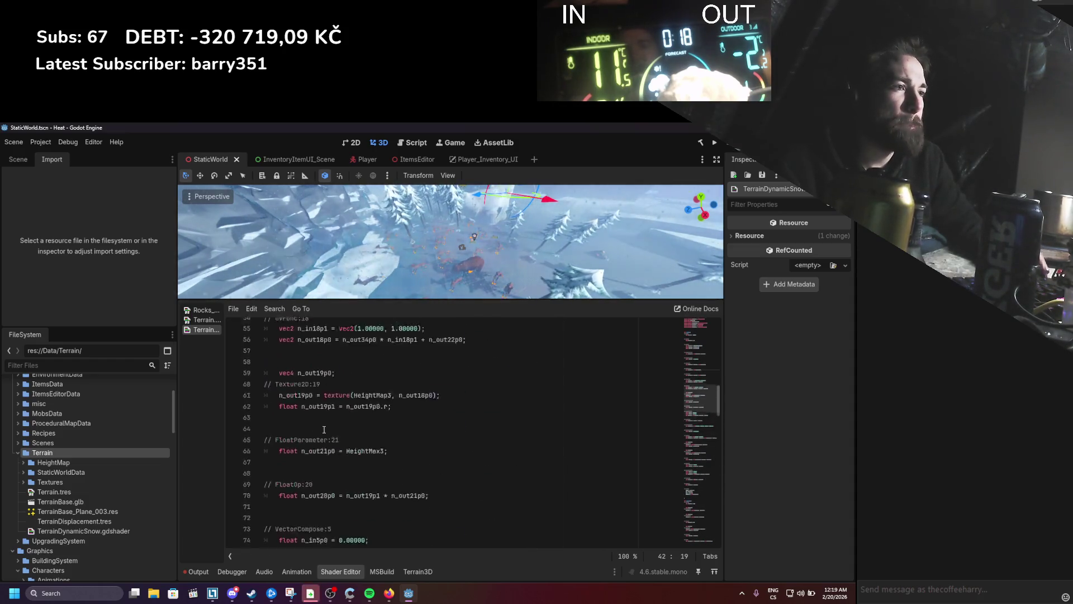
scroll(323, 429, "up", 3)
scroll(324, 429, "down", 3)
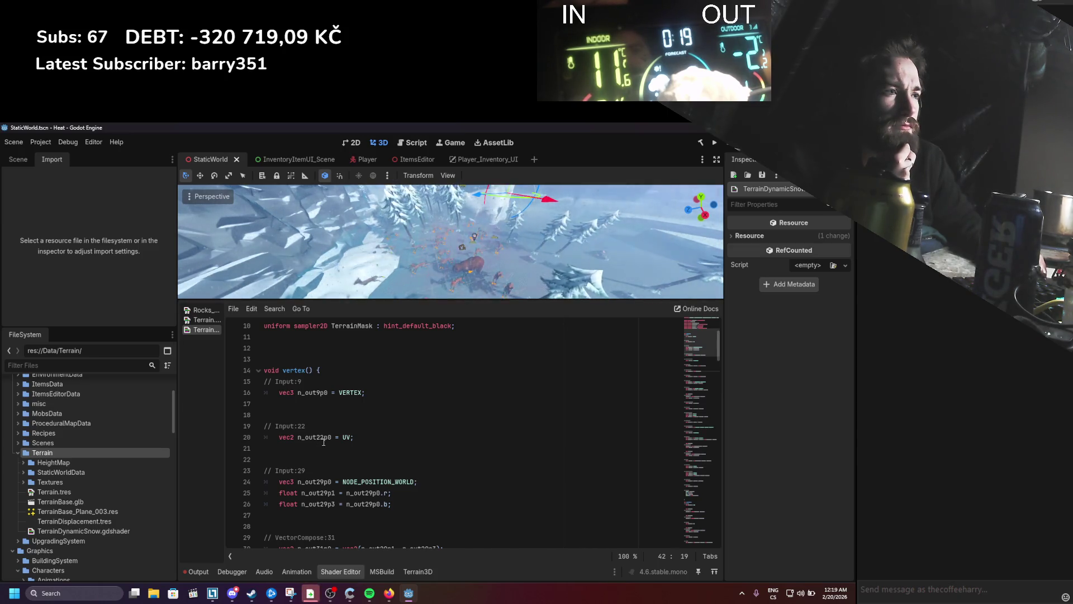
Step: Rename the VERTEX variable n_out9p0 on line 16 to vertexBase and save
double_click(323, 438)
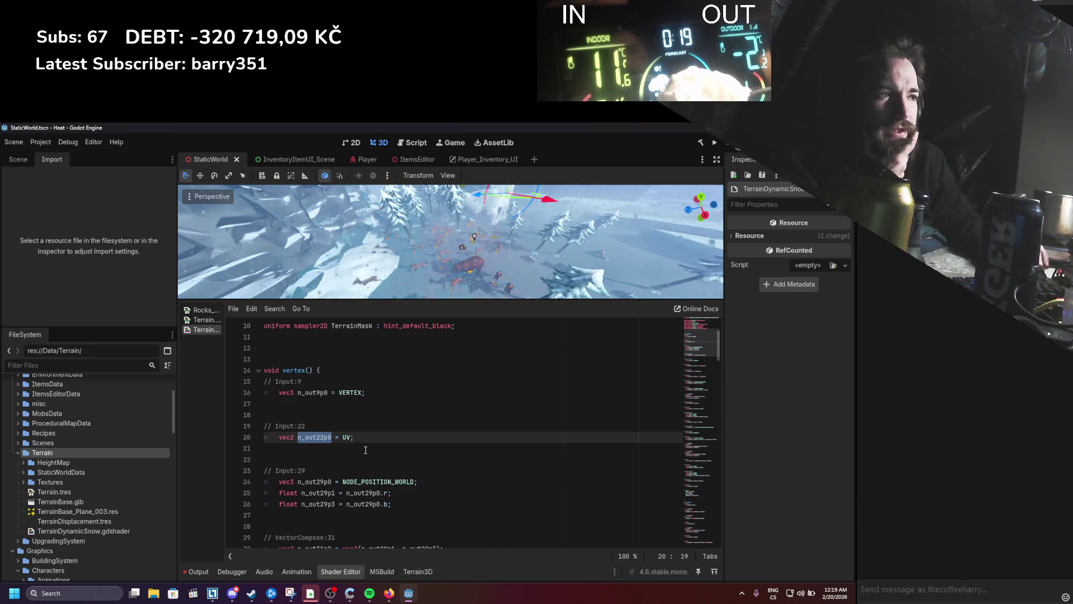
double_click(313, 392)
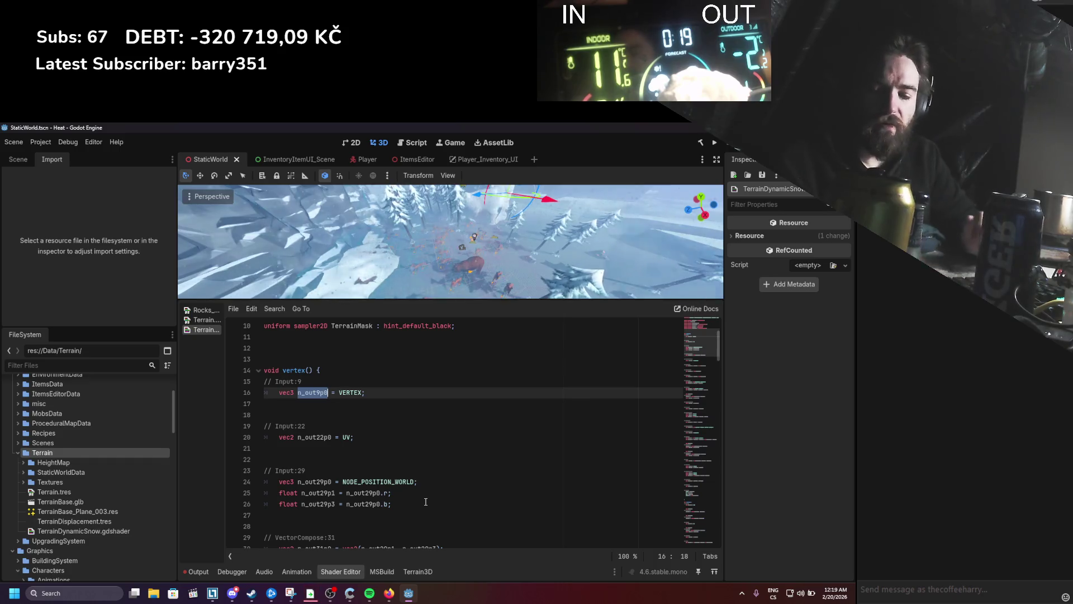
type("verte")
type("xBase")
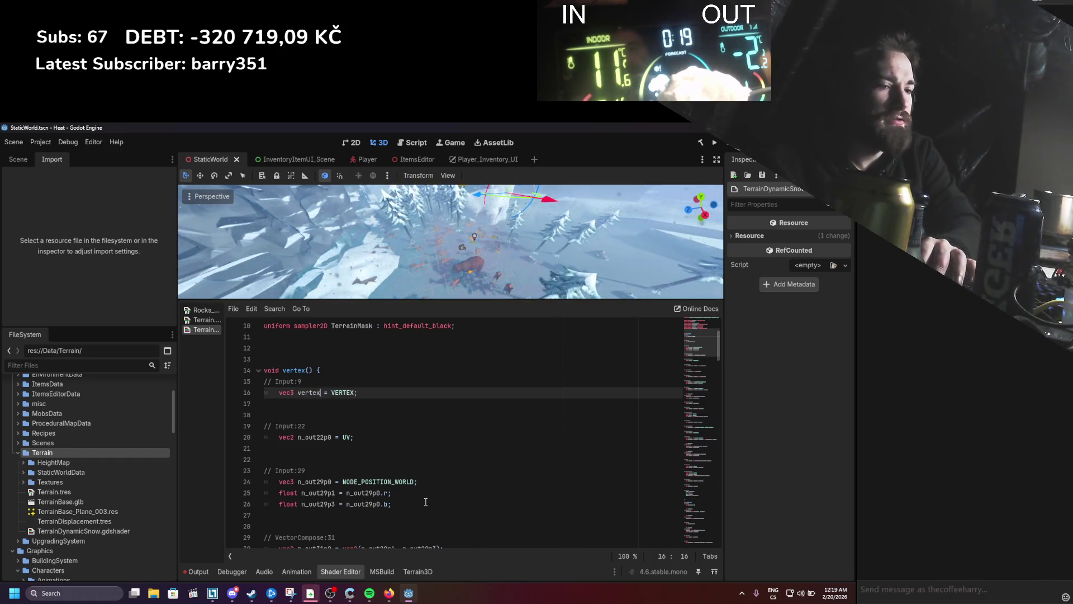
key("ctrl+s")
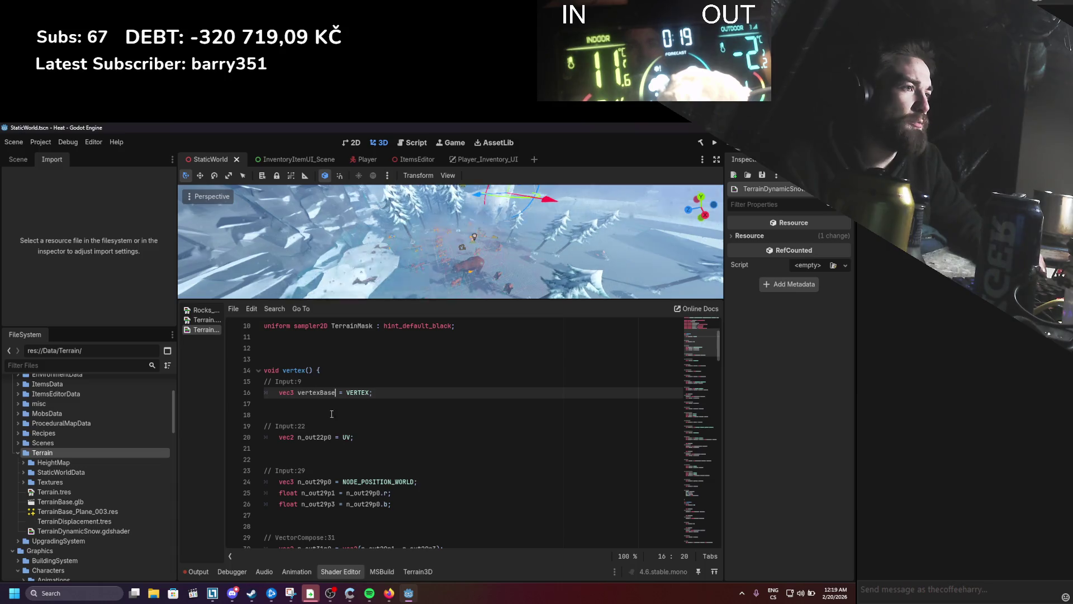
Step: Replace the stale n_out9p0 reference on line 80 with vertexBase
scroll(359, 422, "down", 5)
scroll(360, 422, "down", 15)
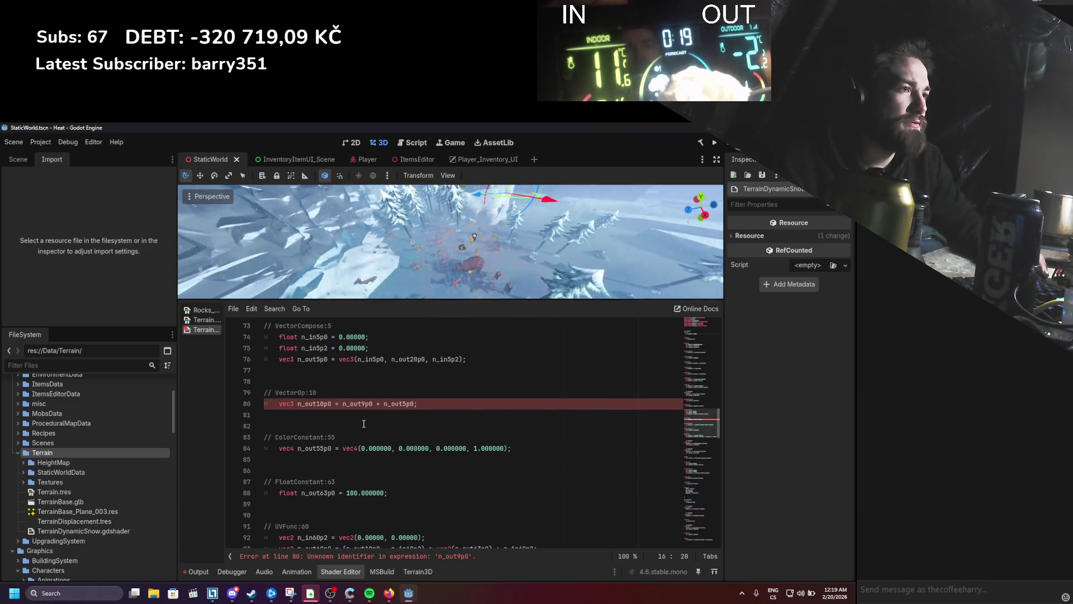
double_click(364, 405)
type("vertexBase")
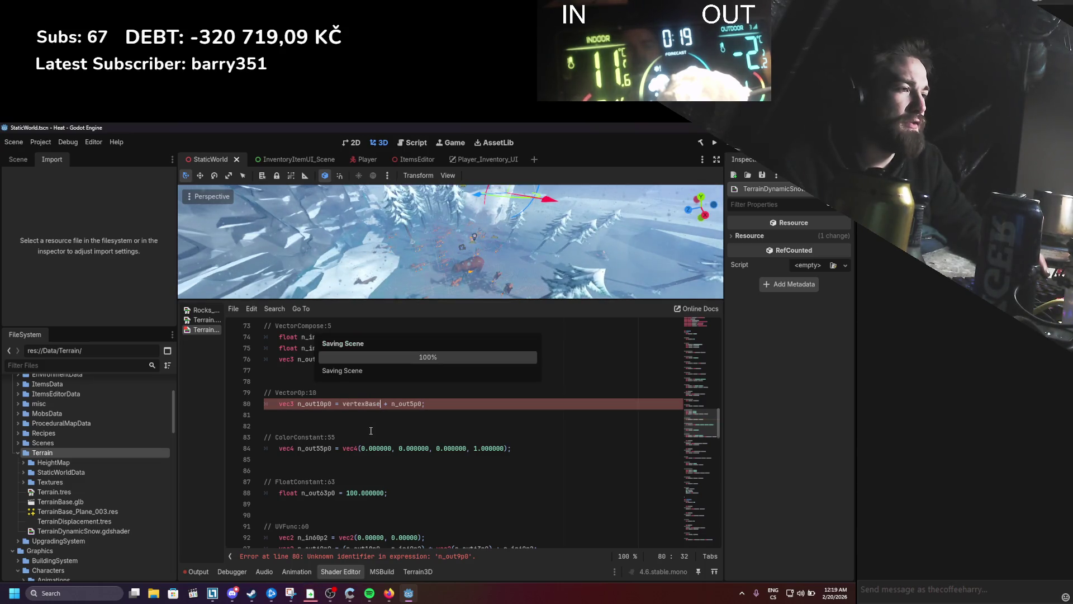
scroll(380, 428, "up", 18)
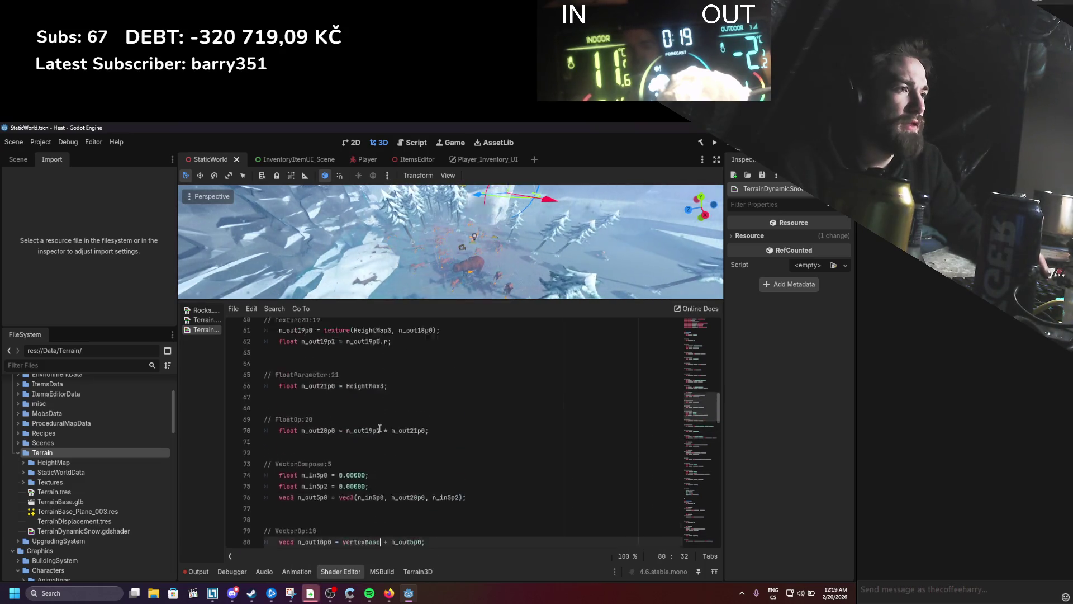
scroll(379, 428, "up", 3)
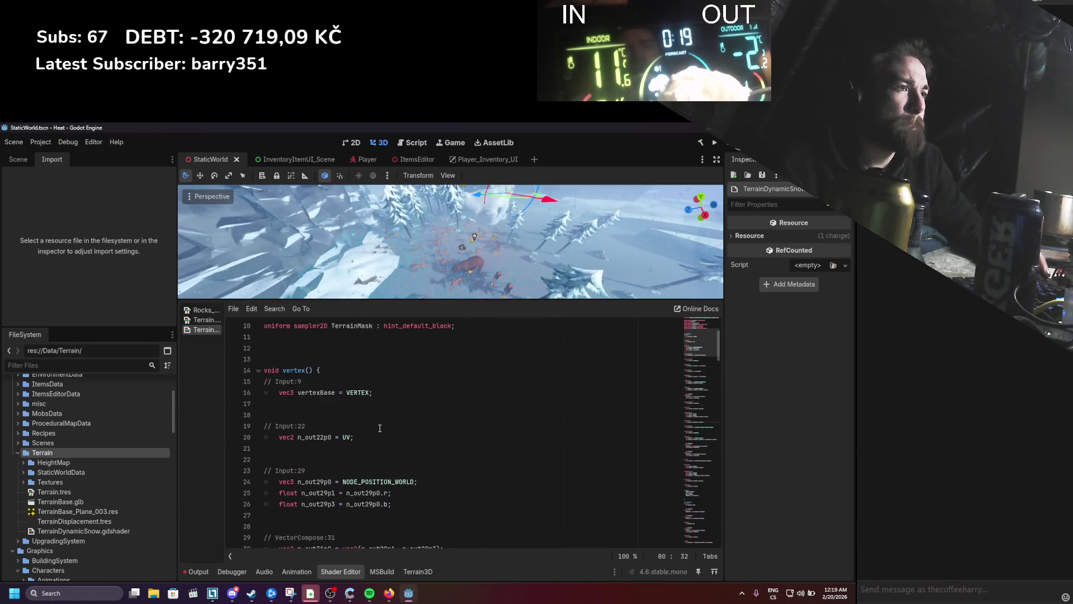
Step: Rename the UV variable n_out22p0 on line 20 to uvBase and save
double_click(311, 440)
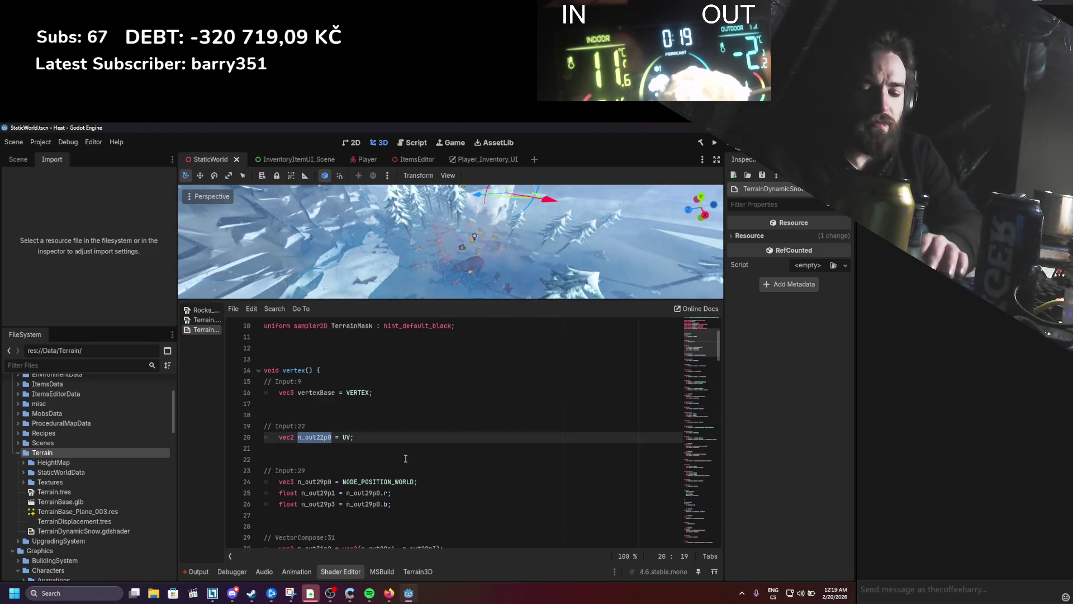
type("uv")
type("Base")
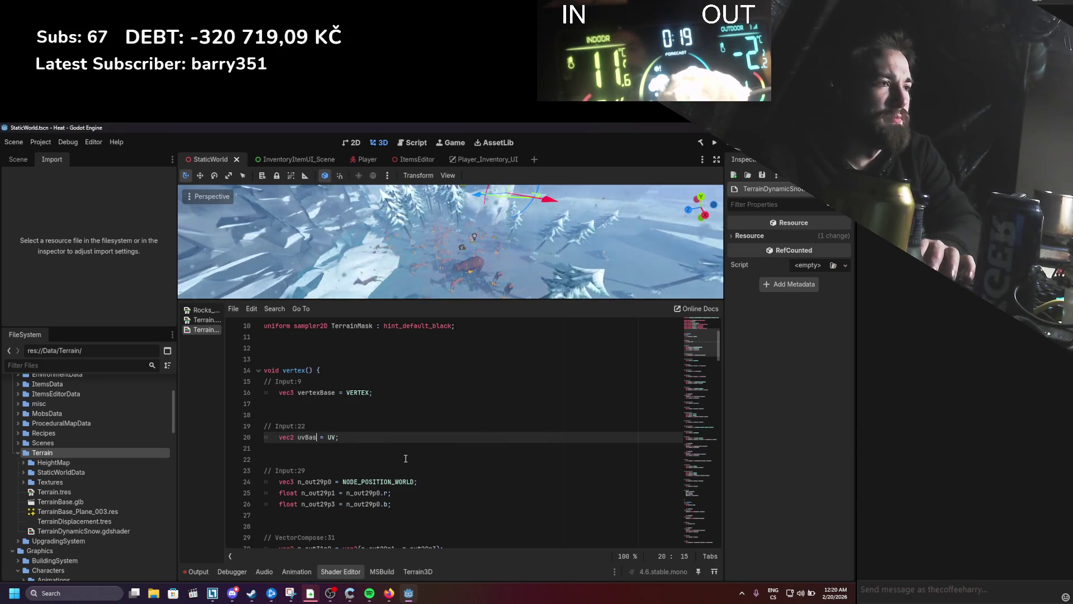
key("ctrl+s")
double_click(310, 439)
key("ctrl+c")
key("ctrl+z")
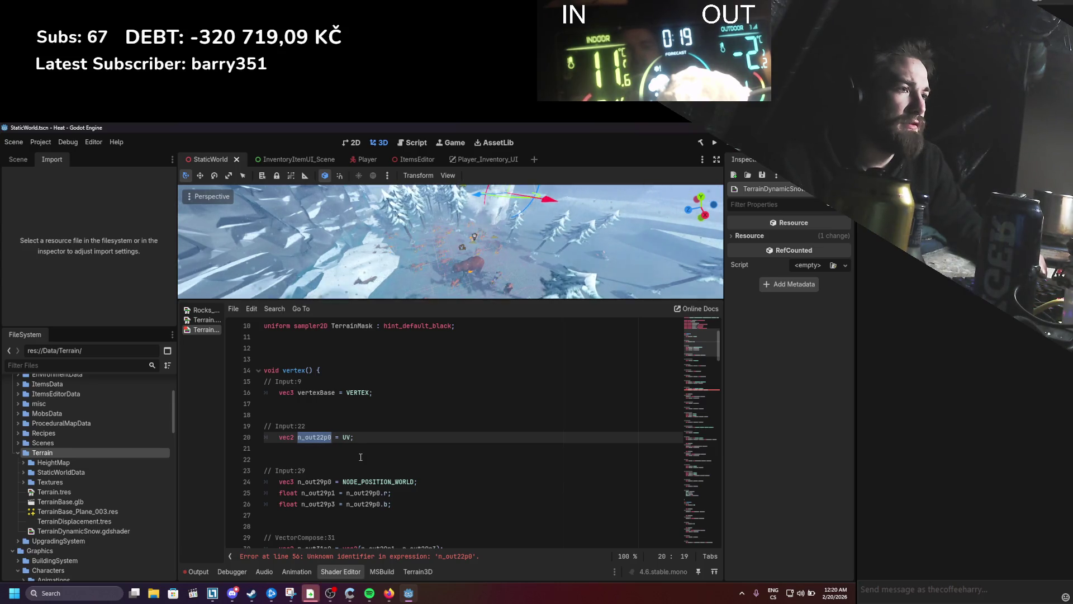
key("ctrl+s")
Step: Replace the stale n_out22p0 reference on line 56 with uvBase and save
scroll(361, 456, "down", 4)
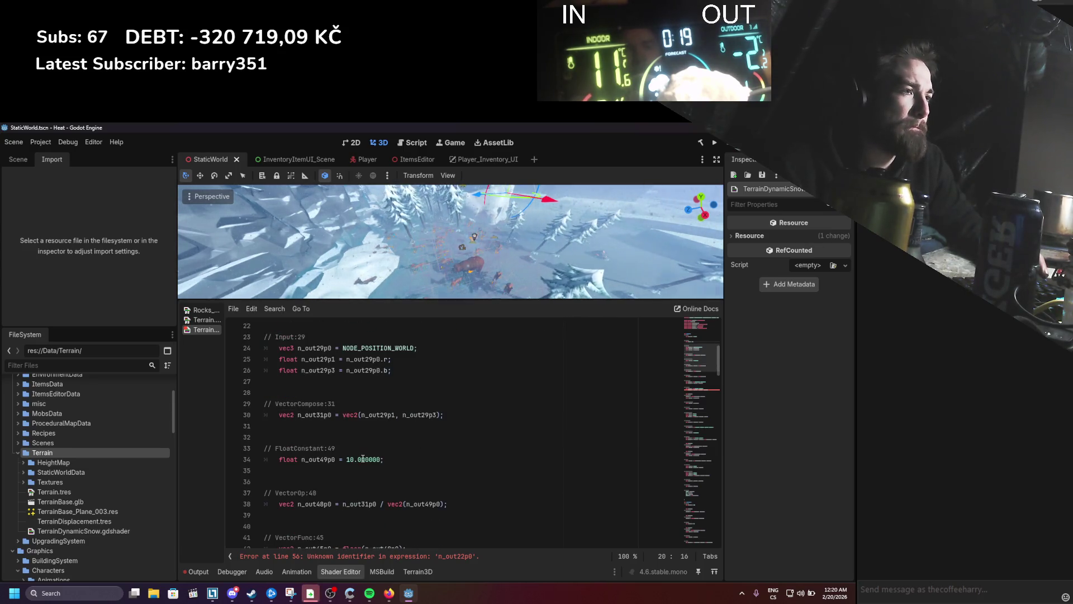
scroll(363, 458, "down", 8)
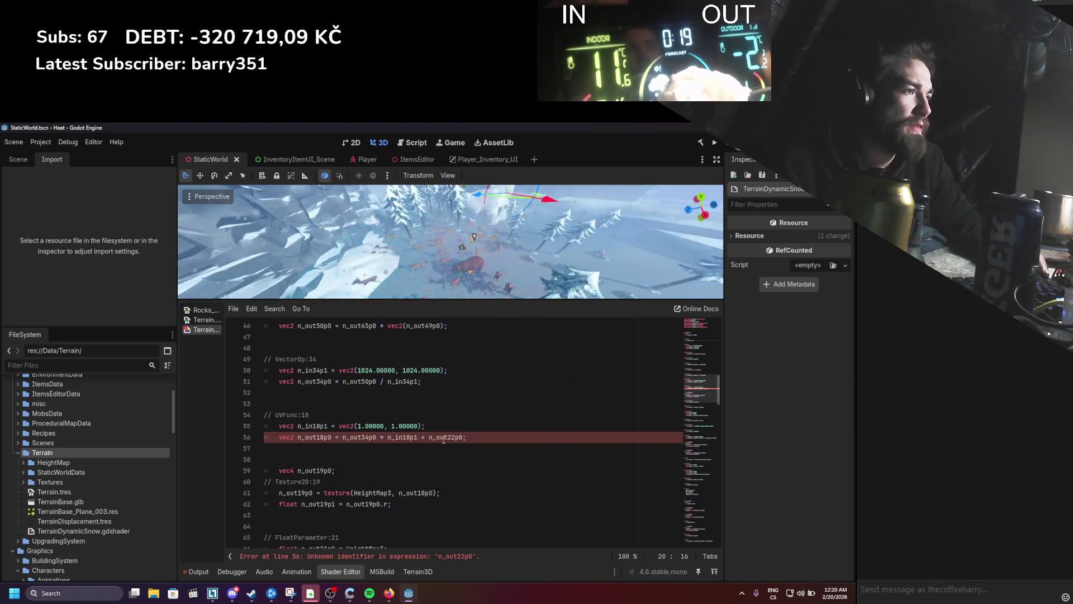
double_click(443, 437)
key("ctrl+v")
key("ctrl+s")
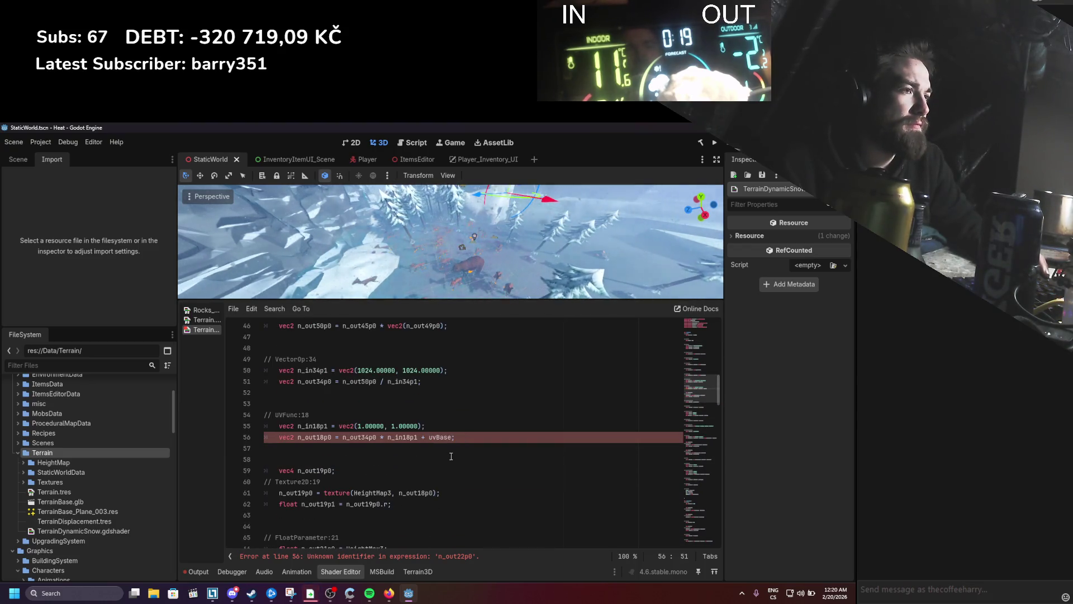
Step: Make line 56 use the built-in UV instead of uvBase
scroll(416, 450, "up", 13)
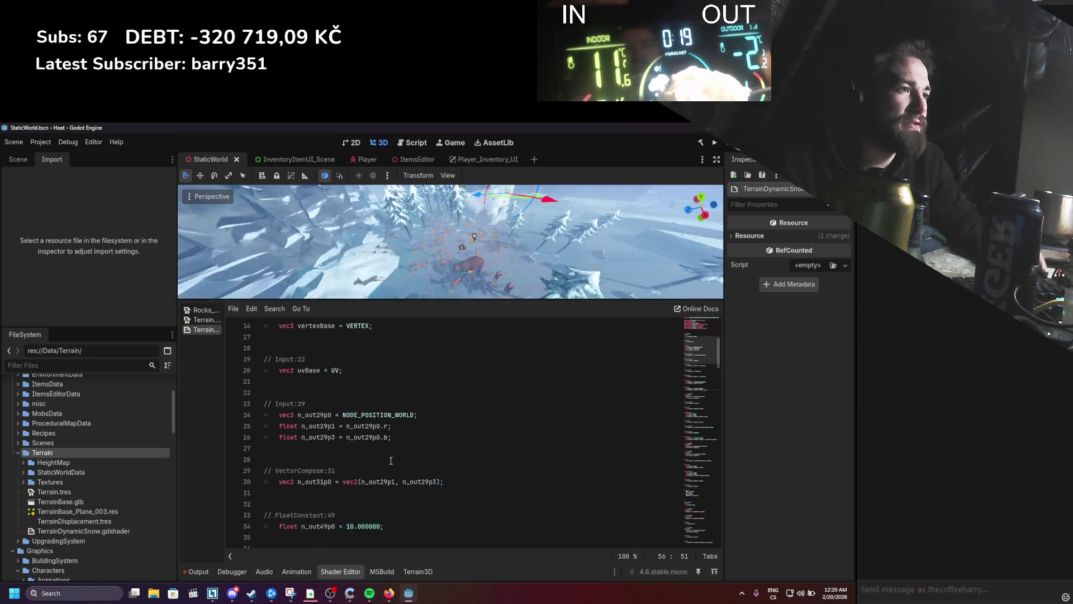
double_click(335, 471)
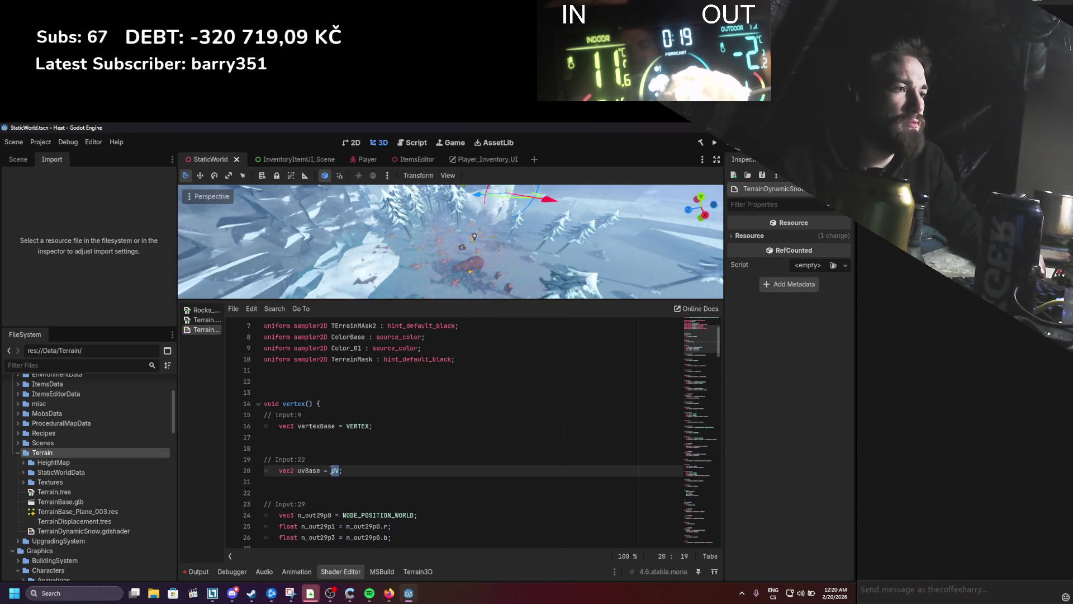
scroll(374, 492, "down", 15)
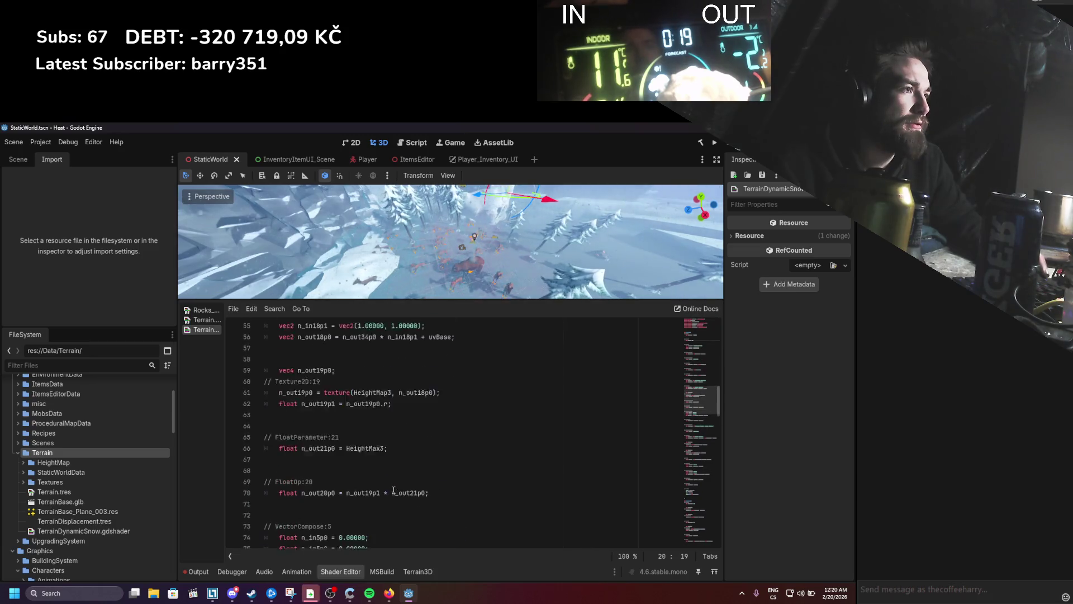
double_click(441, 370)
type("UV")
scroll(405, 455, "up", 5)
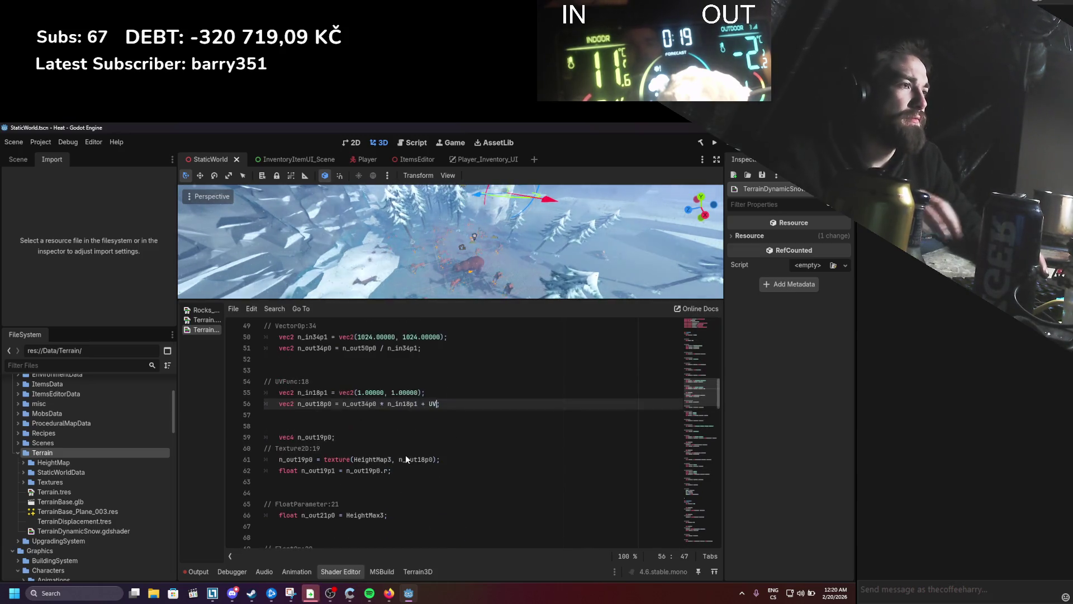
scroll(405, 460, "up", 8)
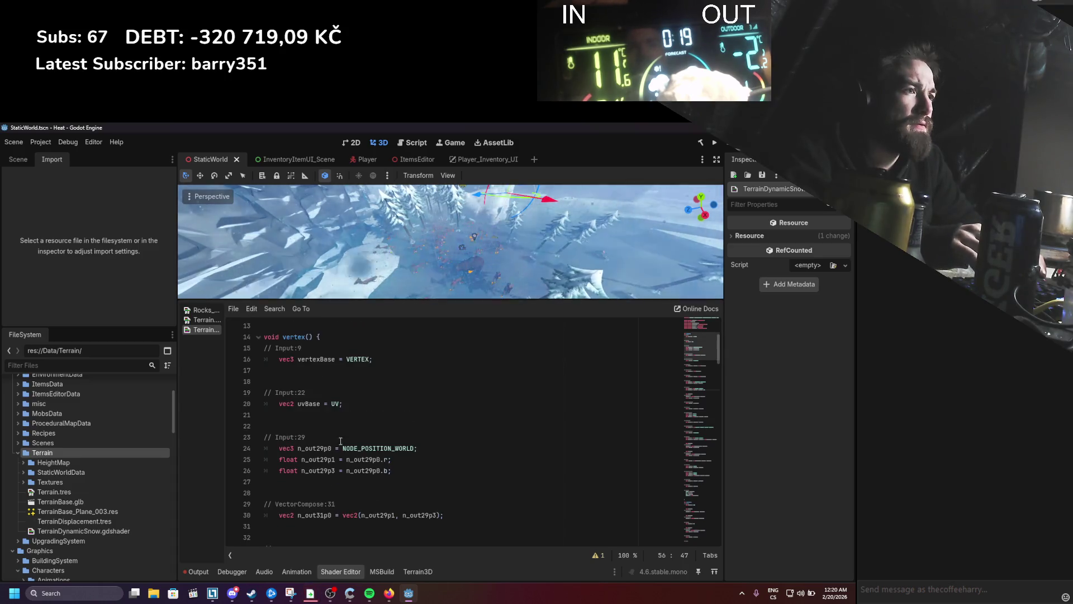
Step: Delete the uvBase and vertexBase declarations and their comments from vertex()
left_click_drag(343, 404, 249, 395)
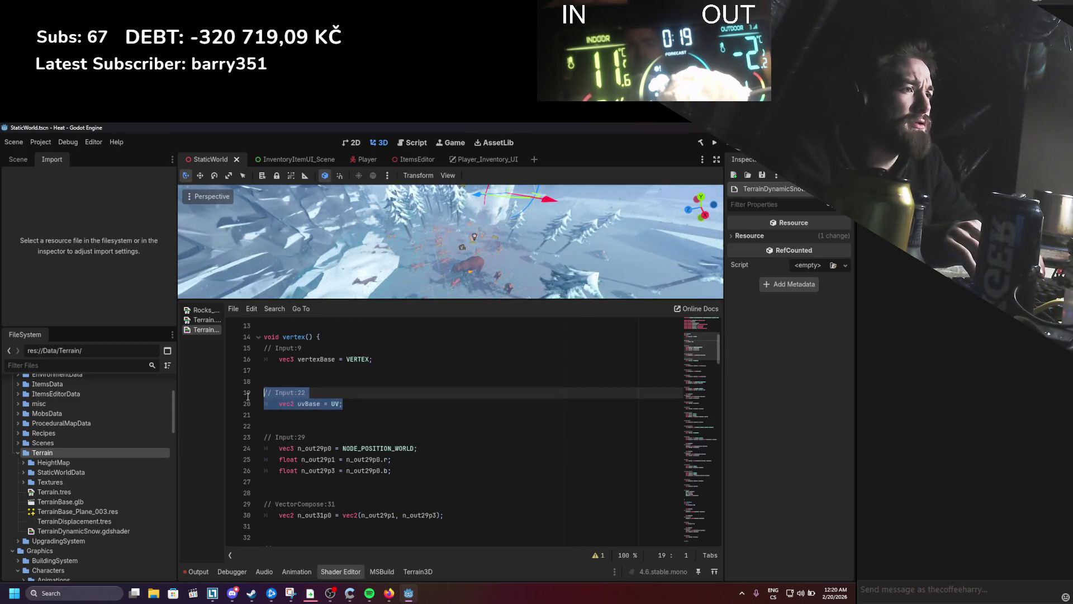
key("BackSpace")
key("BackSpace")
key("BackSpace")
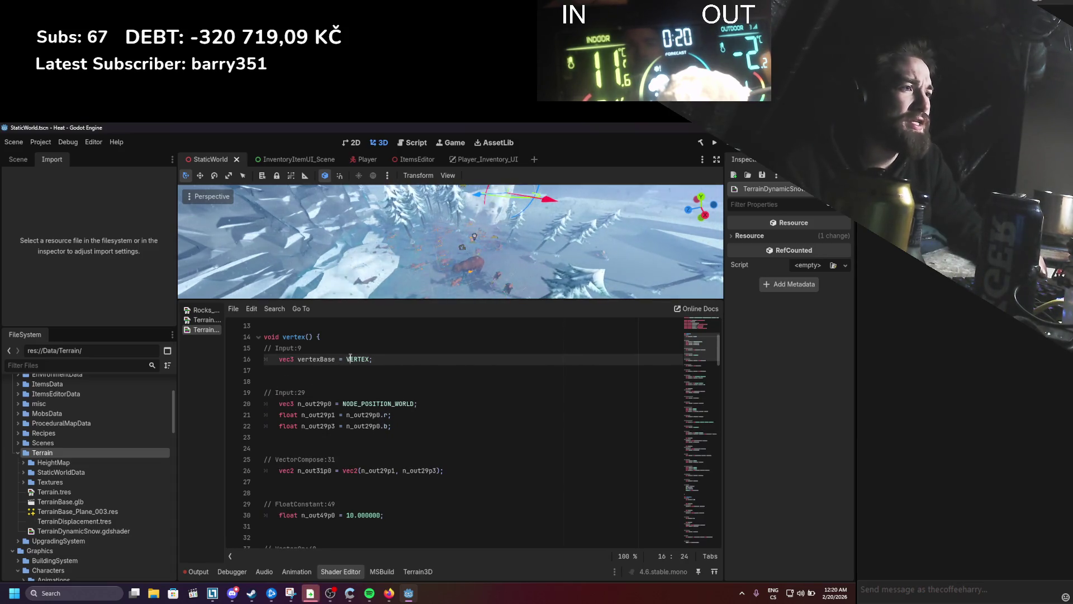
left_click_drag(279, 371, 263, 348)
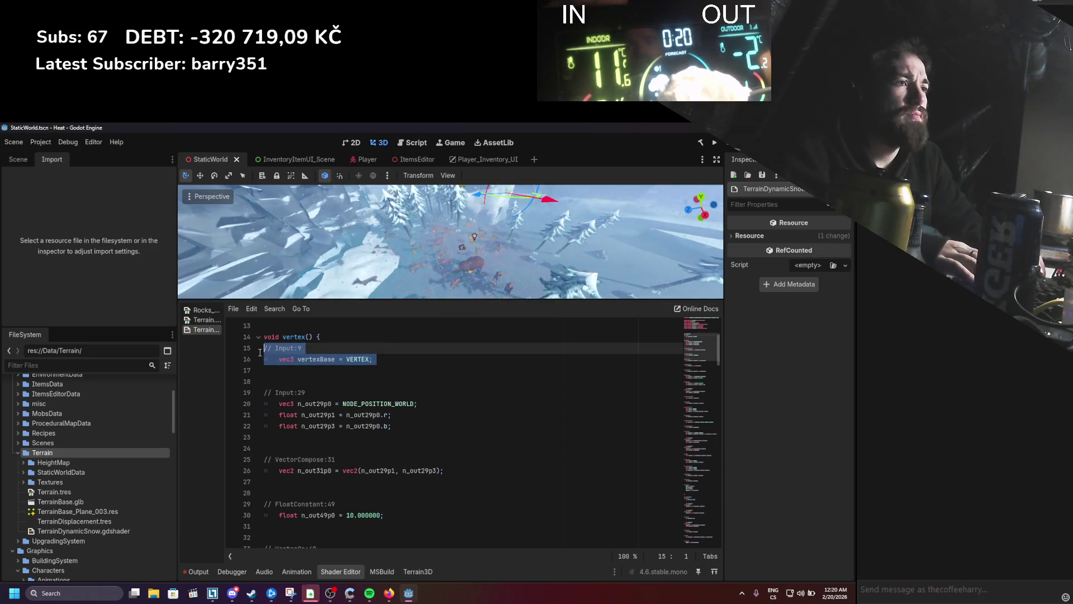
key("BackSpace")
key("BackSpace")
Step: Replace vertexBase with VERTEX on line 73 and save
scroll(422, 436, "down", 10)
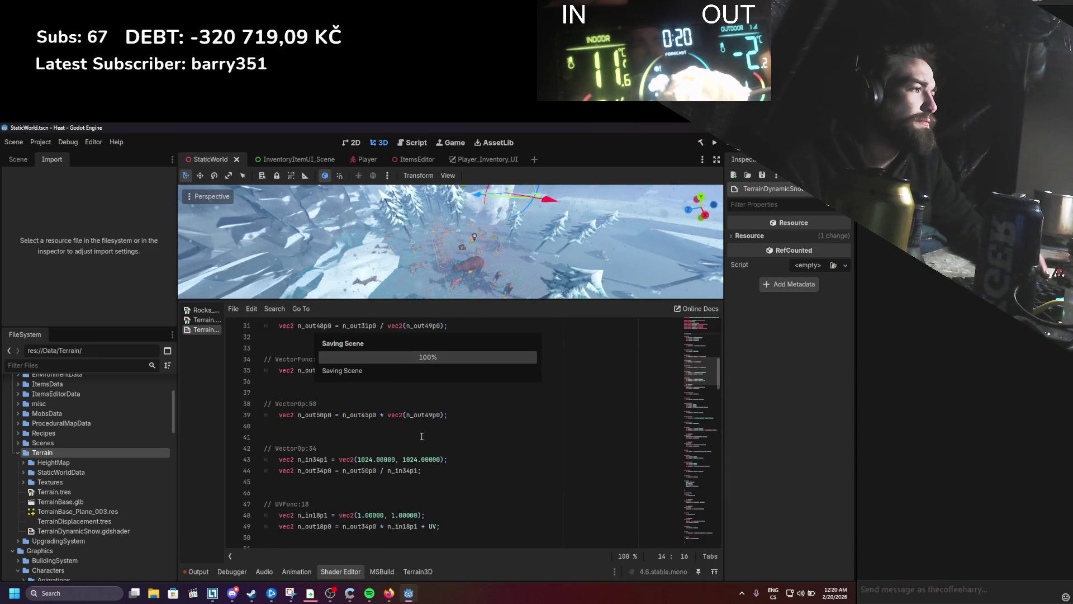
scroll(421, 437, "down", 6)
double_click(357, 459)
type("VERTEX")
key("ctrl+s")
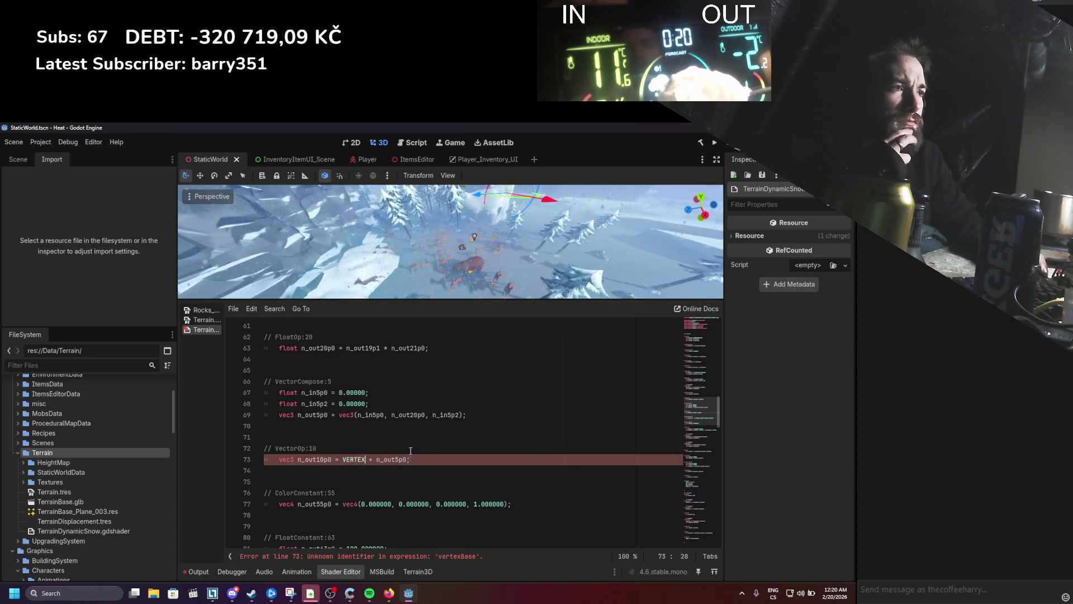
scroll(414, 447, "up", 1)
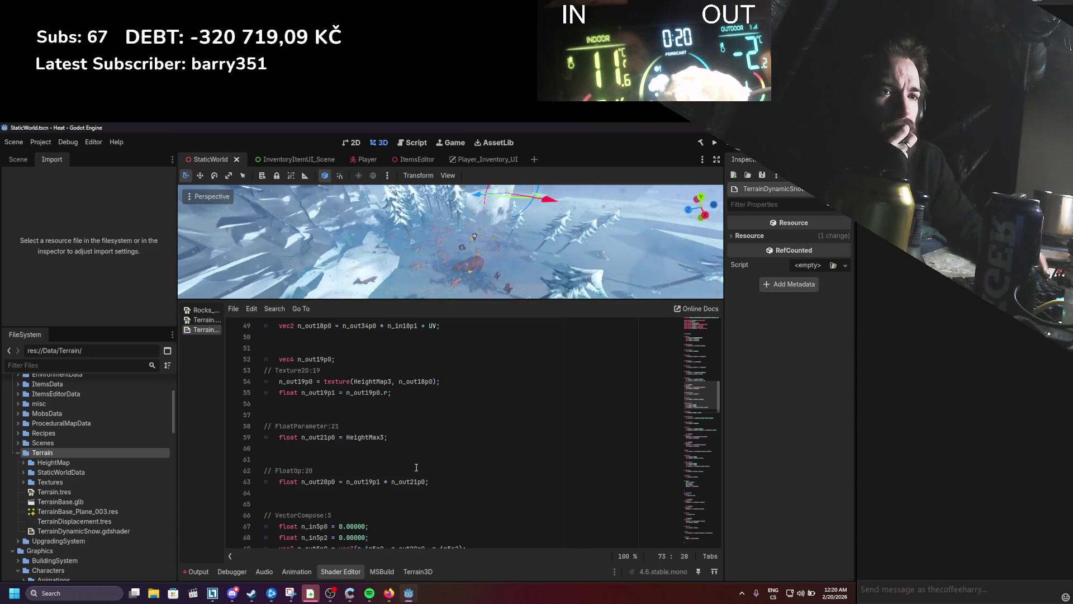
scroll(415, 467, "up", 4)
scroll(416, 467, "up", 5)
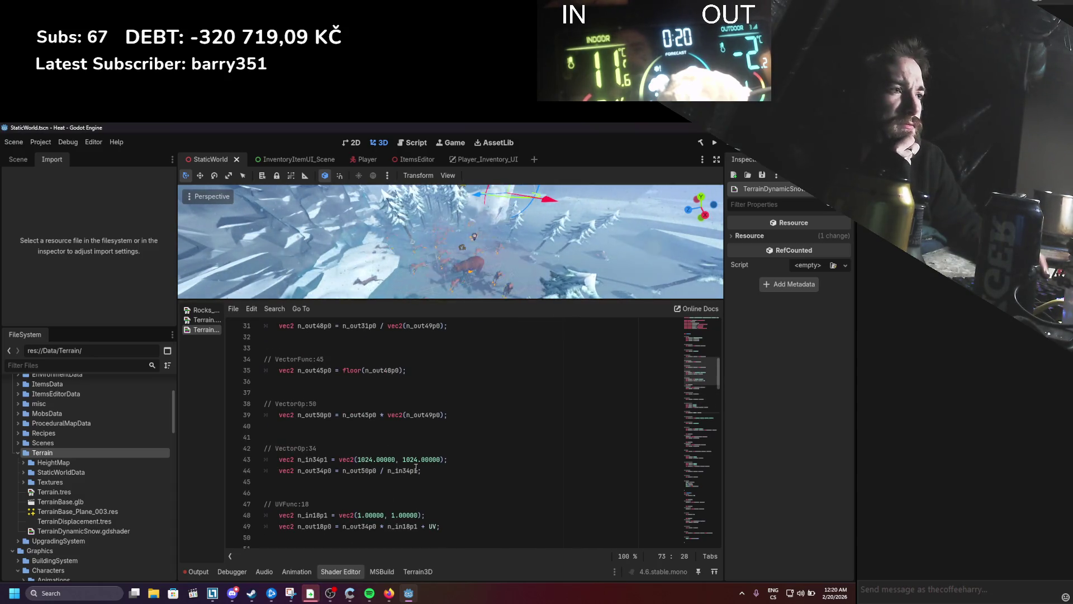
scroll(416, 467, "up", 5)
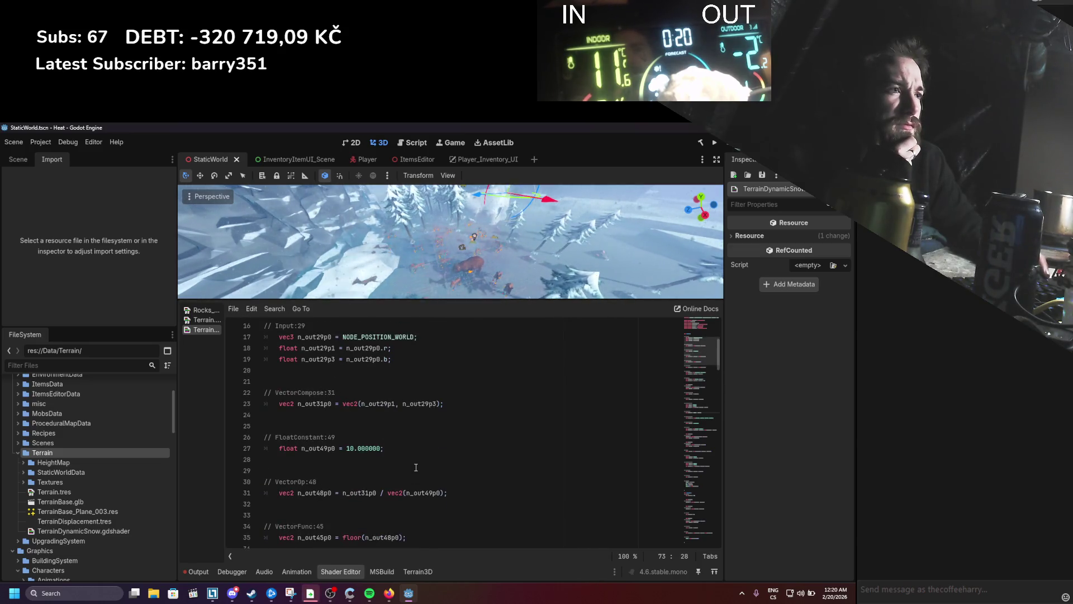
scroll(416, 467, "up", 2)
scroll(416, 467, "up", 1)
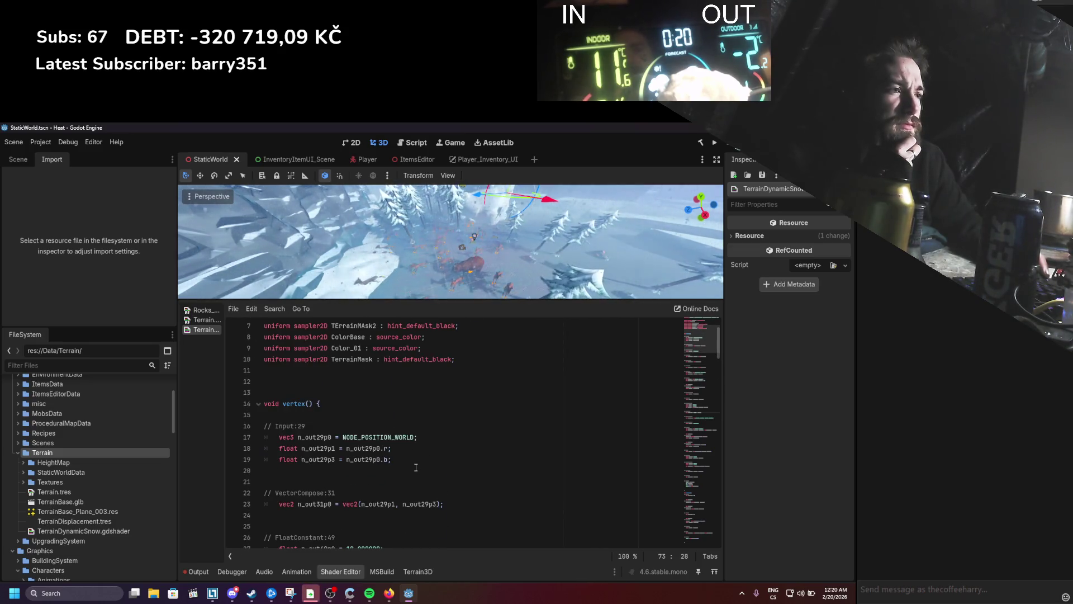
Step: Examine the world-position lines 17–19 and try naming n_out29p0 worldPos, then undo
double_click(403, 438)
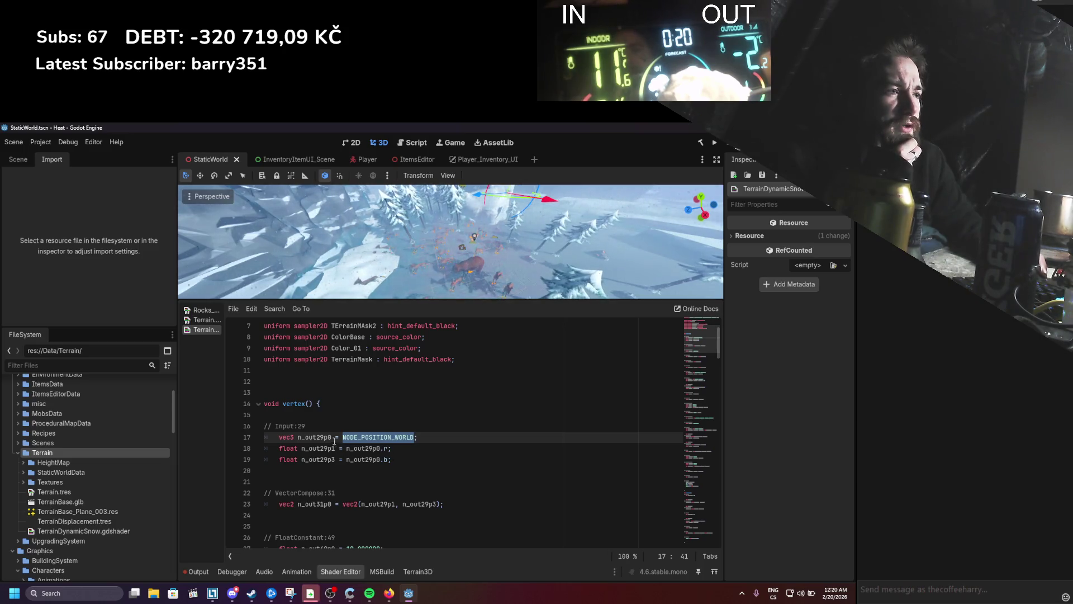
left_click_drag(301, 448, 349, 457)
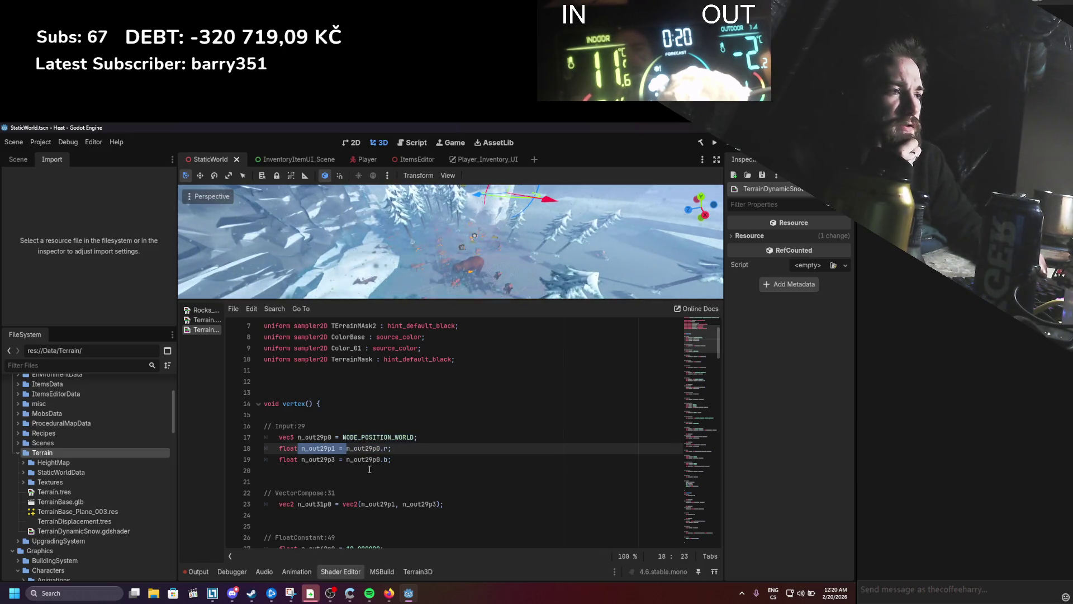
left_click(401, 458)
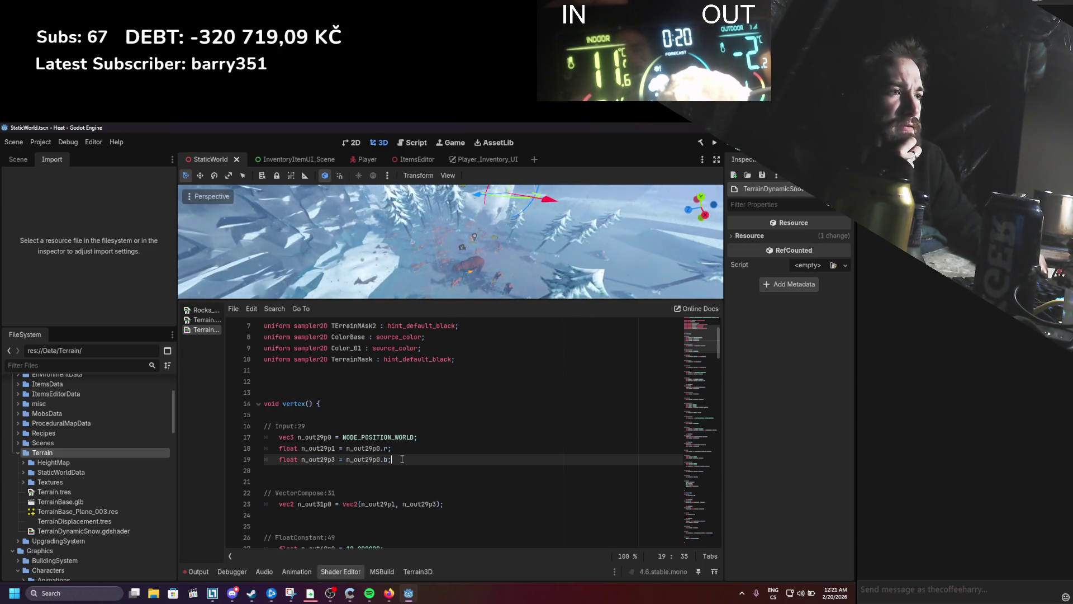
double_click(319, 437)
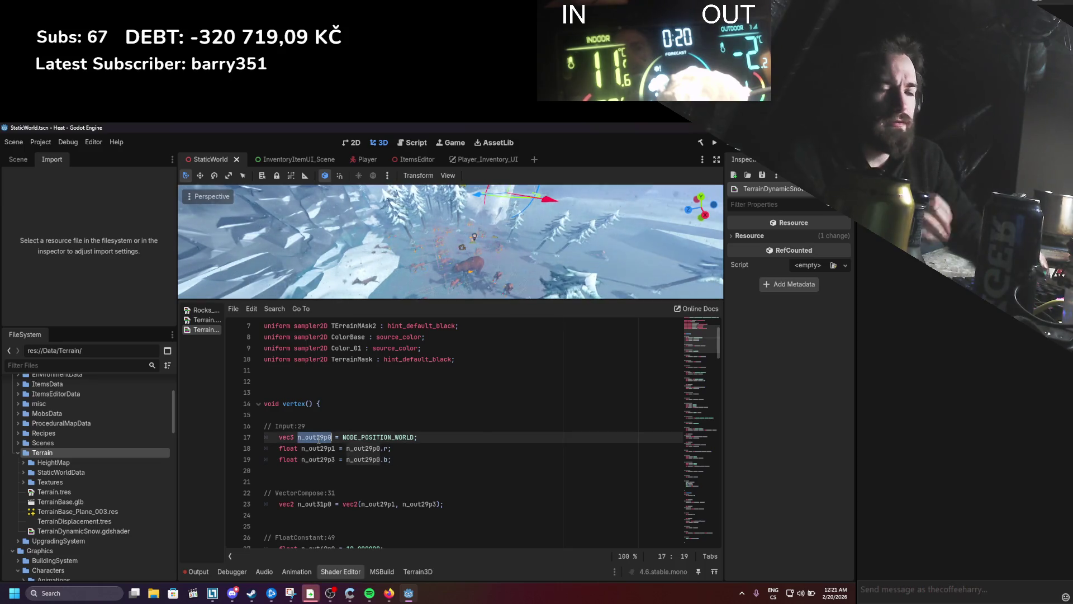
type("worldPos")
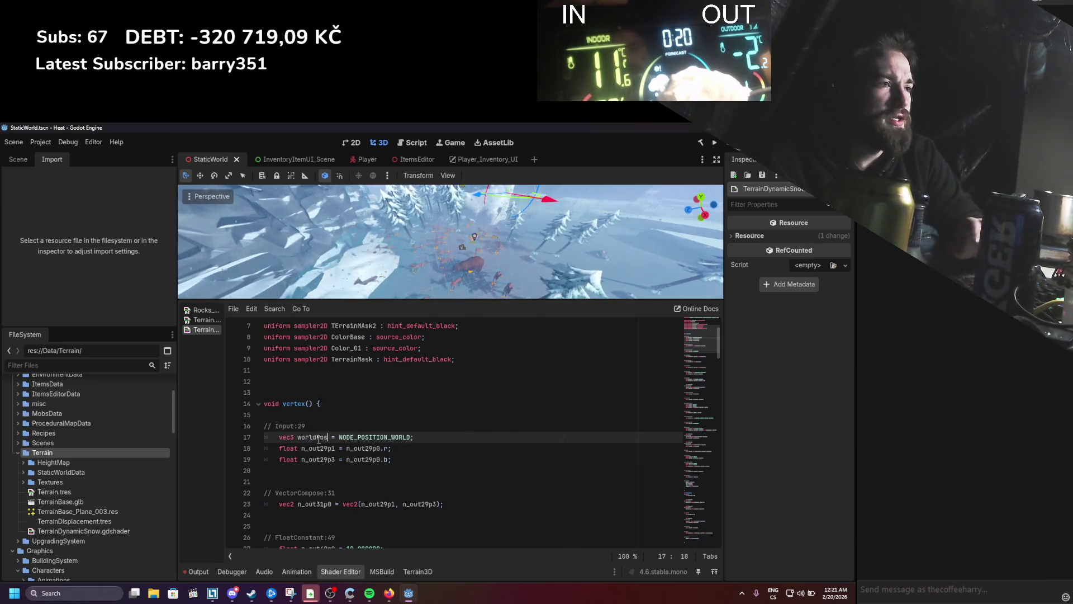
key("Escape")
key("ctrl+z")
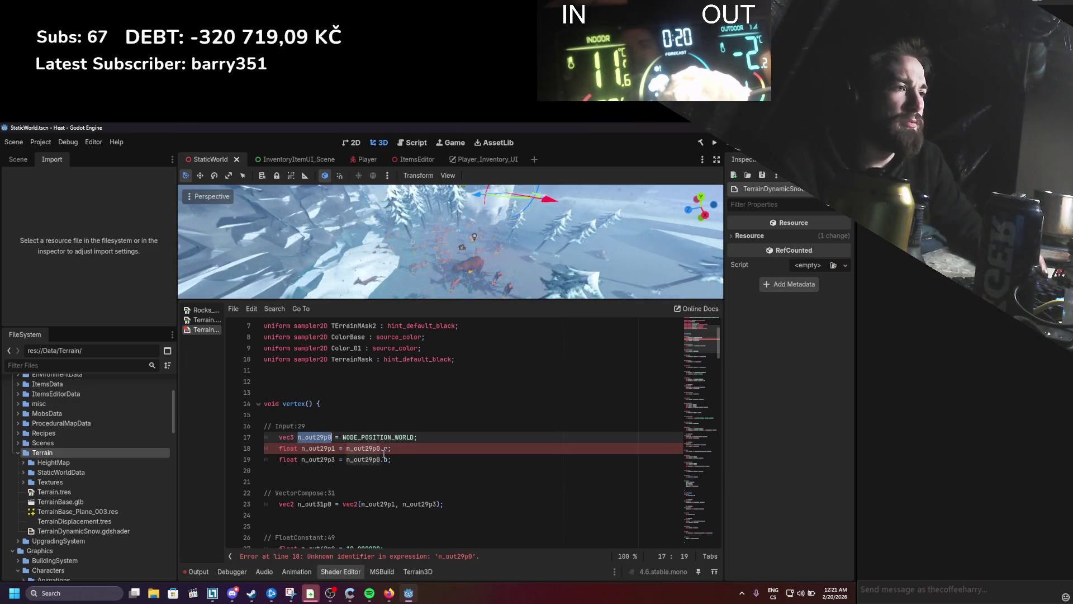
Step: Rename n_out29p0 to worldPos on lines 17, 18 and 19
key("ctrl+r")
type("worldPos")
key("Return")
left_click(365, 459)
double_click(364, 459)
type("worldPos")
key("Escape")
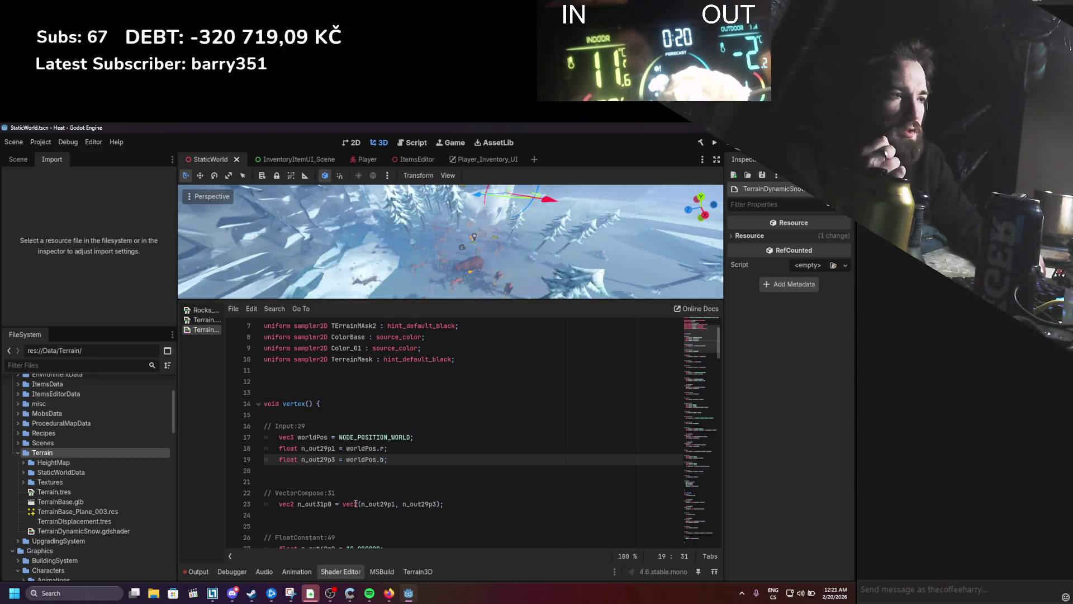
left_click_drag(343, 503, 440, 504)
Step: Experiment with worldPos swizzles on line 23, then restore the original vec2 expression
type("worldPos")
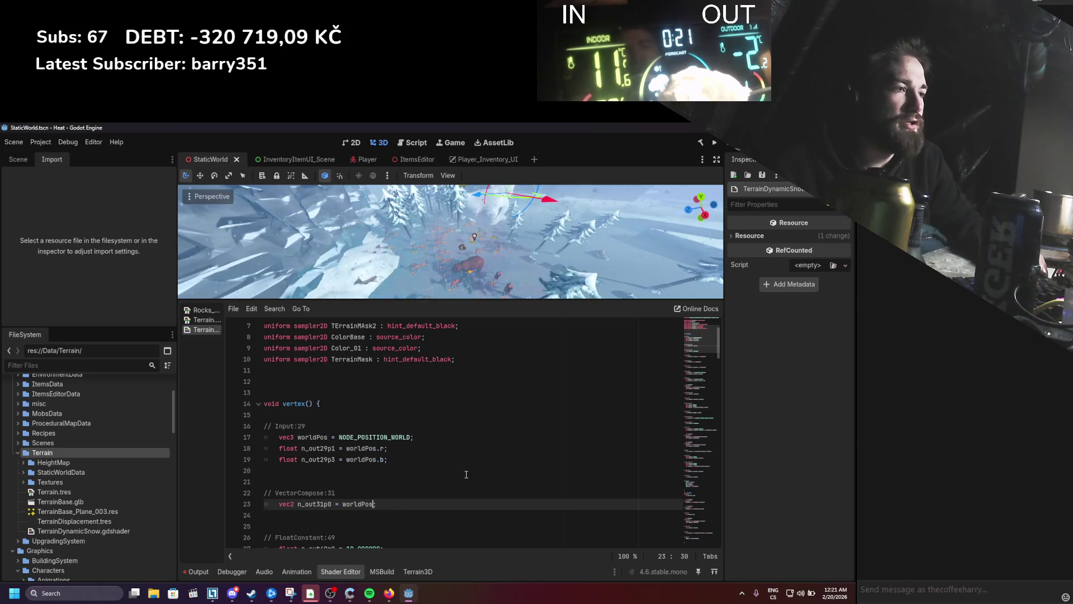
type(".rb")
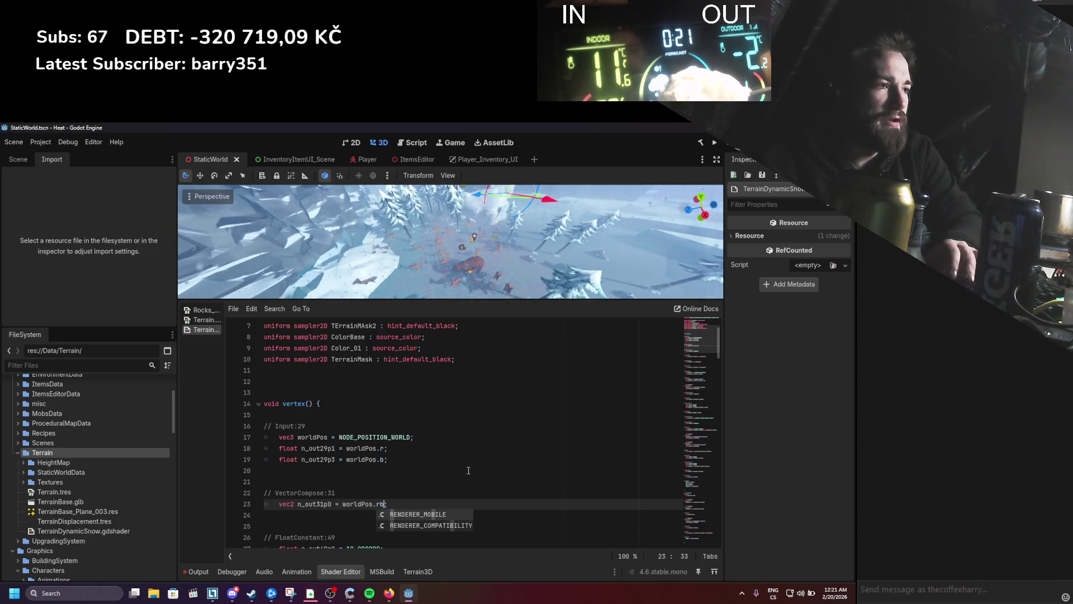
key("BackSpace")
key("Escape")
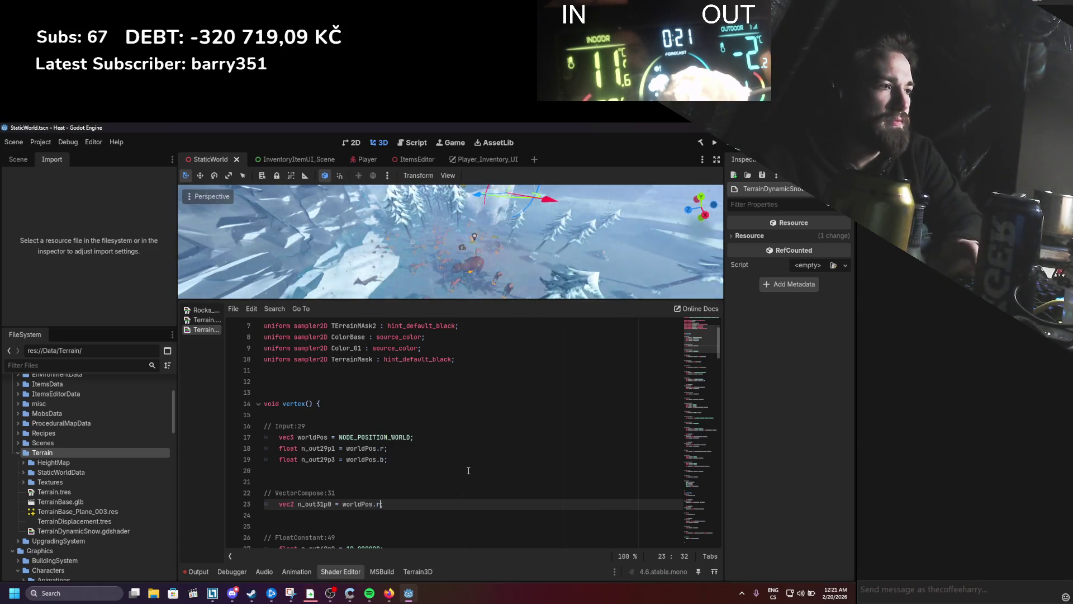
key("BackSpace")
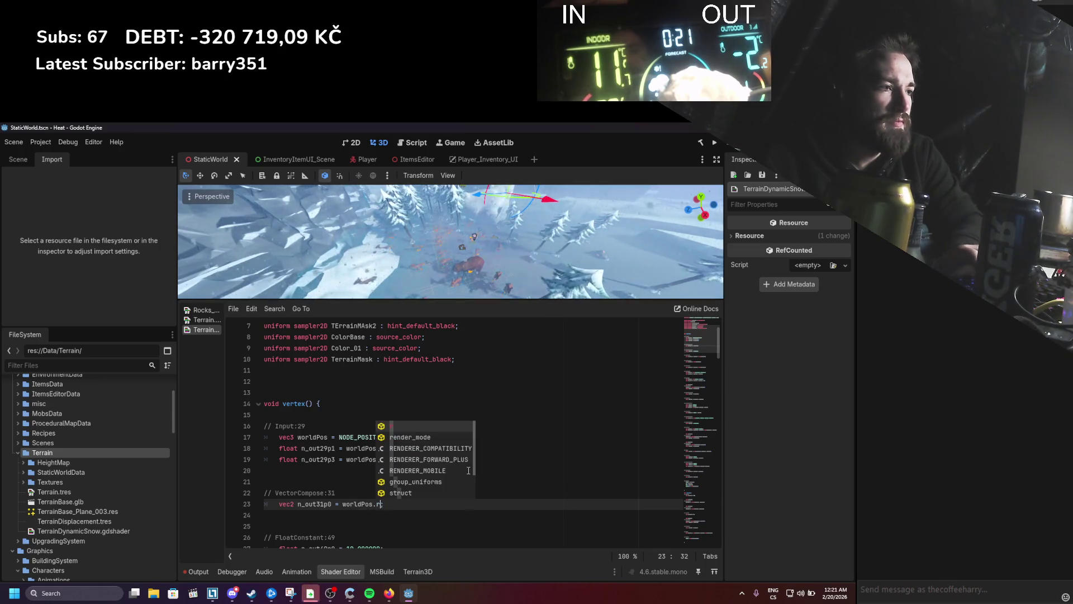
type(".b")
key("Escape")
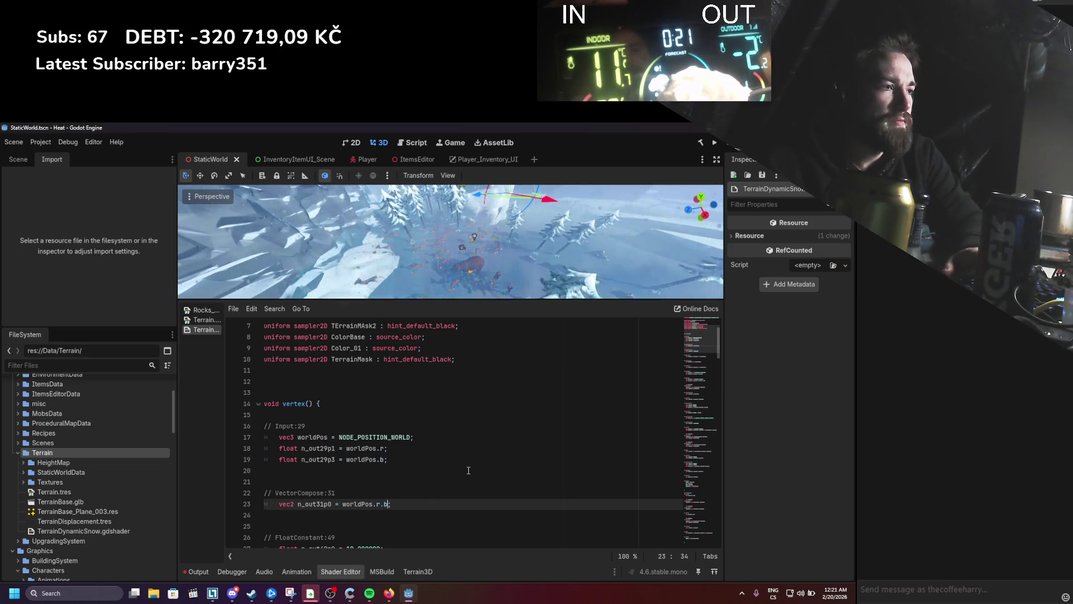
key("ctrl+space")
key("BackSpace")
key("BackSpace")
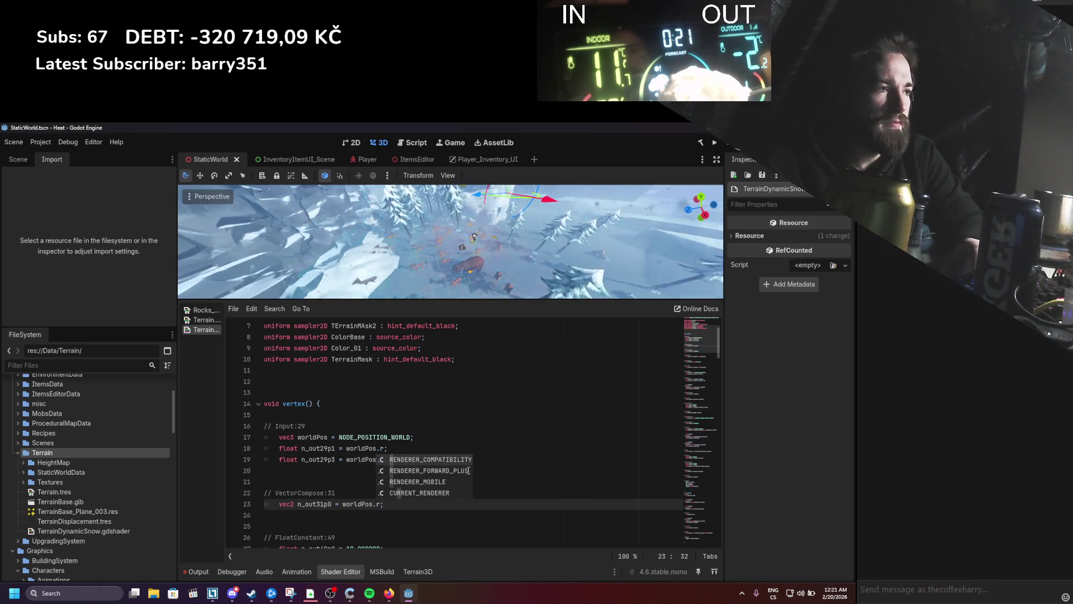
type(".b")
key("BackSpace")
key("BackSpace")
key("ctrl+s")
left_click(457, 438)
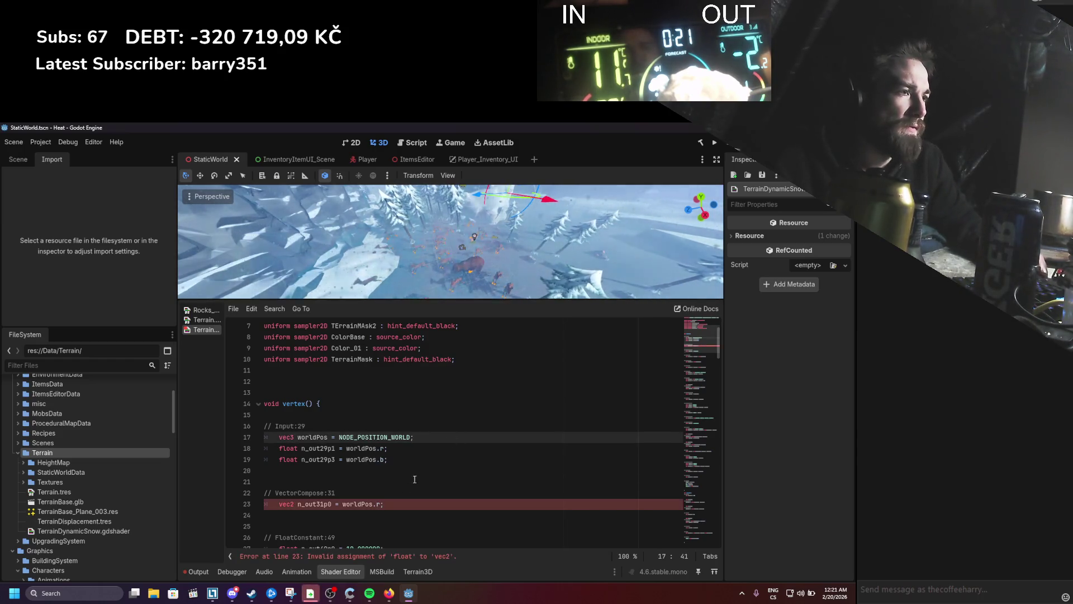
left_click(380, 507)
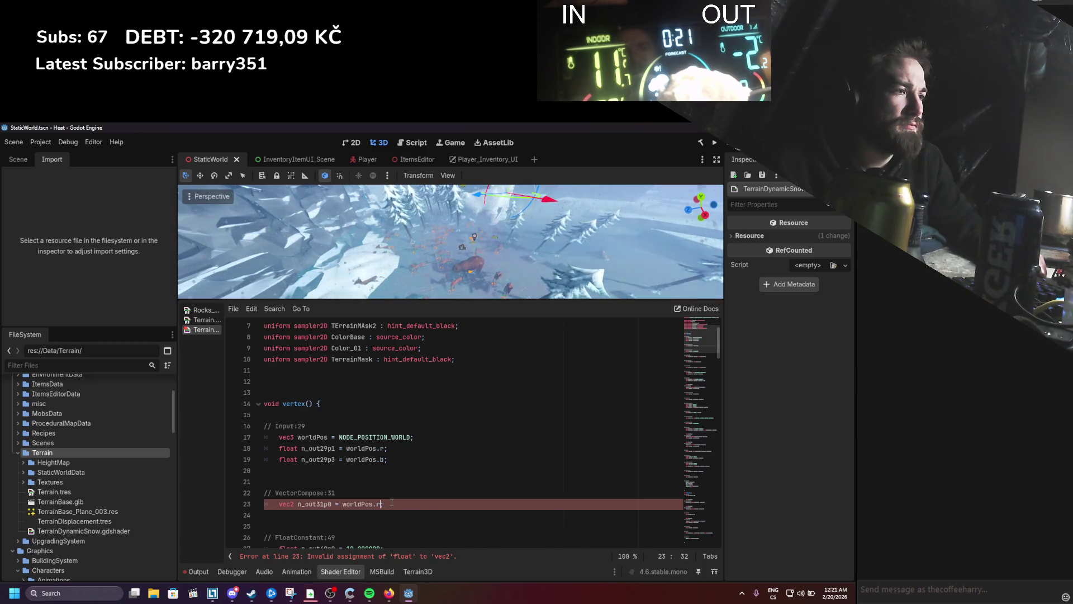
key("ctrl+z")
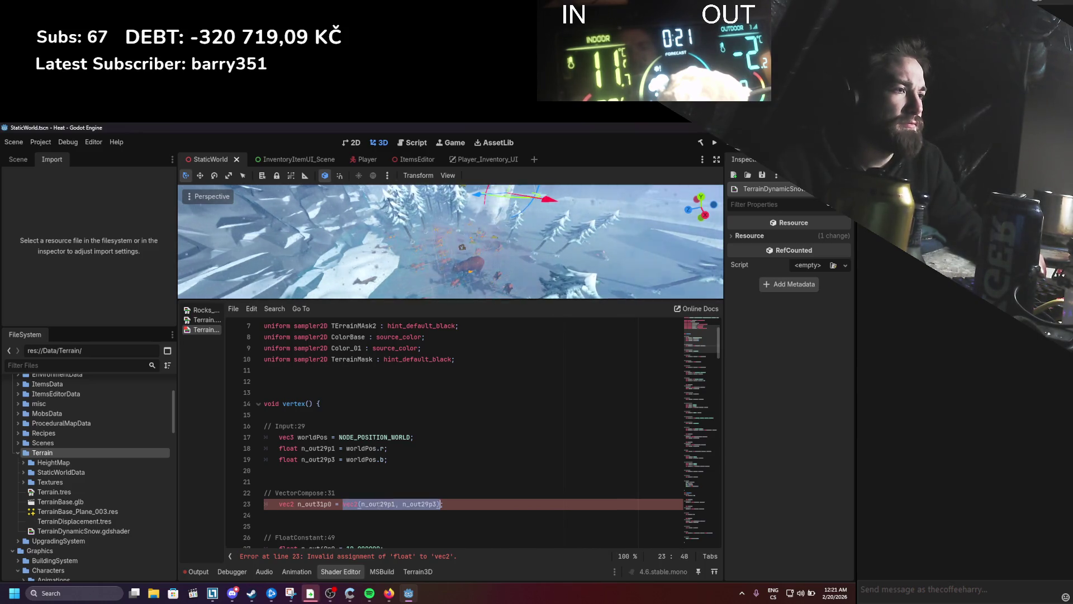
Step: Rewrite line 23 as vec2(worldPos.r, worldPos.b) and delete the unused n_out29p1 line
double_click(378, 503)
type("worldPos.r")
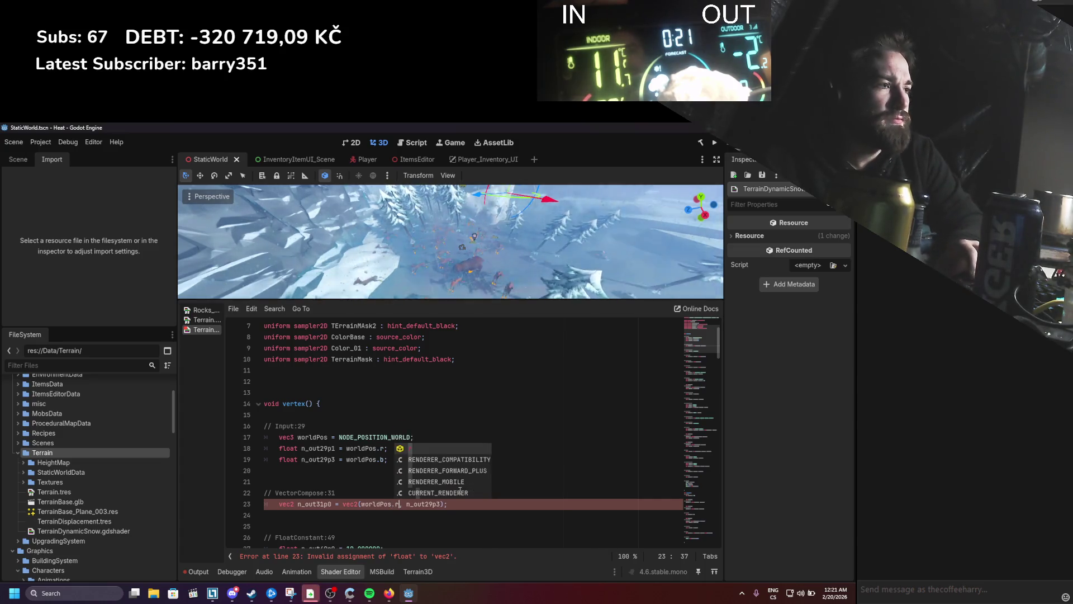
key("Escape")
double_click(426, 503)
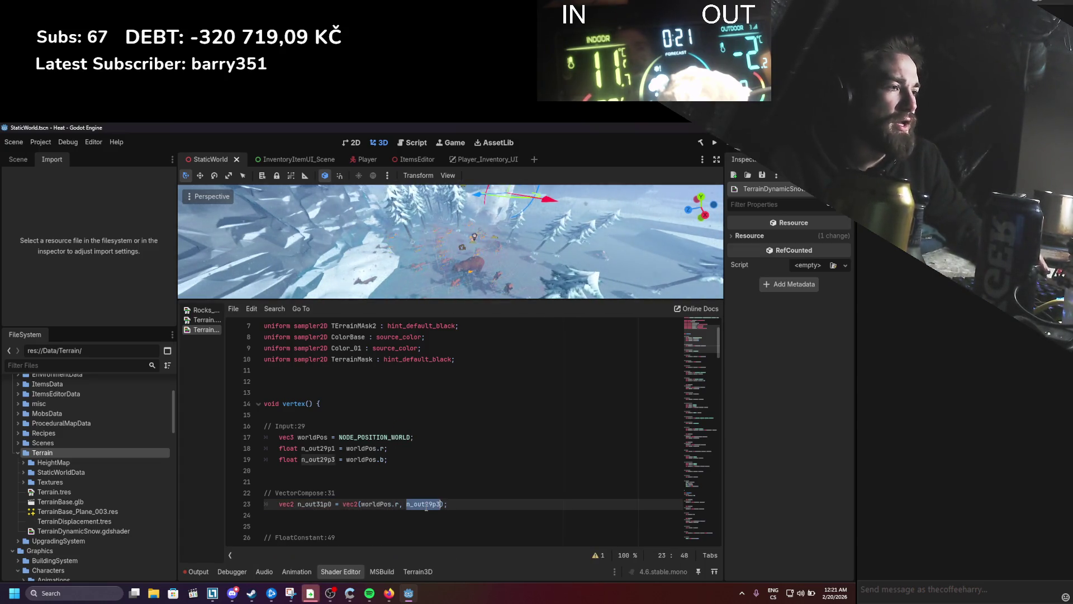
type("worldPos.bn")
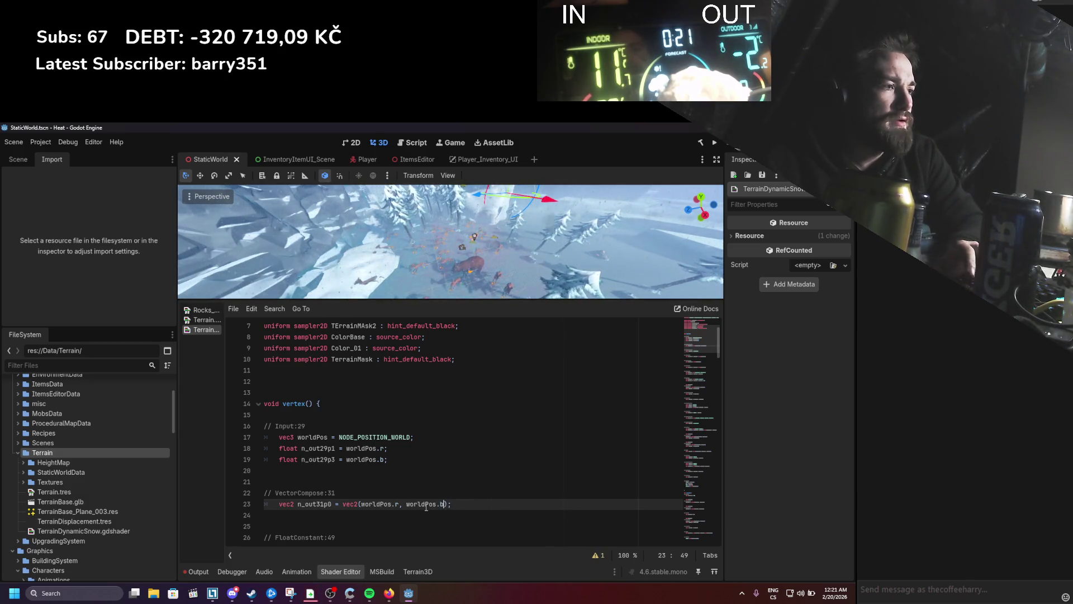
key("BackSpace")
left_click(382, 488)
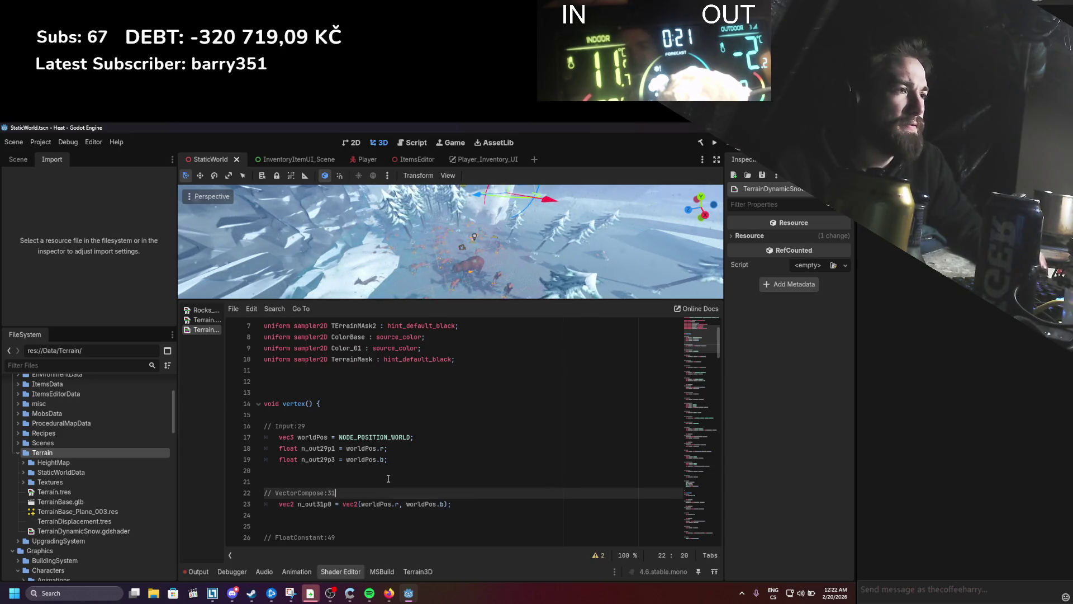
scroll(382, 480, "down", 1)
left_click_drag(389, 415, 236, 414)
key("BackSpace")
key("BackSpace")
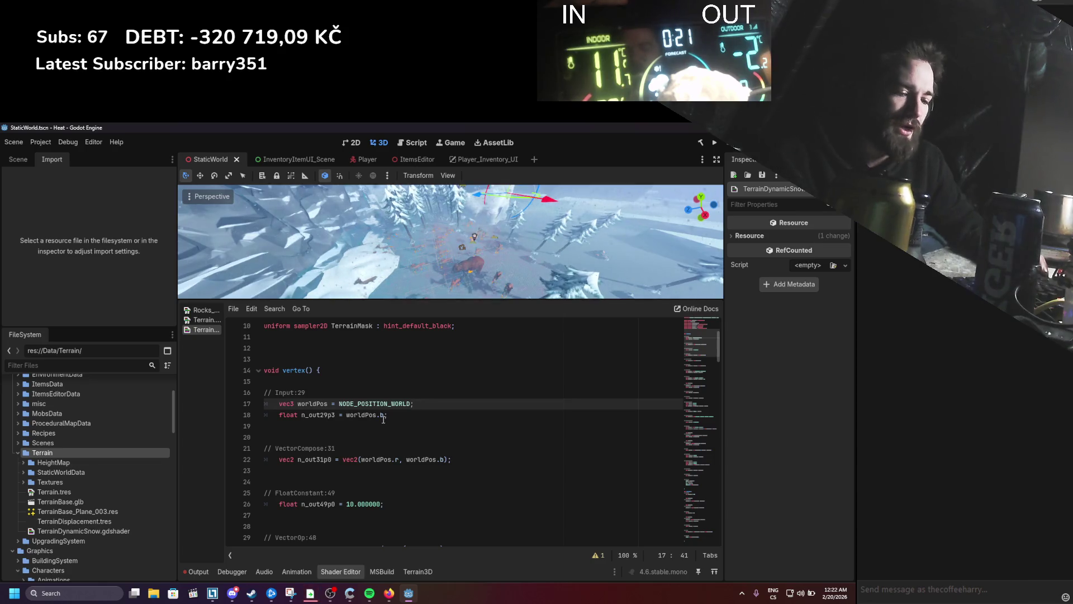
Step: Delete the leftover worldPos.b line and save the shader
left_click_drag(395, 415, 235, 413)
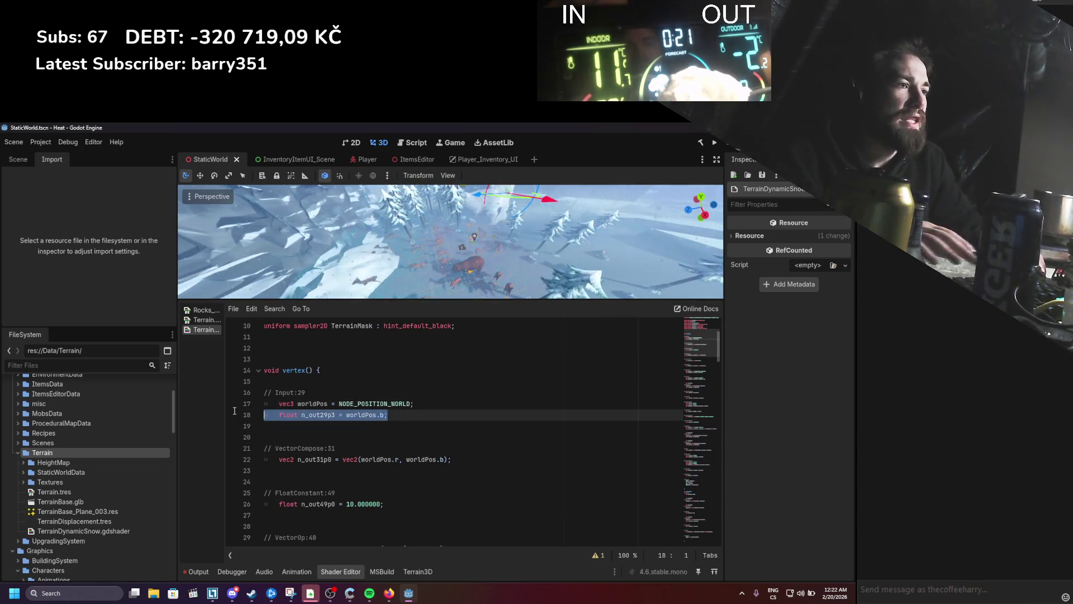
key("BackSpace")
key("BackSpace")
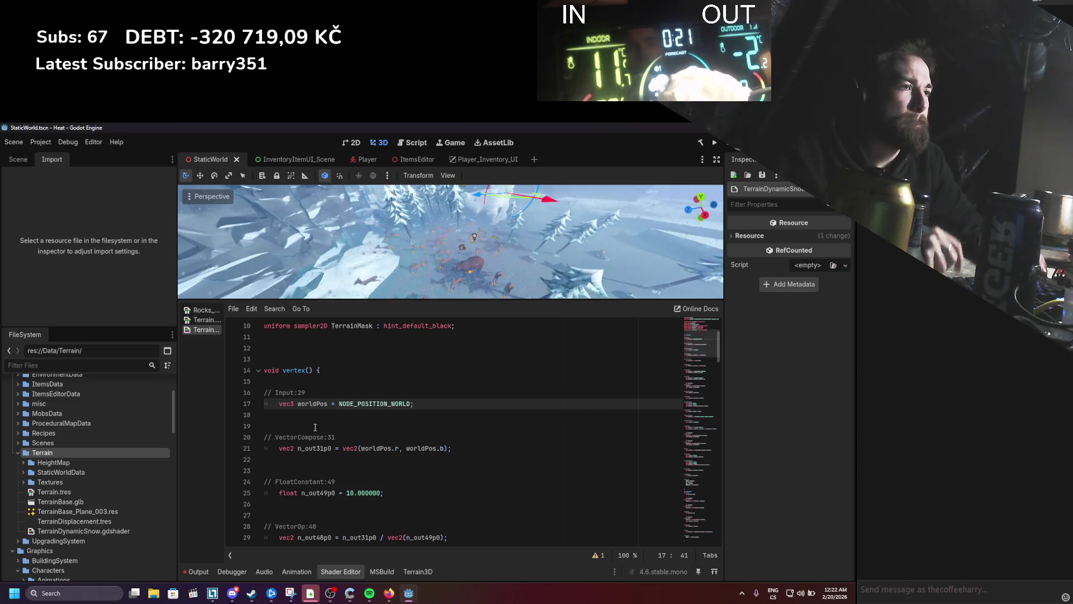
key("ctrl+s")
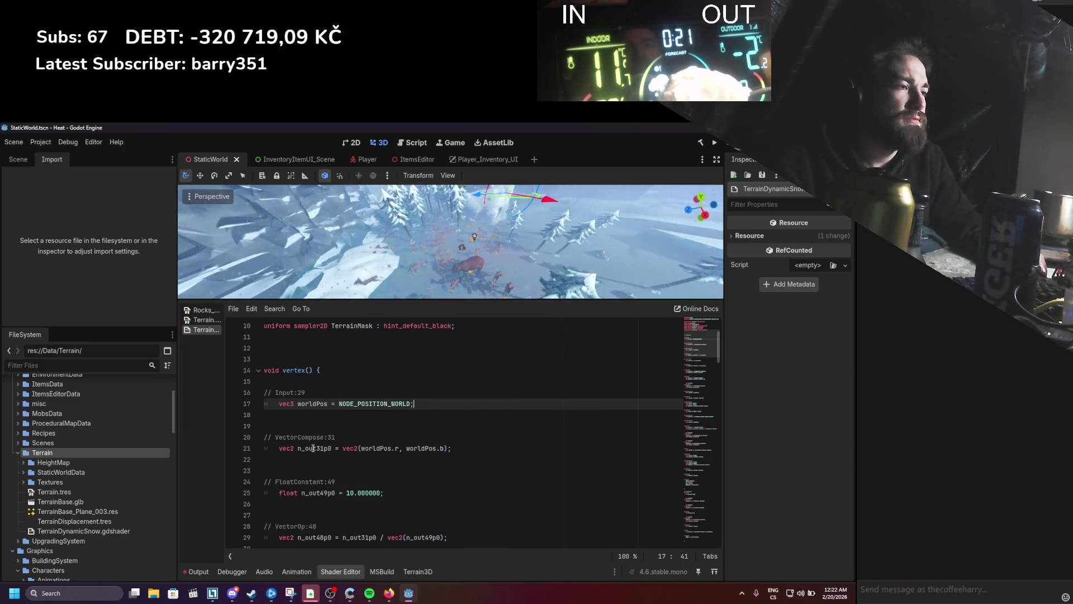
Step: Rename n_out31p0 to worldPos2D on lines 21 and 29 and save
double_click(314, 447)
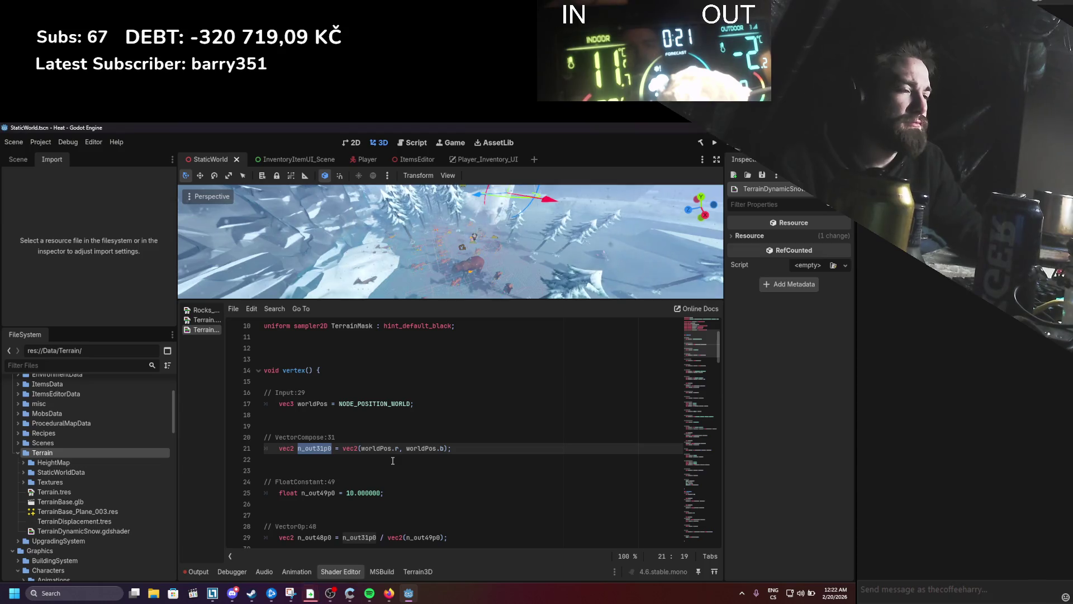
type("worldPos")
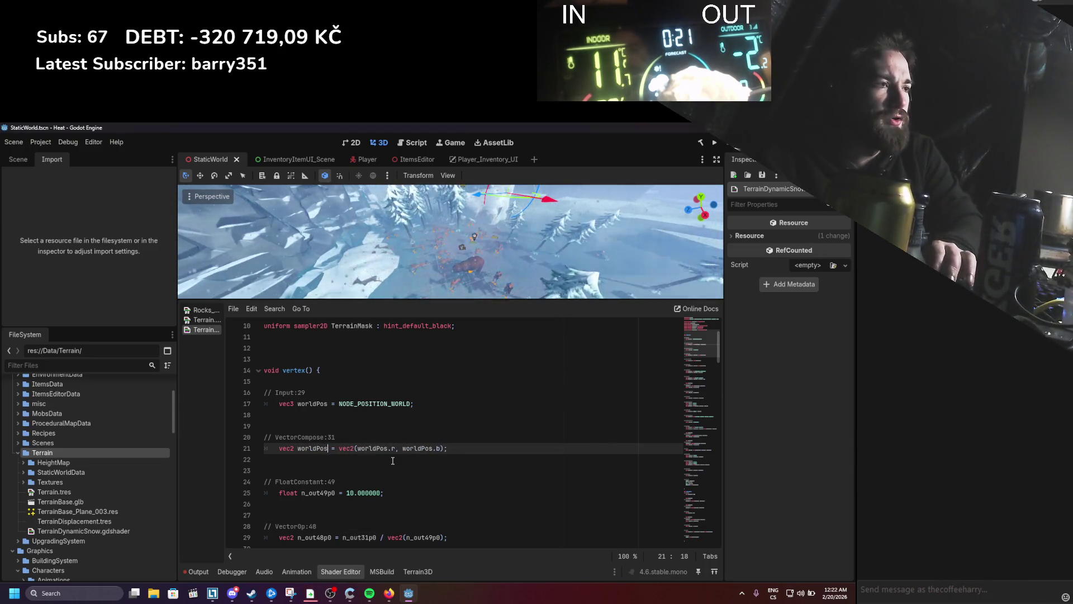
type("2D")
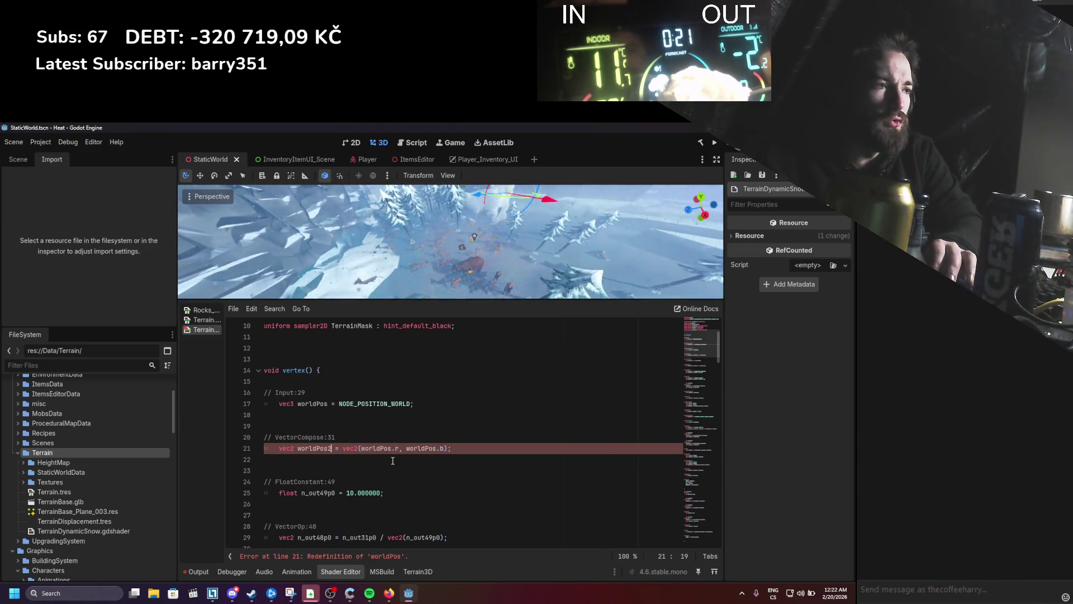
key("ctrl+s")
key("ctrl+z")
key("ctrl+z")
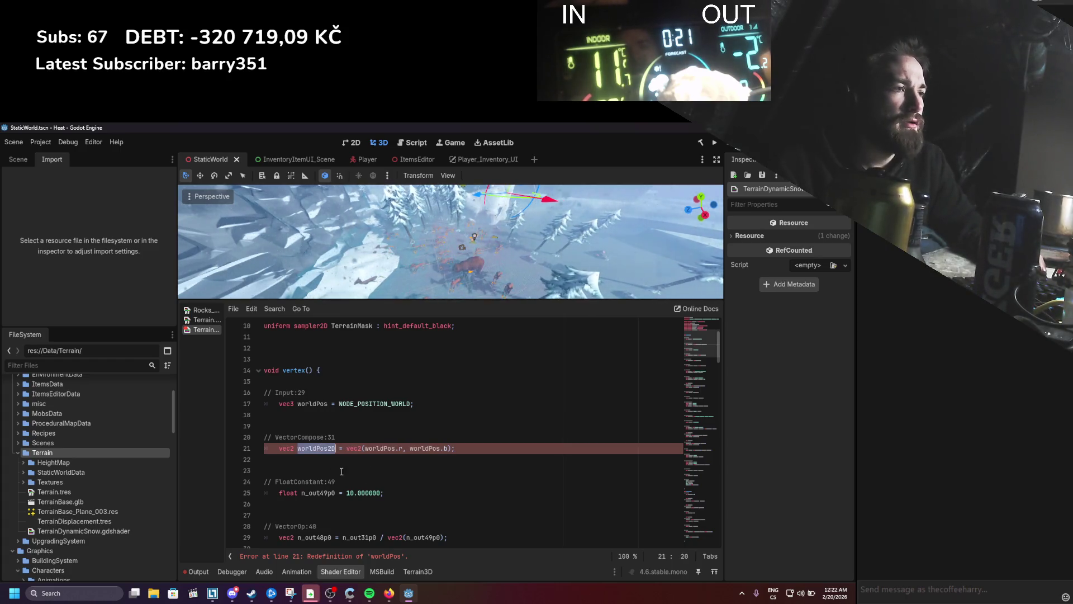
key("ctrl+y")
key("ctrl+s")
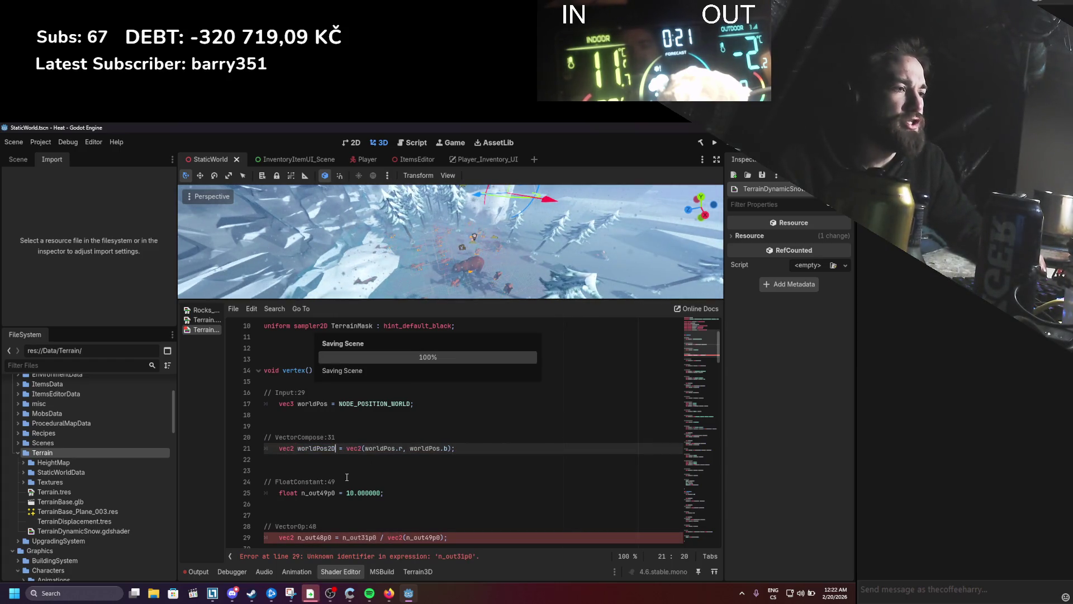
key("Escape")
key("ctrl+s")
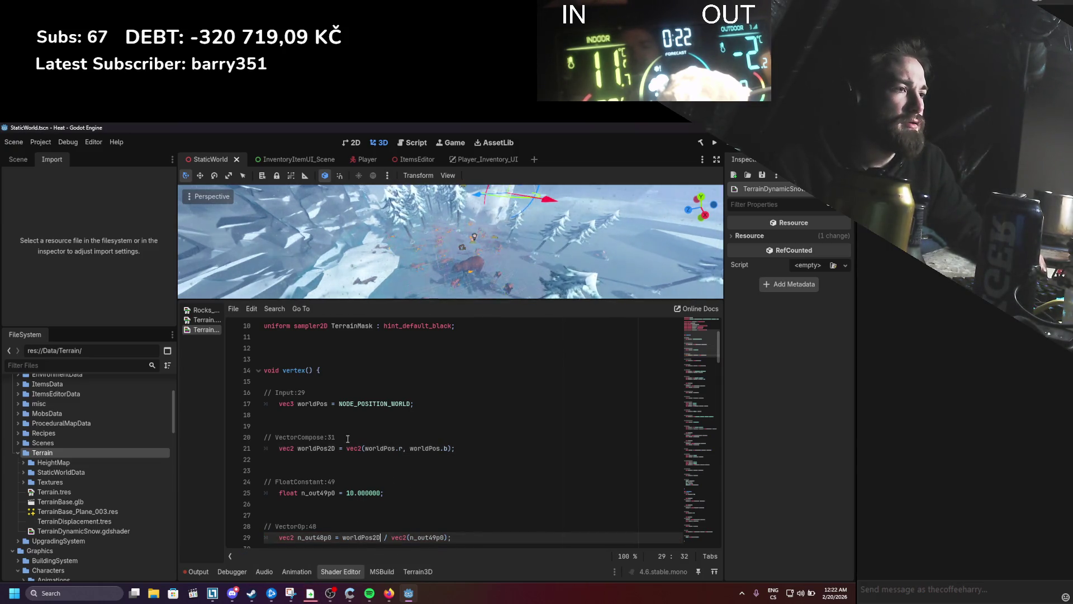
Step: Check the FloatConstant 10.0 line, then switch to the Terrain.tres visual shader graph
scroll(347, 439, "down", 1)
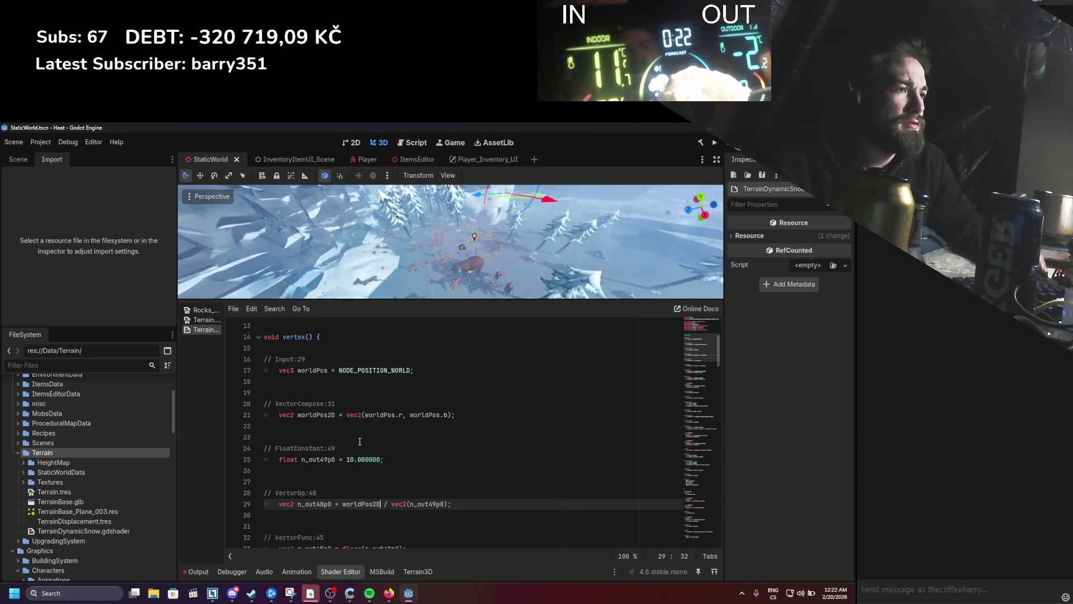
double_click(353, 460)
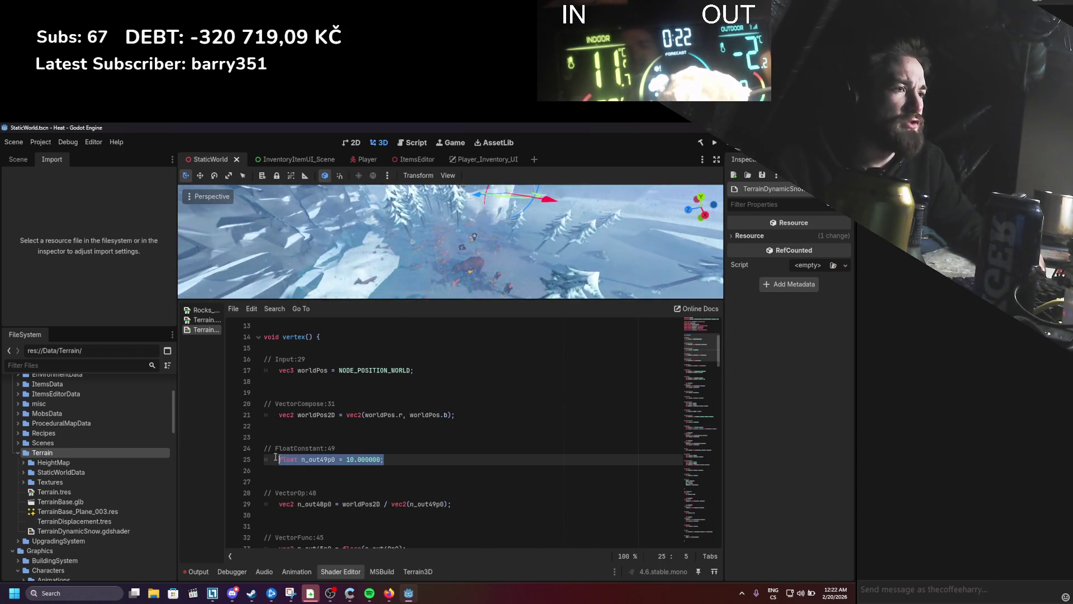
left_click(360, 469)
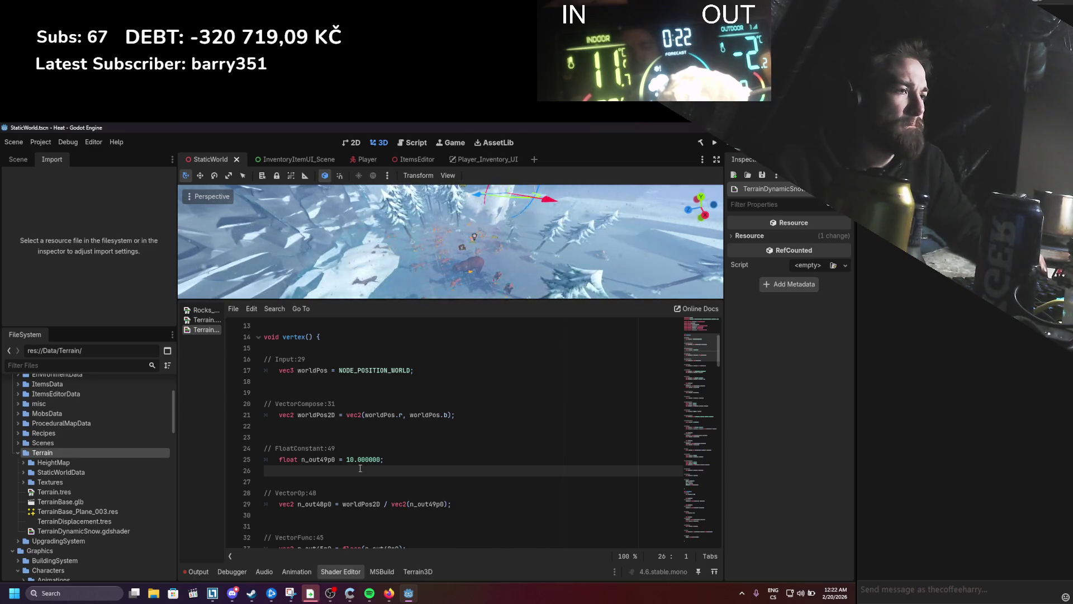
scroll(362, 468, "up", 5)
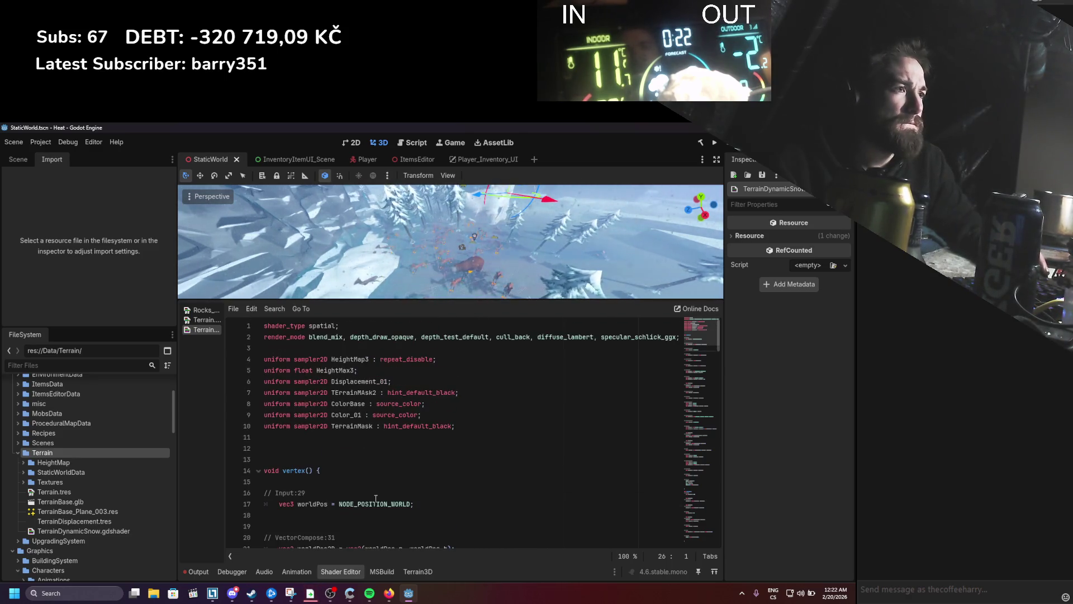
scroll(376, 498, "down", 5)
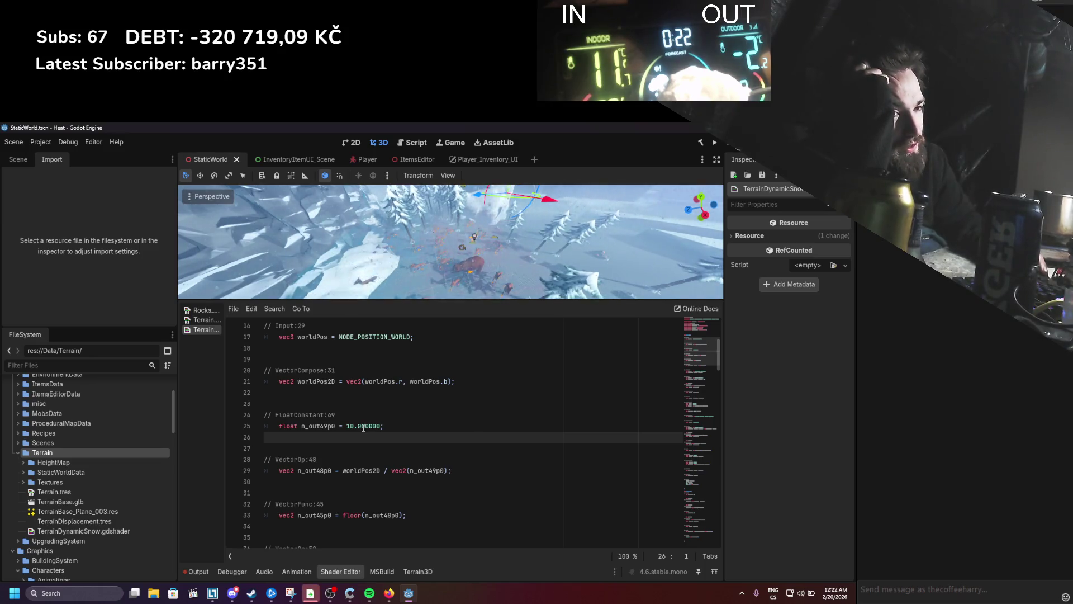
left_click(207, 319)
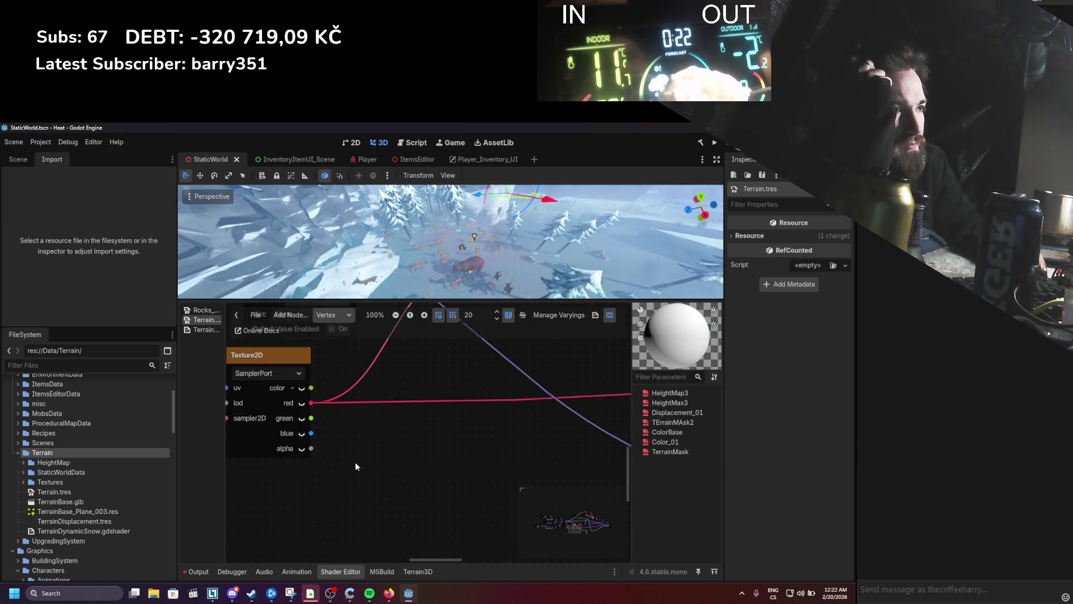
Step: Zoom and pan the Terrain graph to inspect the grid-snapping VectorOp nodes
scroll(457, 473, "down", 5)
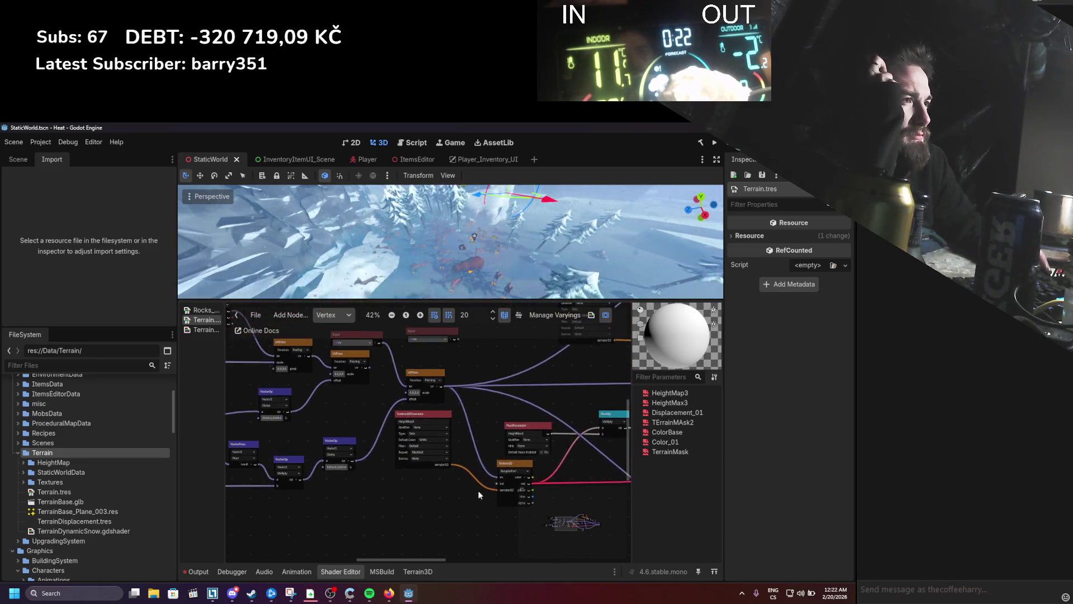
scroll(525, 478, "up", 2)
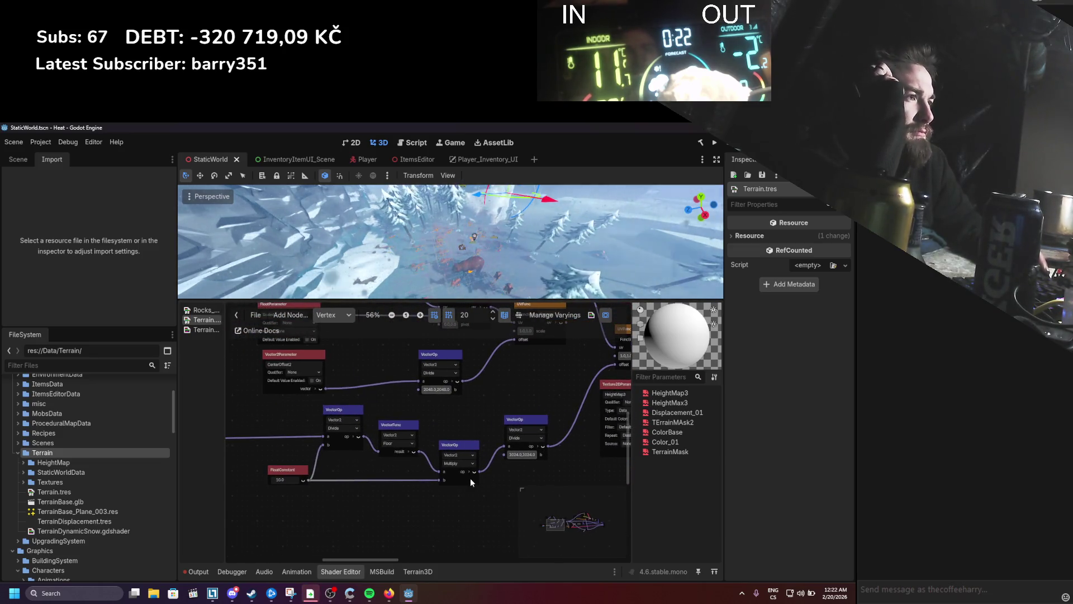
mouse_move(455, 532)
left_mouse_down()
mouse_move(463, 438)
mouse_move(481, 471)
mouse_move(575, 399)
left_mouse_up()
scroll(411, 481, "up", 1)
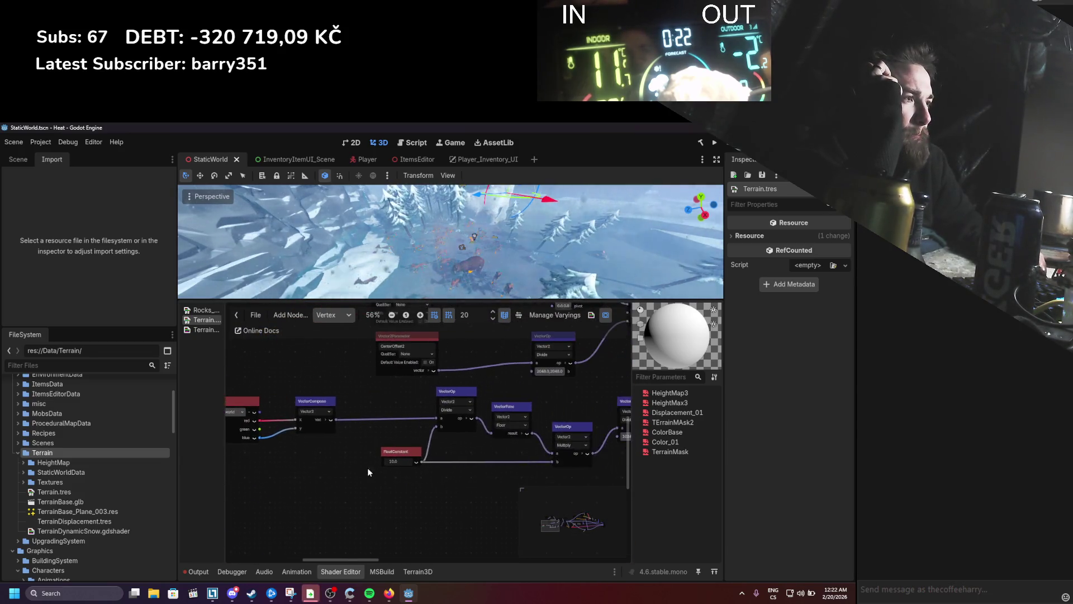
left_click_drag(469, 474, 398, 478)
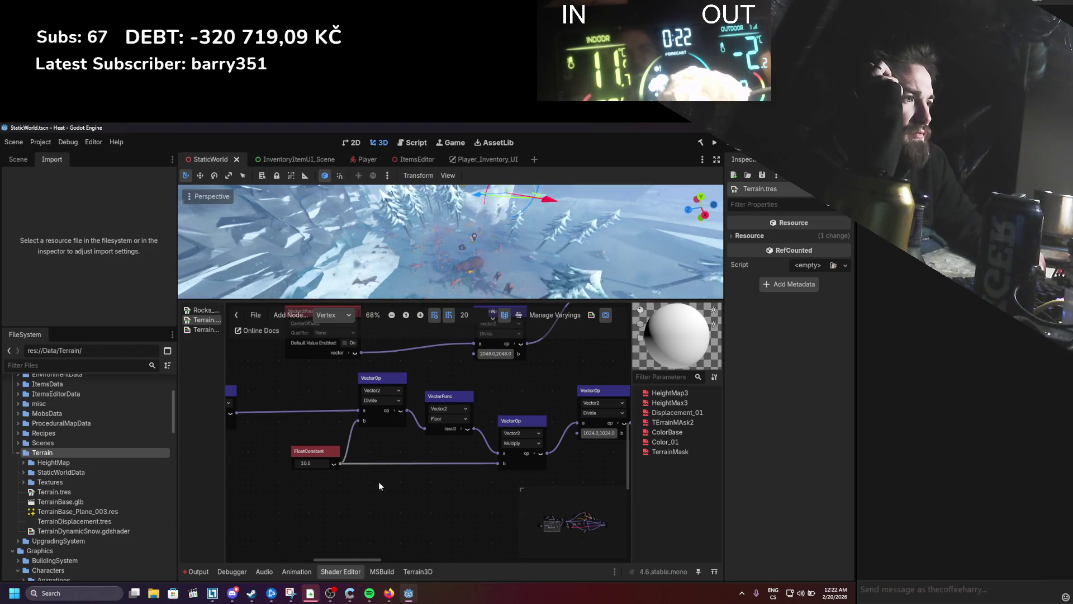
Step: Glance at ChatGPT, then return to the TerrainDynamicSnow shader code
left_click(380, 594)
left_click(379, 593)
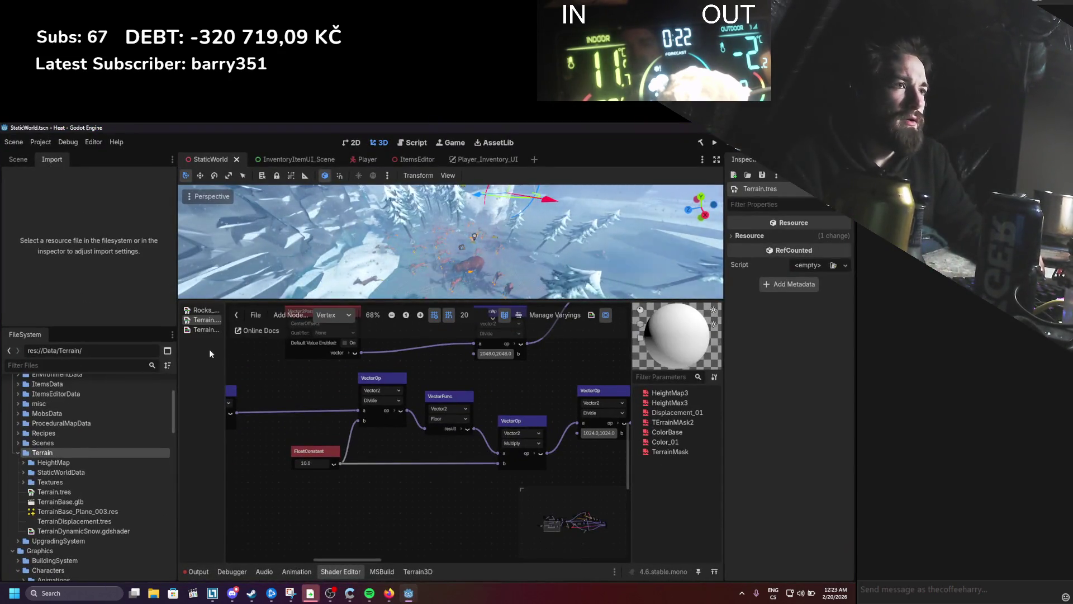
left_click(206, 330)
scroll(353, 411, "up", 4)
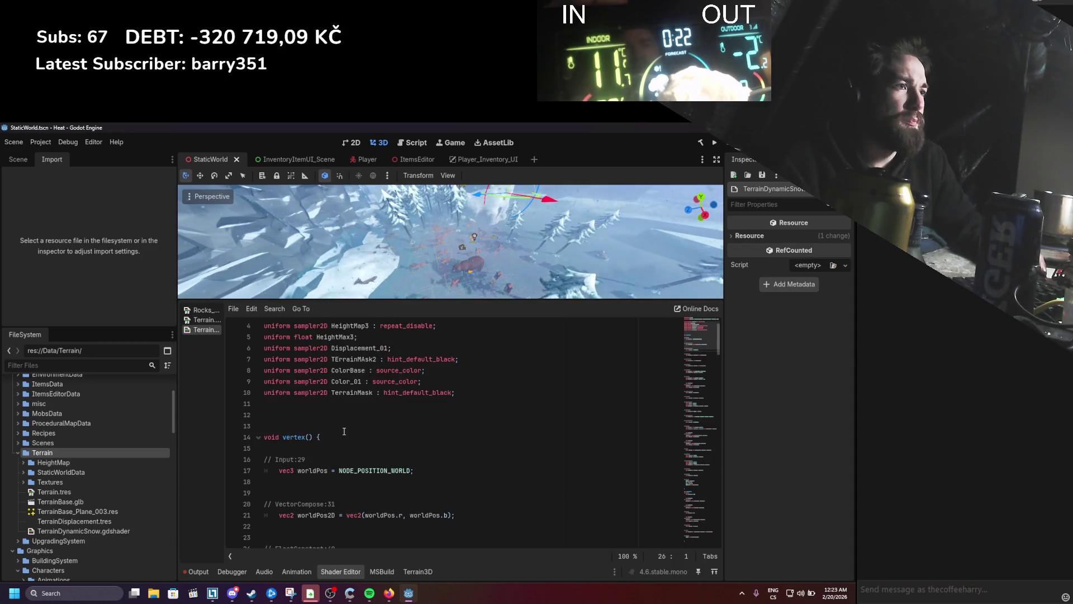
Step: Add 'uniform int gridScale = 10;' on empty line 12 above vertex()
left_click(357, 414)
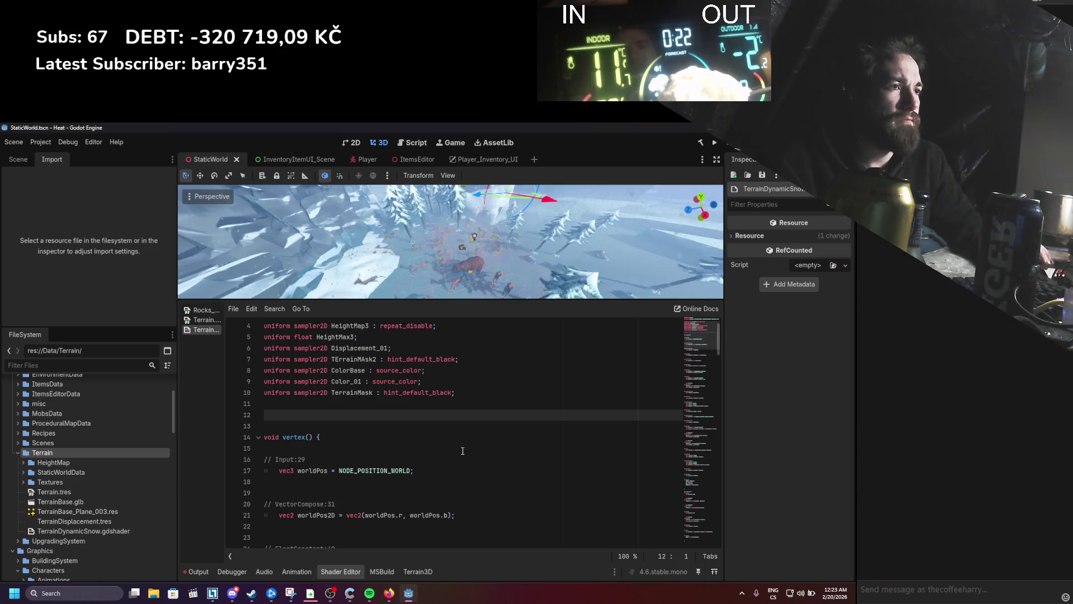
type("uni")
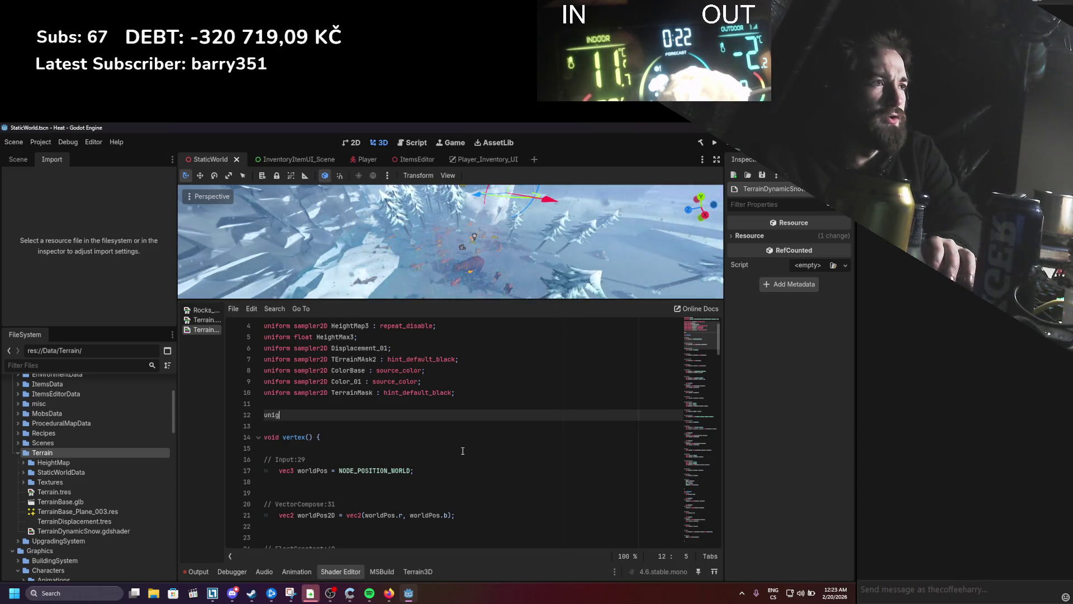
type("form")
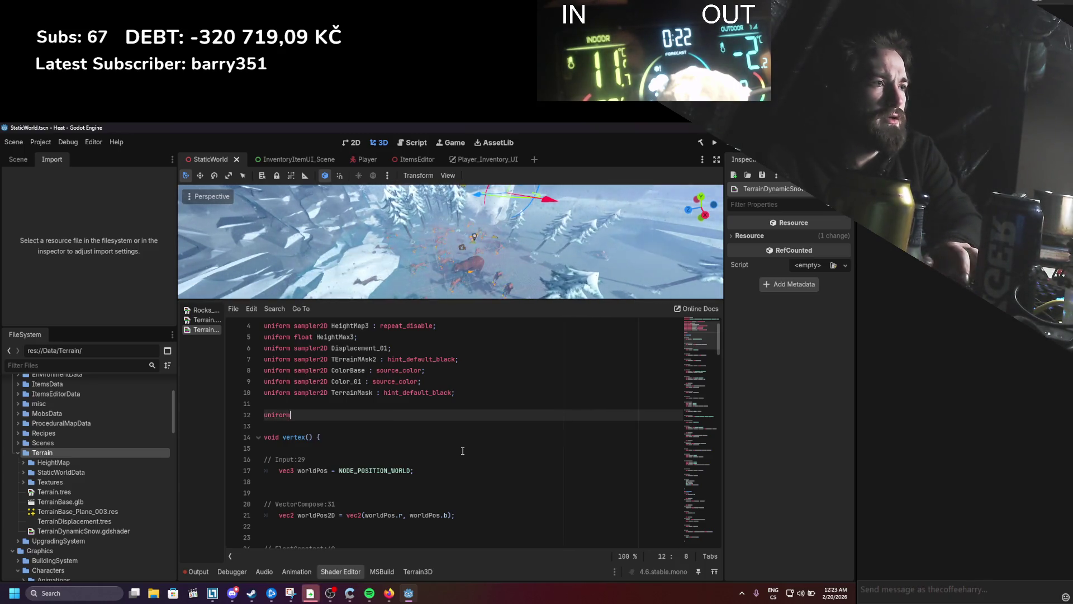
type(" int g")
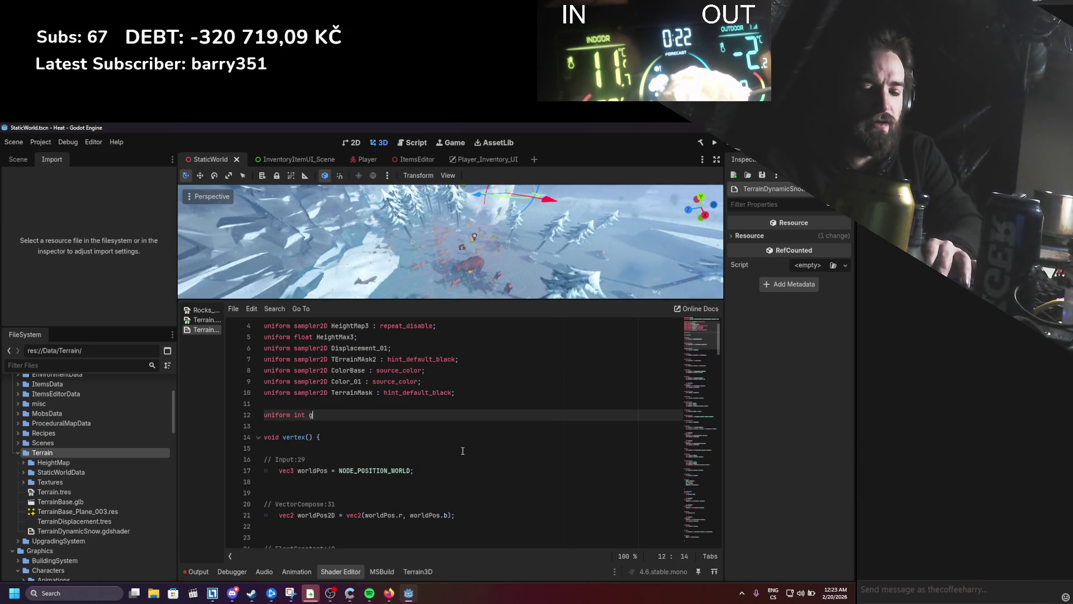
type("ridScale = 10;")
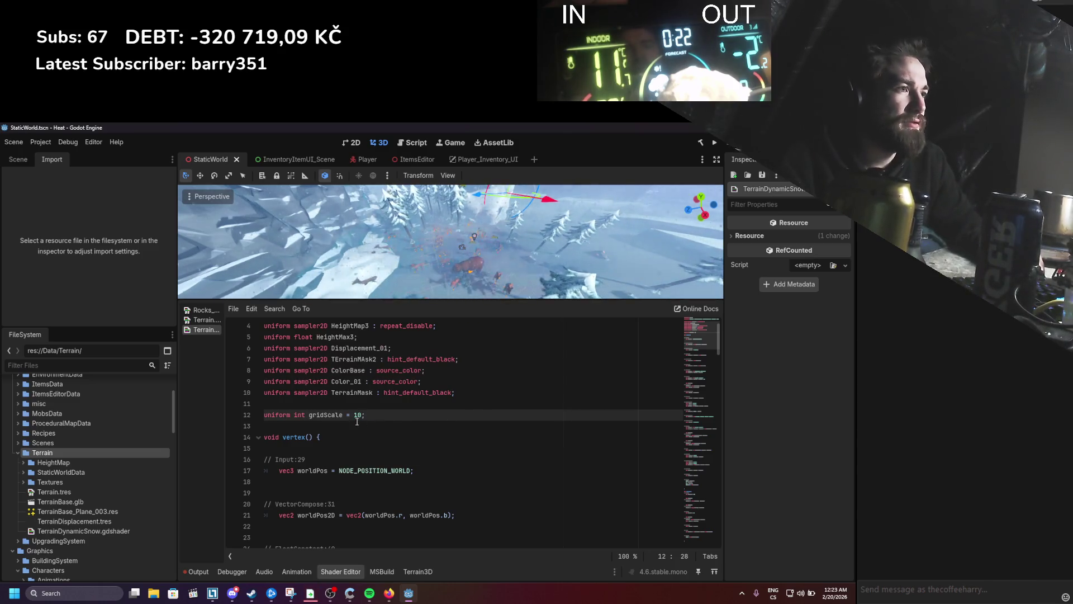
scroll(349, 424, "up", 1)
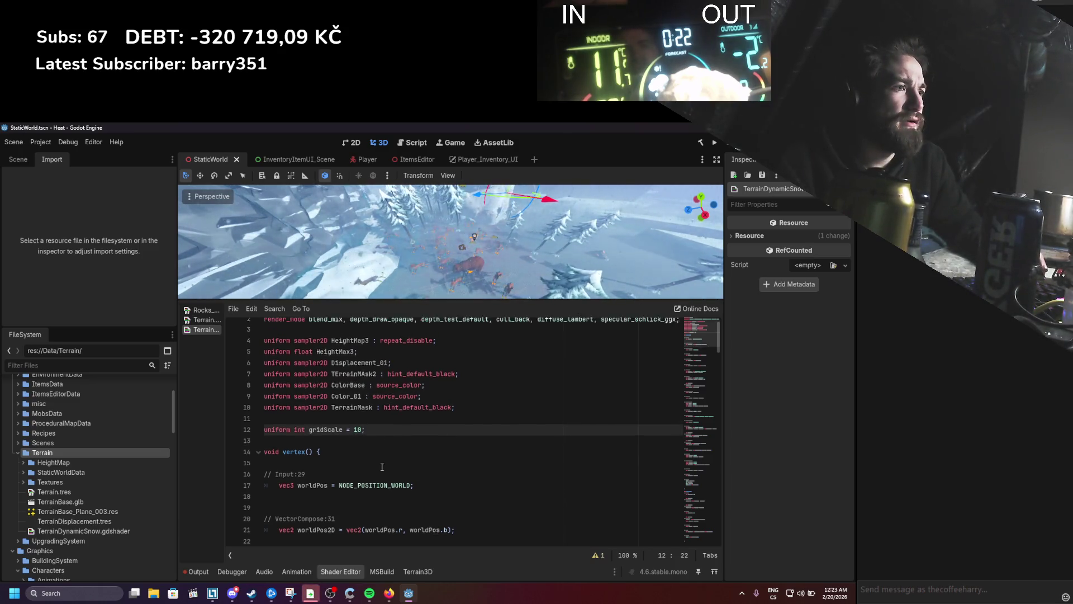
Step: Delete the redundant FloatConstant comment and declaration lines
double_click(322, 448)
scroll(377, 465, "down", 7)
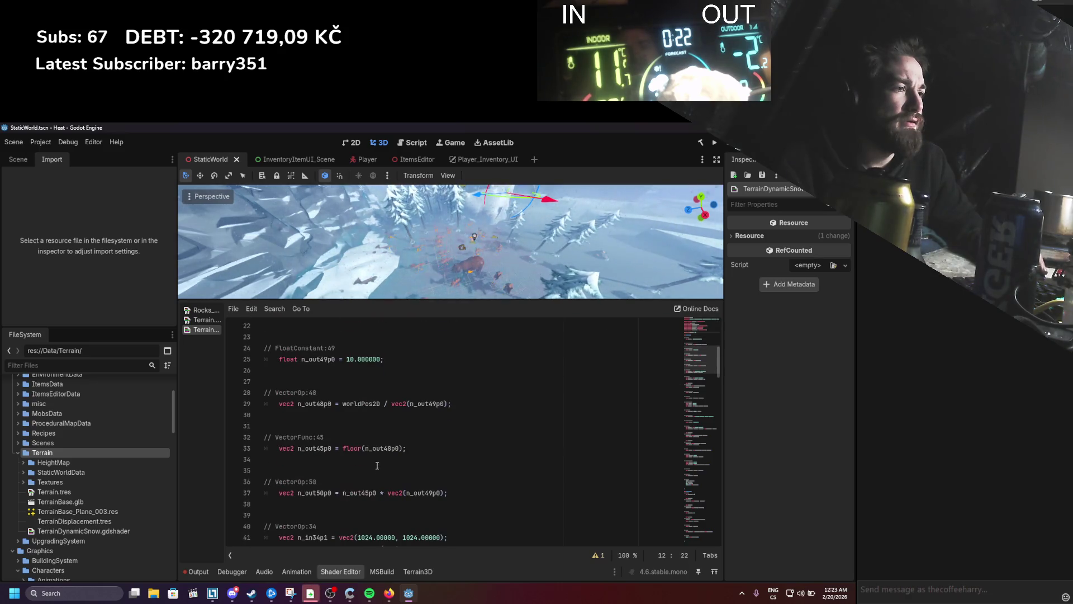
scroll(379, 454, "up", 1)
left_click(399, 395)
key("shift+Up")
key("shift+Up")
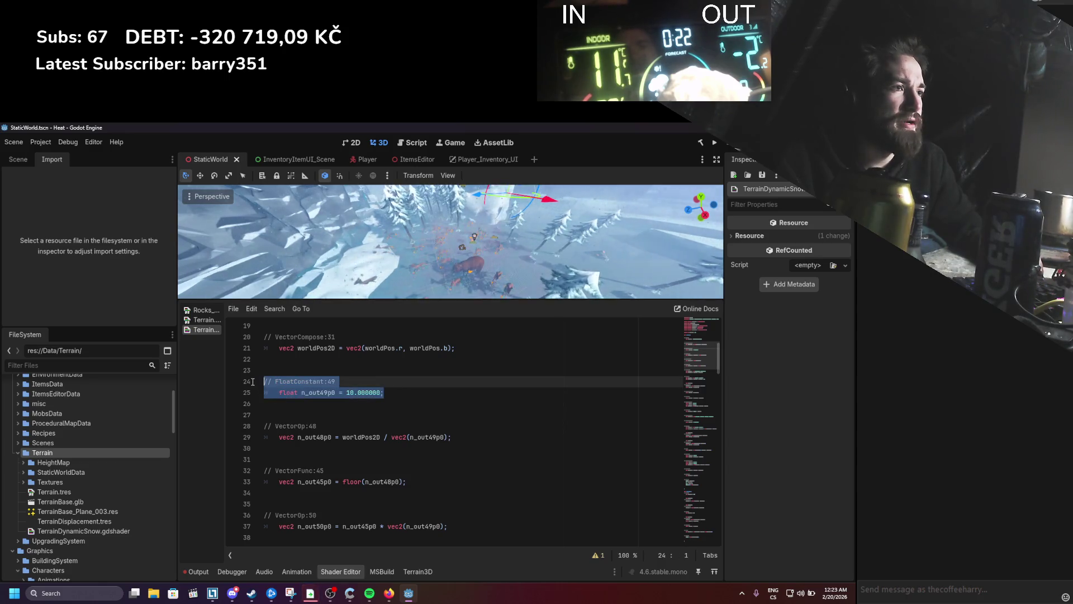
key("BackSpace")
key("BackSpace")
key("BackSpace")
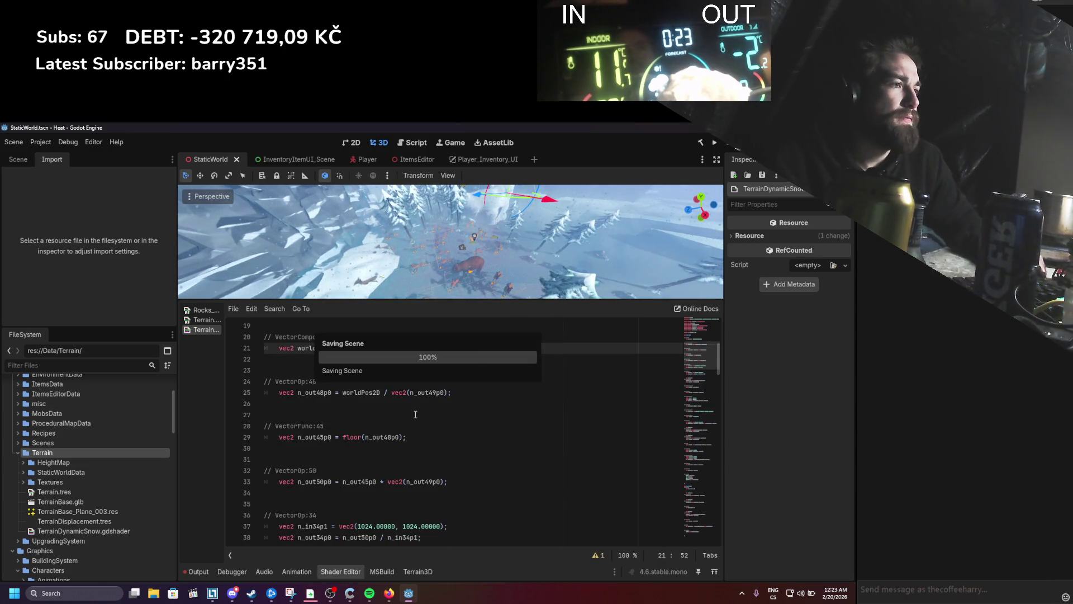
Step: On line 25, divide worldPos2D by gridScale instead of n_out49p0 and begin rewrapping it in vec2(
left_click(424, 392)
double_click(424, 393)
type("gridScale")
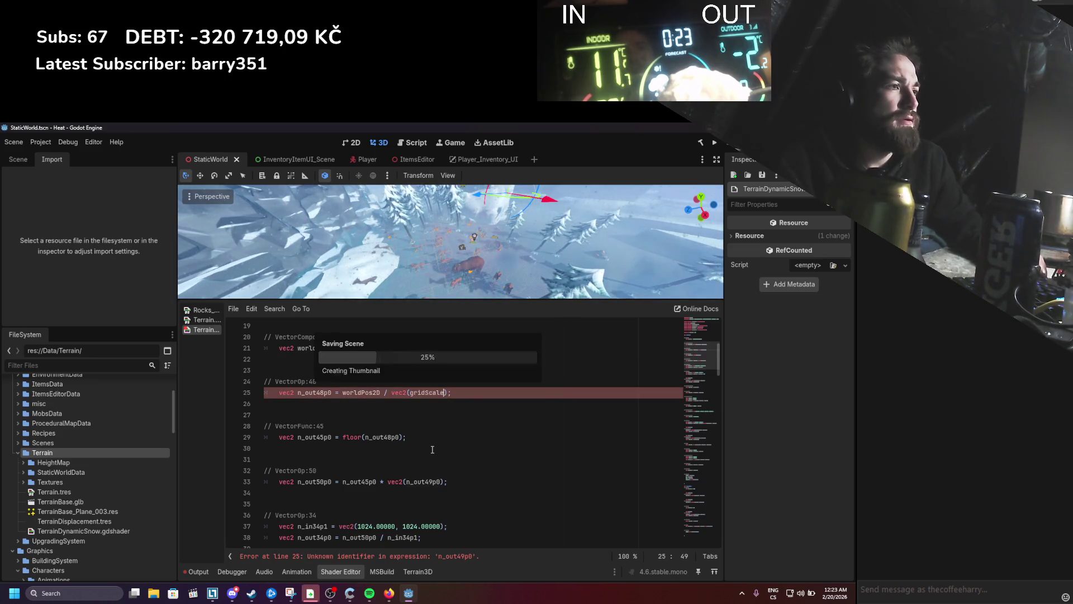
left_click(424, 408)
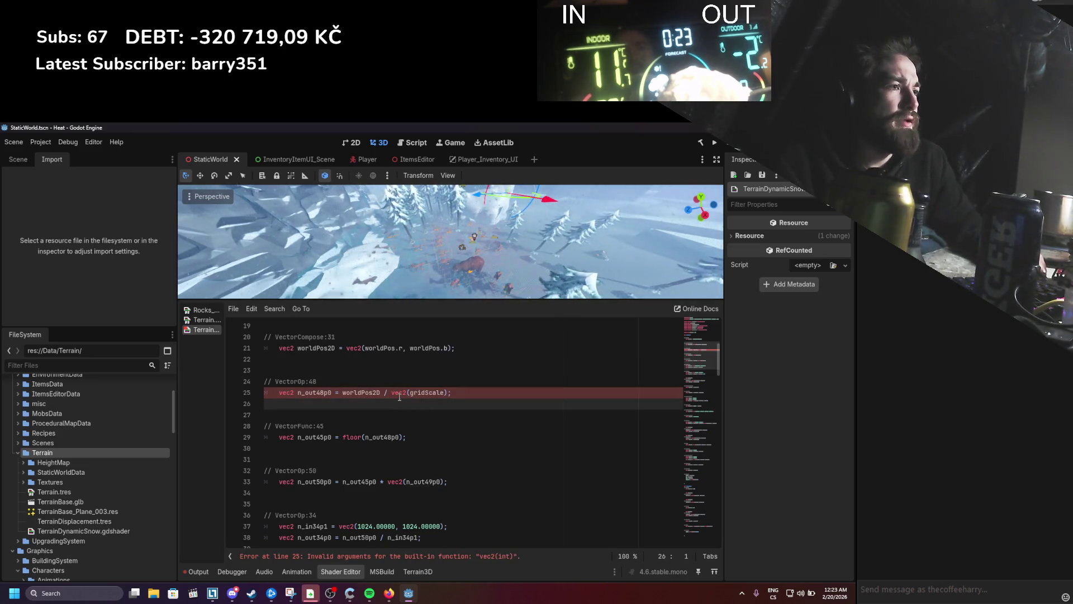
left_click_drag(392, 392, 451, 393)
type("gridScale")
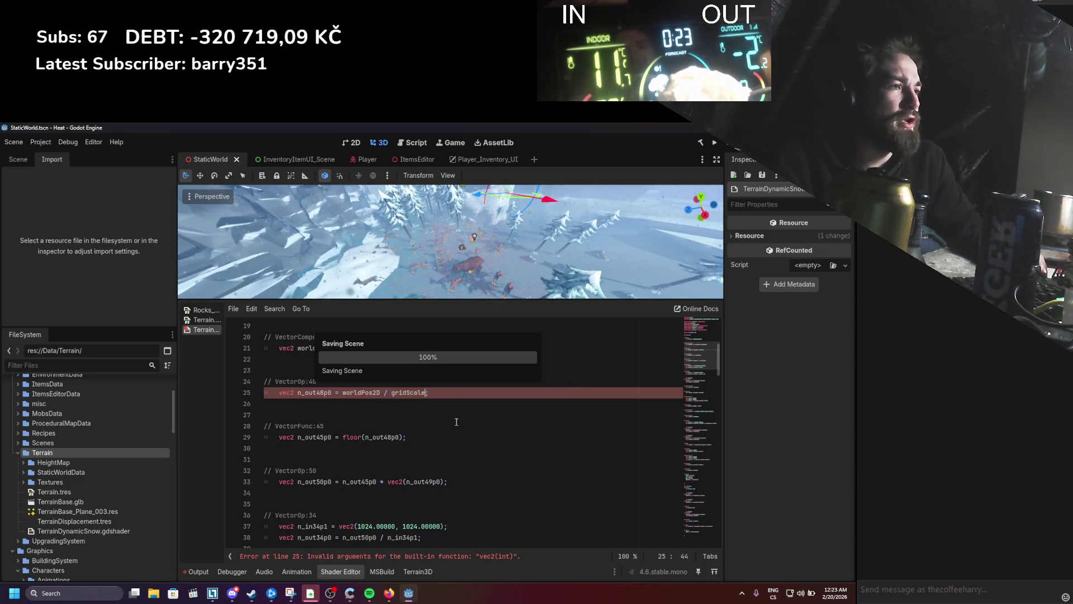
left_click(384, 414)
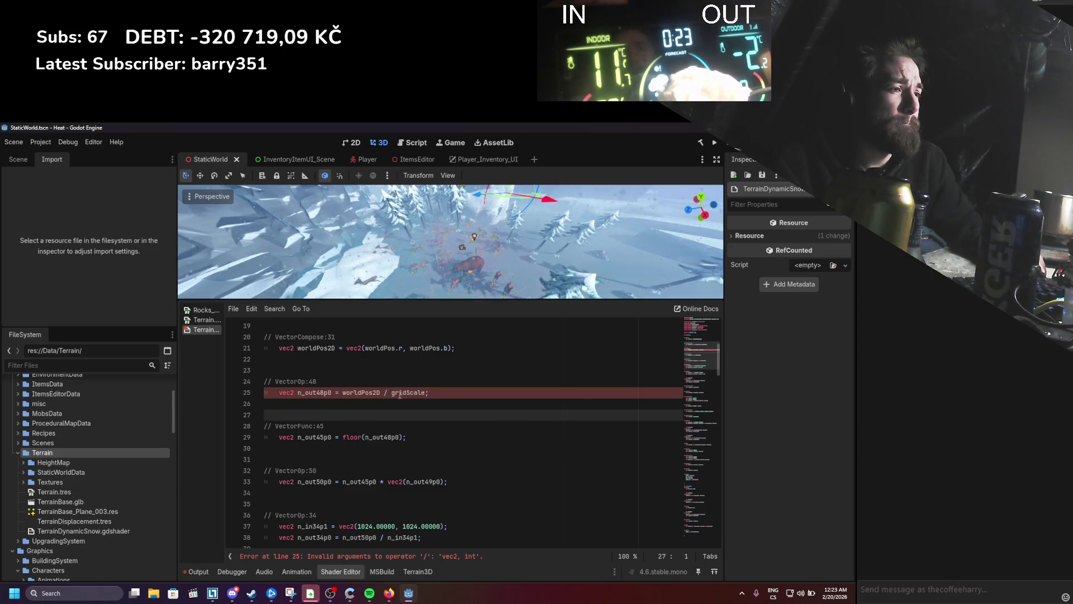
double_click(399, 396)
type("vec2(")
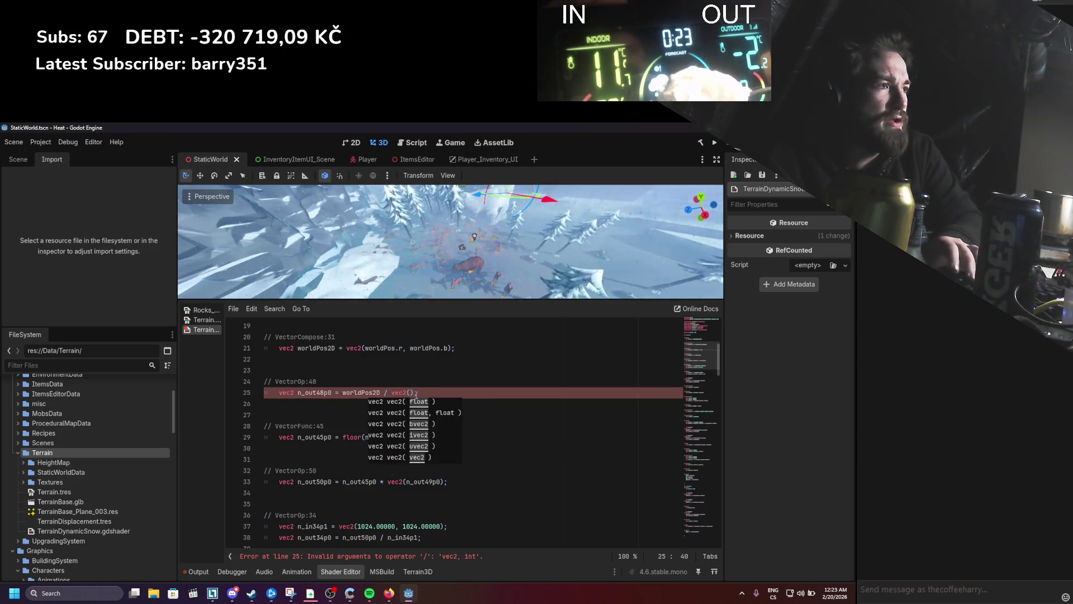
key("Return")
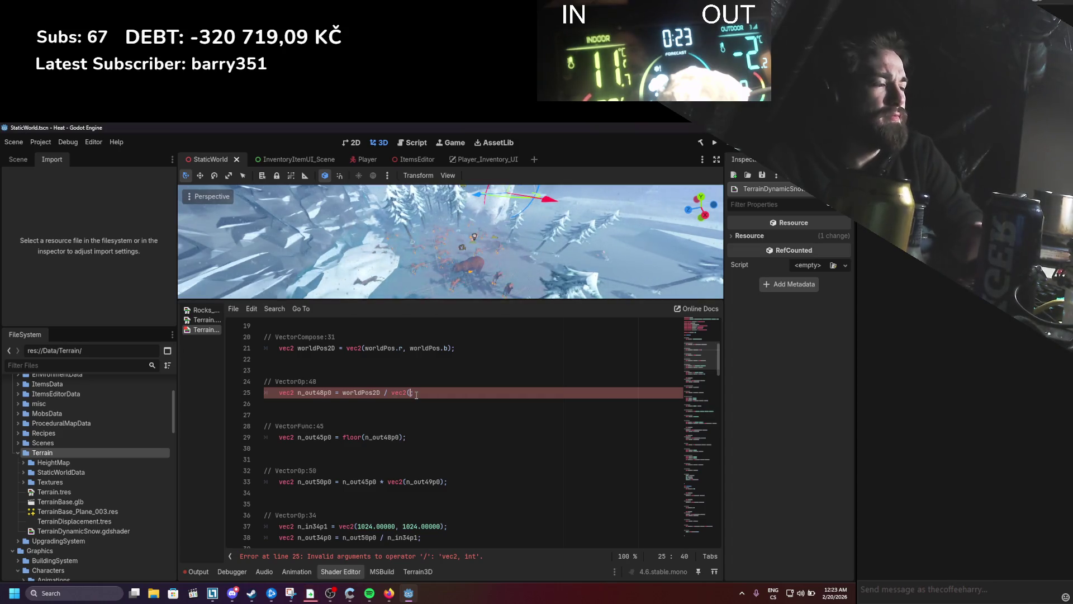
scroll(326, 449, "up", 6)
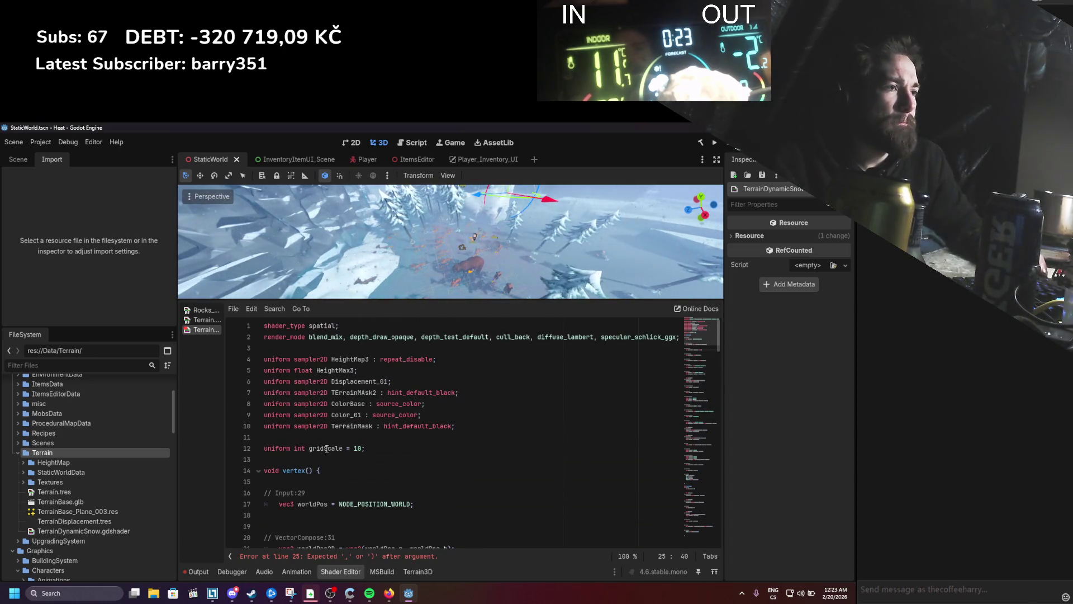
Step: Change the gridScale uniform's type from int to vec2 and start a parenthesised default
double_click(301, 448)
type("vec")
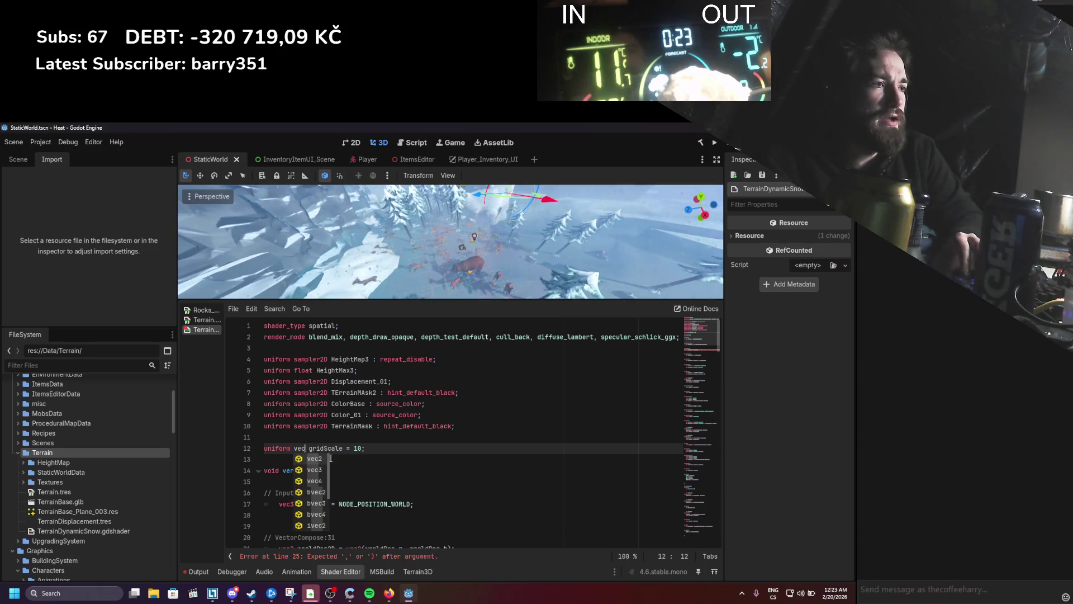
key("Return")
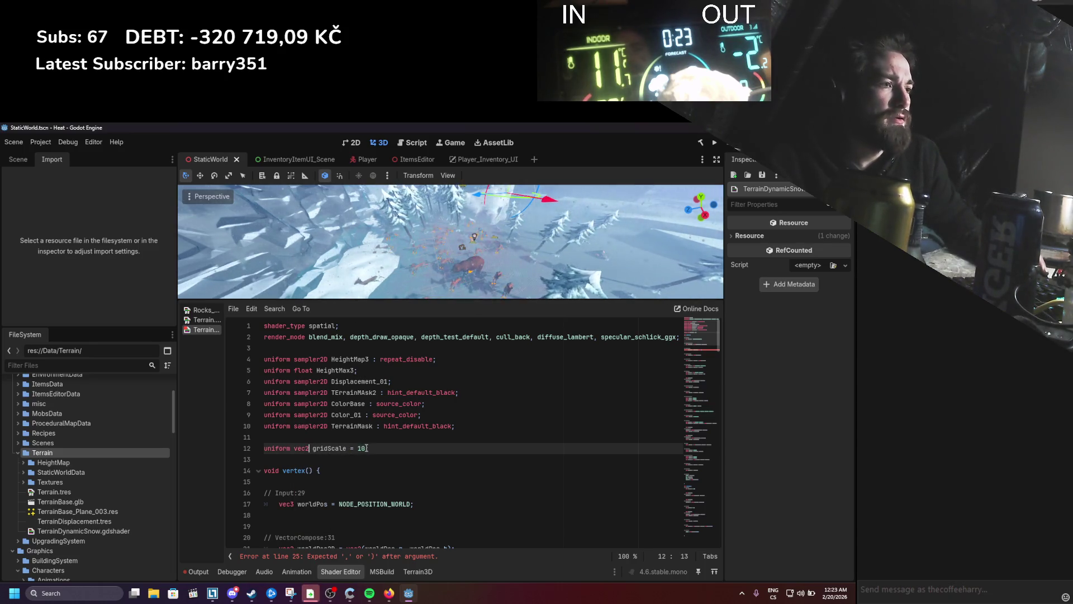
double_click(364, 448)
type("(10);")
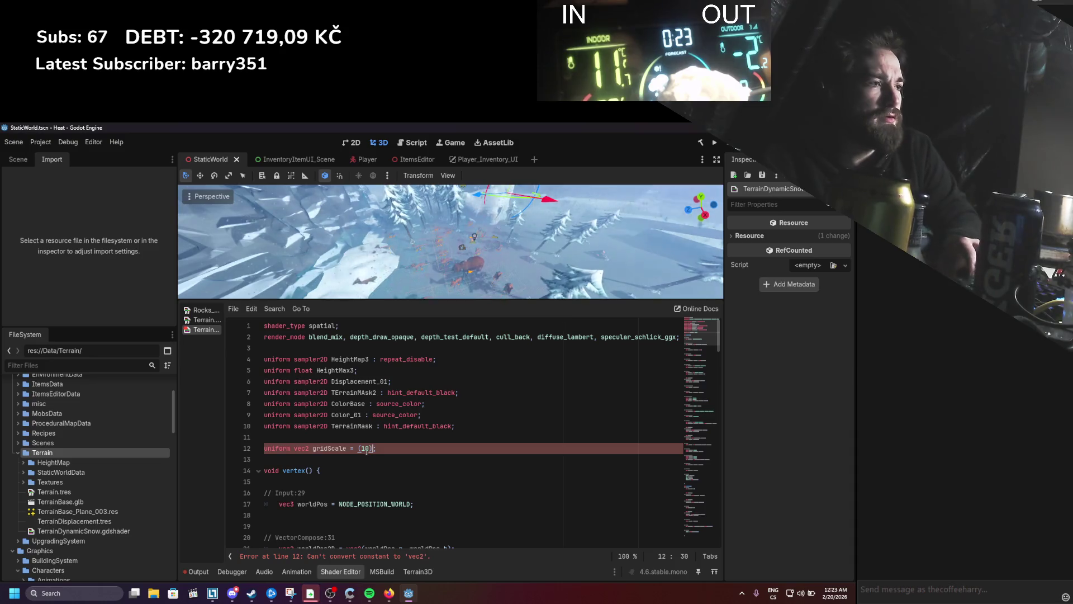
key("Left")
type(", gridScale")
key("ctrl+s")
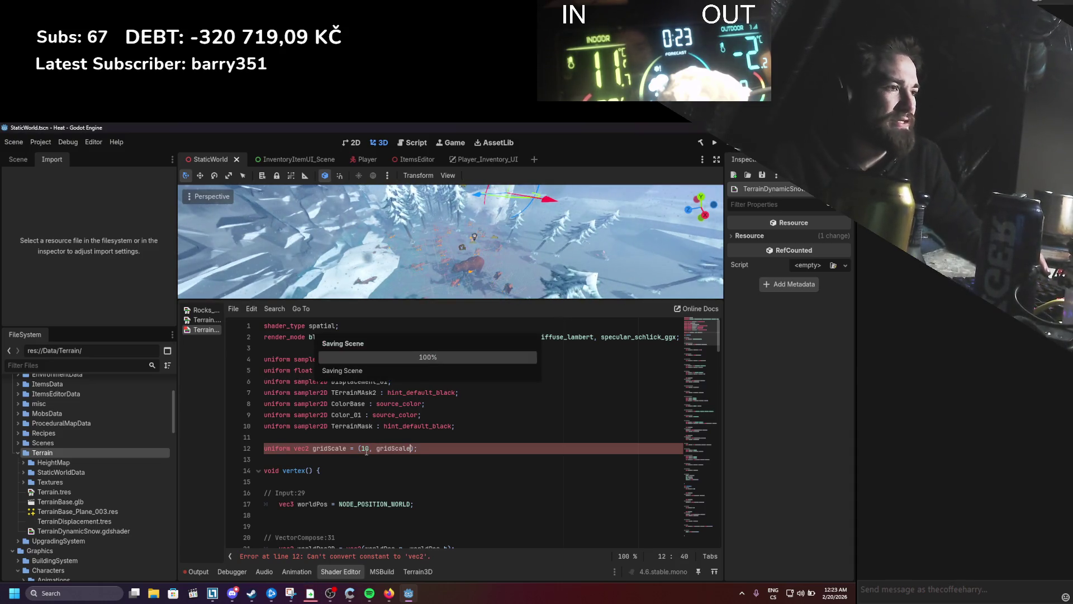
Step: Set the gridScale uniform's default value to vec2(10, 10)
double_click(390, 449)
type("10")
key("Return")
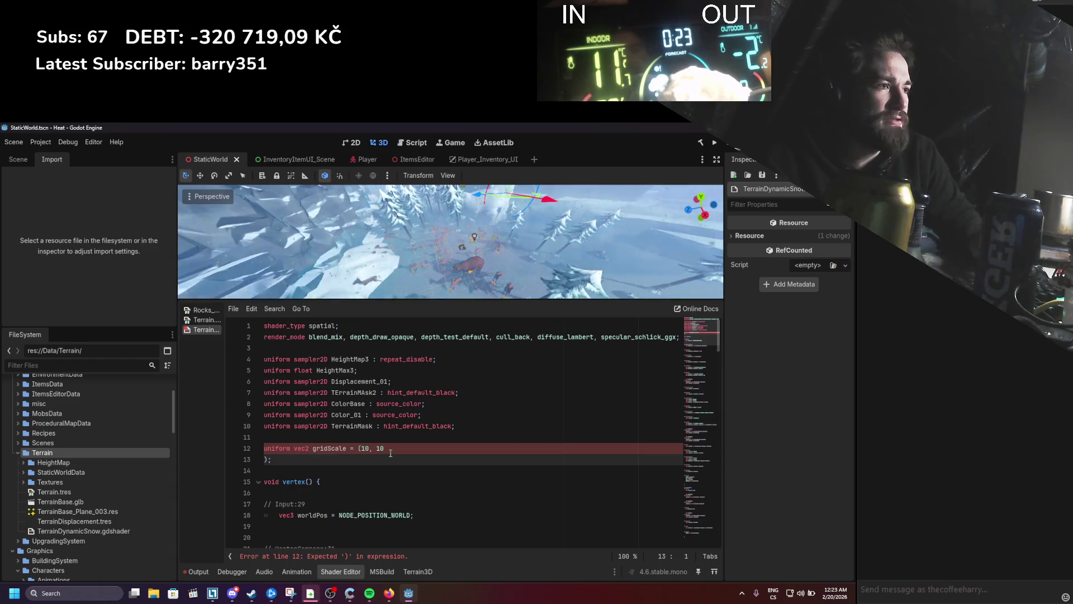
key("BackSpace")
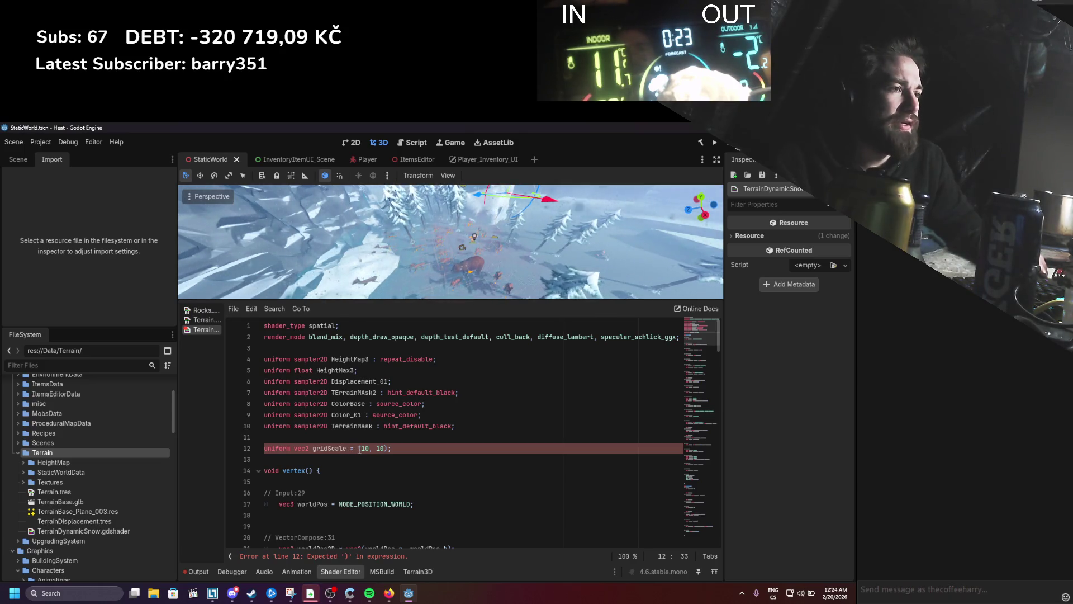
type("vec2")
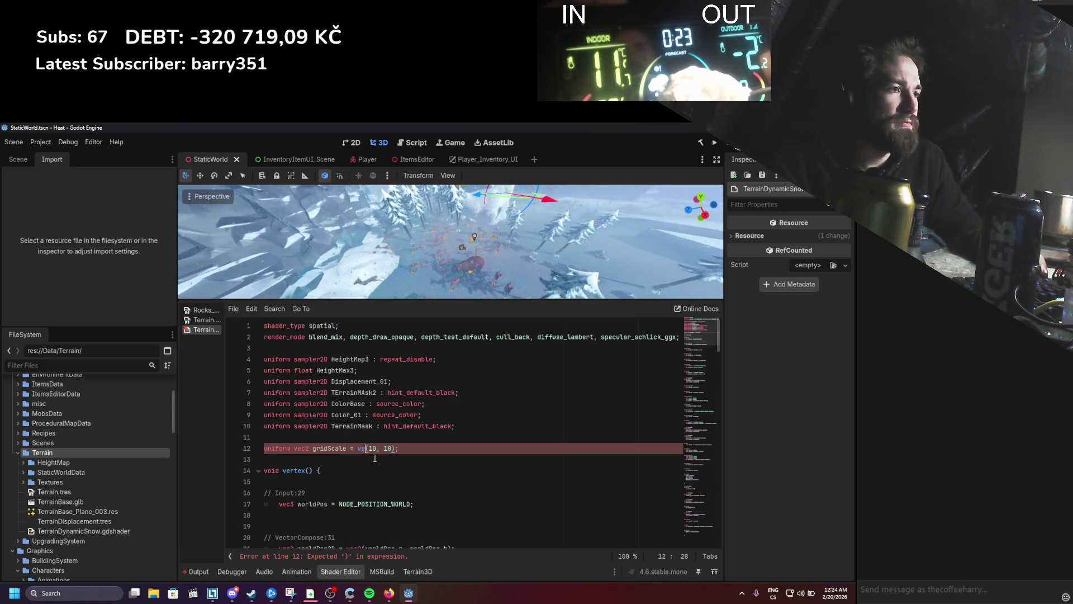
left_click(378, 458)
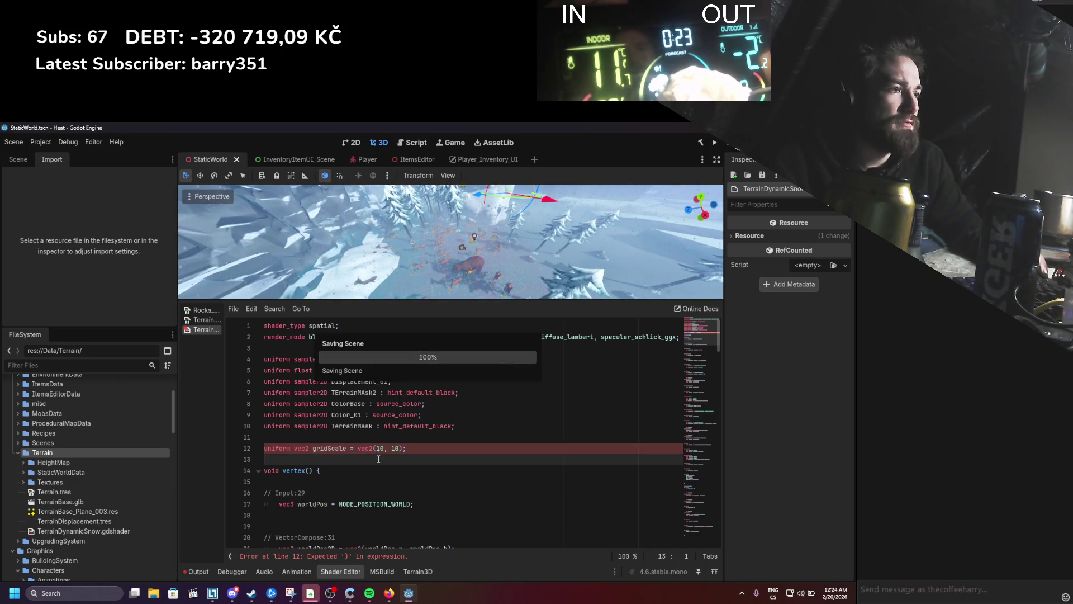
double_click(316, 447)
key("ctrl+c")
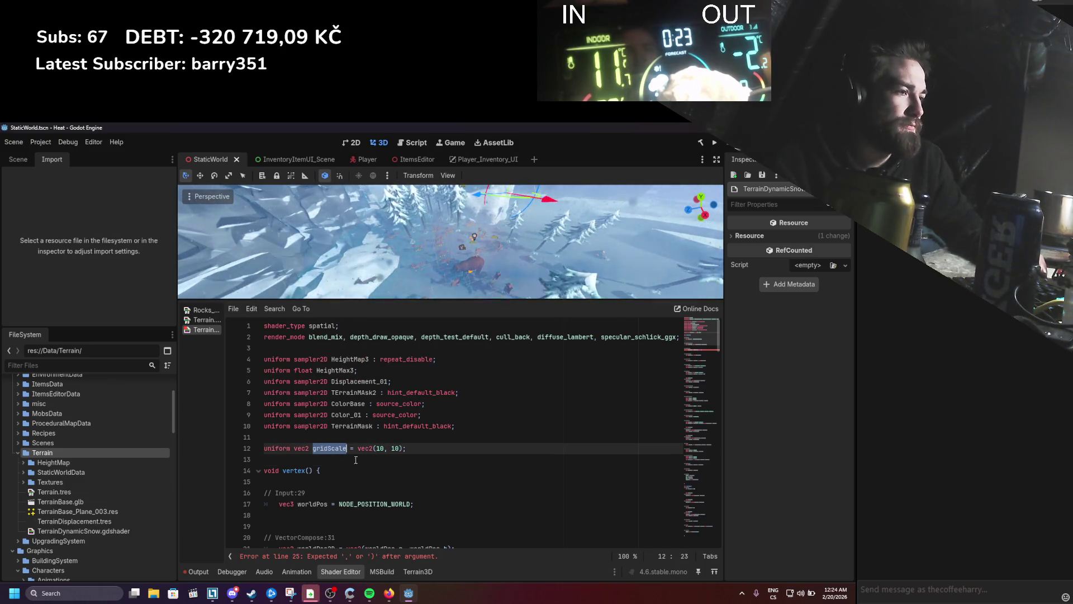
scroll(413, 487, "down", 6)
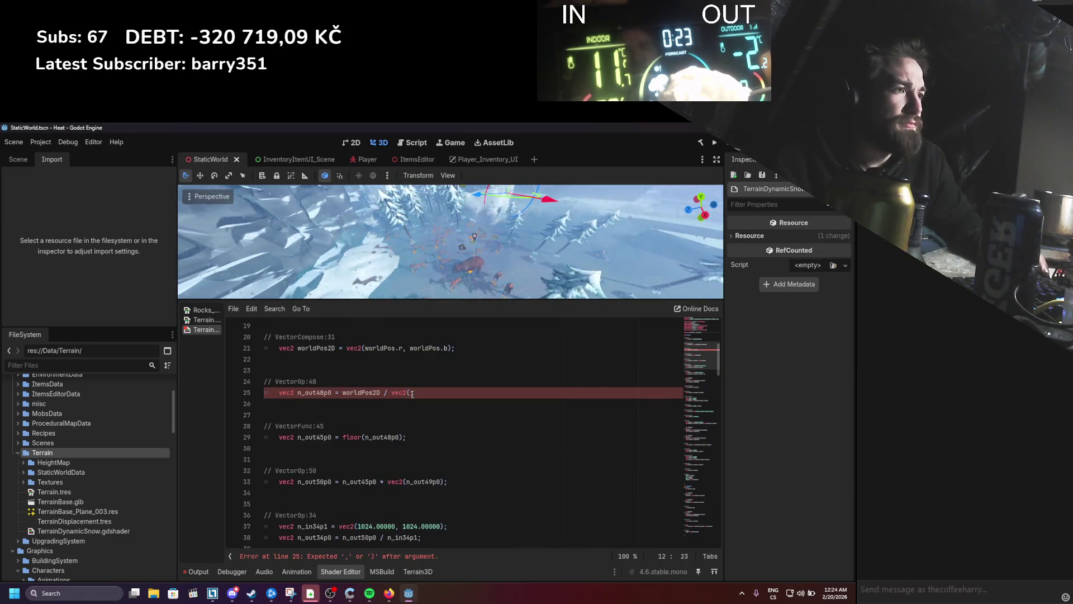
Step: Use plain gridScale in place of n_out49p0 and the vec2 wrapper on lines 25 and 33
left_click_drag(412, 393, 391, 393)
key("ctrl+v")
key("ctrl+s")
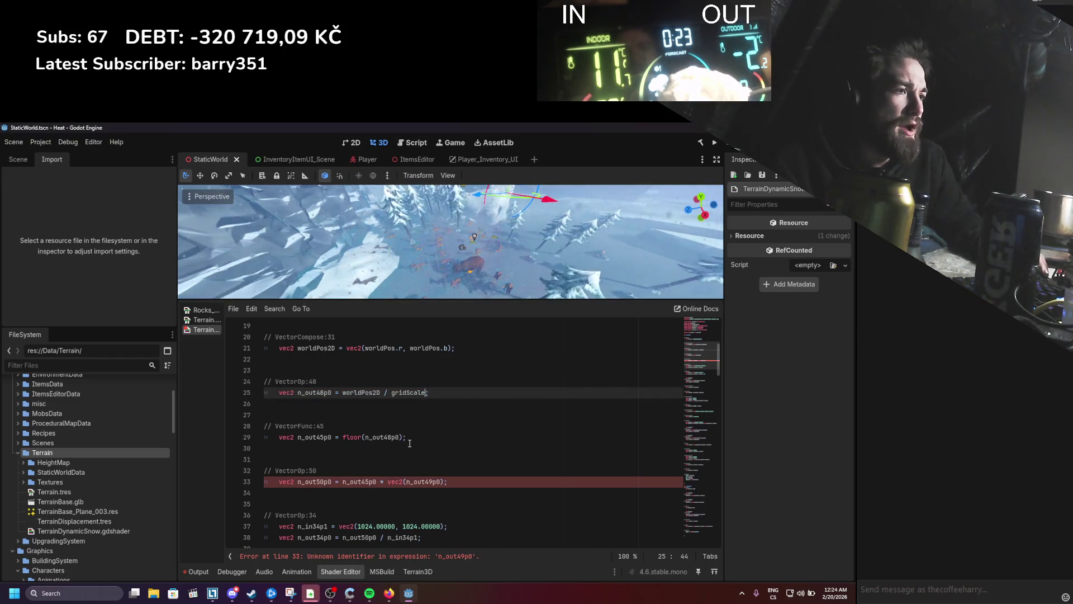
double_click(419, 481)
type("gridScale")
mouse_move(421, 481)
left_mouse_down()
mouse_move(383, 481)
mouse_move(346, 349)
left_mouse_up()
type("gridScale")
left_click(494, 483)
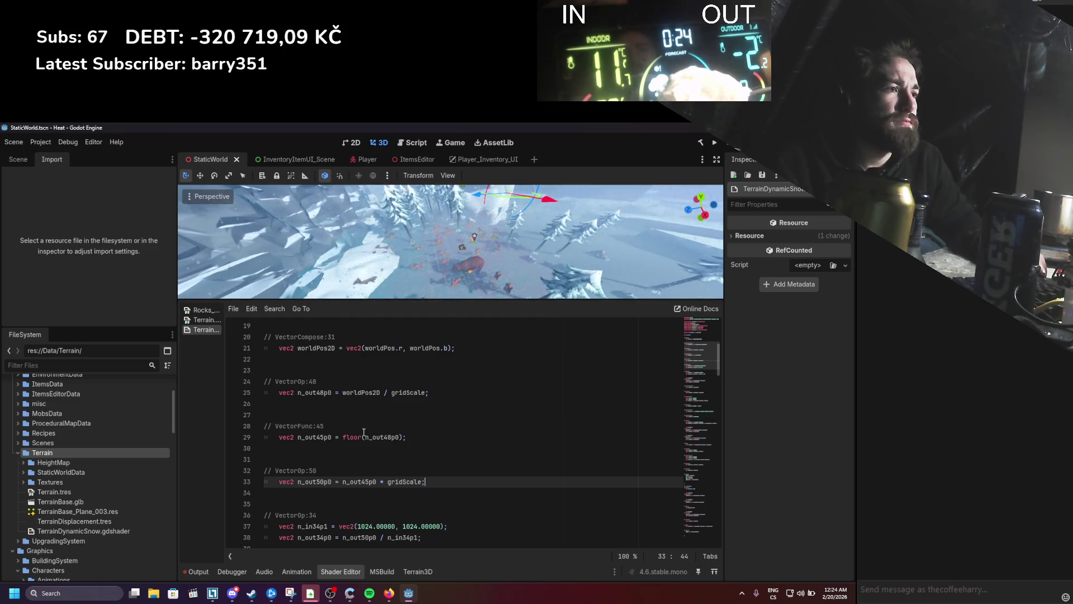
Step: Move floor( from line 29 onto line 25 and delete the VectorFunc:45 block
left_click_drag(364, 437, 342, 437)
key("ctrl+x")
left_click(343, 392)
key("ctrl+v")
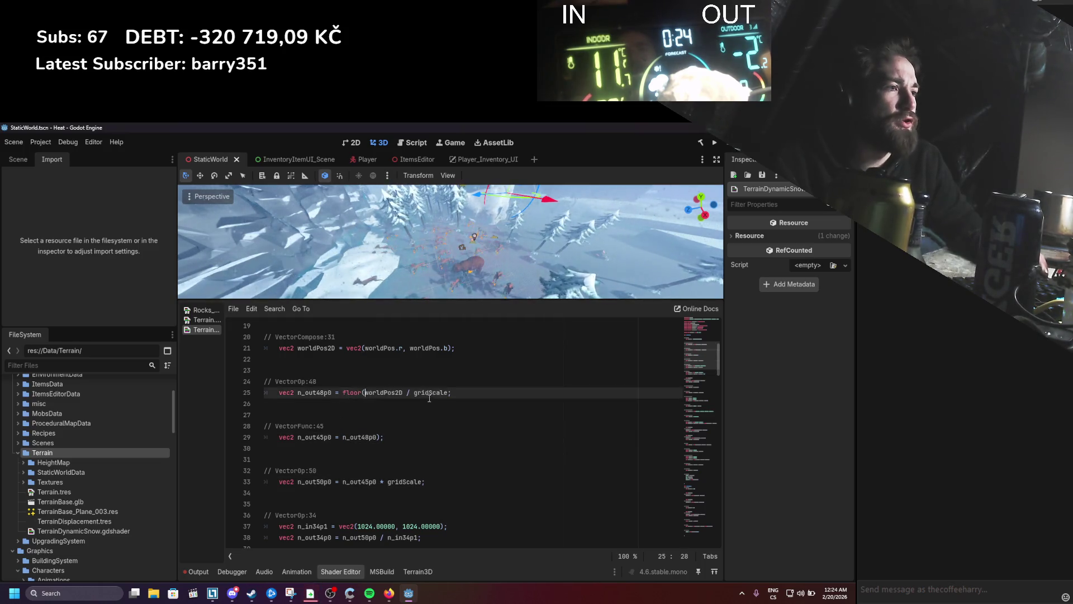
type(")")
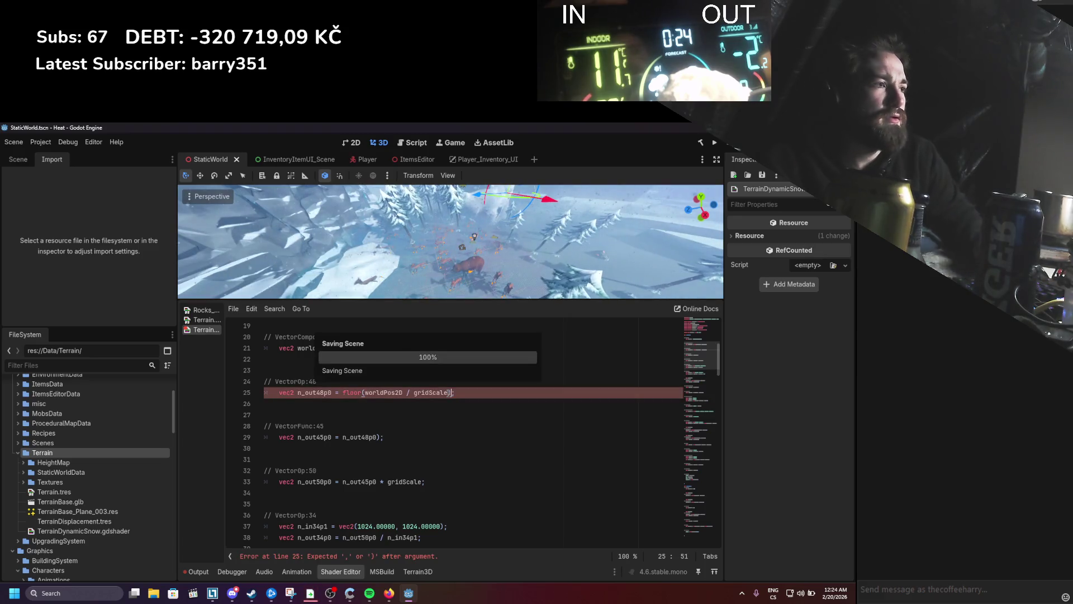
left_click_drag(385, 435, 247, 426)
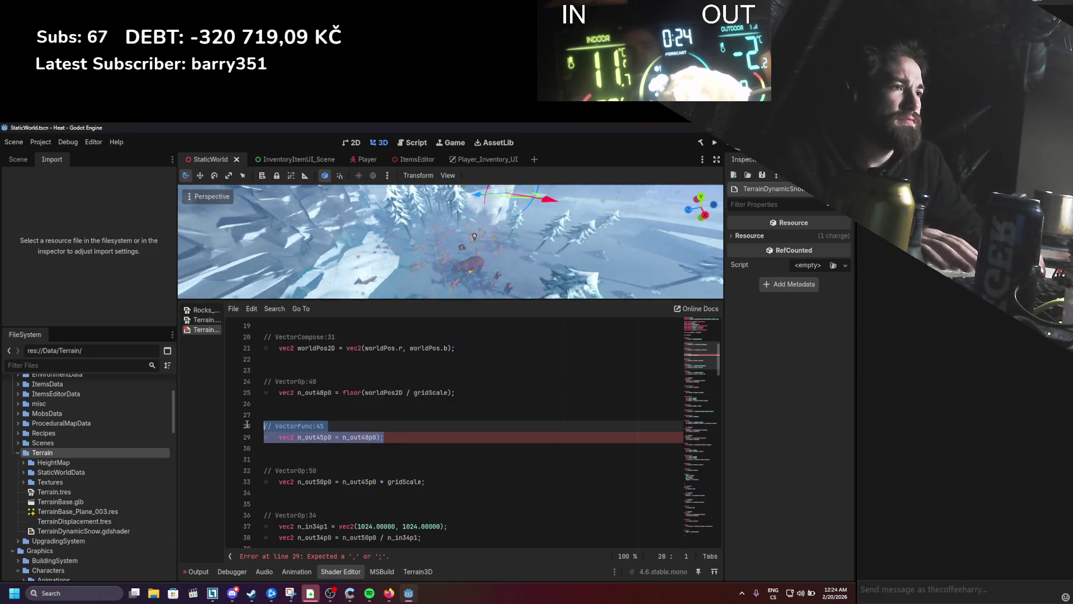
key("BackSpace")
key("BackSpace")
key("BackSpace")
key("BackSpace")
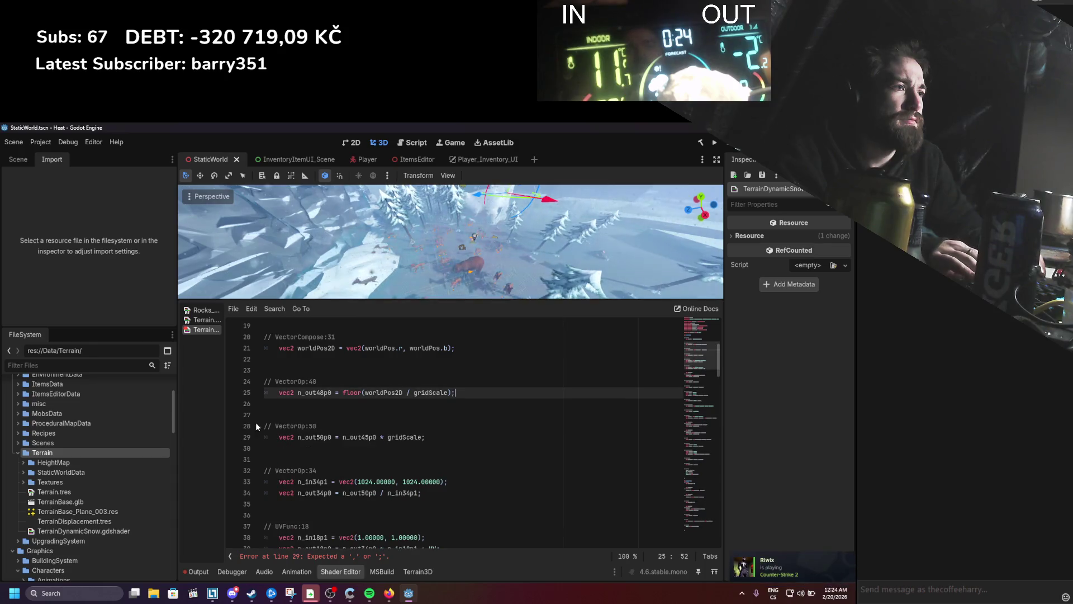
key("ctrl+s")
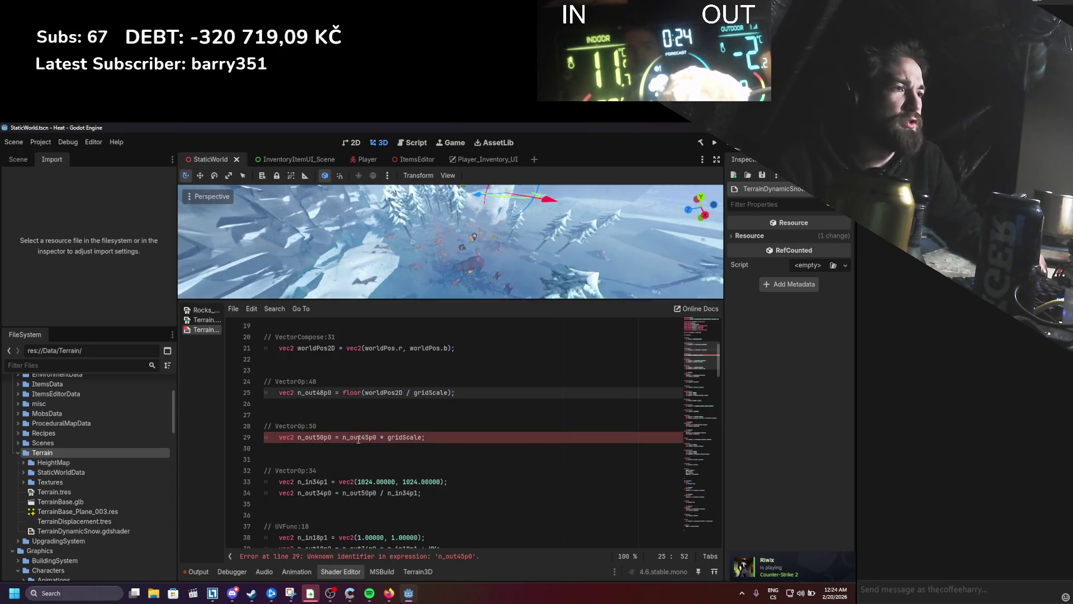
Step: Append * gridScale to line 25 and delete the VectorOp:50 block
left_click_drag(381, 436, 423, 436)
key("BackSpace")
left_click(454, 393)
type("* gridScale")
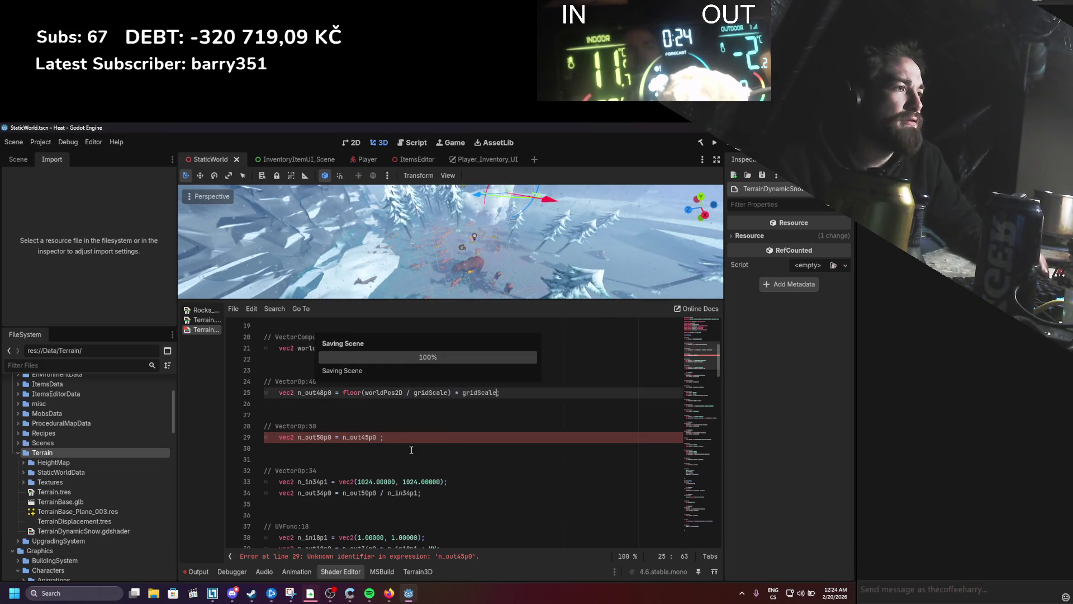
left_click_drag(385, 436, 256, 417)
key("BackSpace")
key("BackSpace")
key("BackSpace")
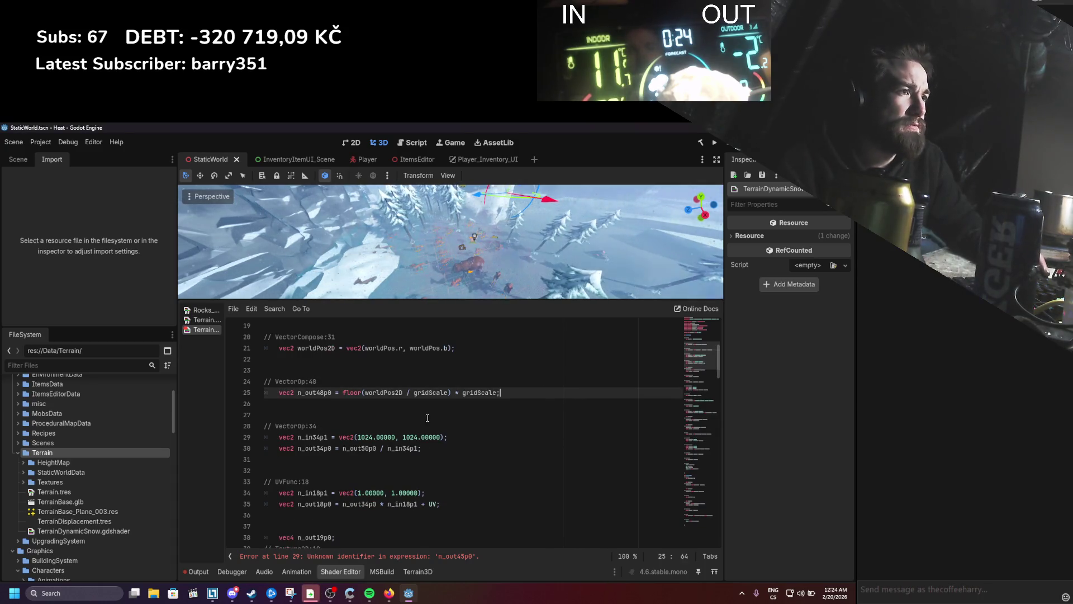
Step: Start a new 'uniform vec2' declaration below the gridScale uniform
double_click(317, 394)
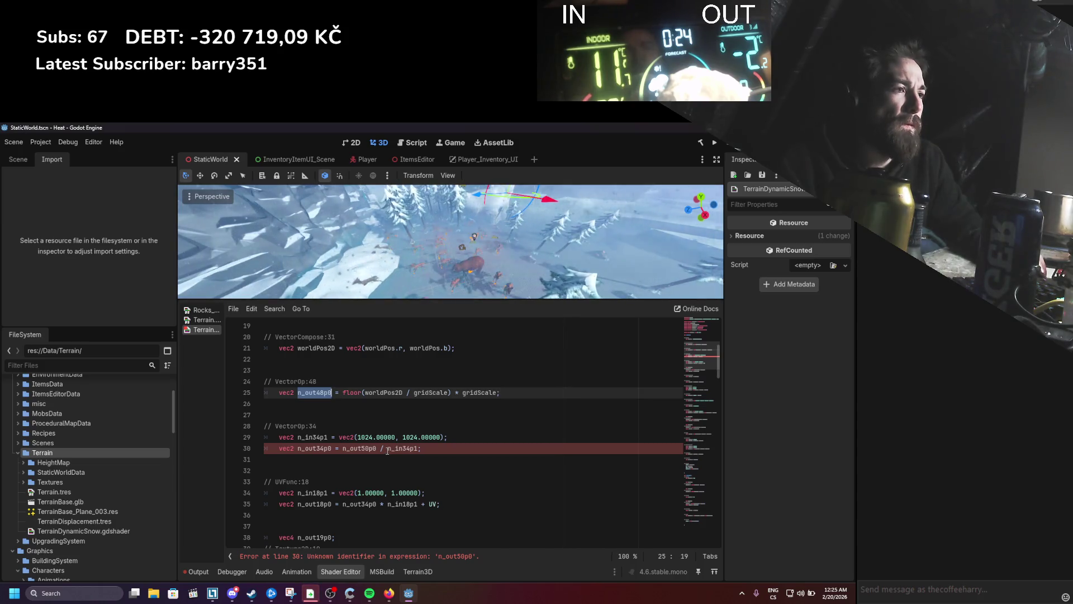
left_click(382, 448)
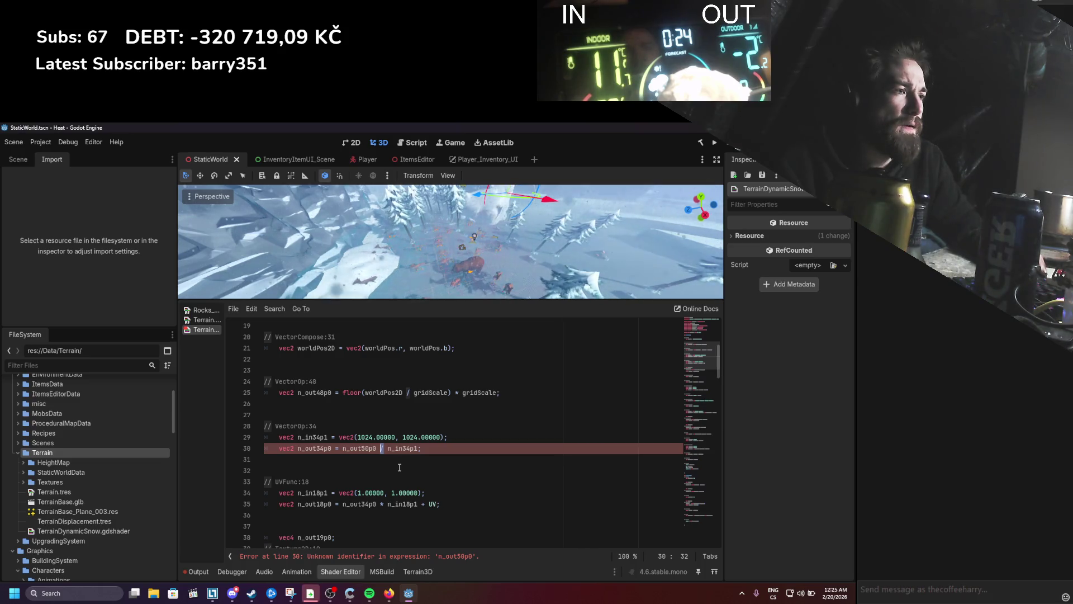
scroll(400, 467, "up", 6)
left_click(412, 448)
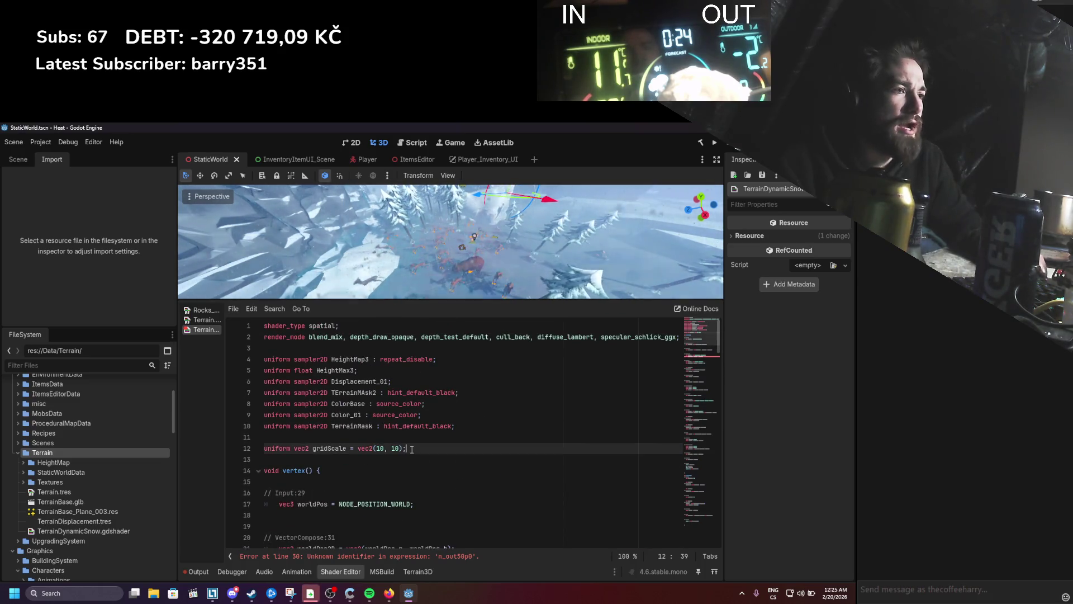
key("Return")
type("uniform")
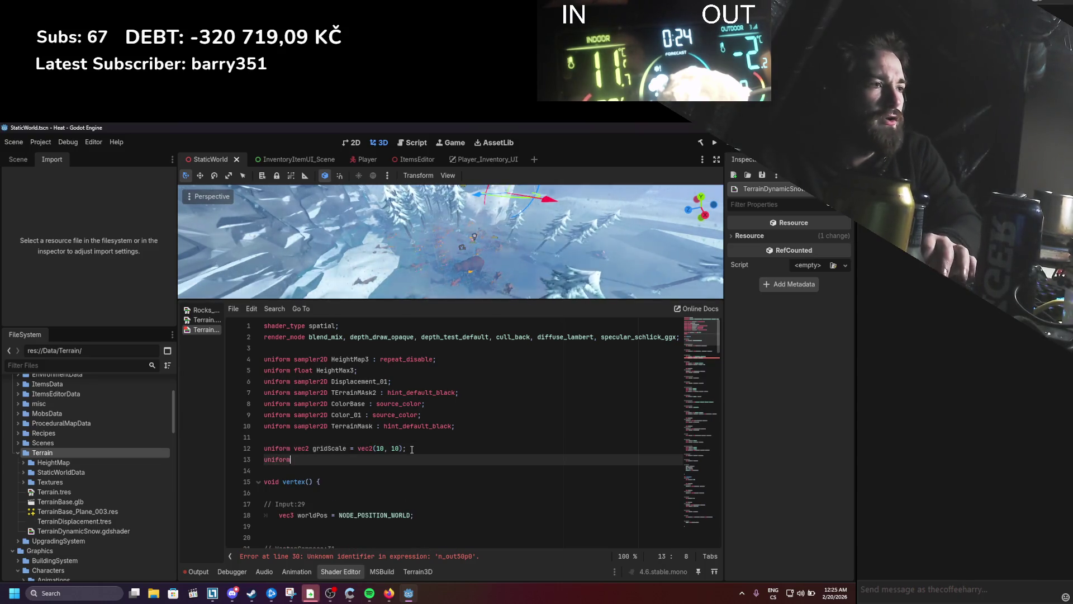
type(" vec2")
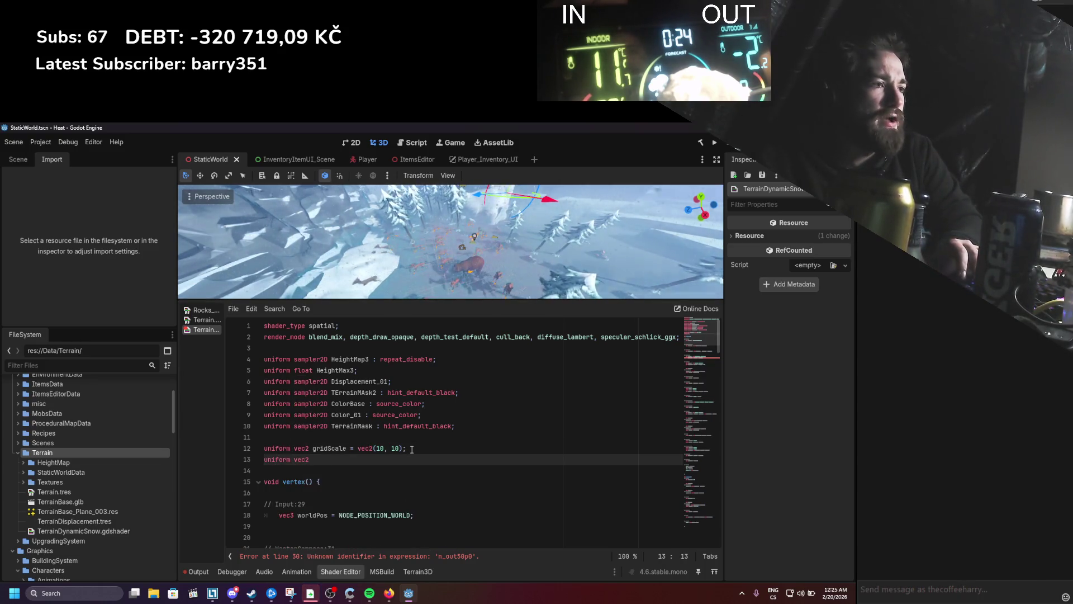
Step: Complete line 13 as 'uniform vec2 mapSize = vec2(1024, 1024);'
key("Return")
key("BackSpace")
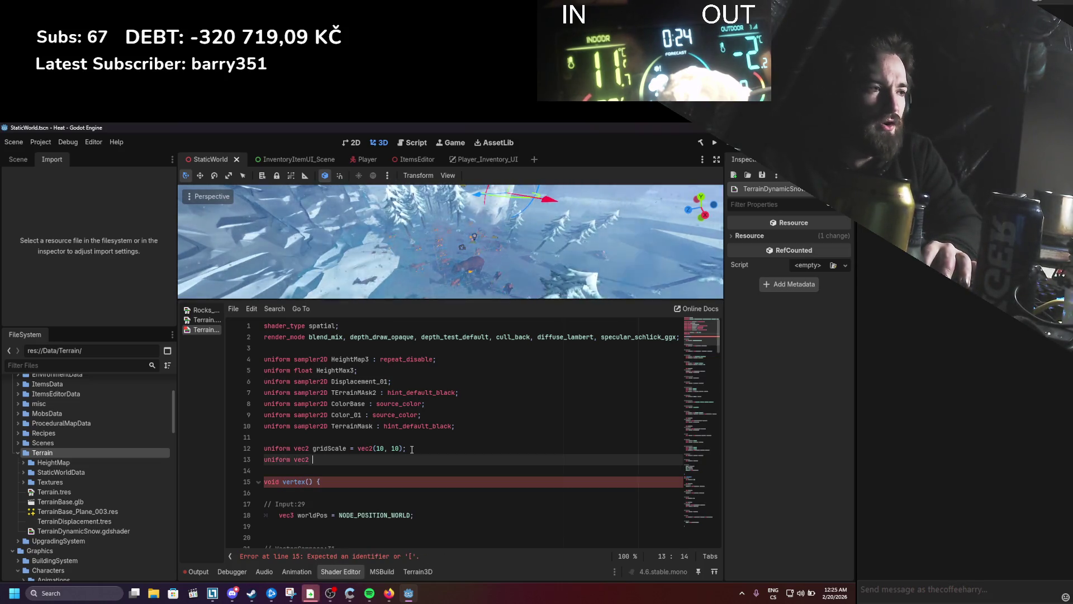
type("mapSize")
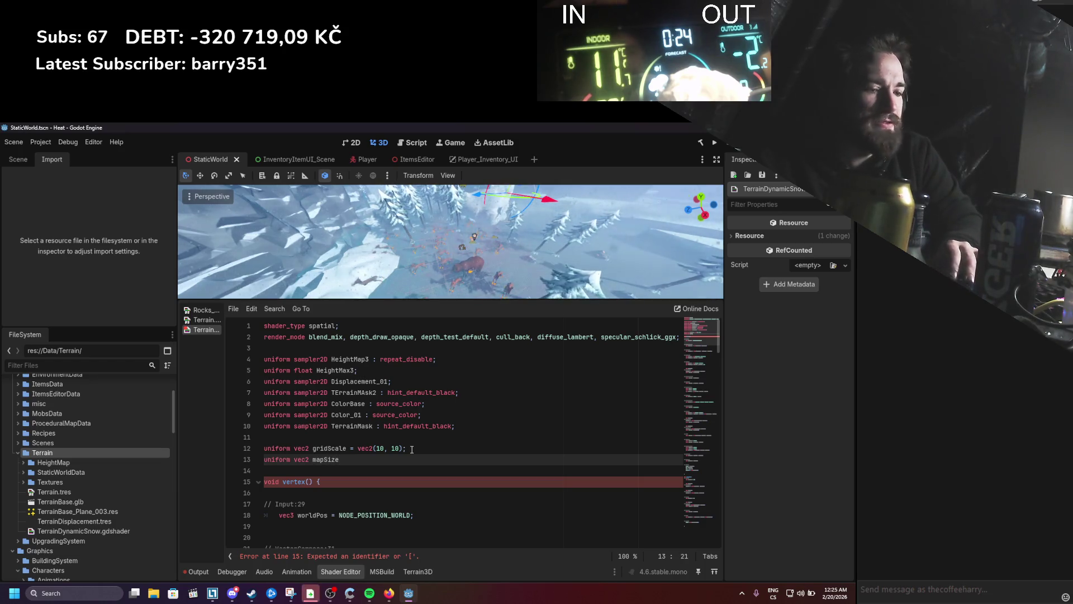
type(" = ")
type("vec2")
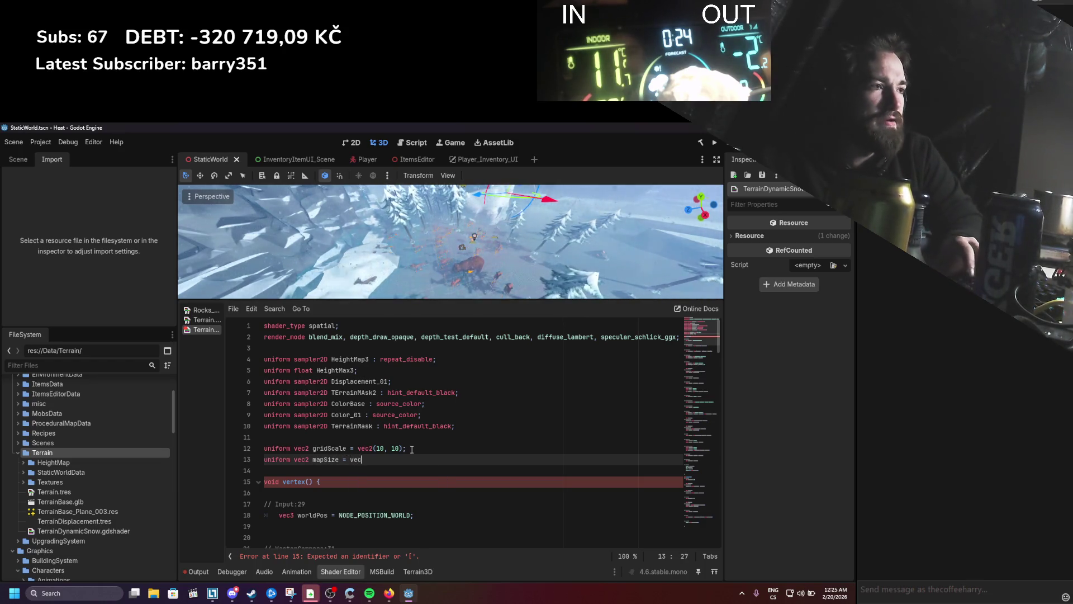
key("Return")
key("BackSpace")
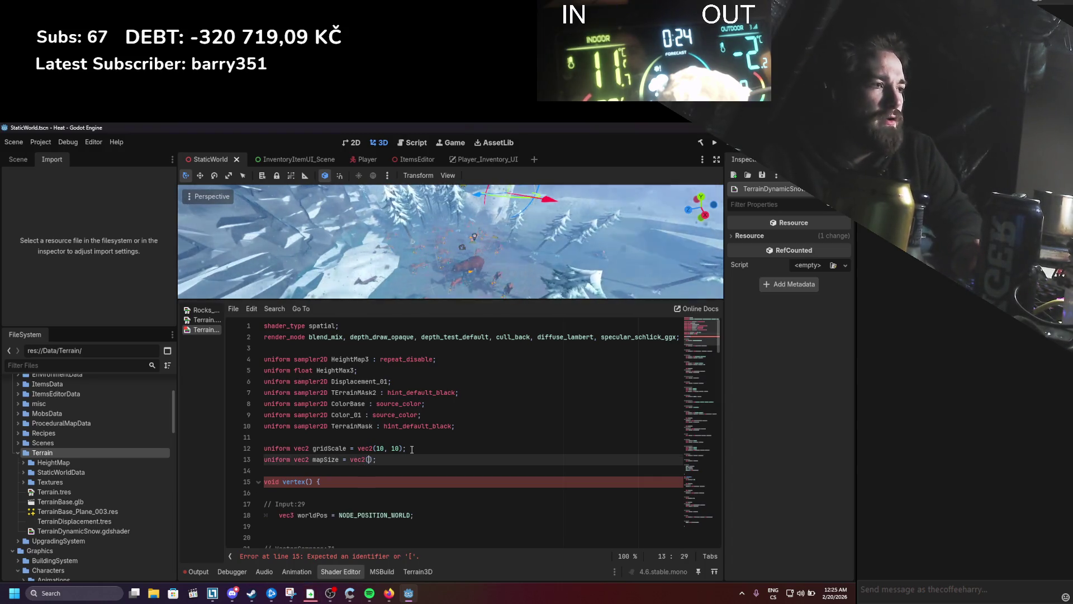
type("1024, 1024")
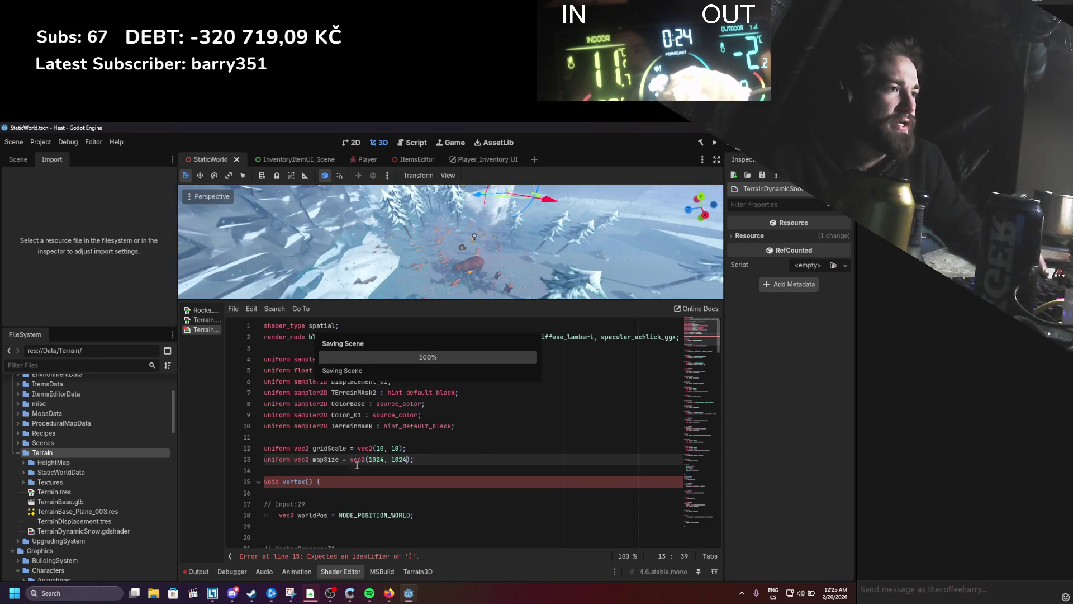
double_click(325, 459)
scroll(365, 449, "down", 4)
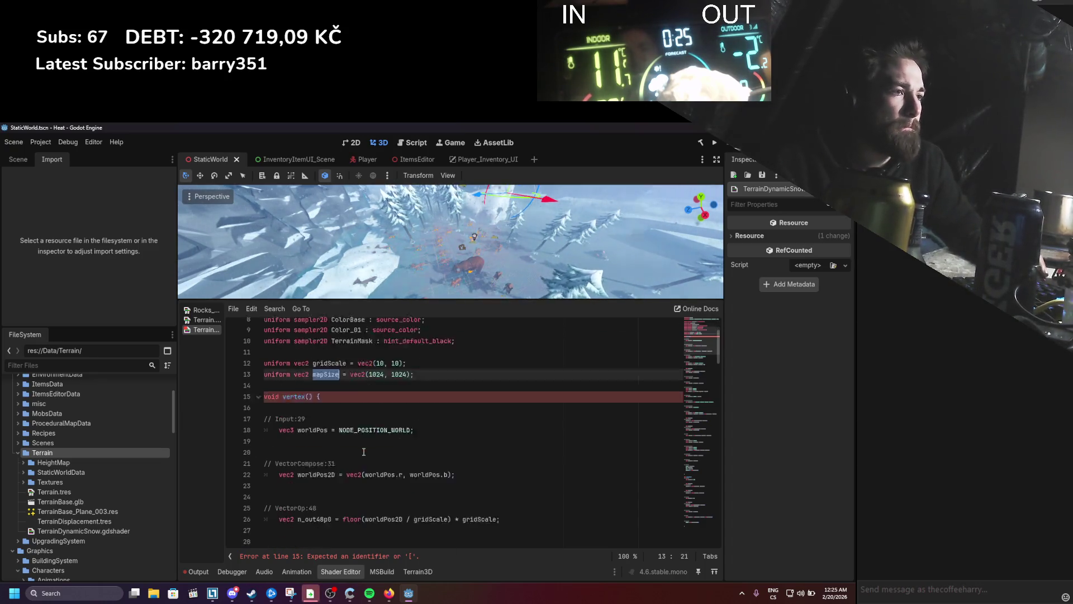
scroll(366, 448, "down", 4)
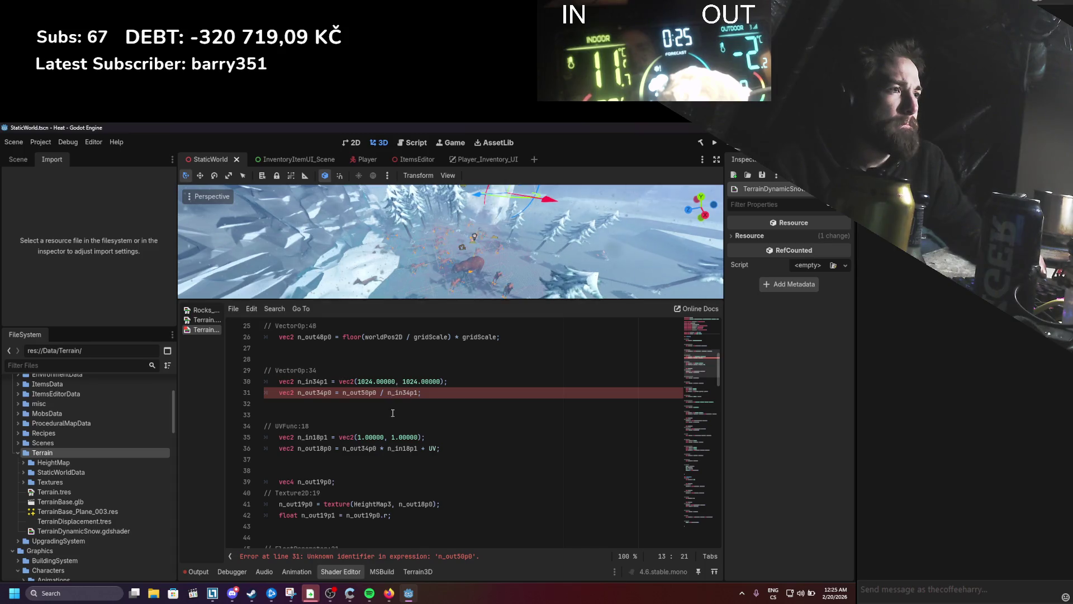
scroll(394, 417, "up", 2)
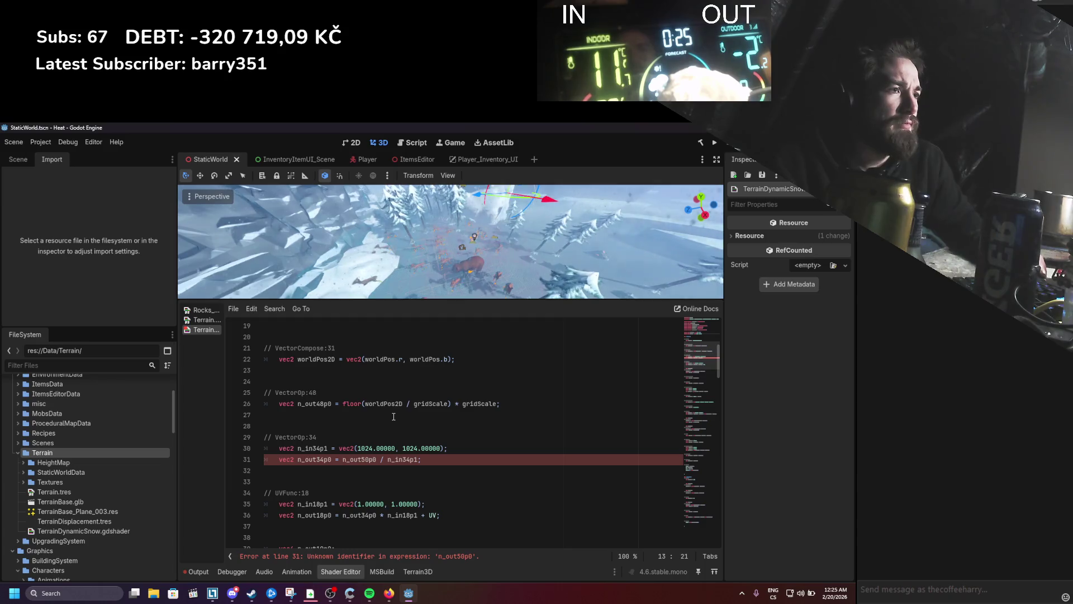
Step: Divide line 26's snapped position by mapSize and delete the hardcoded 1024 VectorOp:34 block
left_click(498, 404)
type("mapSize")
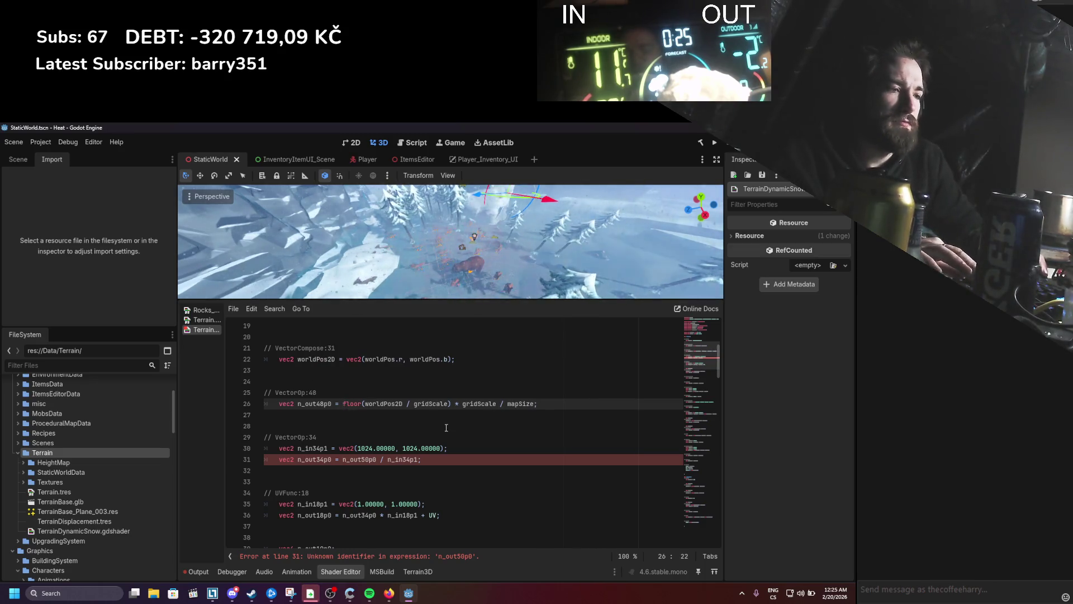
type("(")
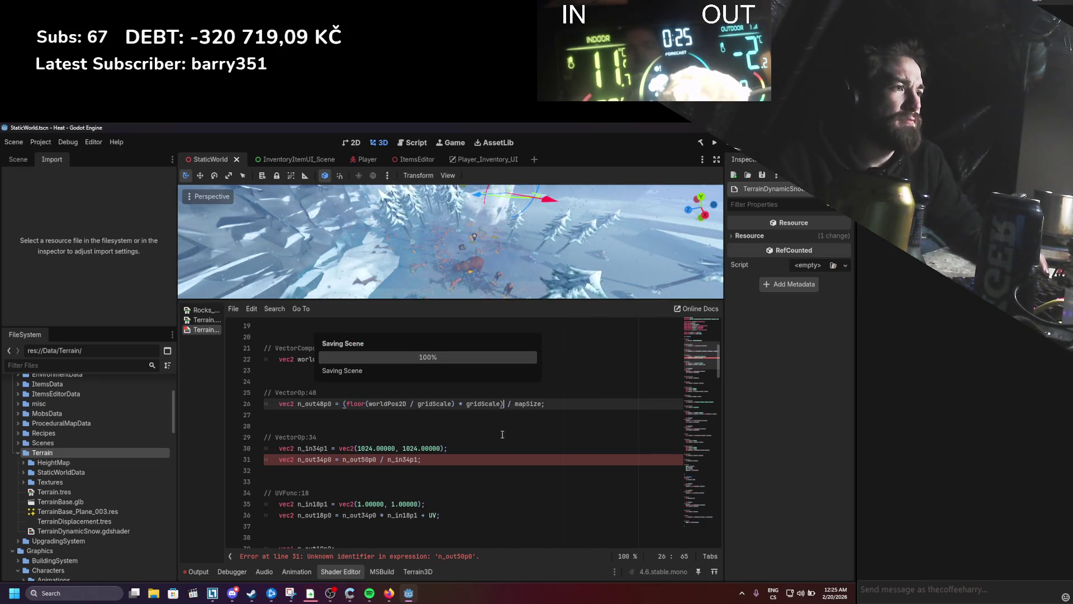
left_click(462, 448)
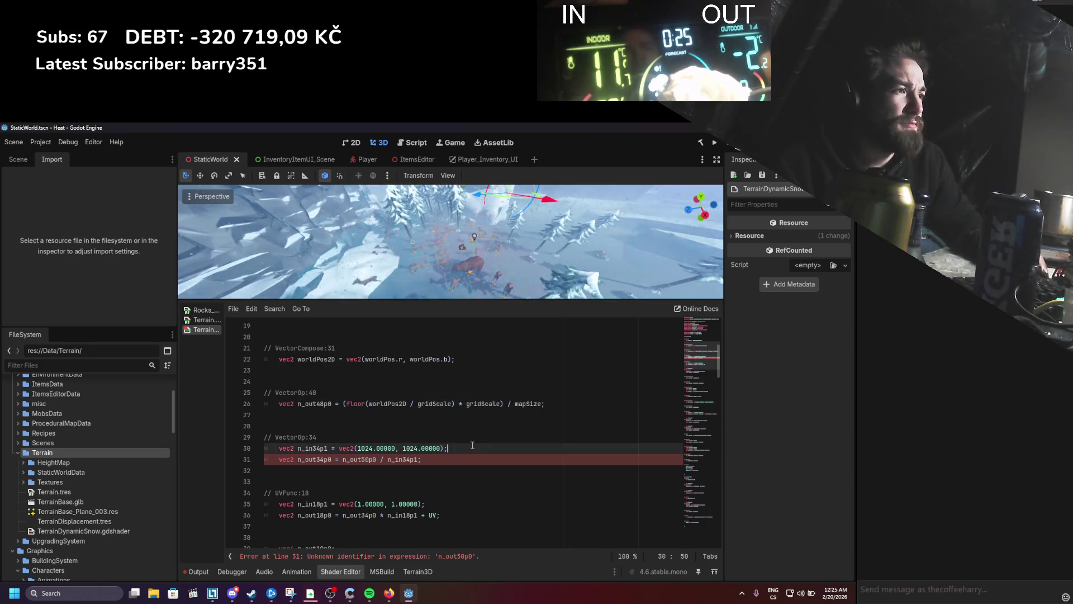
left_click_drag(440, 460, 248, 428)
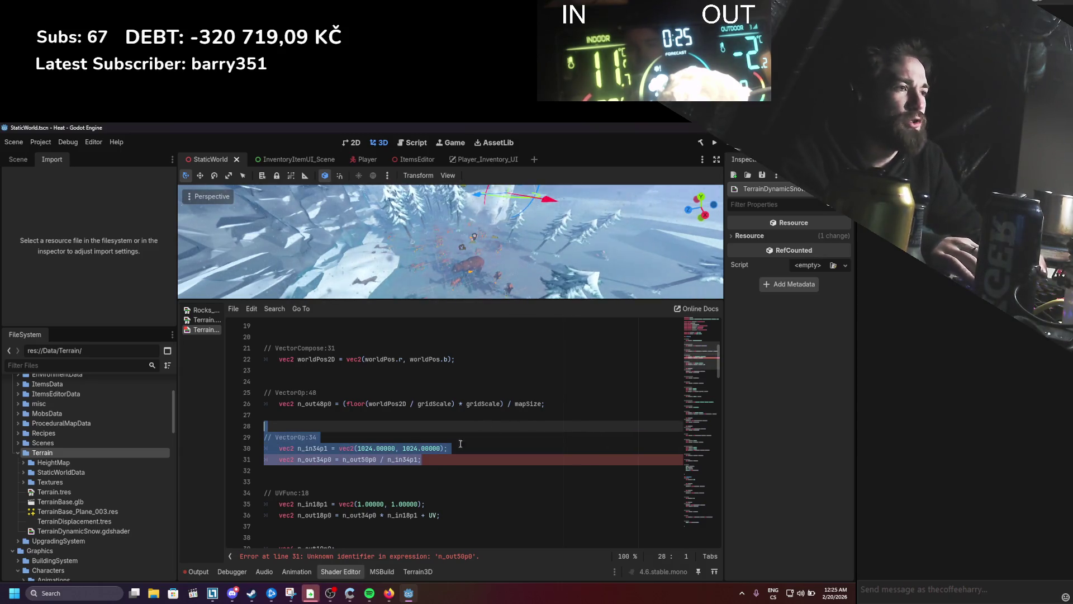
key("BackSpace")
key("BackSpace")
key("BackSpace")
left_click(388, 415)
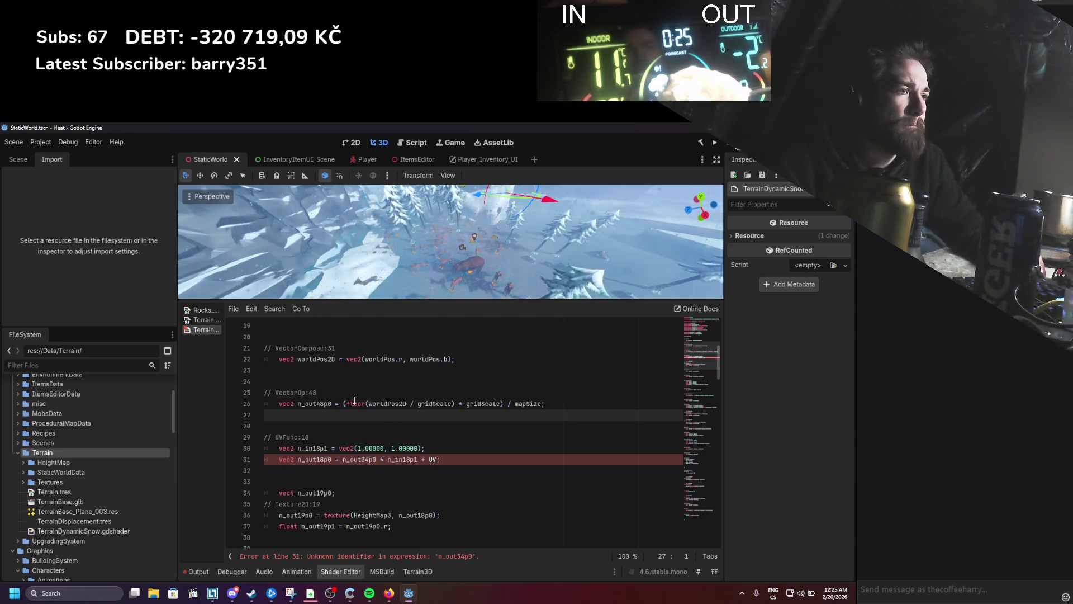
double_click(327, 403)
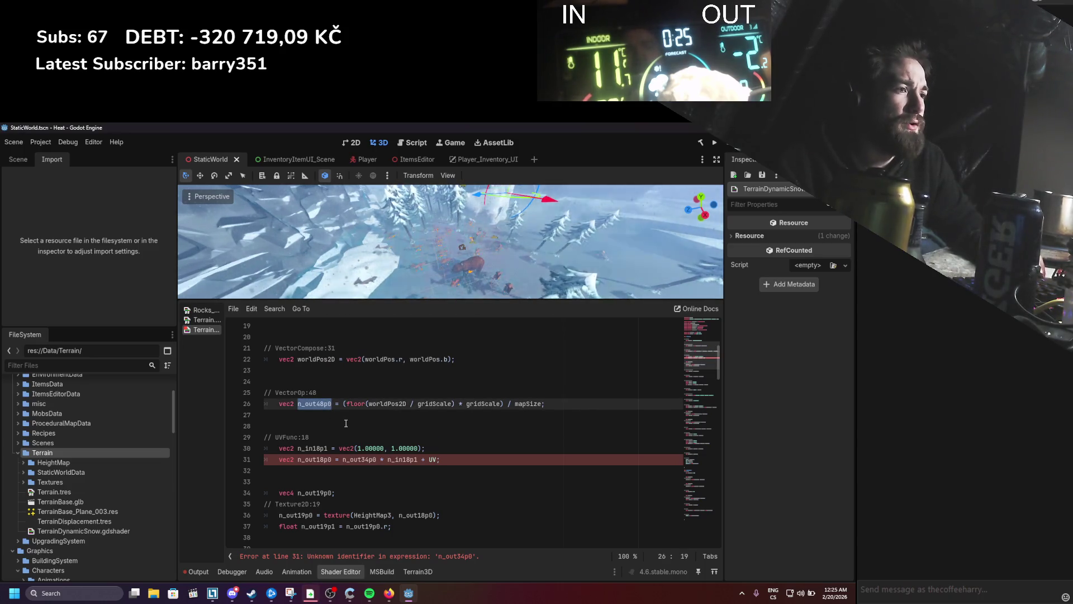
left_click(387, 595)
scroll(384, 447, "up", 8)
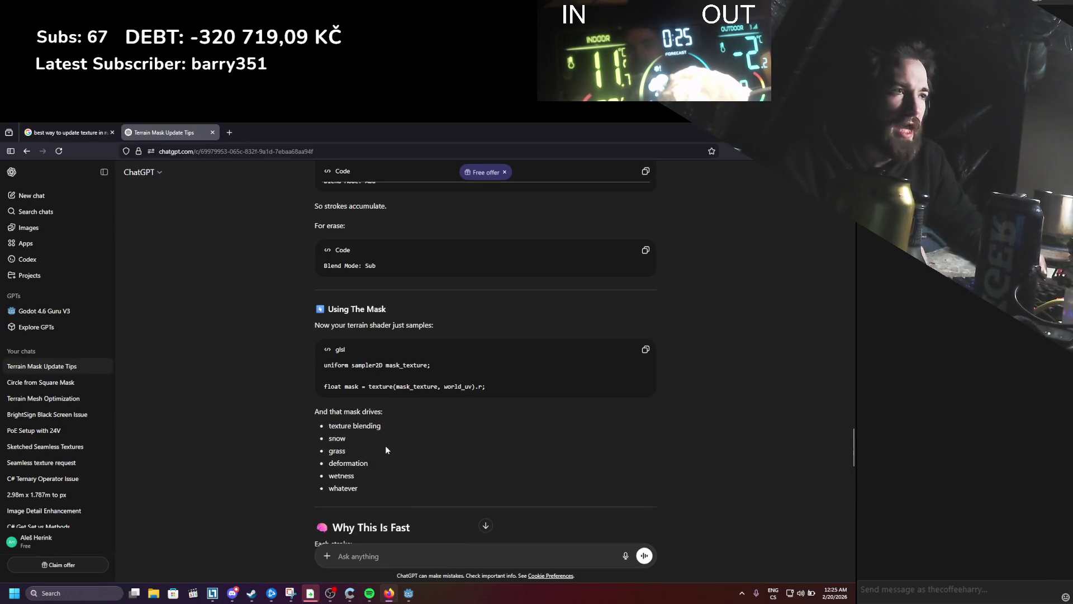
scroll(387, 447, "up", 3)
scroll(388, 448, "down", 10)
scroll(389, 447, "down", 5)
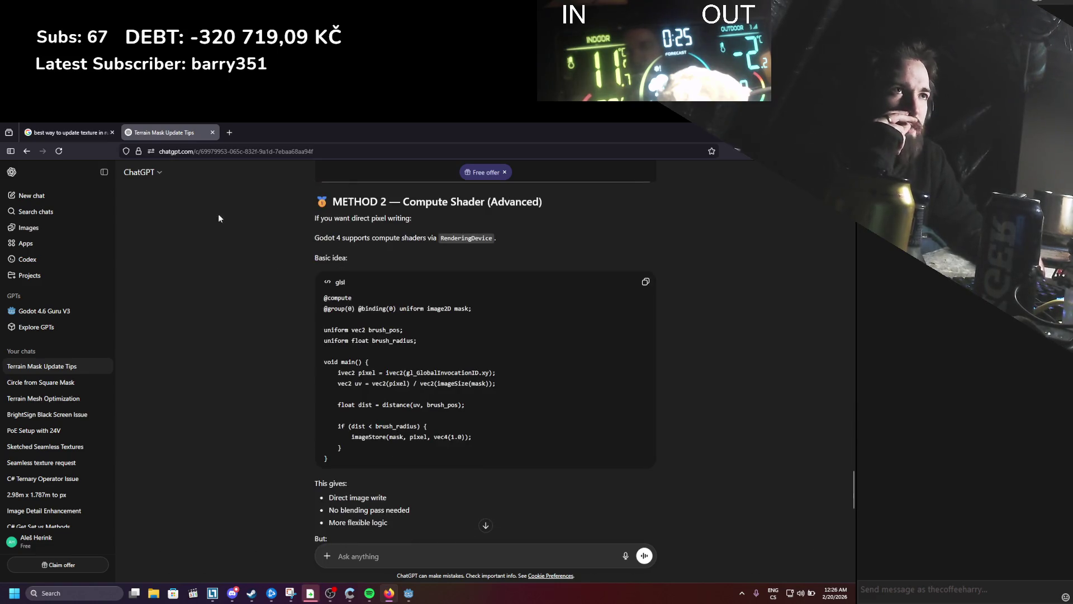
scroll(280, 283, "down", 8)
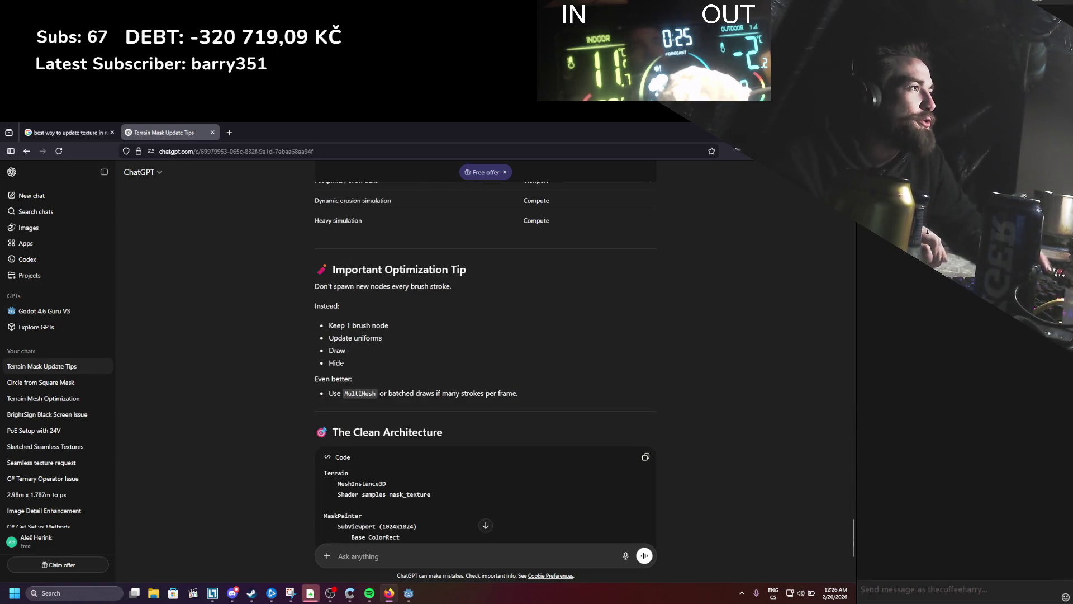
key("alt+Tab")
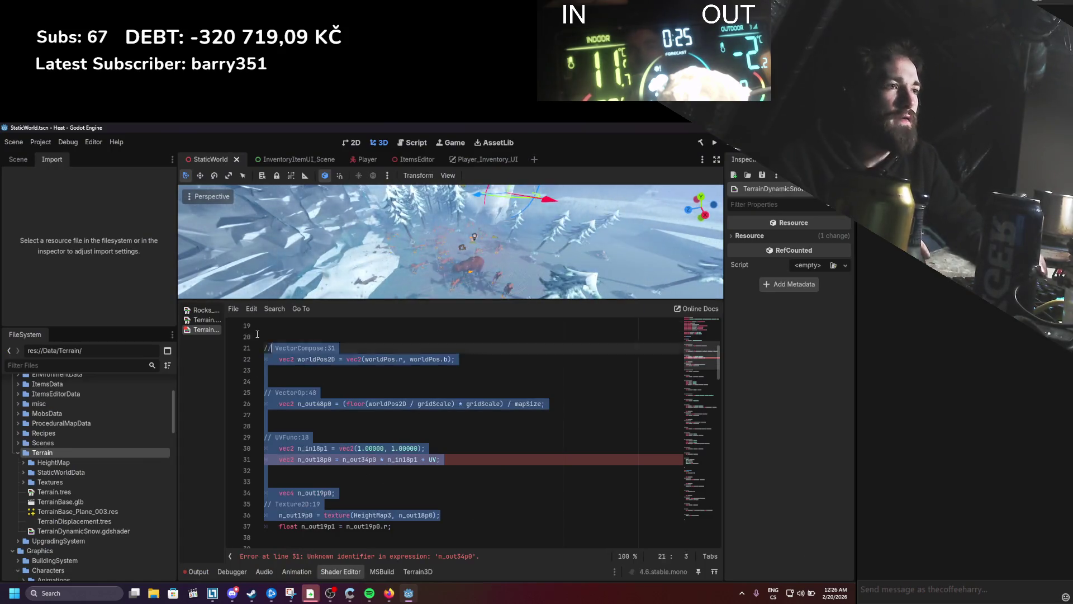
left_click(410, 469)
scroll(411, 469, "up", 5)
scroll(410, 468, "down", 7)
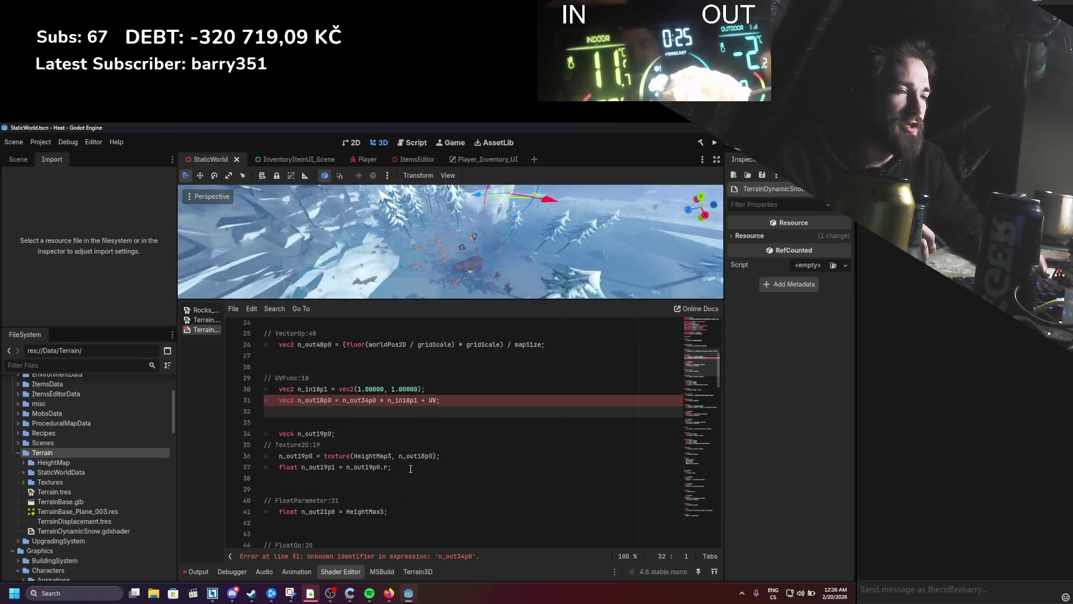
scroll(410, 469, "up", 3)
scroll(269, 366, "down", 6)
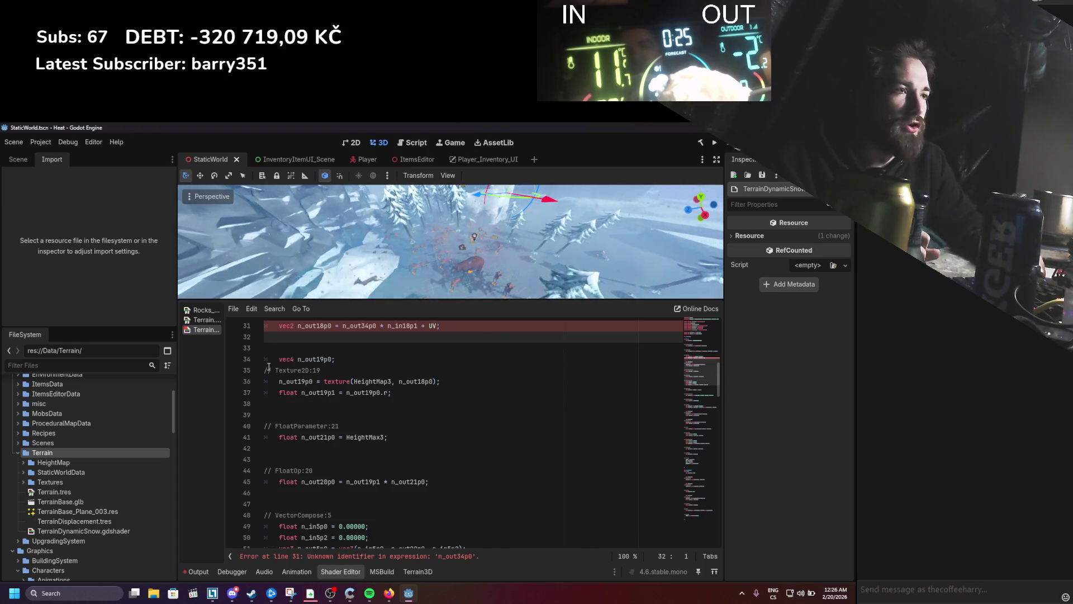
left_click_drag(269, 359, 392, 392)
left_click_drag(264, 426, 388, 437)
scroll(366, 444, "down", 2)
left_click_drag(290, 415, 264, 426)
left_click_drag(366, 443, 269, 492)
scroll(391, 475, "down", 4)
left_click_drag(263, 420, 264, 457)
scroll(408, 469, "down", 6)
scroll(408, 469, "down", 15)
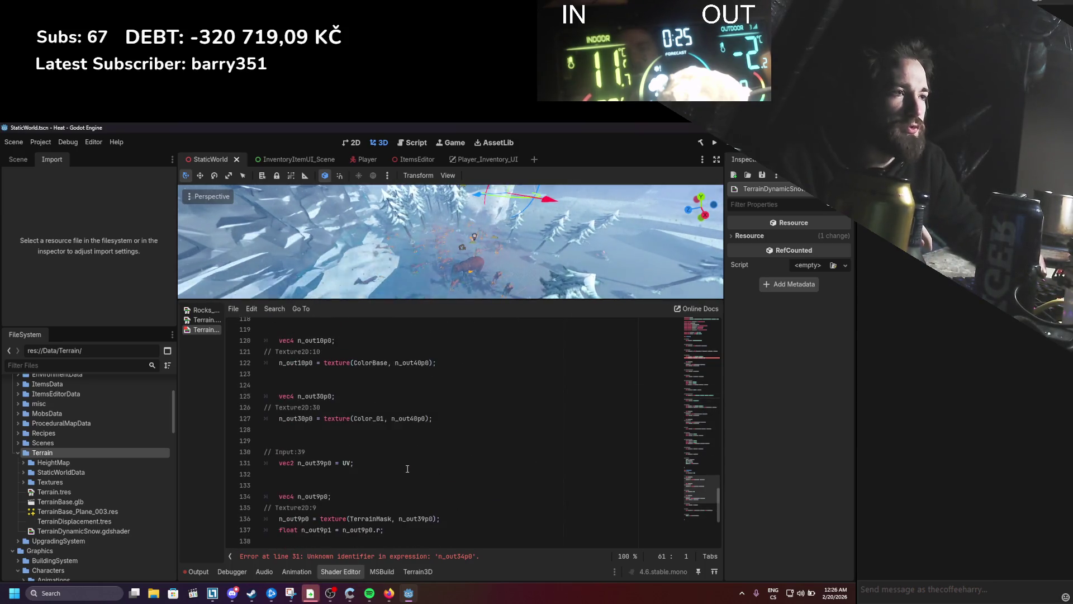
scroll(407, 469, "up", 5)
left_click_drag(283, 462, 320, 529)
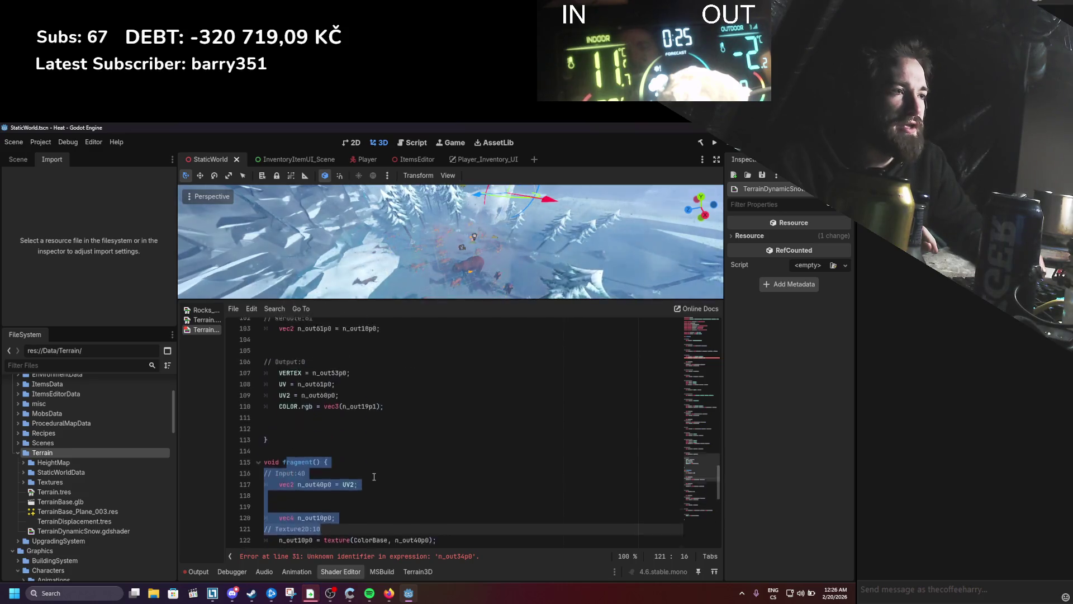
scroll(374, 476, "up", 20)
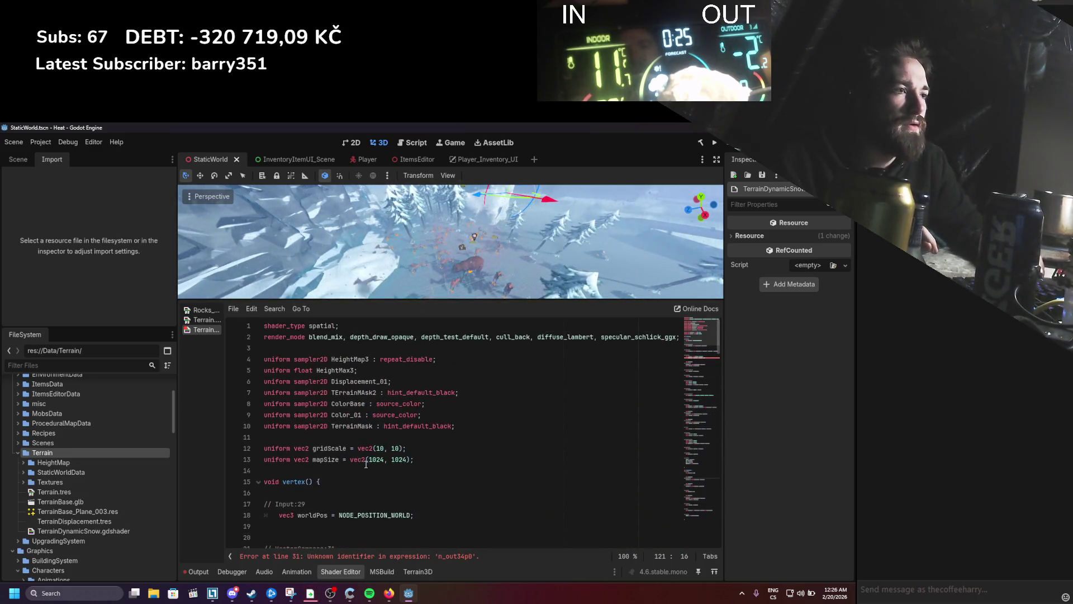
left_click(302, 414)
scroll(320, 411, "down", 20)
scroll(321, 411, "up", 20)
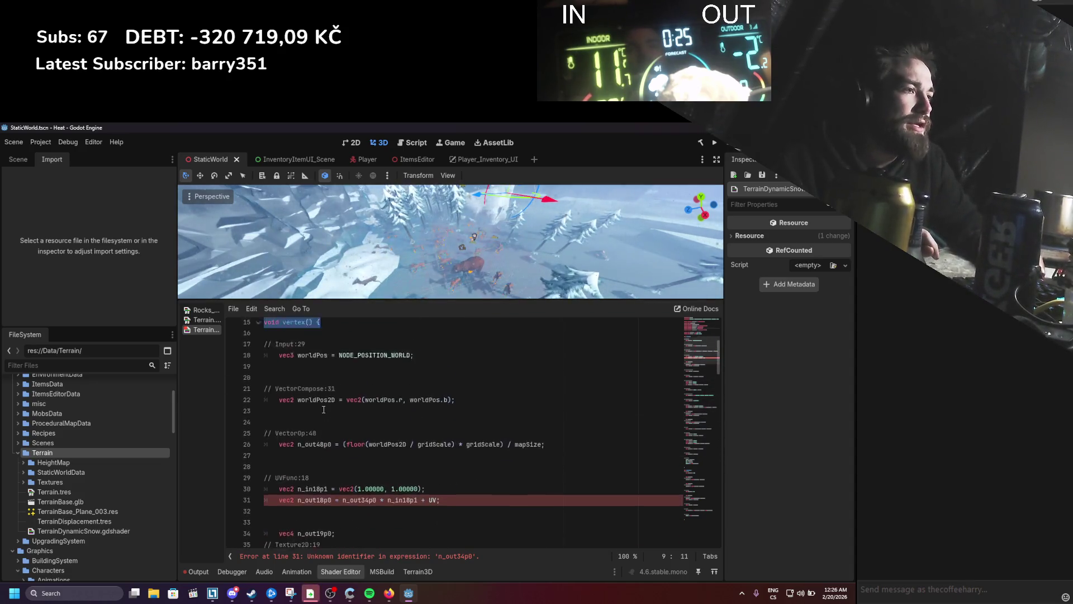
scroll(329, 410, "down", 1)
left_click(360, 426)
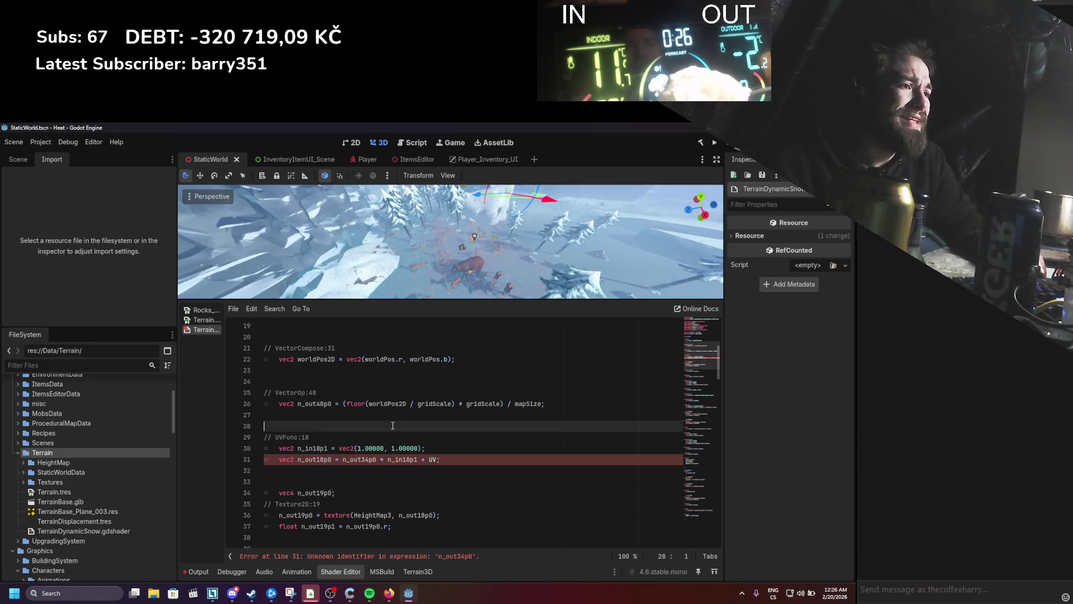
Step: Rename line 26's n_out48p0 to relativPosToUV, use it for n_out34p0 on line 32, and save
key("ctrl+z")
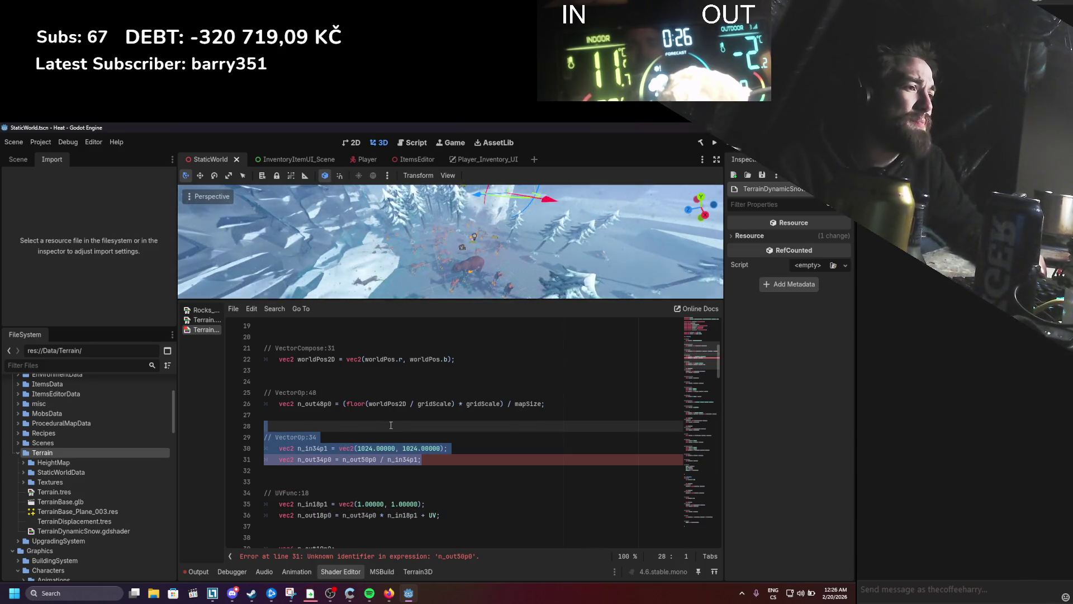
key("BackSpace")
key("BackSpace")
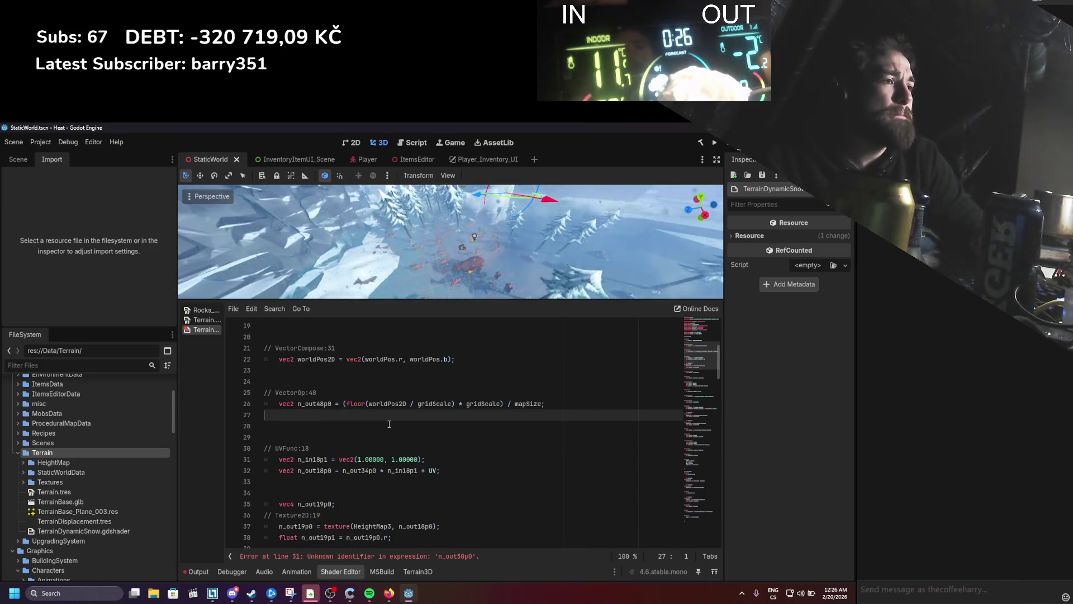
left_click(319, 402)
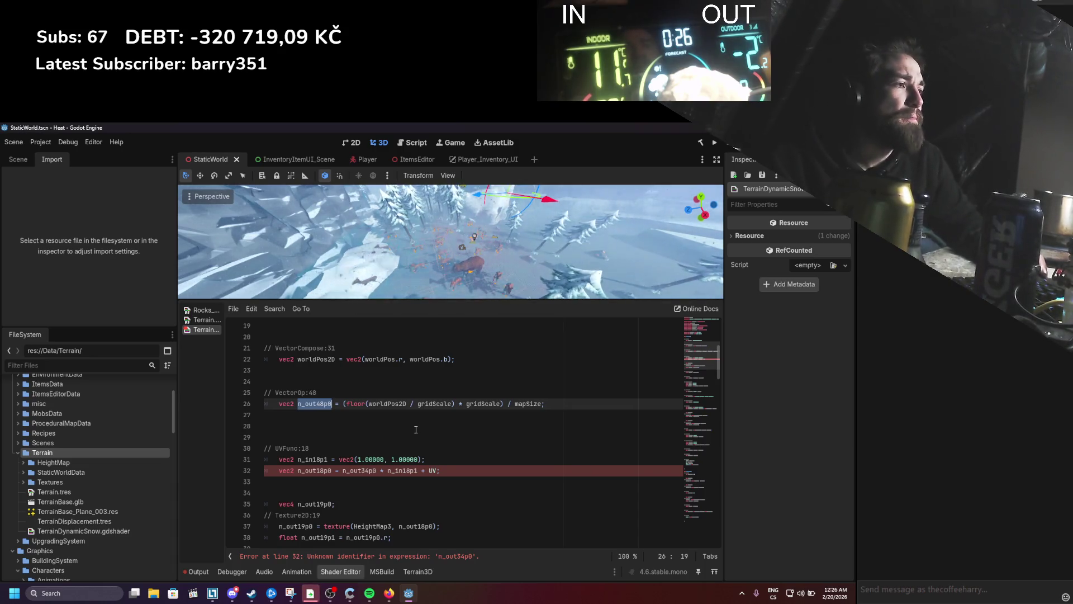
scroll(416, 438, "up", 1)
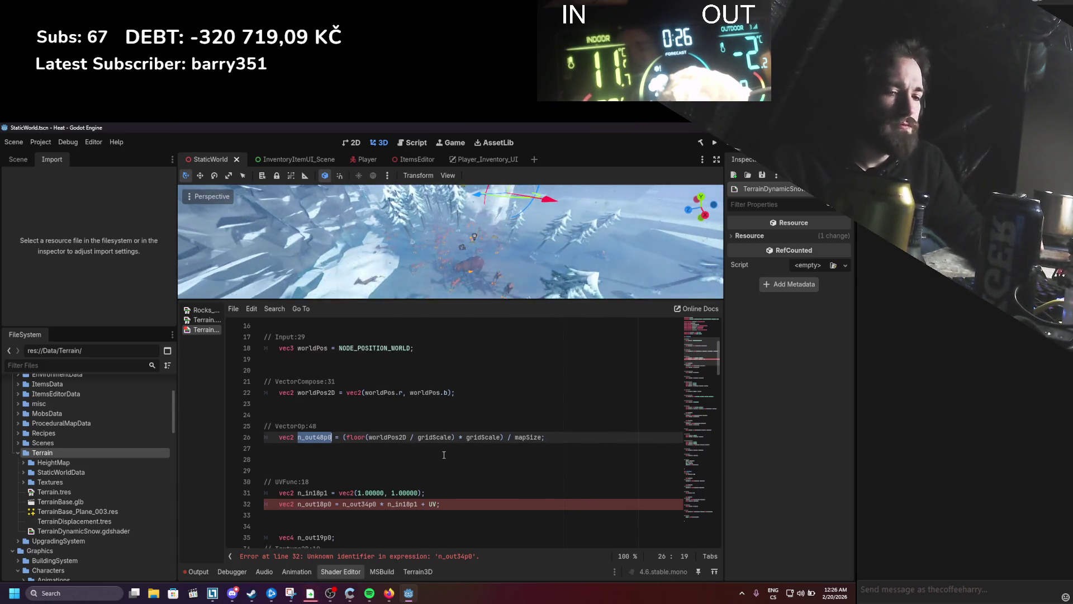
type("relativ")
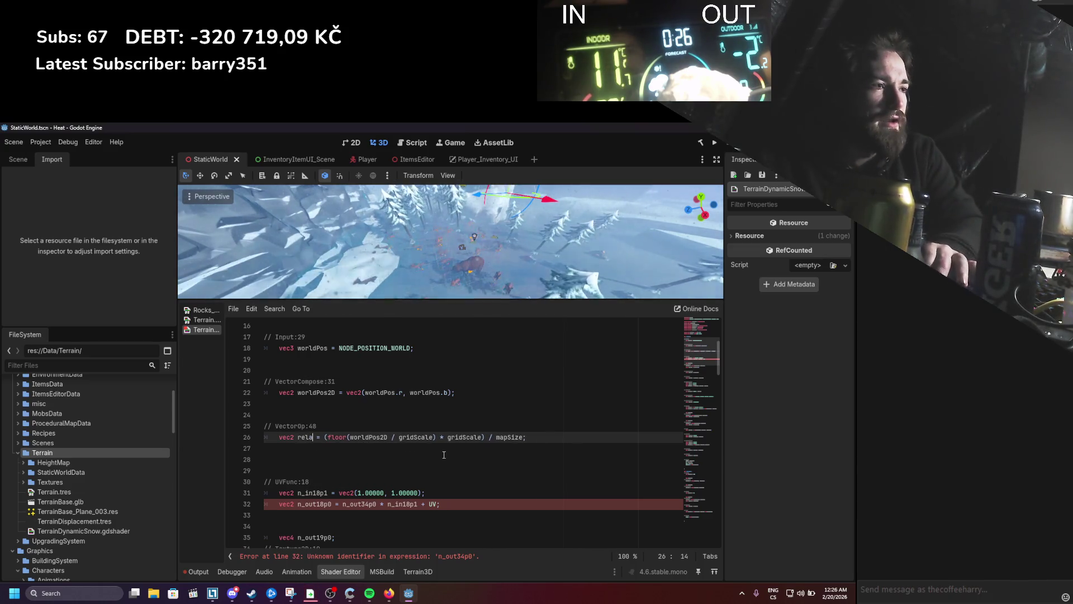
type("ePos")
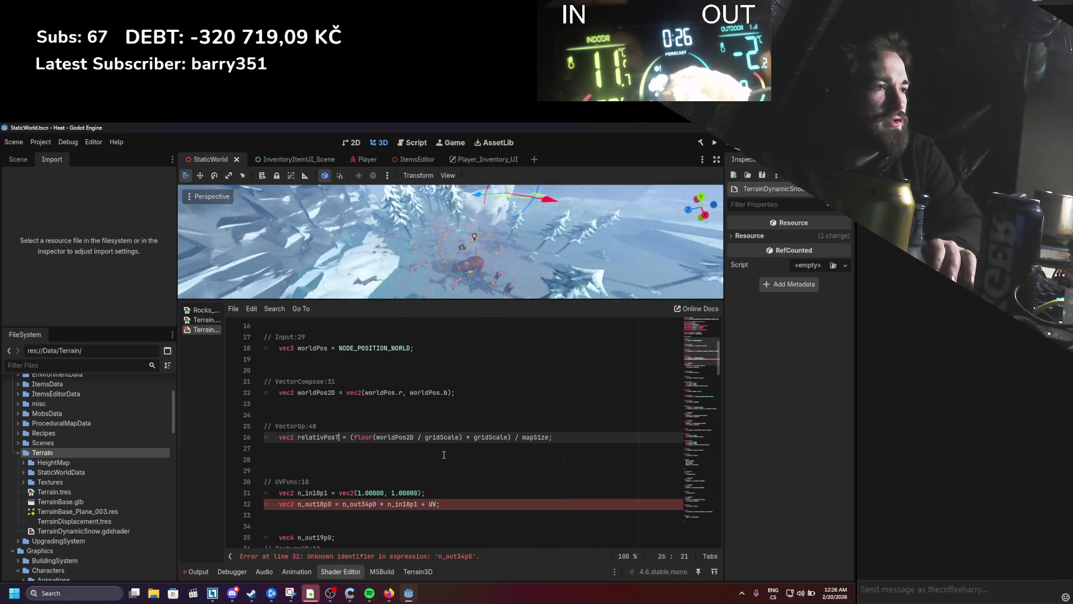
type("UVS")
key("ctrl+s")
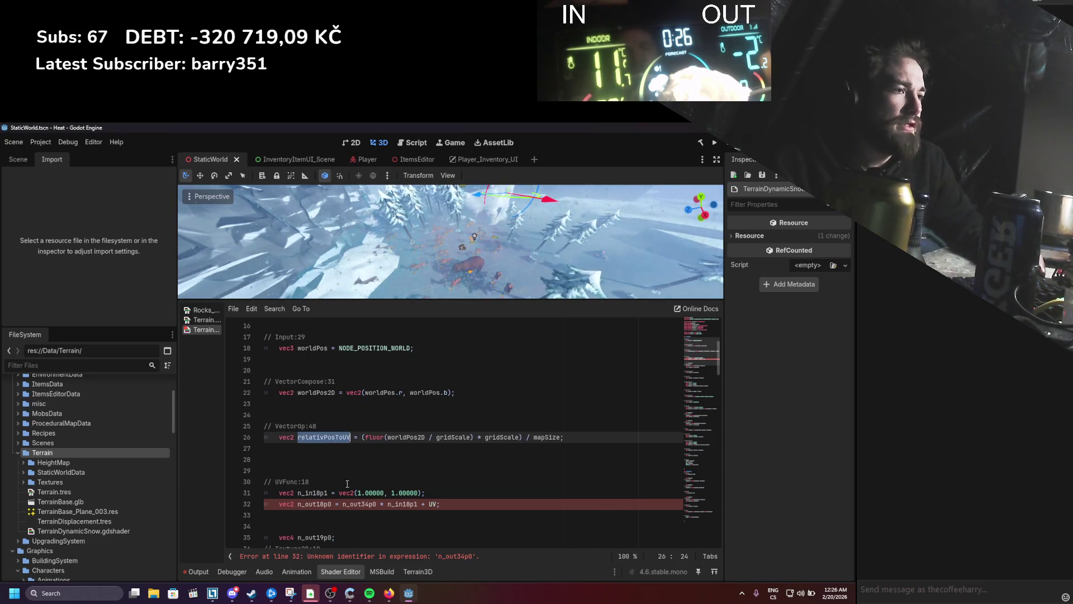
double_click(360, 503)
key("ctrl+s")
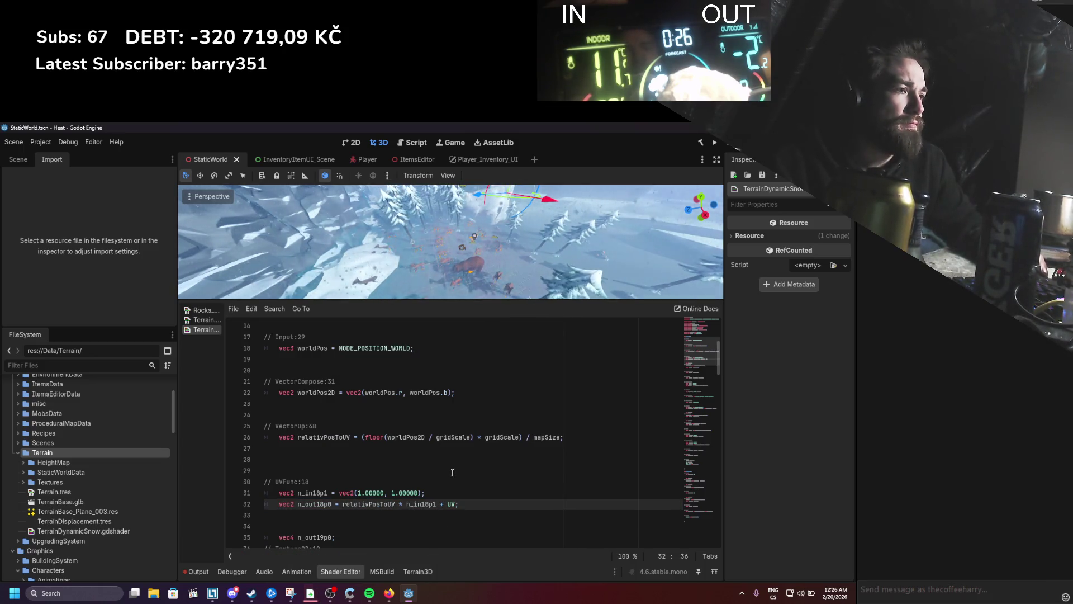
scroll(452, 472, "down", 1)
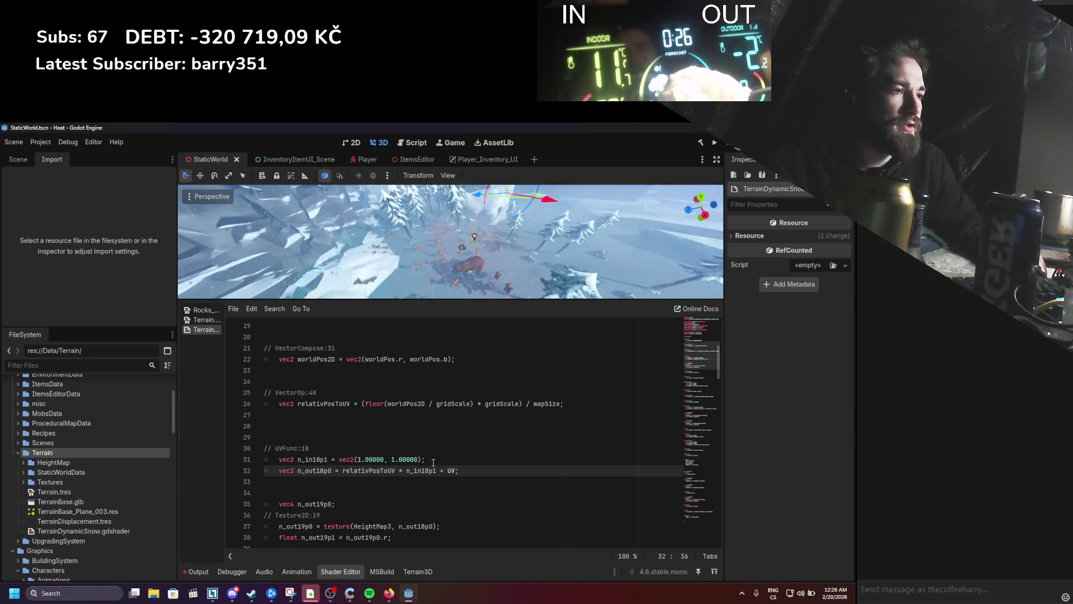
left_click(206, 320)
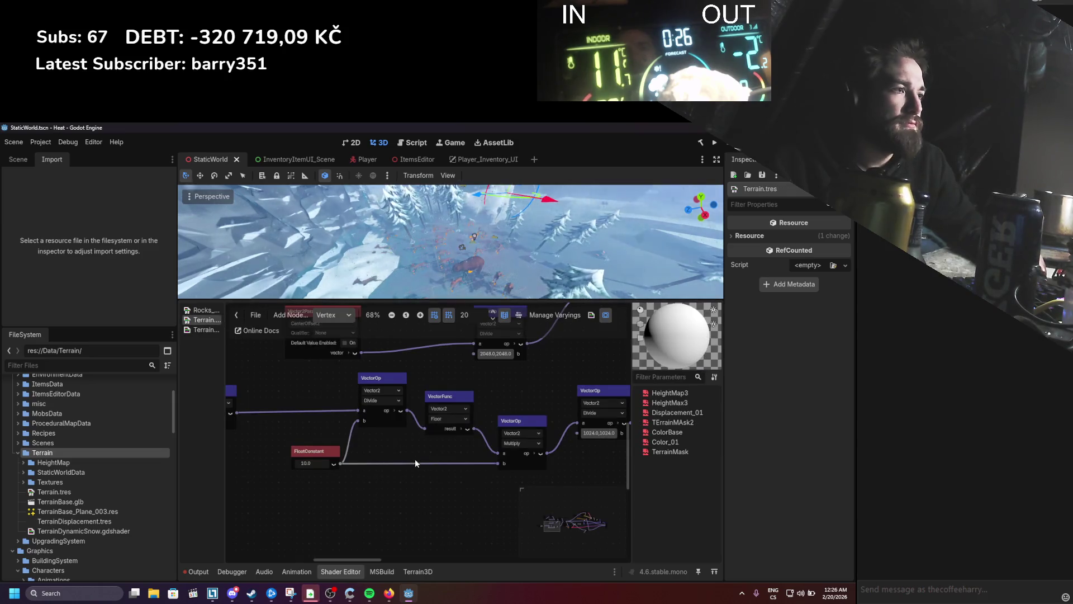
scroll(415, 458, "down", 2)
scroll(431, 471, "right", 4)
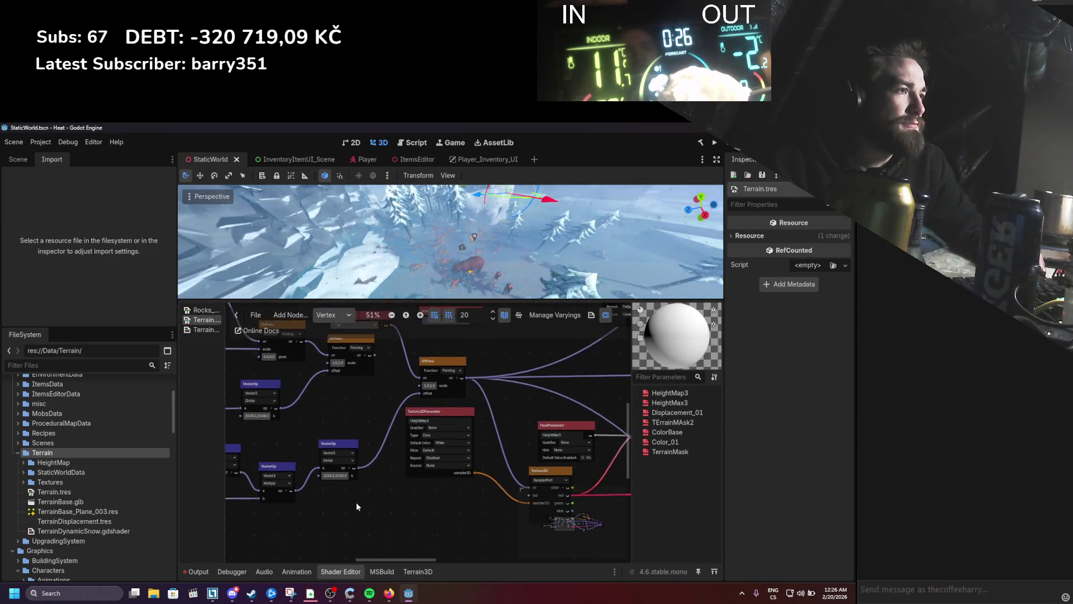
scroll(356, 501, "up", 2)
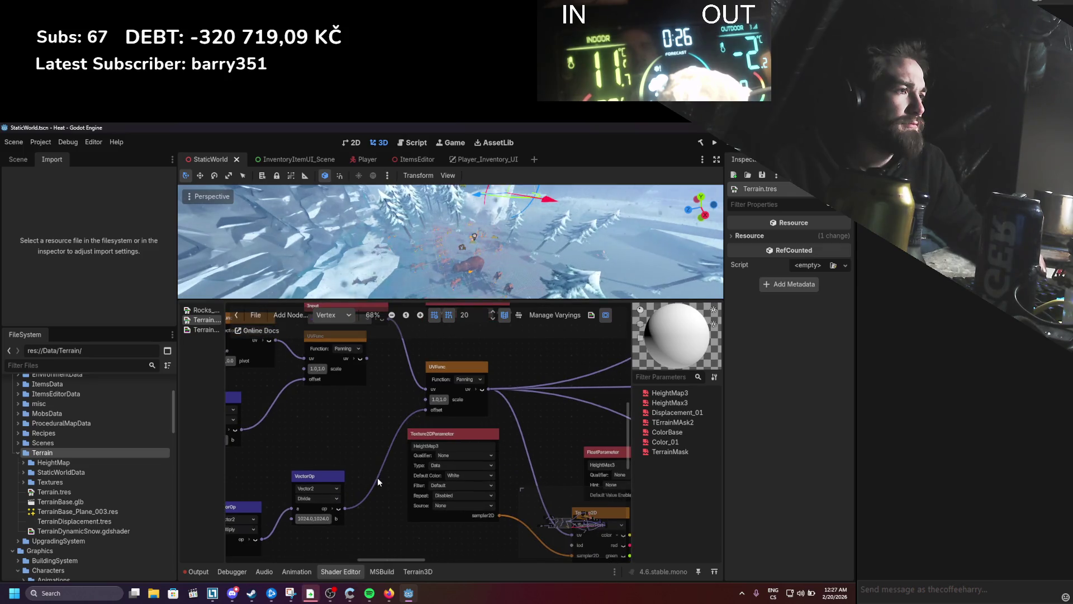
left_click(389, 593)
left_click(402, 594)
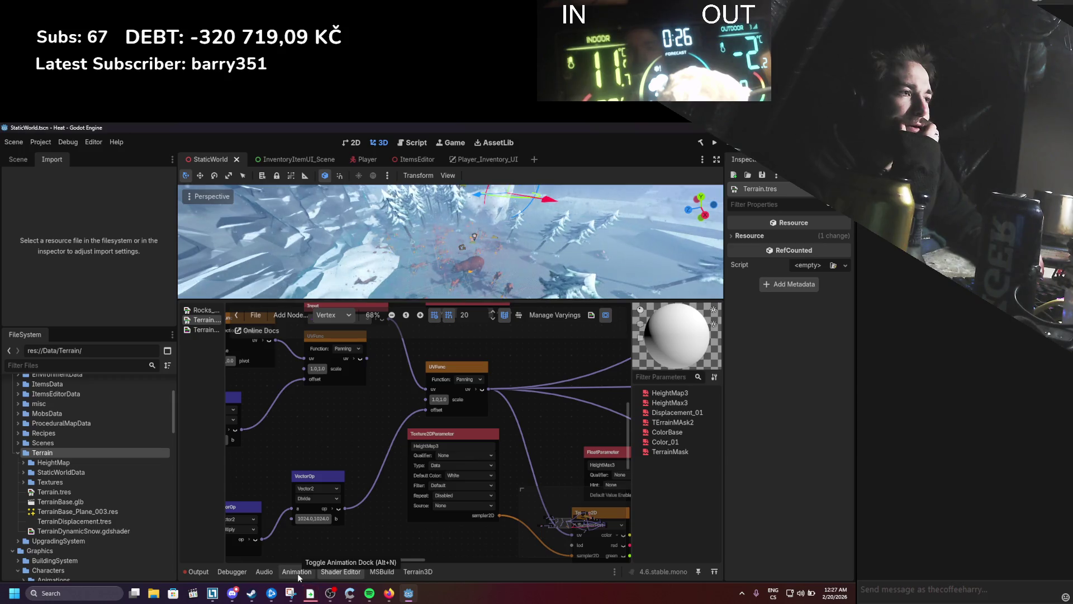
scroll(400, 447, "up", 3)
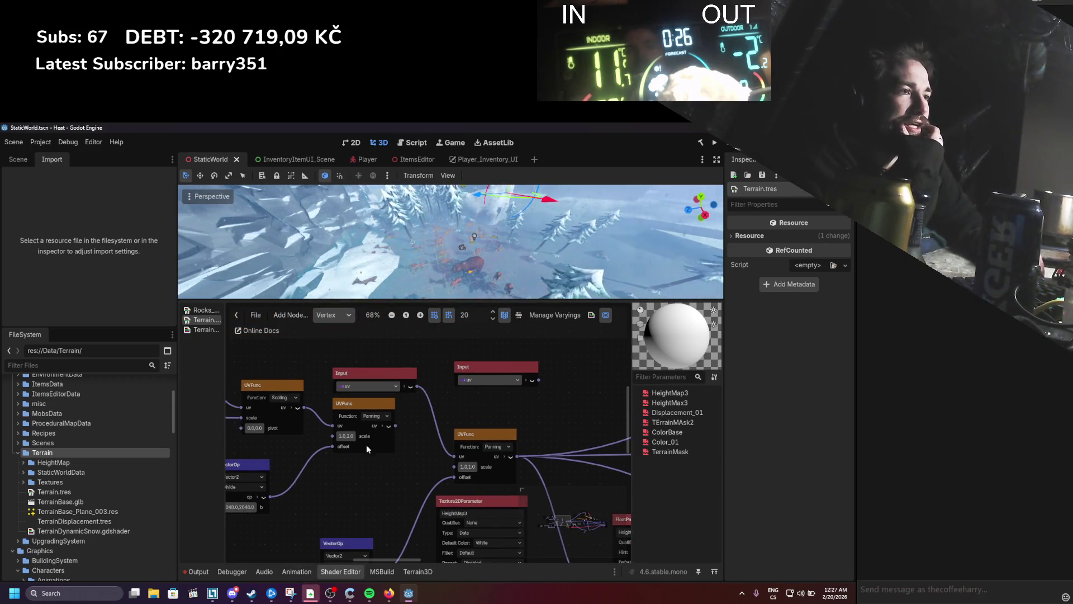
scroll(430, 442, "down", 2)
scroll(456, 414, "down", 1)
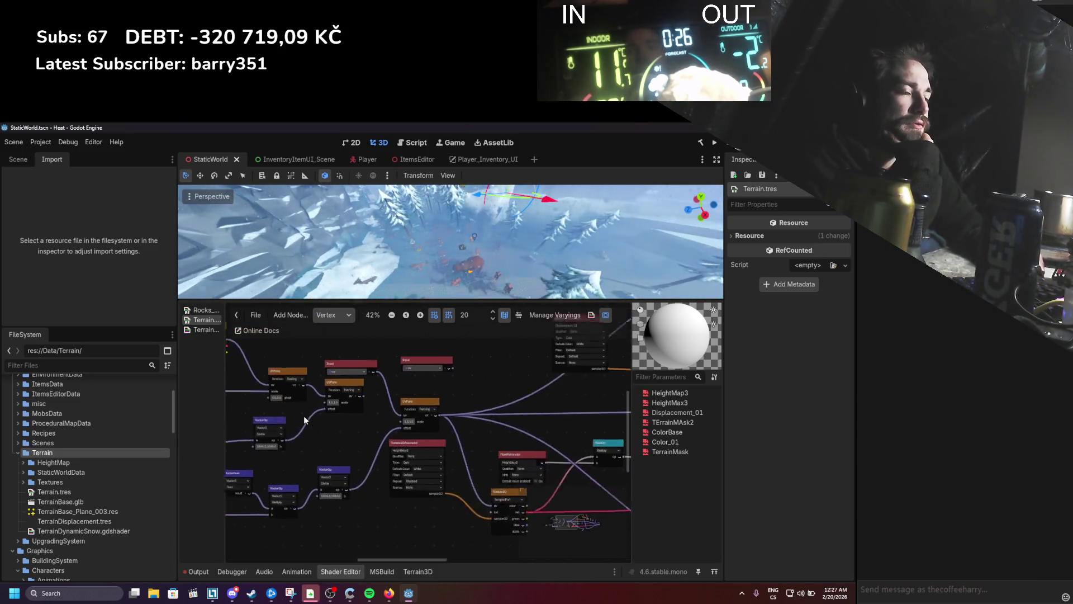
scroll(303, 415, "up", 1)
left_click(200, 330)
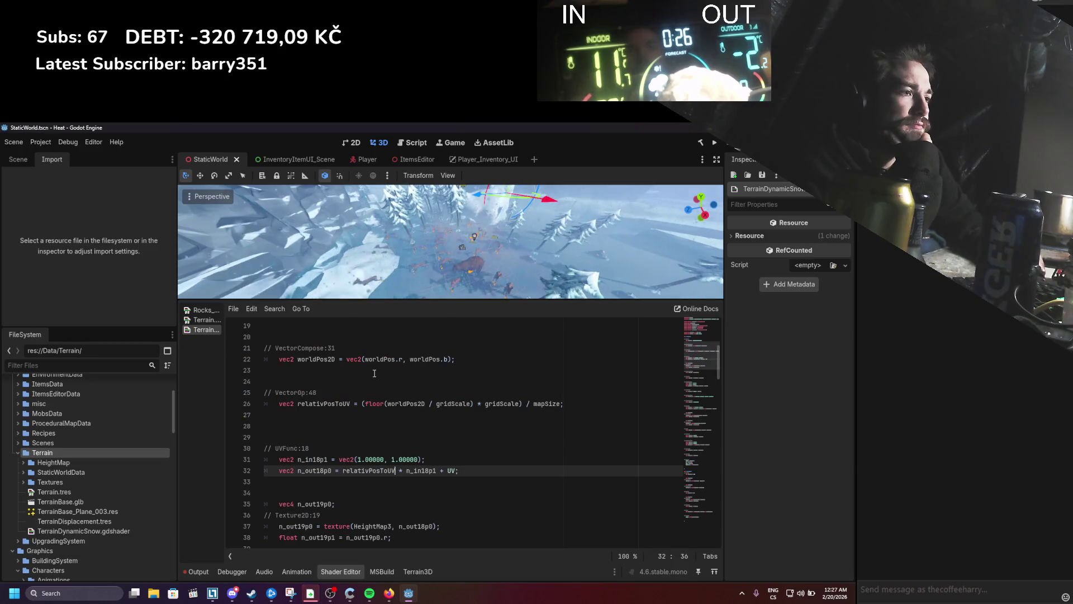
Step: Delete the ' * n_in18p1' multiplier on line 32, undo it, and reselect it
scroll(412, 457, "down", 1)
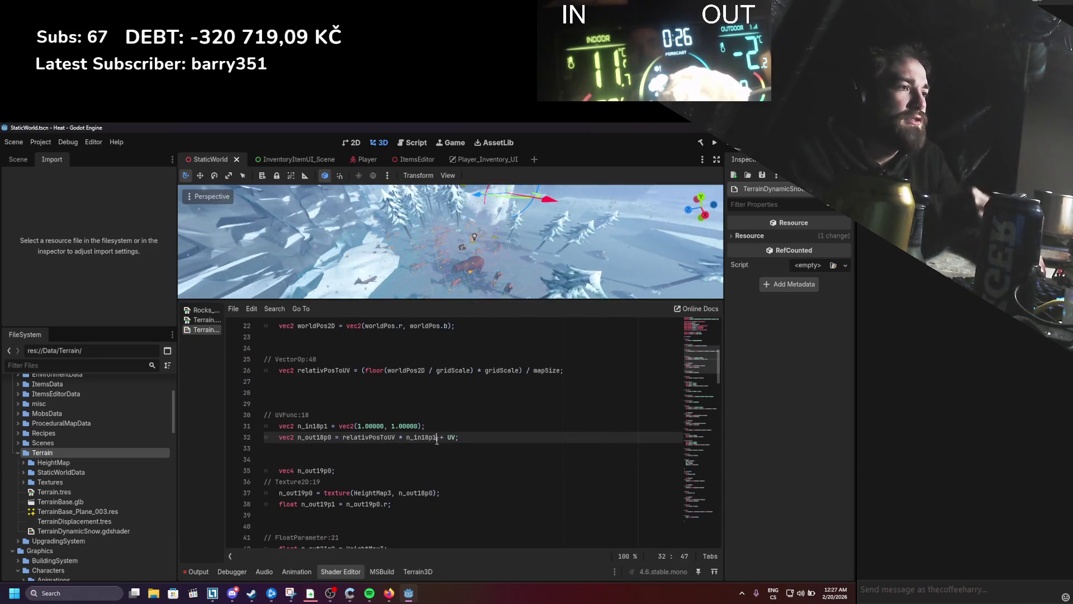
left_click_drag(437, 437, 399, 437)
key("BackSpace")
key("BackSpace")
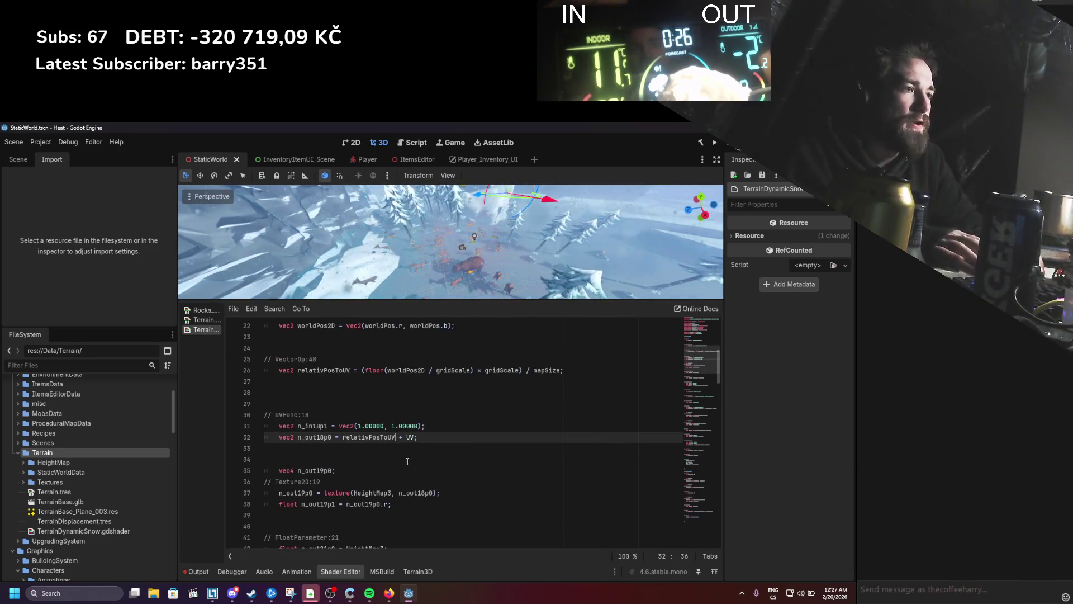
key("ctrl+z")
scroll(375, 373, "up", 1)
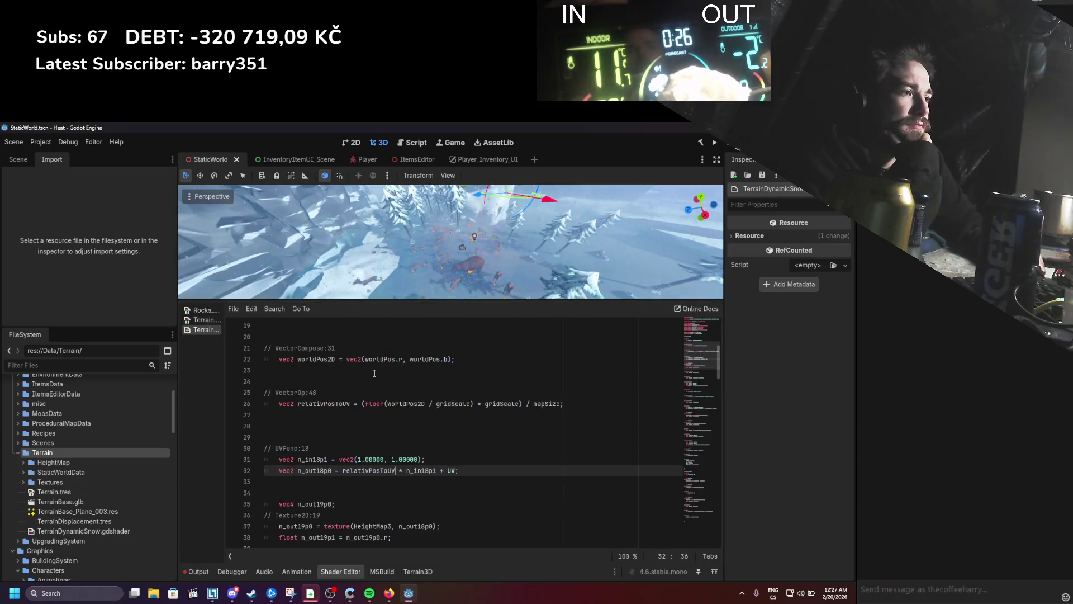
scroll(413, 456, "down", 1)
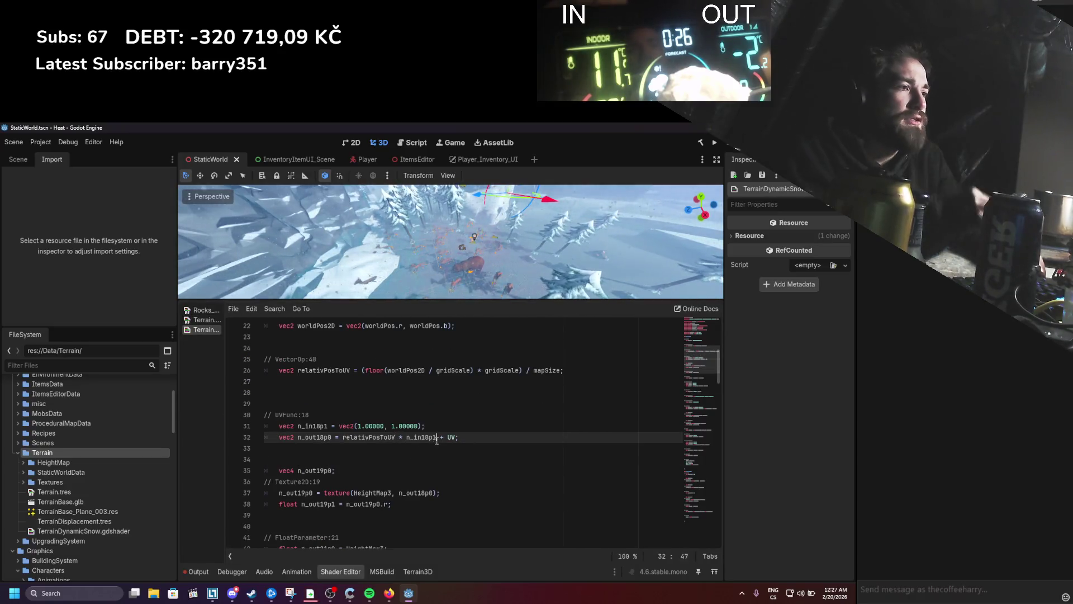
left_click_drag(437, 437, 402, 438)
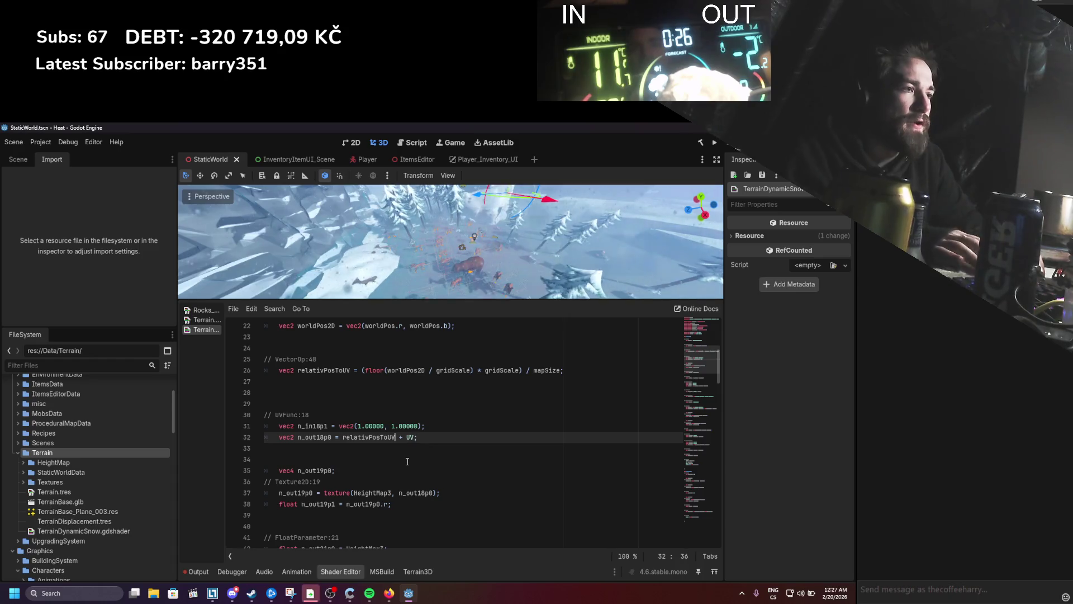
scroll(352, 444, "down", 1)
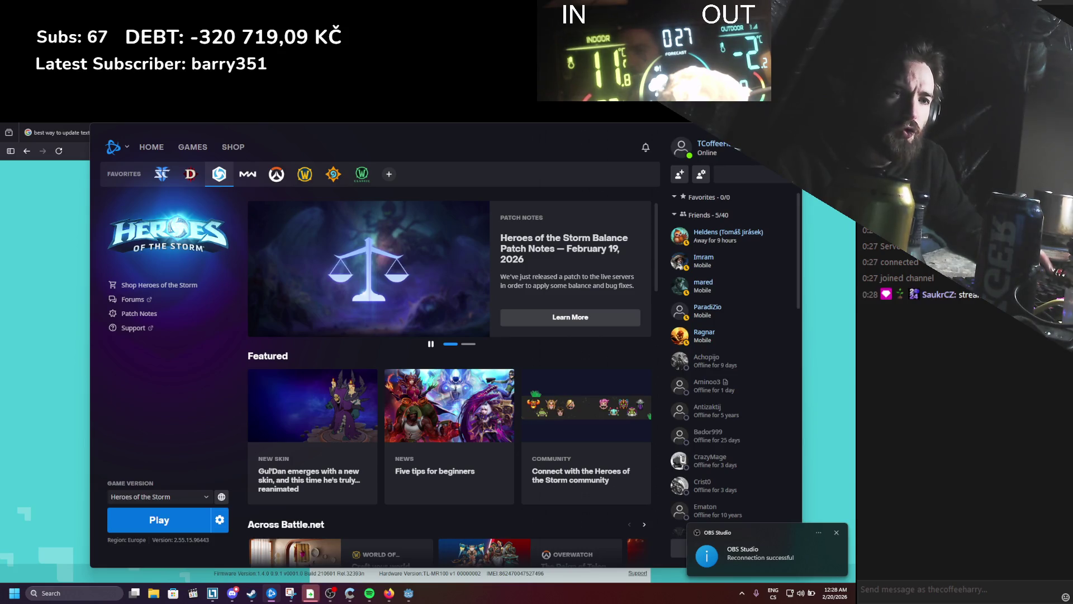
Step: Review the LTE status and data usage in the TP-Link router admin, then return to Godot
key("alt+Tab")
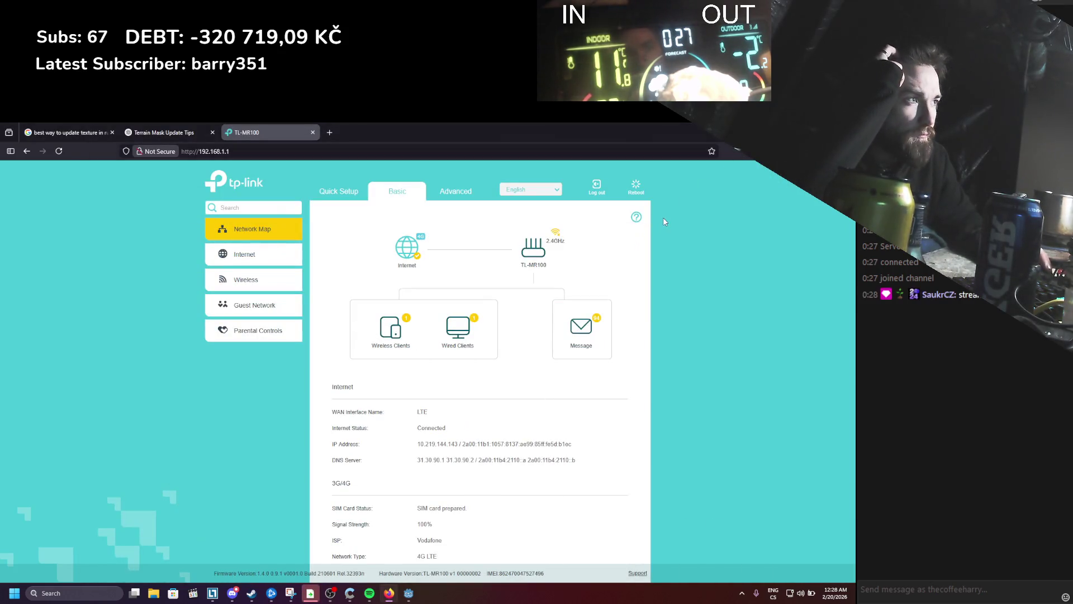
scroll(620, 240, "down", 2)
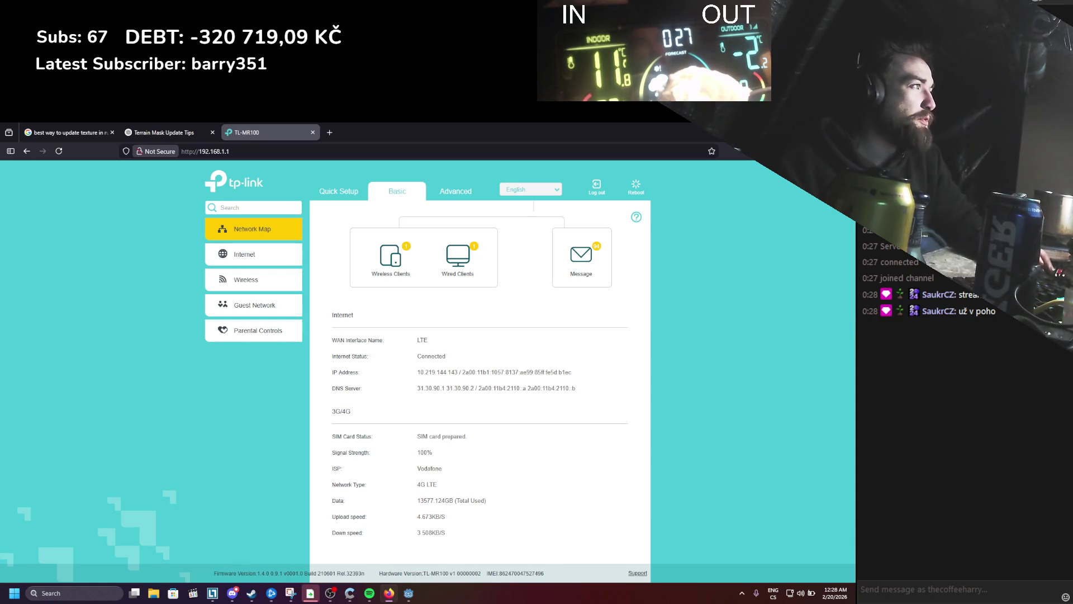
key("alt+Tab")
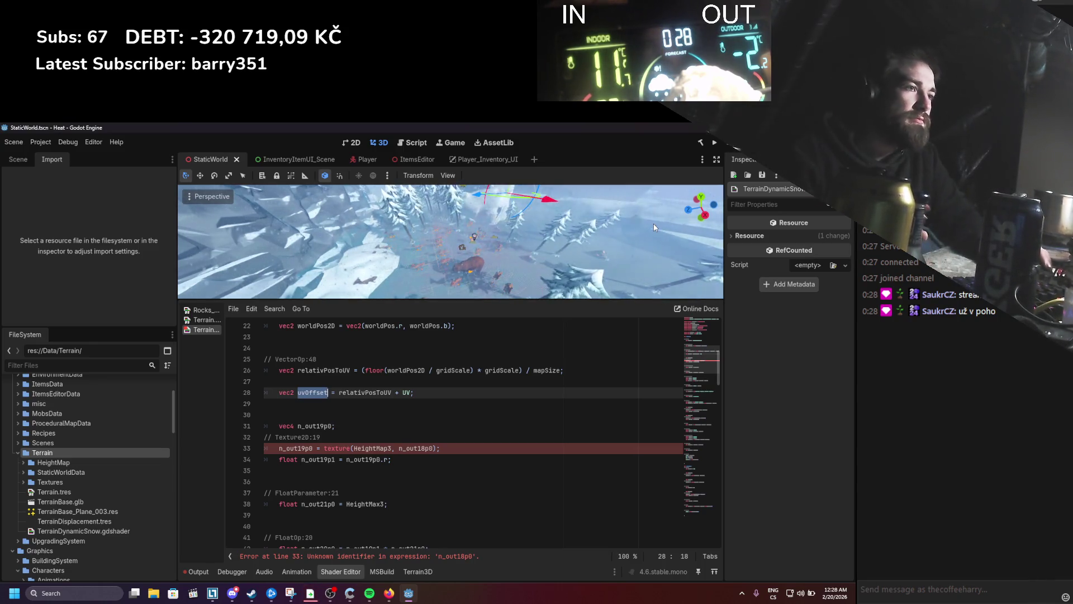
Step: Make line 33's HeightMap3 lookup sample at uvOffset, then open the Terrain.tres visual shader
left_click(319, 426)
double_click(315, 393)
key("ctrl+c")
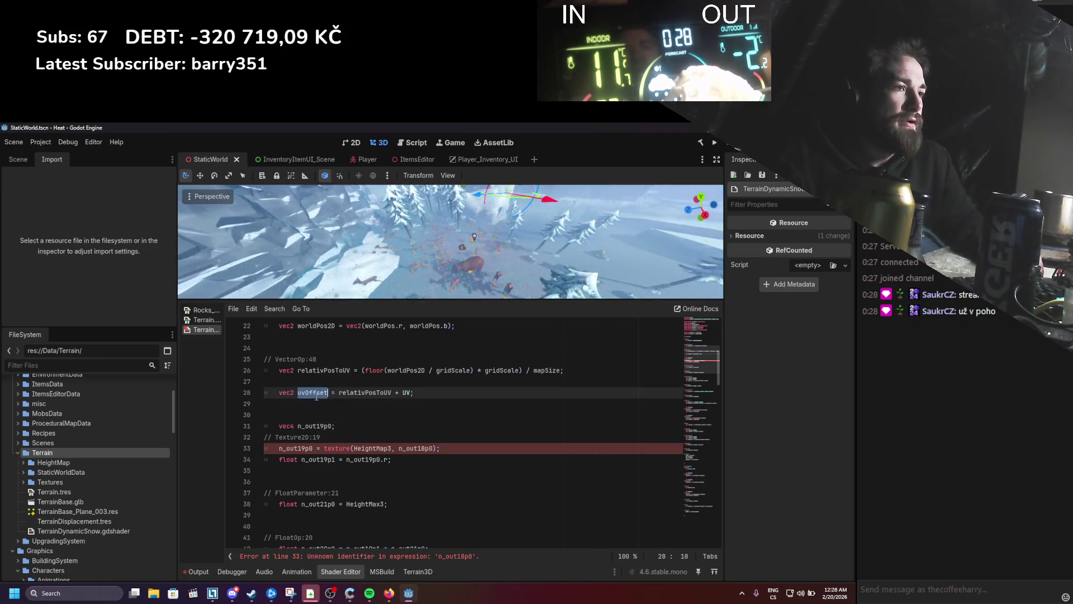
double_click(418, 448)
key("ctrl+v")
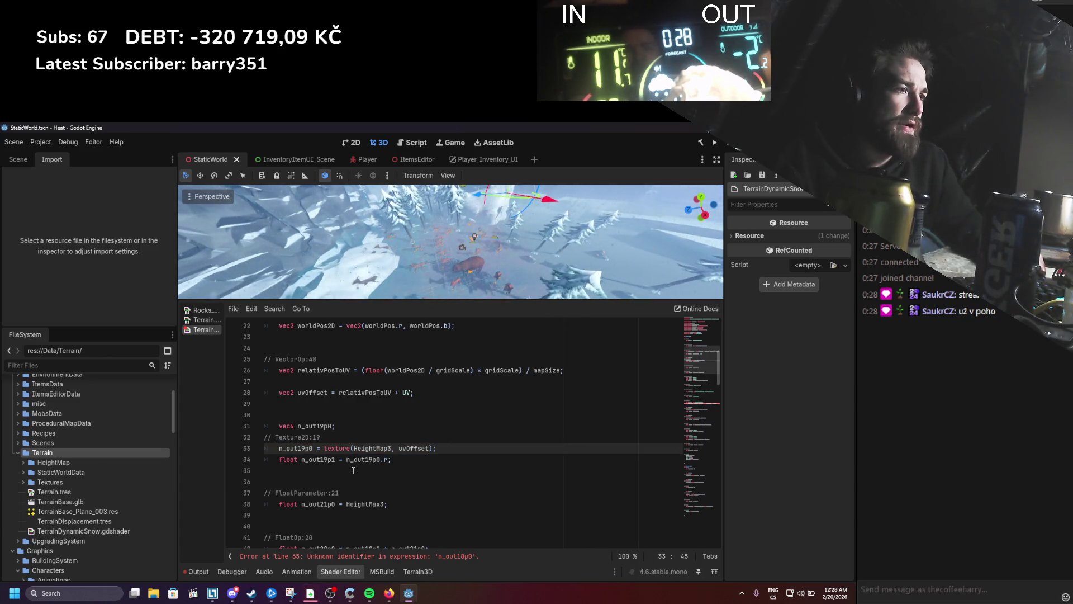
scroll(353, 470, "down", 1)
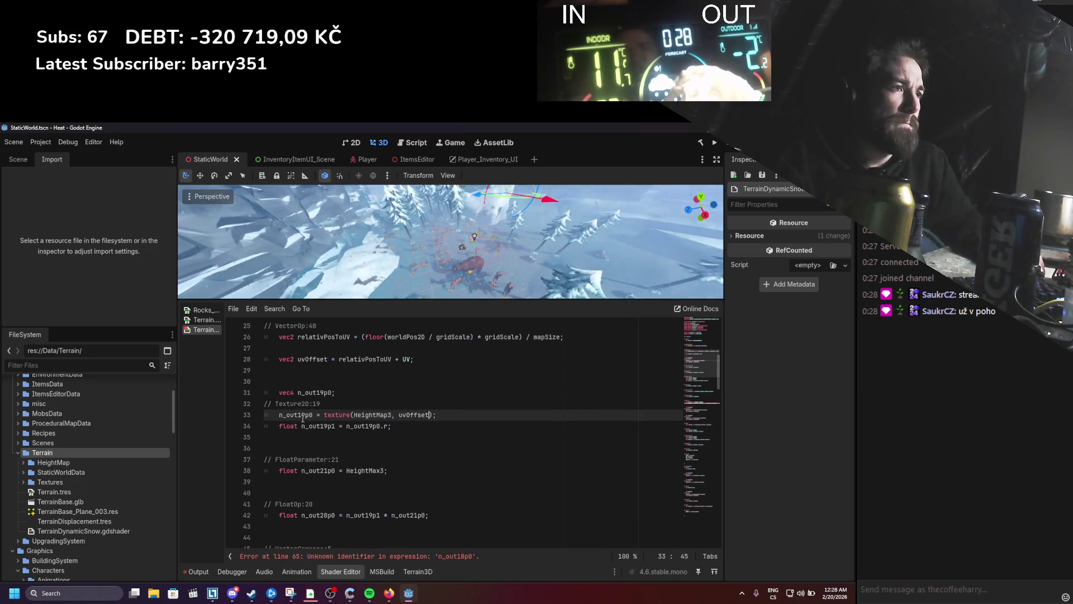
double_click(314, 393)
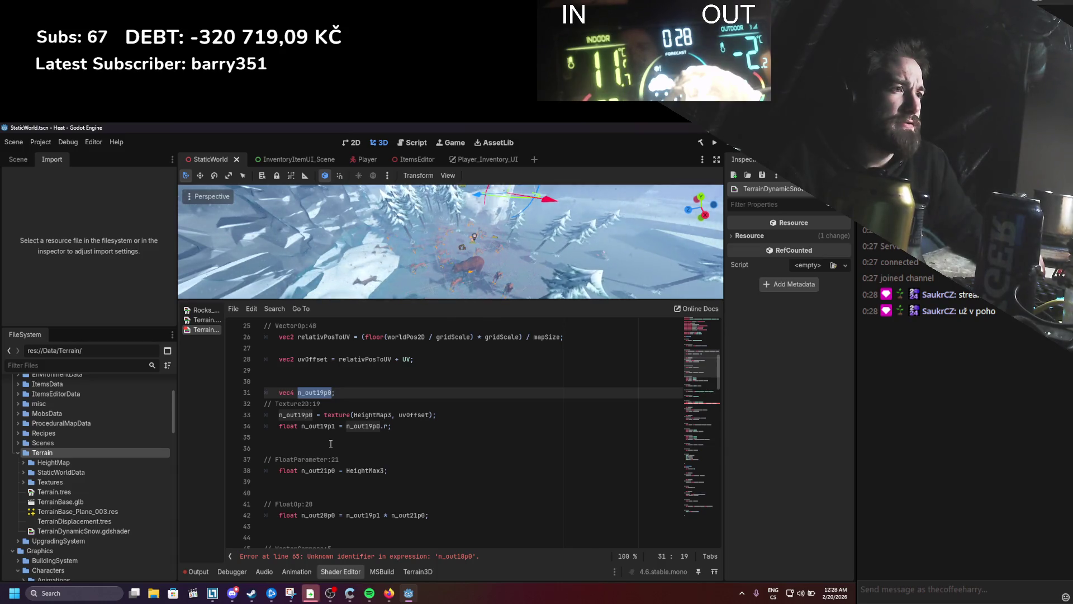
left_click(220, 319)
scroll(536, 408, "down", 2)
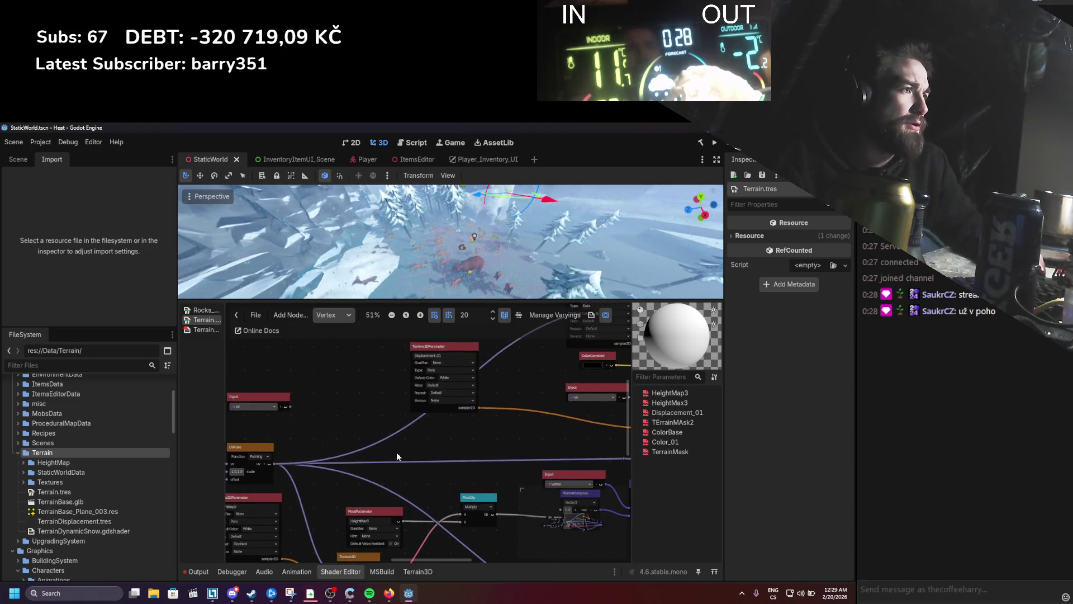
Step: Inspect the Terrain graph's Vertex-stage texture nodes, then return to TerrainDynamicSnow.gdshader
scroll(344, 473, "up", 1)
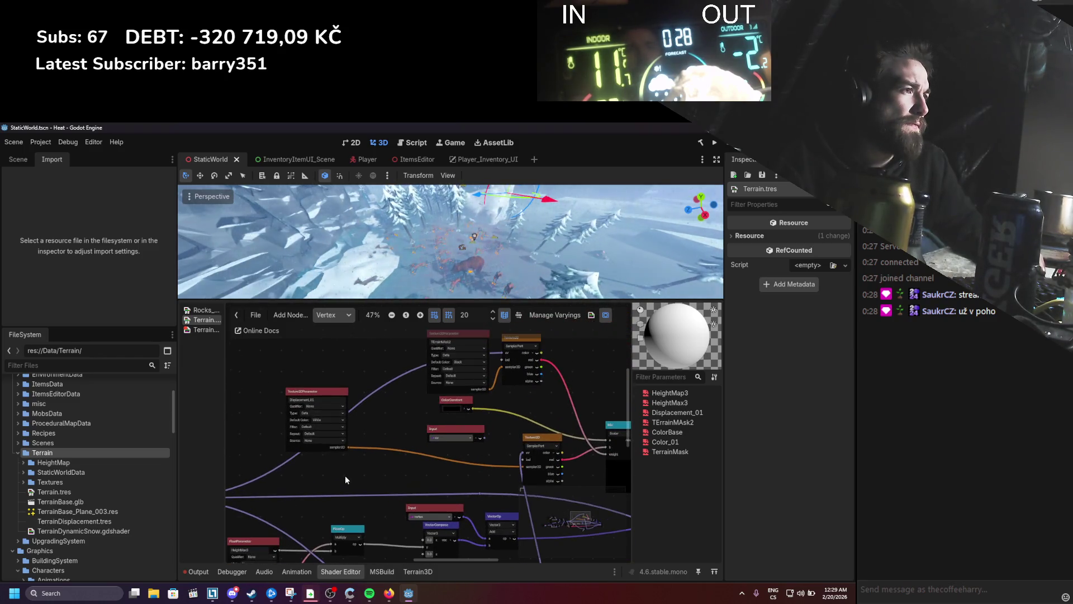
left_click_drag(344, 478, 434, 392)
left_click_drag(353, 353, 359, 375)
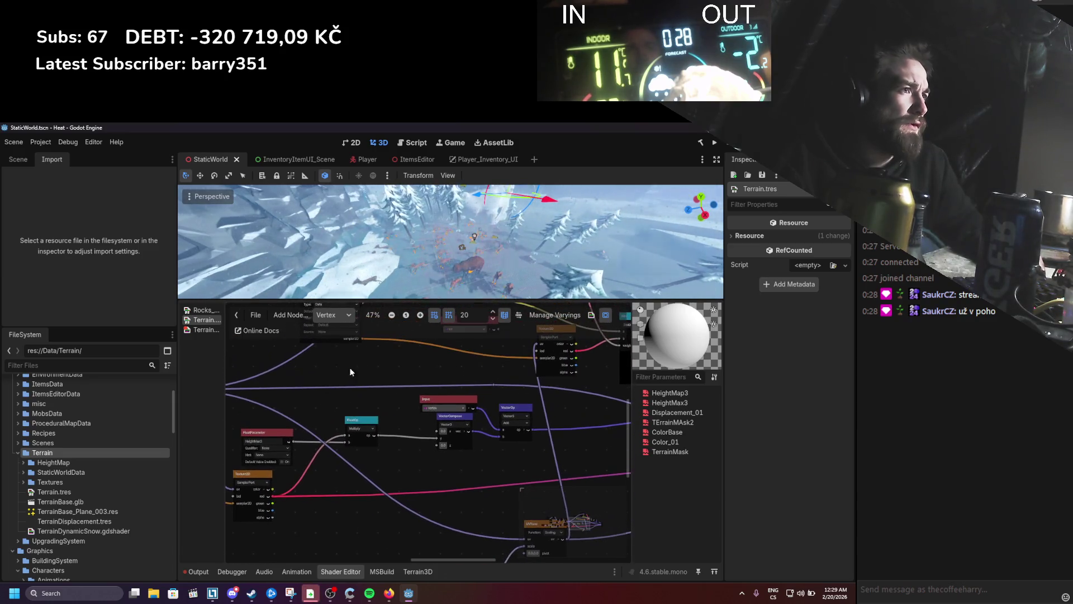
left_click(332, 314)
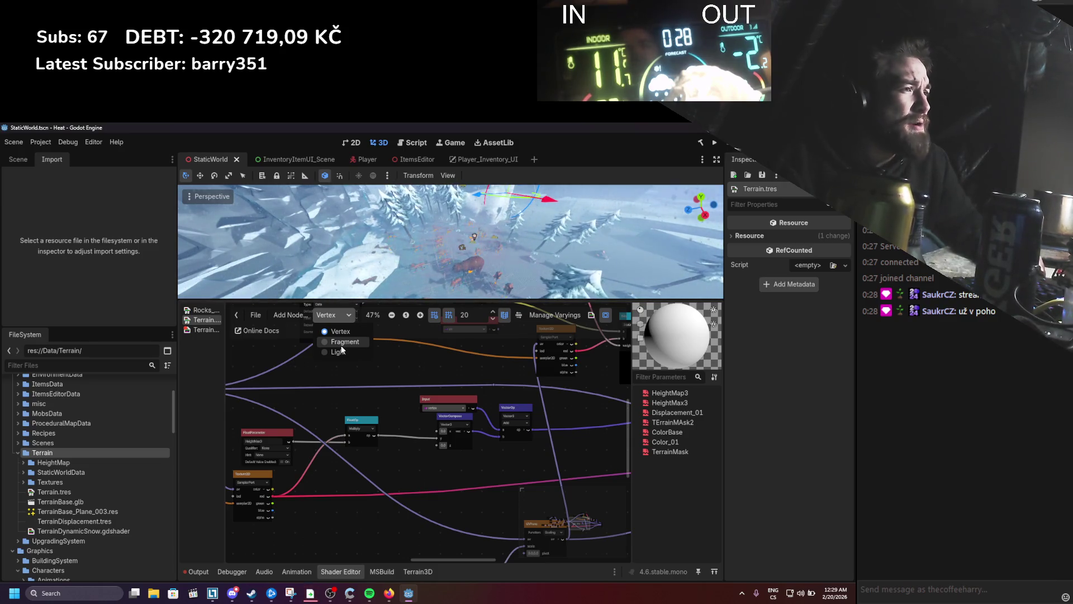
left_click(290, 376)
left_click(196, 329)
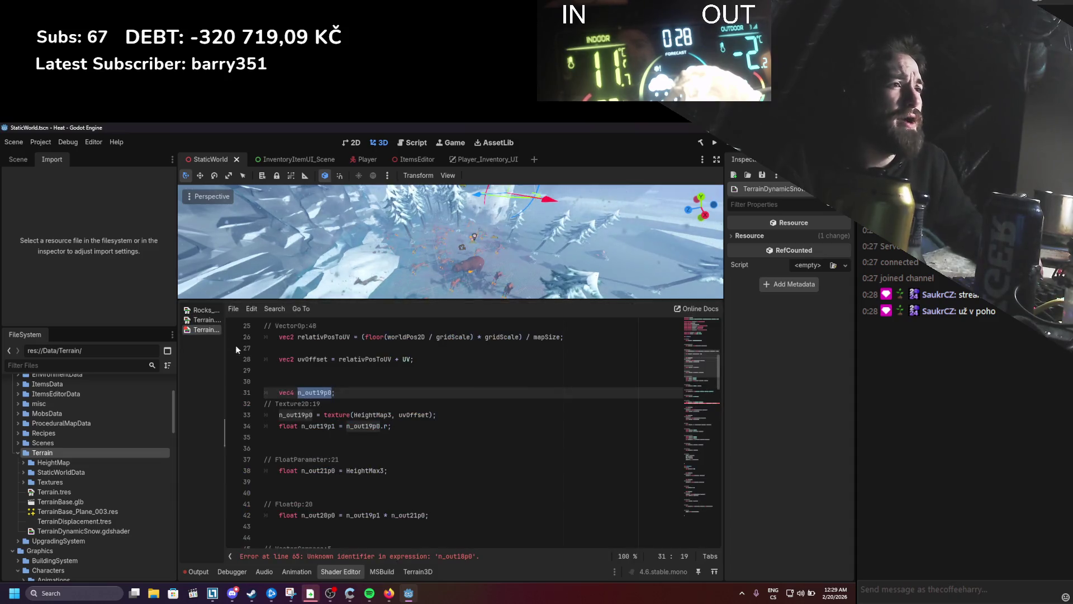
Step: Move the vec4 declaration from line 31 onto the n_out19p0 HeightMap3 lookup line
left_click(405, 398)
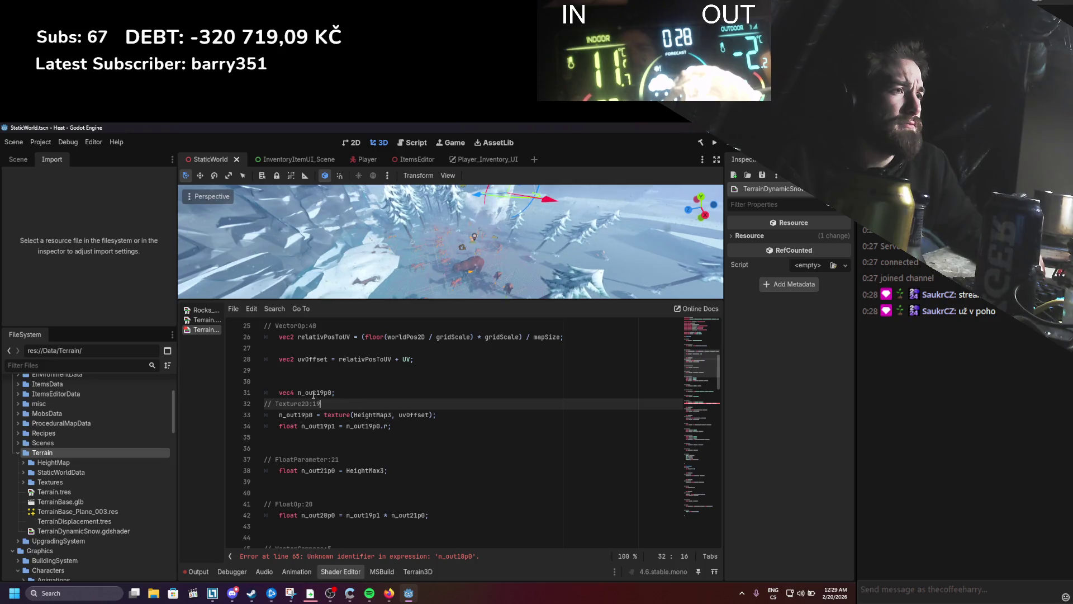
left_click(297, 393)
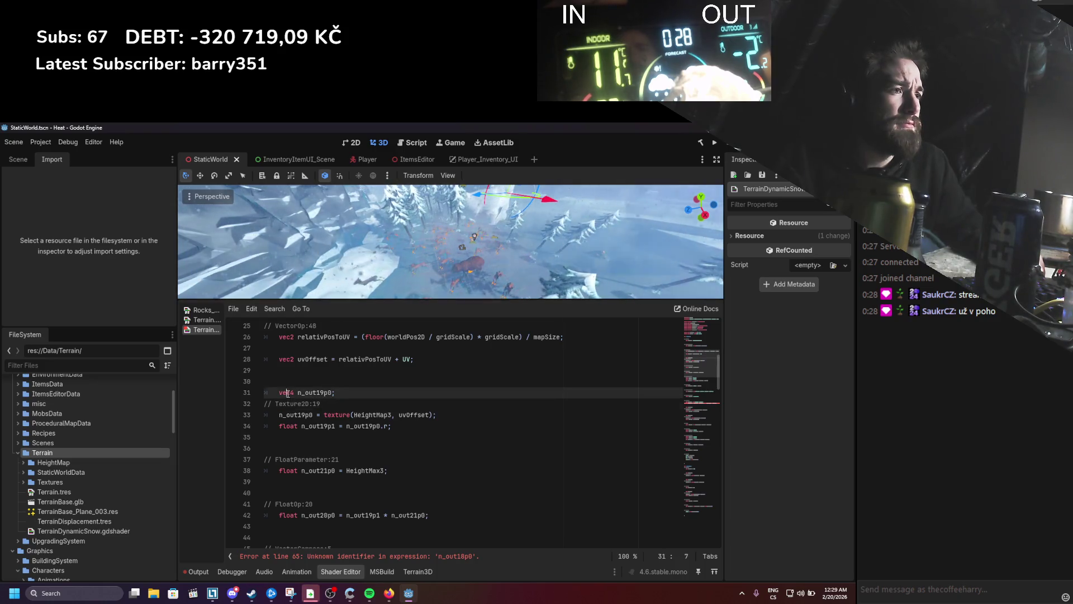
key("BackSpace")
key("BackSpace")
key("BackSpace")
left_click(278, 417)
type("vec4")
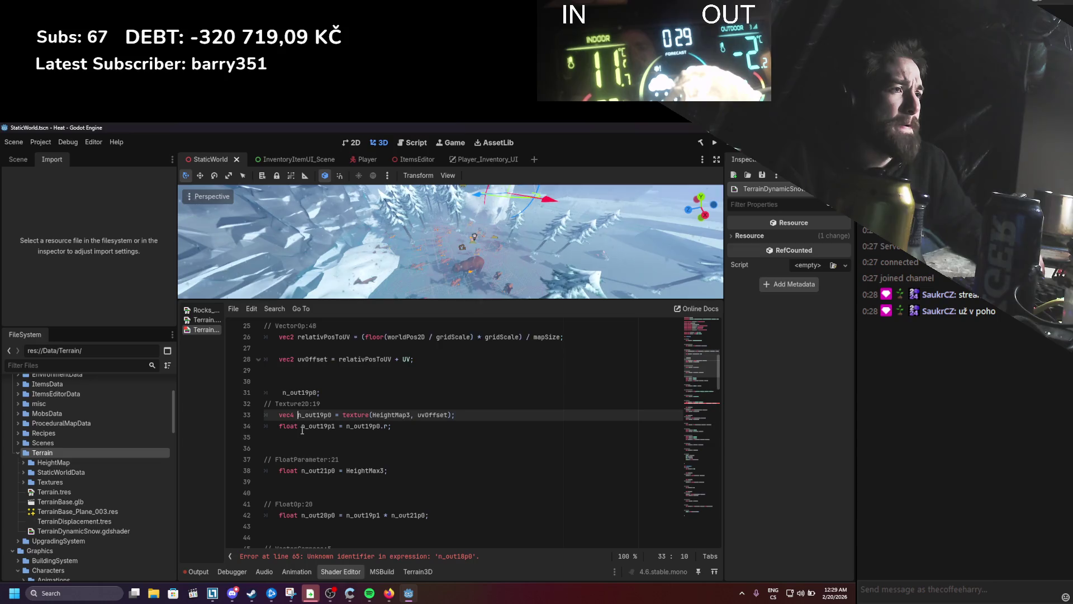
Step: Delete the leftover n_out19p0 line below uvOffset and bring up the Terrain visual graph
left_click_drag(320, 392, 224, 391)
key("BackSpace")
key("BackSpace")
key("BackSpace")
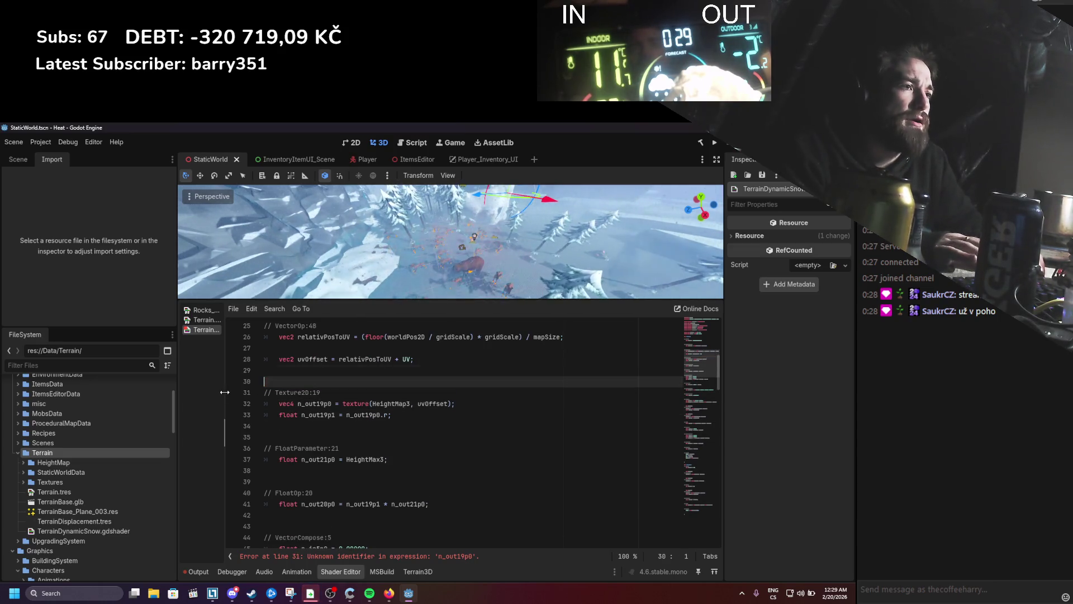
left_click(207, 319)
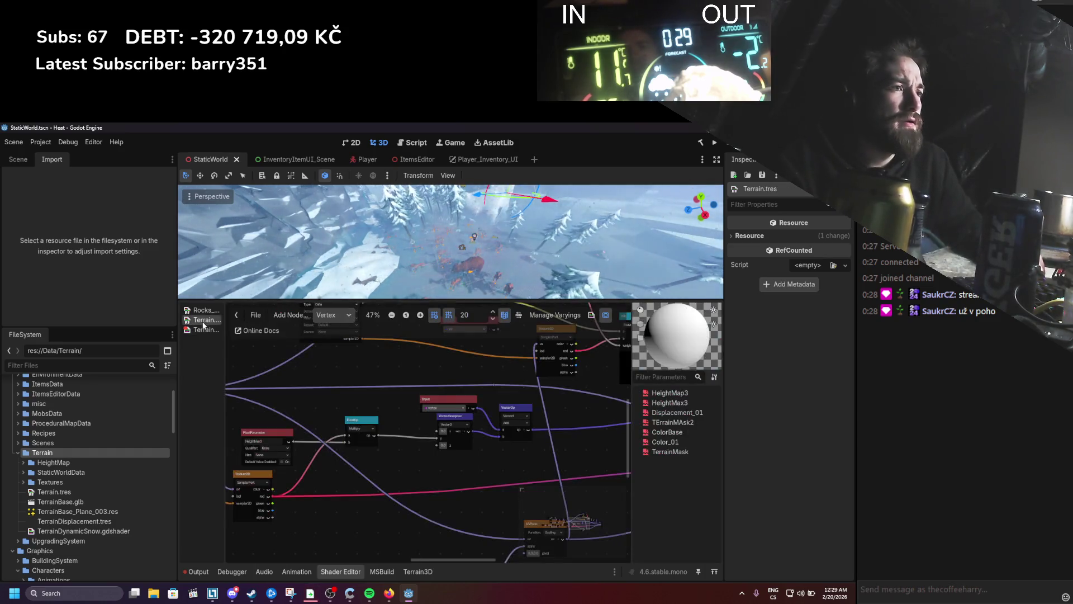
Step: Zoom in and out around the Terrain graph's Vertex stage to inspect its nodes
scroll(438, 495, "up", 5)
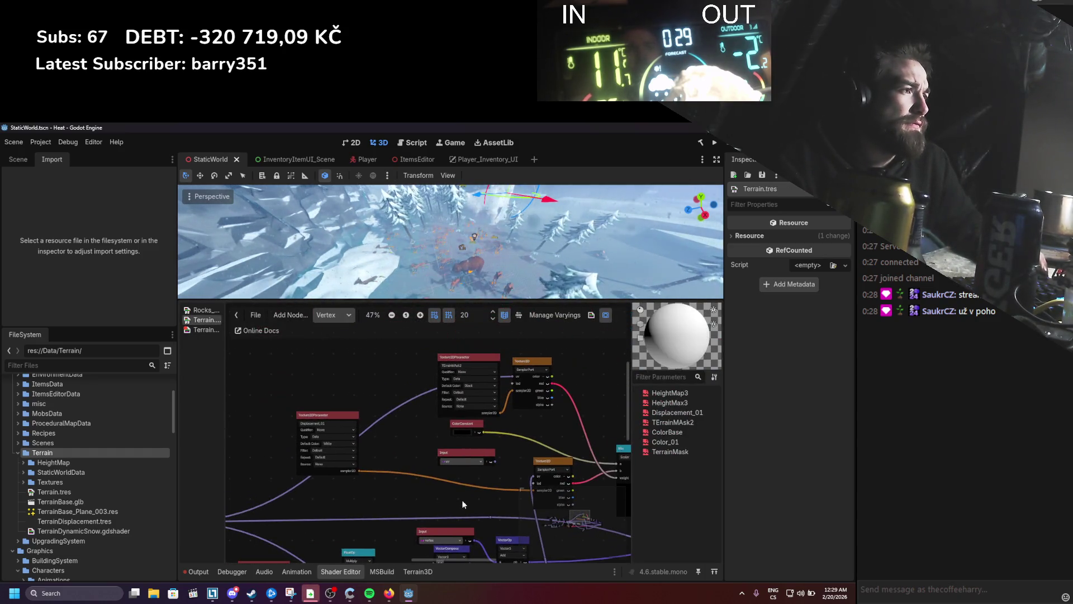
scroll(297, 438, "down", 3)
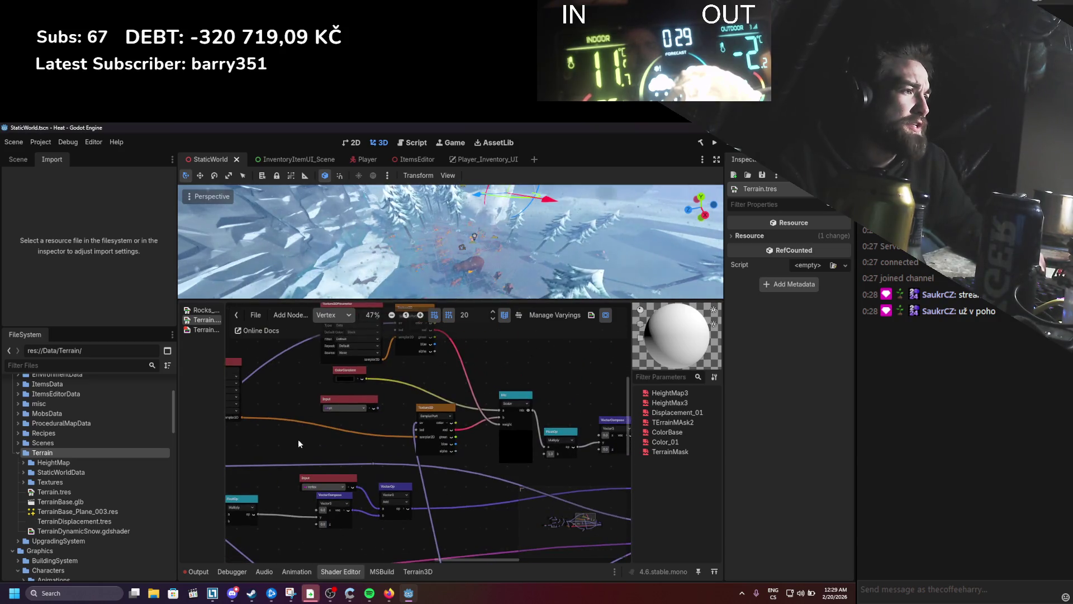
scroll(342, 430, "down", 2)
scroll(343, 432, "up", 3)
scroll(391, 499, "down", 3)
scroll(391, 499, "up", 1)
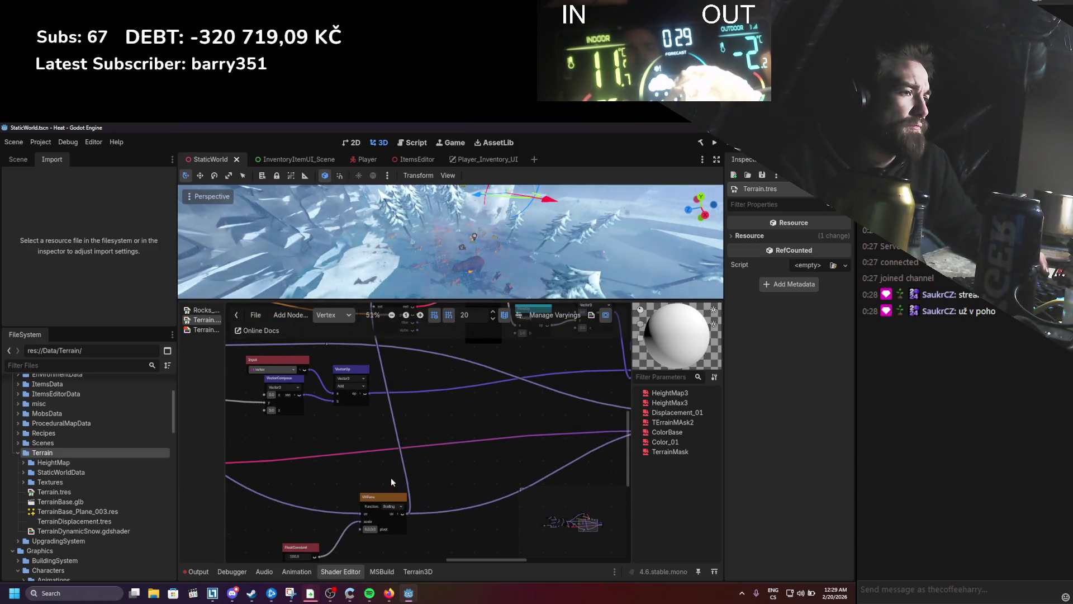
scroll(416, 391, "down", 2)
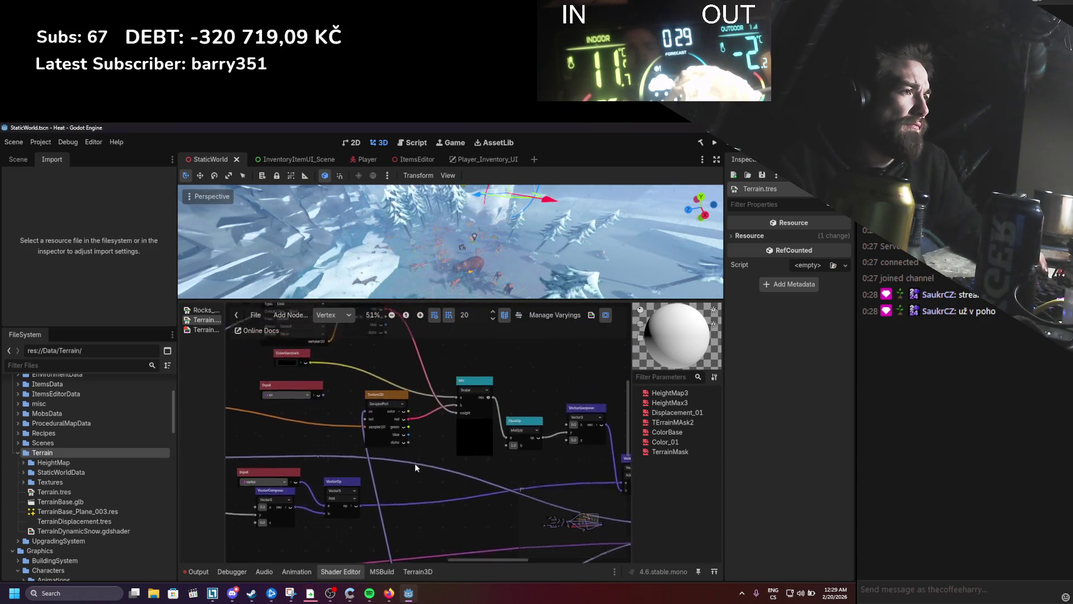
scroll(392, 426, "up", 3)
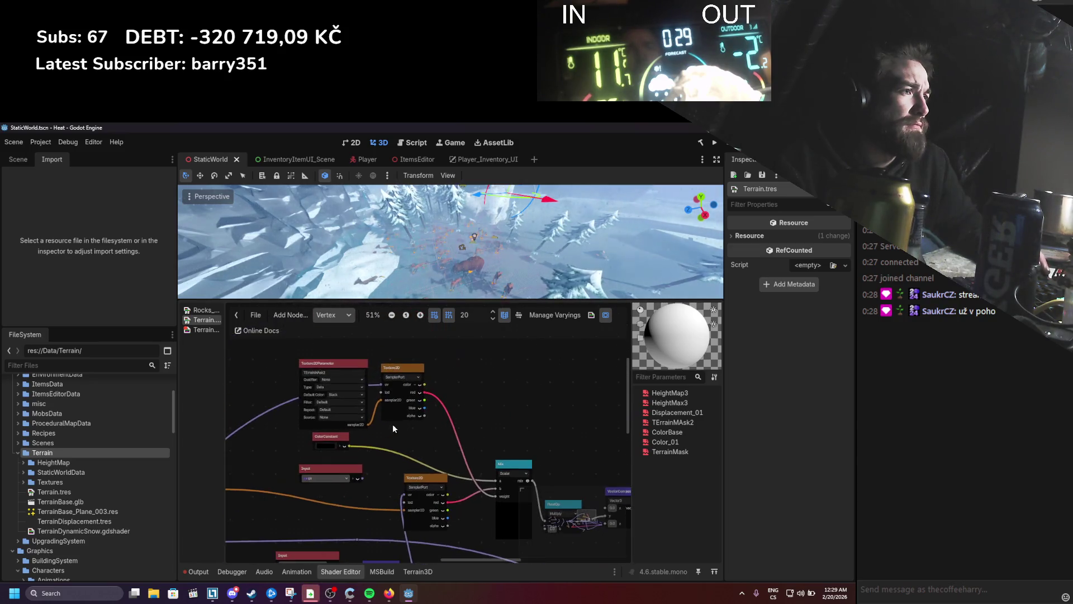
scroll(393, 427, "down", 3)
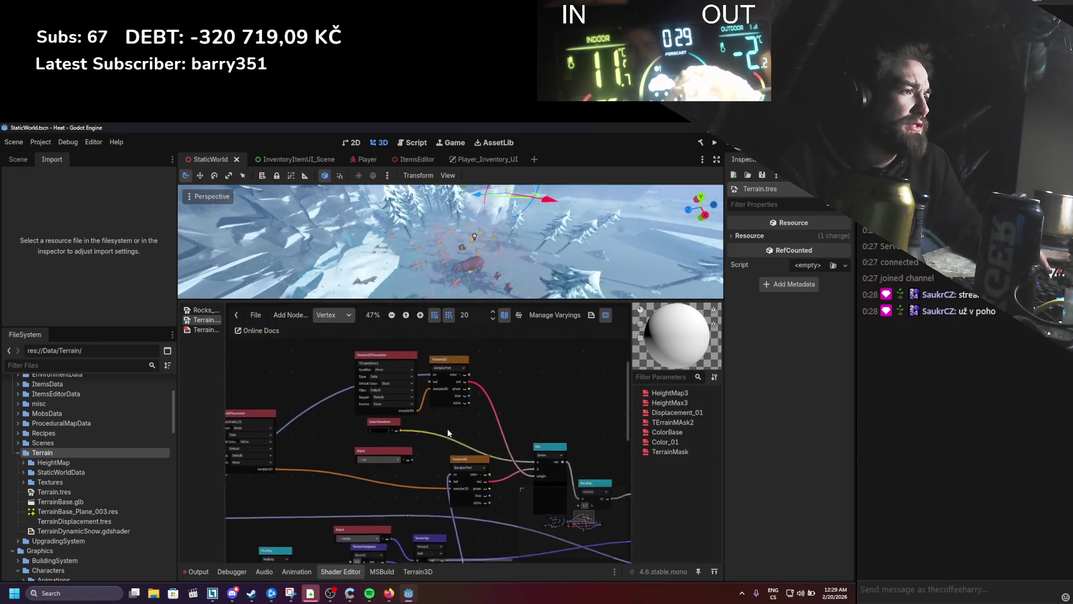
Step: Switch the graph to the Fragment stage, then return to the TerrainDynamicSnow code
left_click(334, 314)
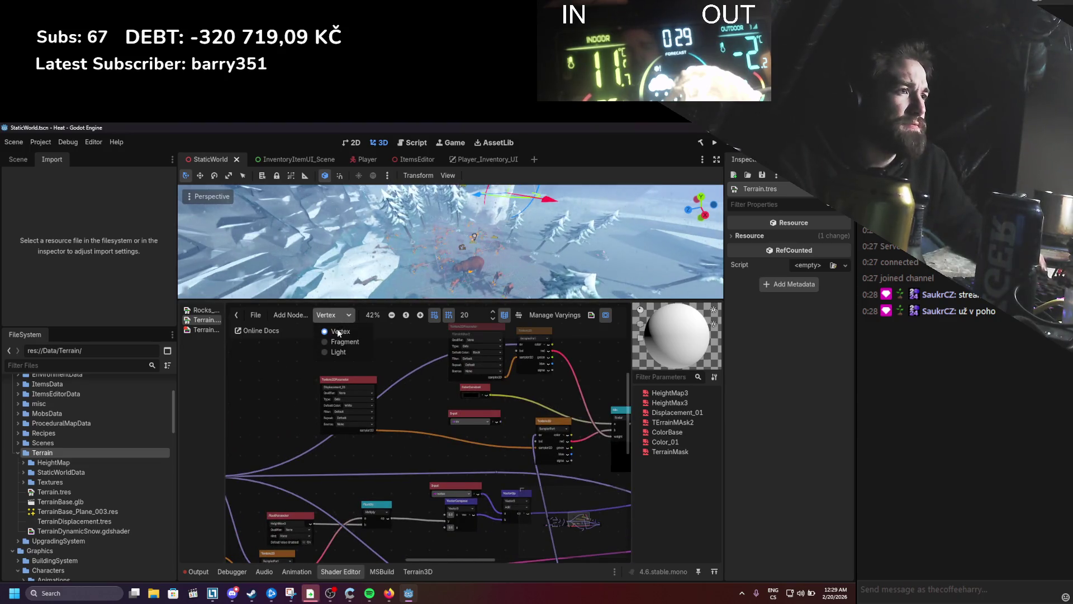
left_click(335, 289)
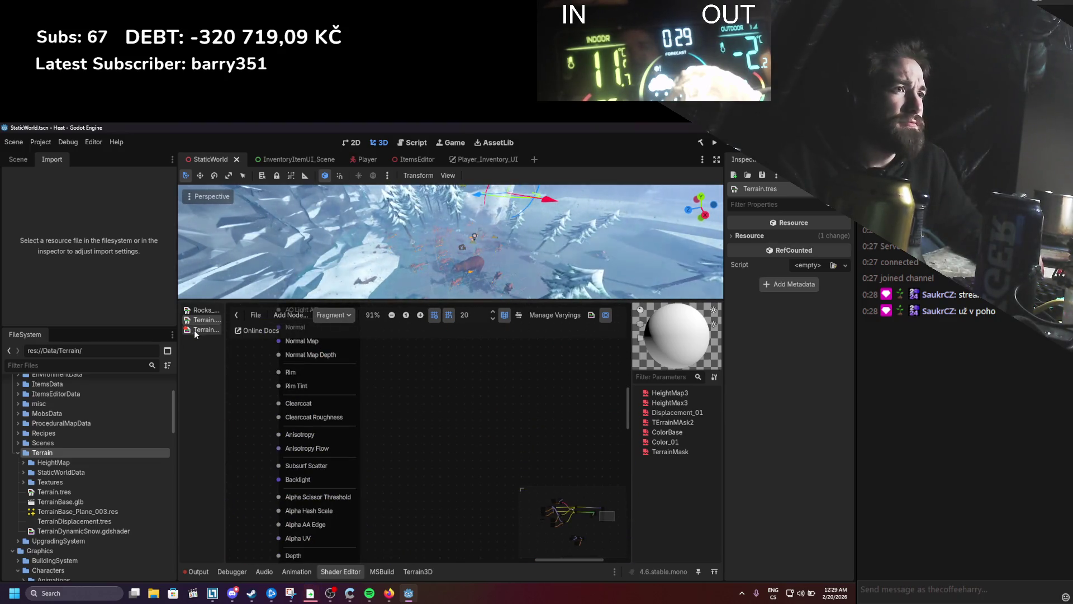
left_click(196, 330)
scroll(421, 458, "up", 1)
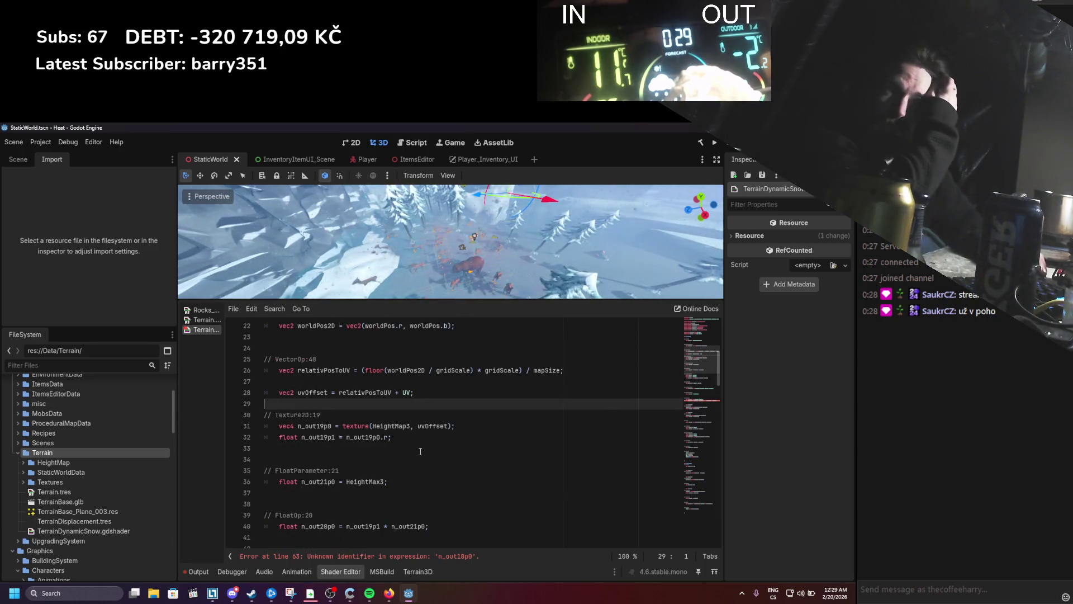
Step: Rename the sampled texture variable n_out19p0 to maskTexture
scroll(408, 431, "down", 3)
scroll(406, 432, "up", 3)
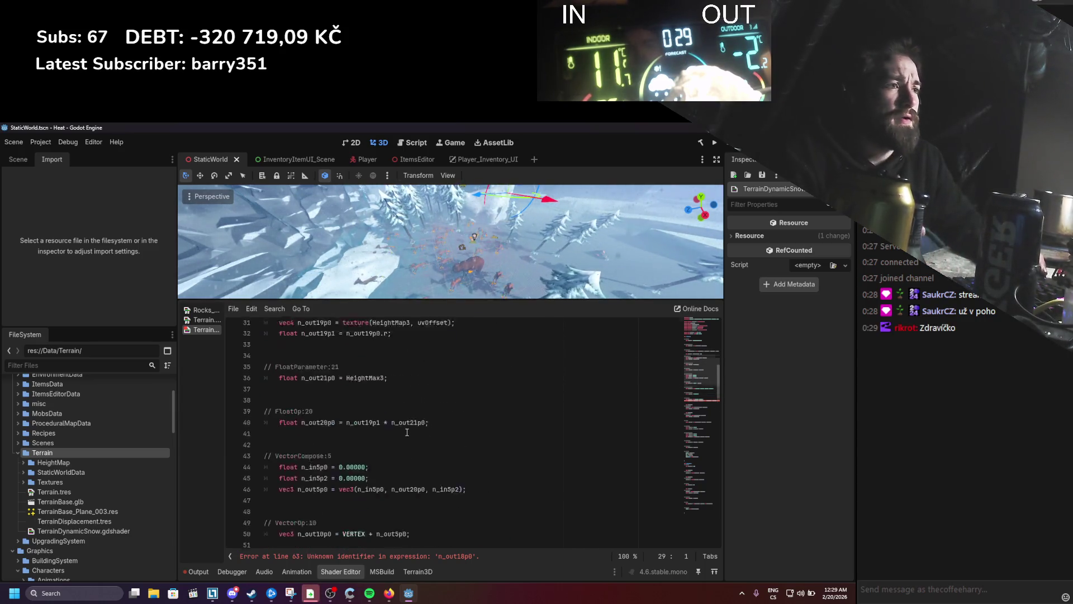
scroll(406, 432, "up", 1)
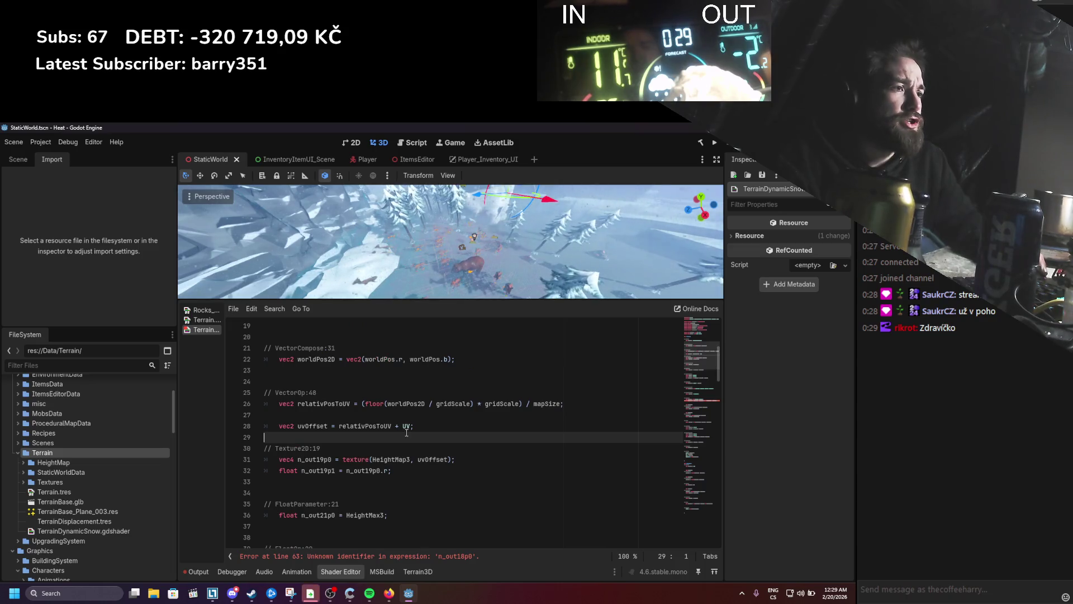
double_click(314, 458)
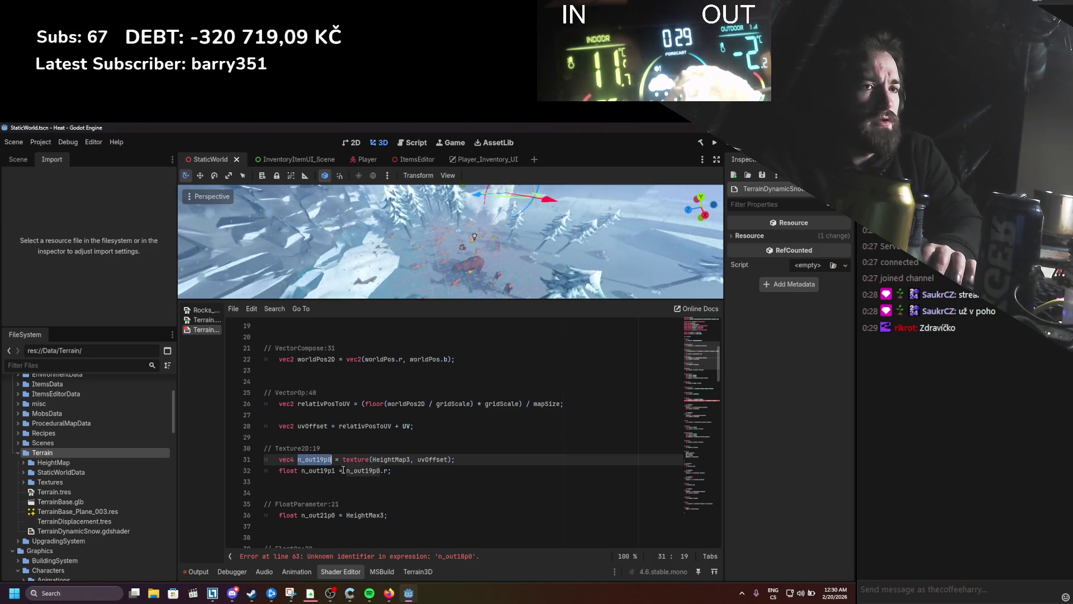
type("maskT")
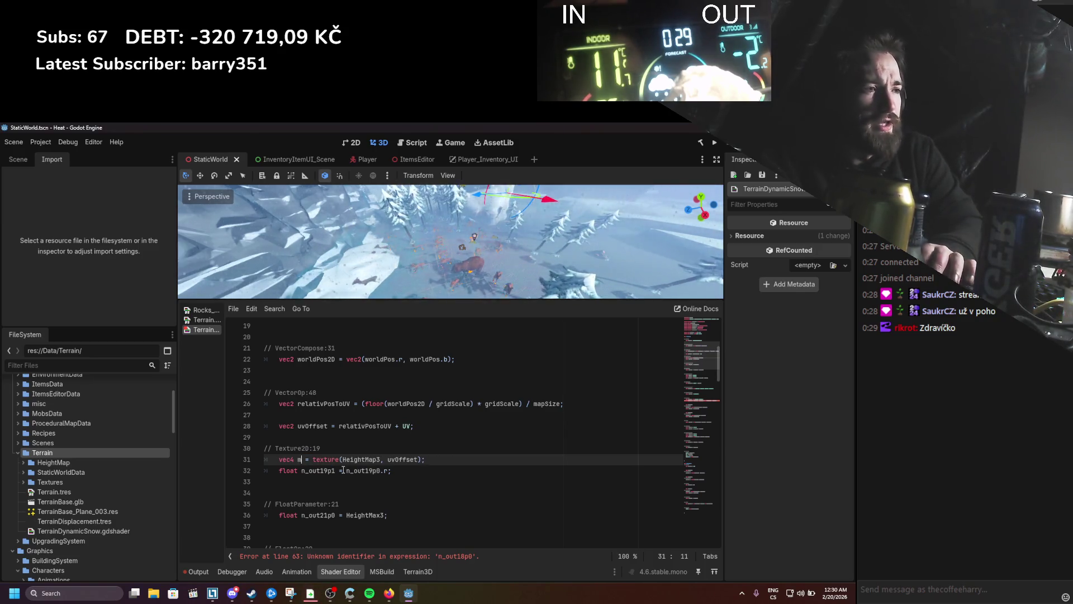
type("exture")
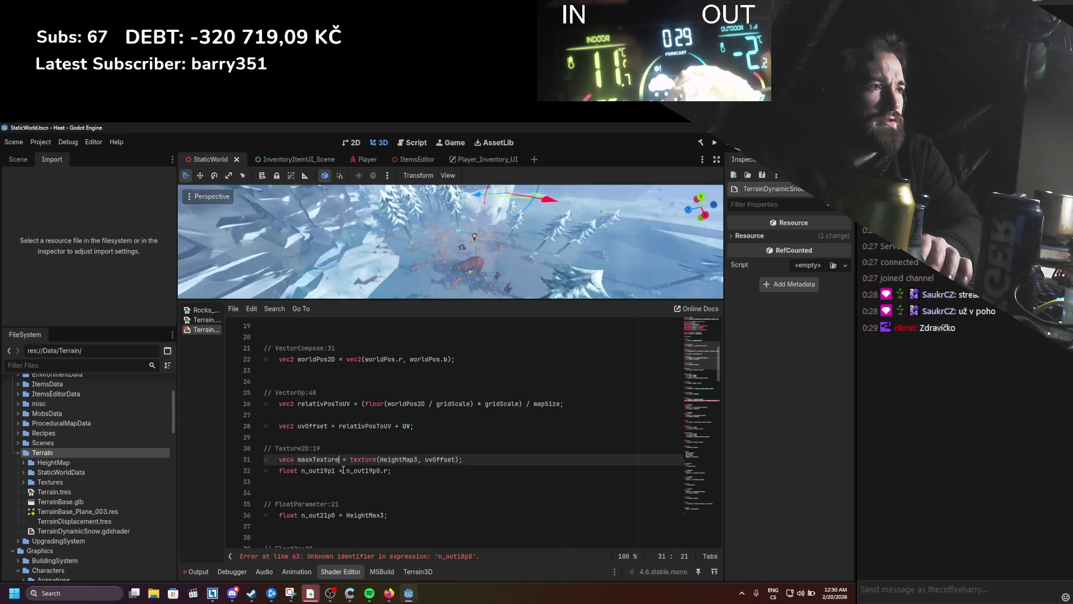
key("ctrl+s")
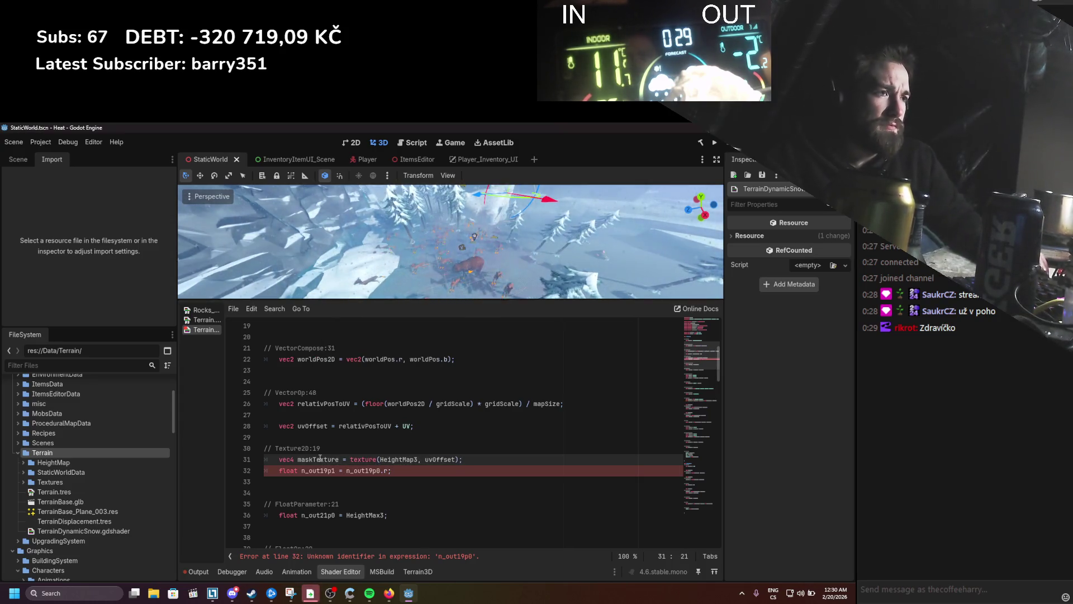
Step: Delete the redundant n_out19p1 line and save the shader
double_click(320, 459)
left_click_drag(383, 473, 267, 472)
key("BackSpace")
key("BackSpace")
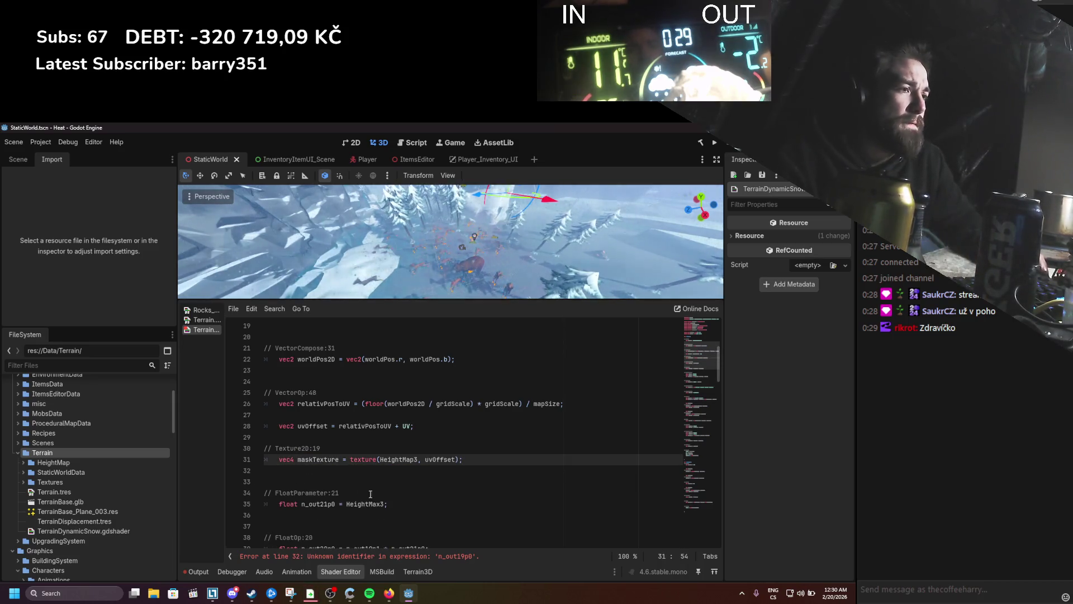
key("ctrl+s")
scroll(391, 470, "down", 3)
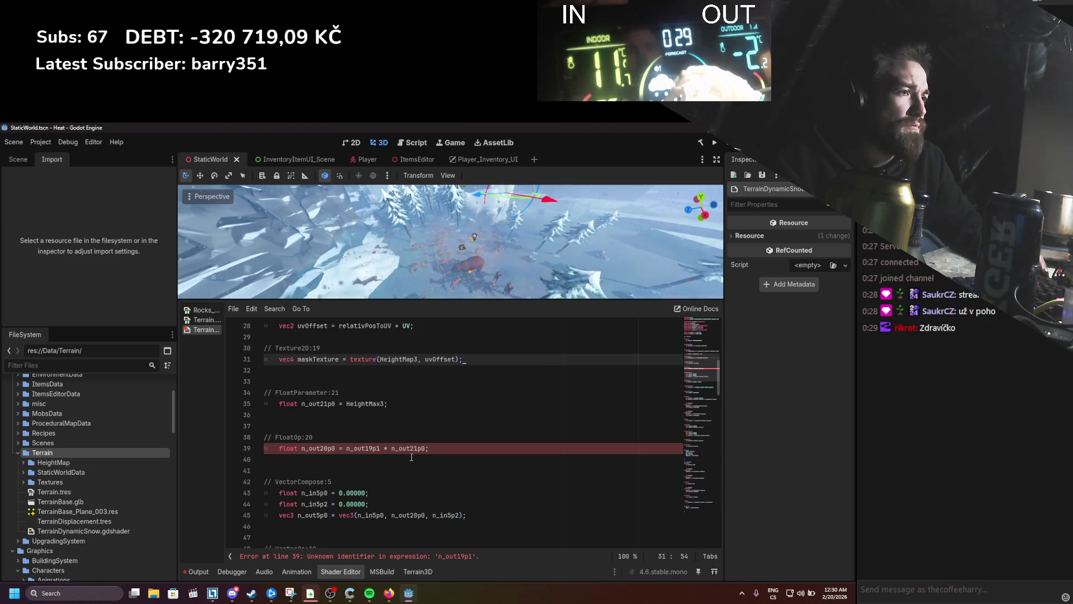
key("ctrl+z")
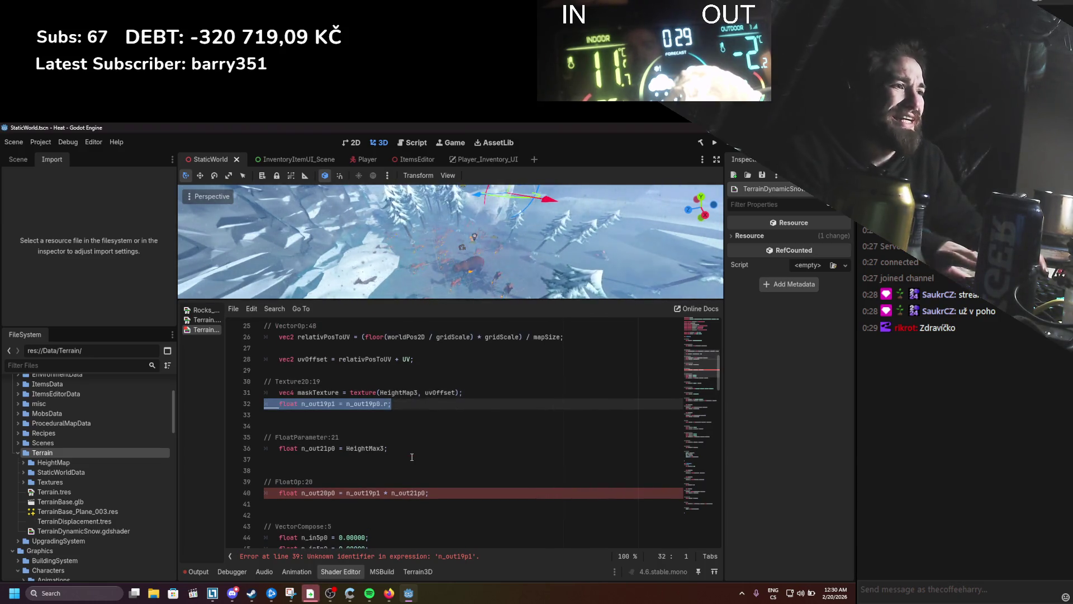
key("BackSpace")
key("BackSpace")
Step: Make the FloatOp line compute maskTexture.r * HeightMax3 instead of n_out19p1 * n_out21p0
double_click(363, 481)
type("maskTexture.r")
key("Escape")
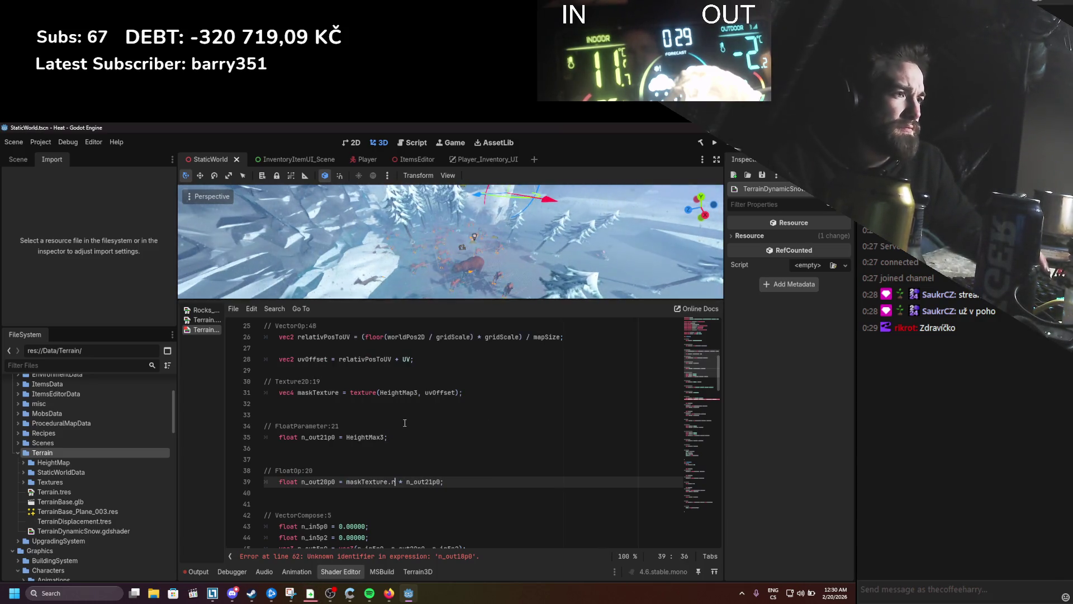
double_click(381, 438)
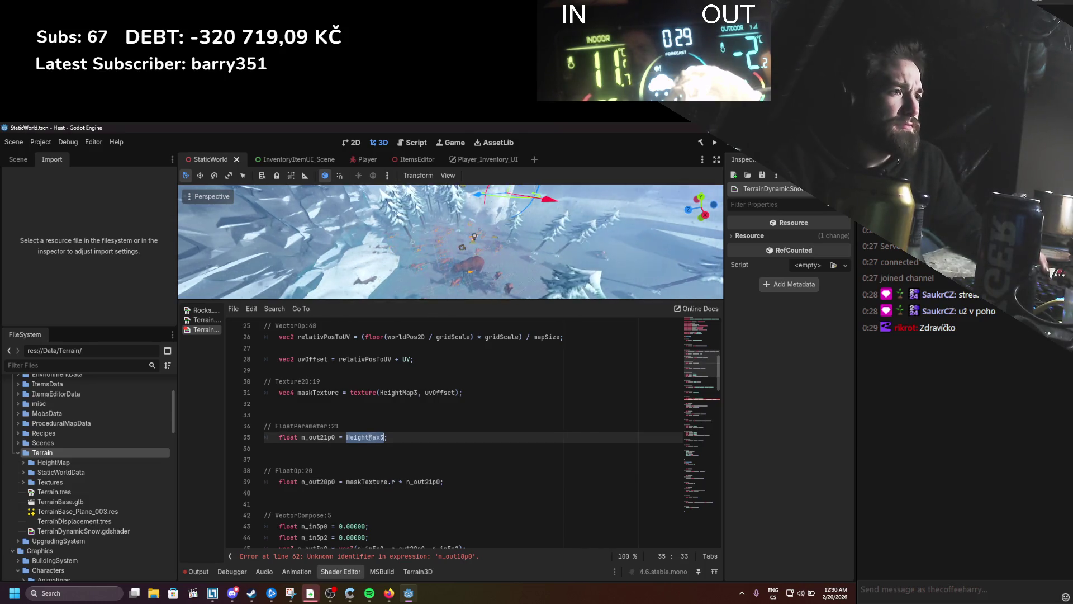
key("ctrl+c")
double_click(423, 481)
key("ctrl+v")
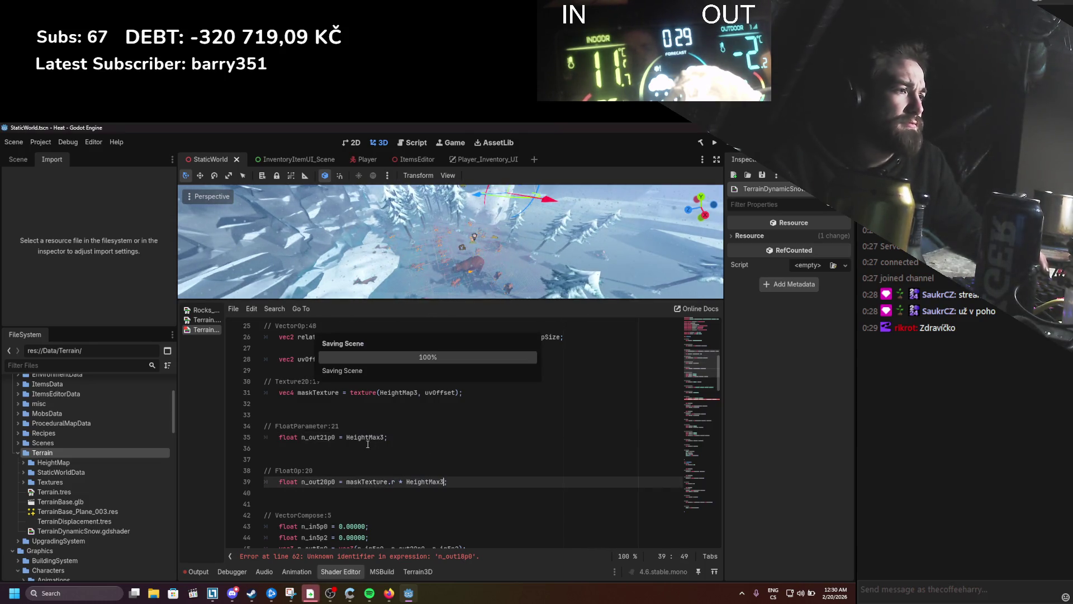
key("Escape")
Step: Delete the now-unused FloatParameter:21 block
left_click_drag(384, 444, 240, 422)
key("BackSpace")
key("BackSpace")
key("BackSpace")
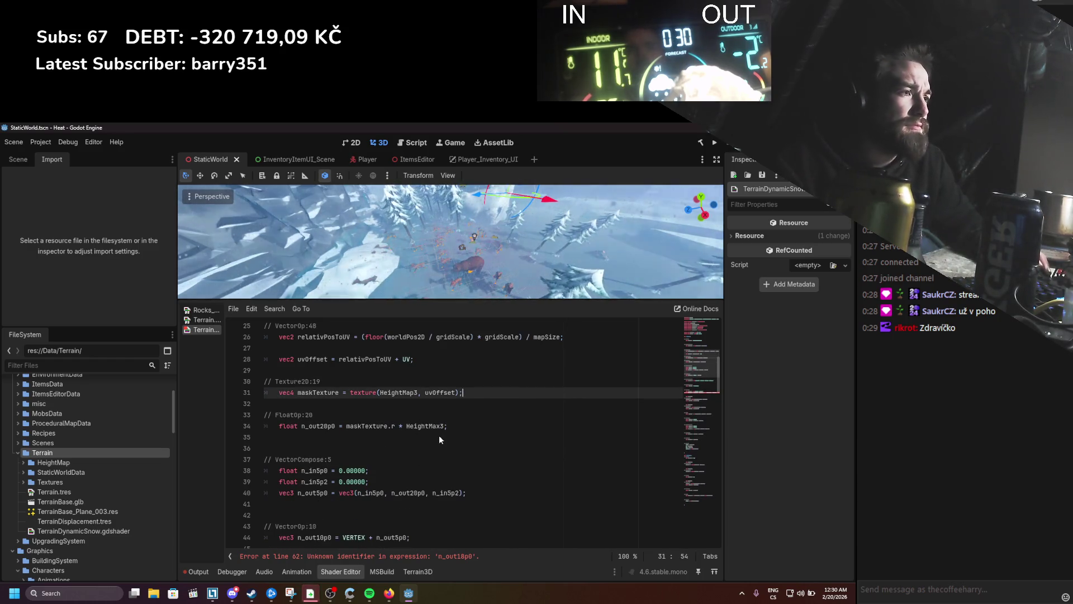
scroll(432, 437, "up", 1)
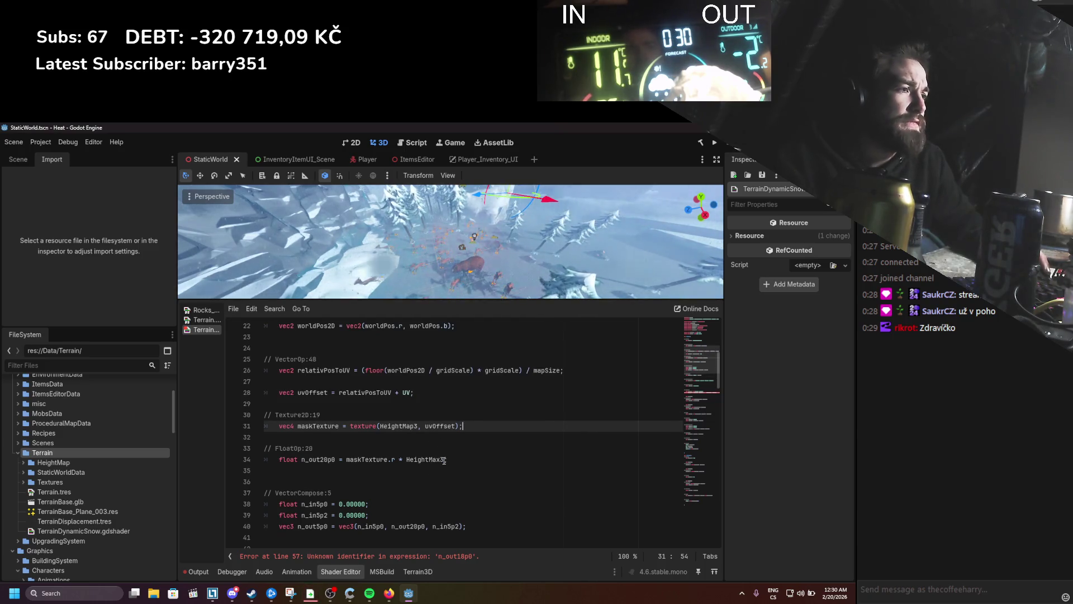
scroll(444, 459, "up", 7)
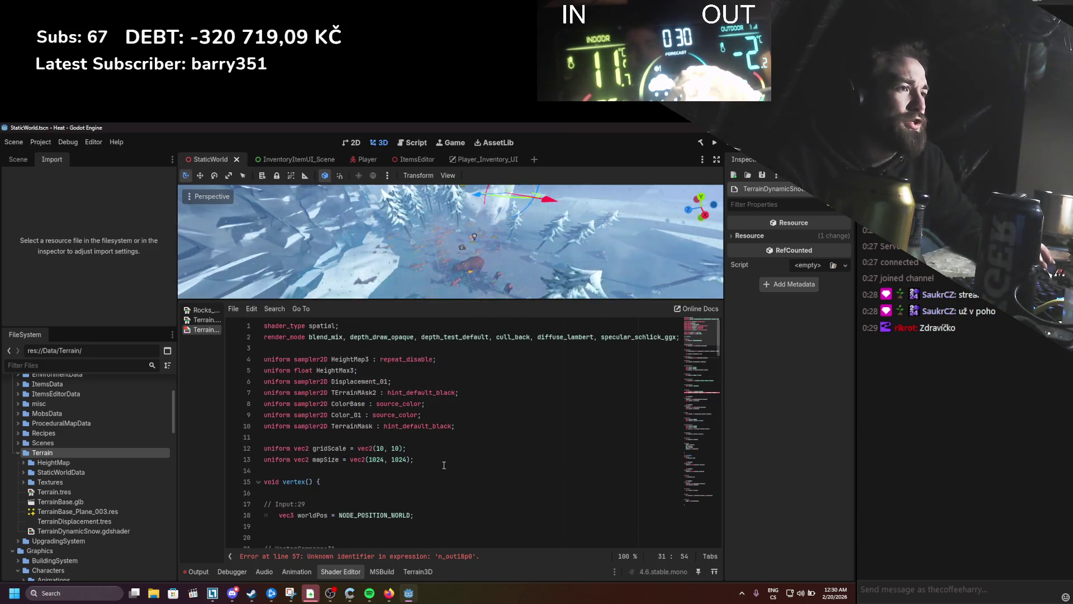
Step: Drop the trailing 3 from the HeightMax3 and HeightMap3 uniform names
left_click(355, 371)
key("BackSpace")
left_click(371, 359)
key("BackSpace")
scroll(403, 425, "down", 6)
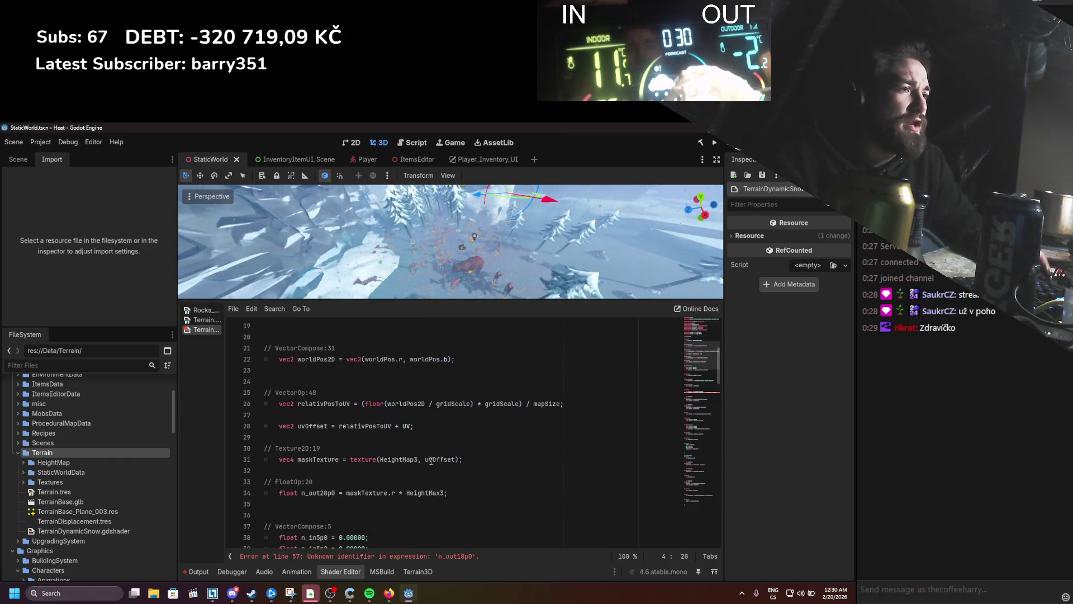
scroll(430, 461, "down", 3)
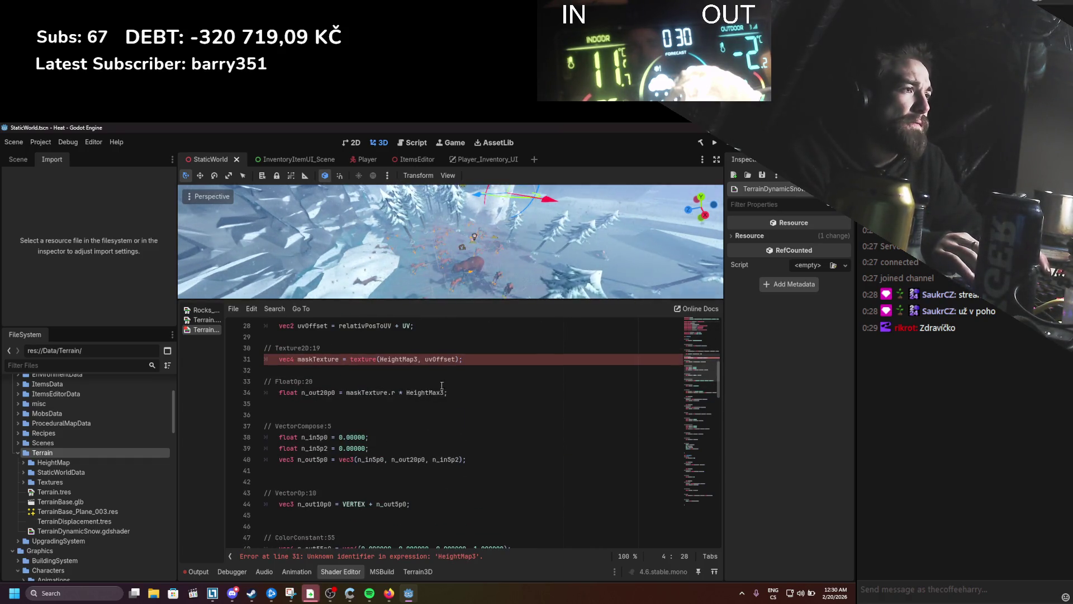
left_click(412, 358)
Step: Fix the line-34 reference so it reads maskTexture.r * HeightMax
scroll(439, 452, "down", 2)
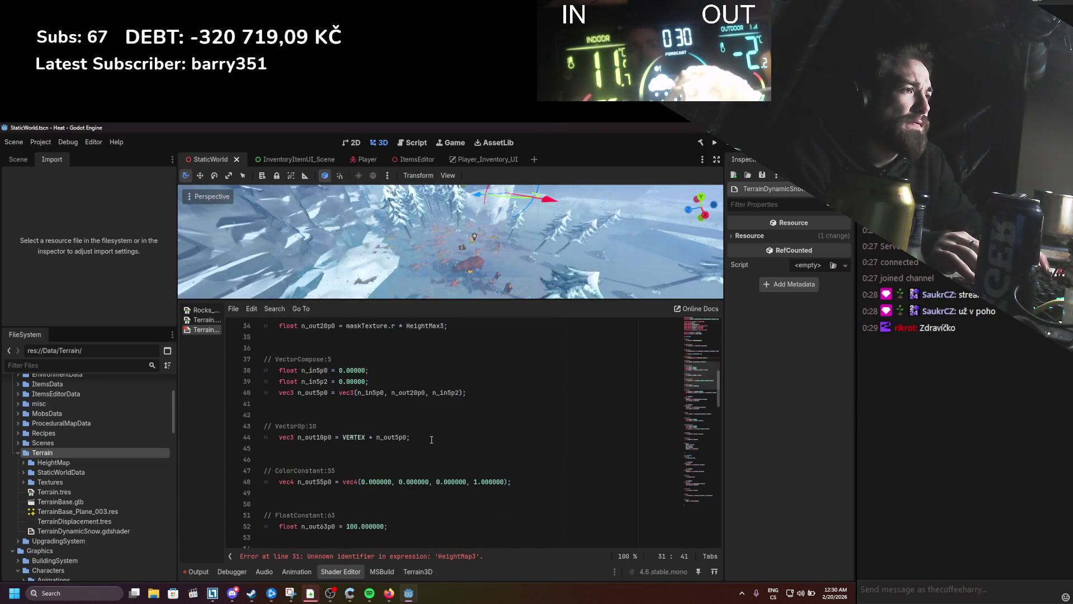
scroll(413, 433, "down", 1)
scroll(377, 405, "down", 7)
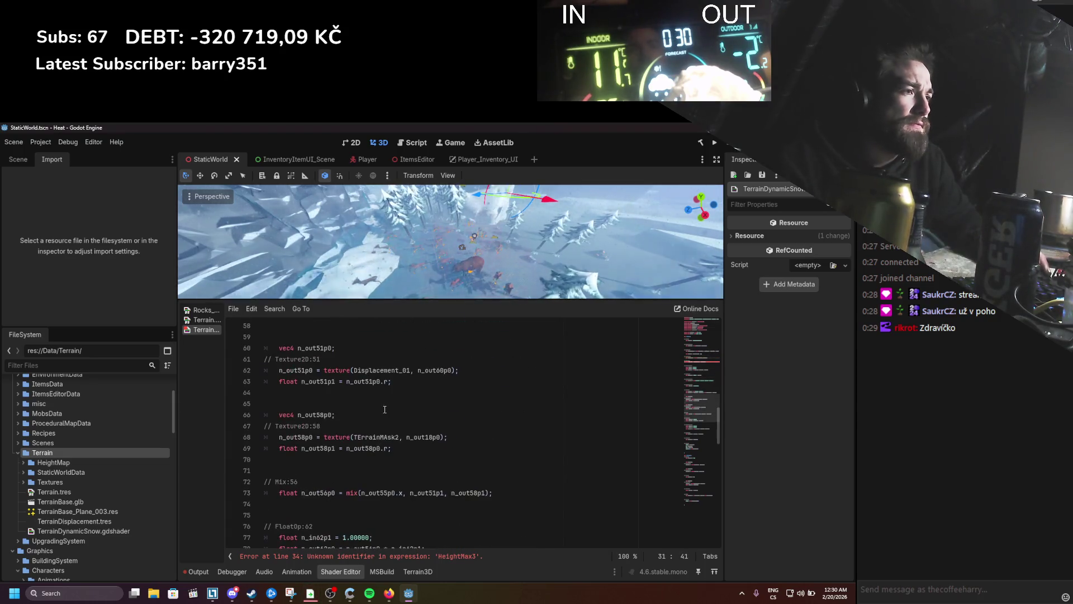
scroll(411, 419, "down", 4)
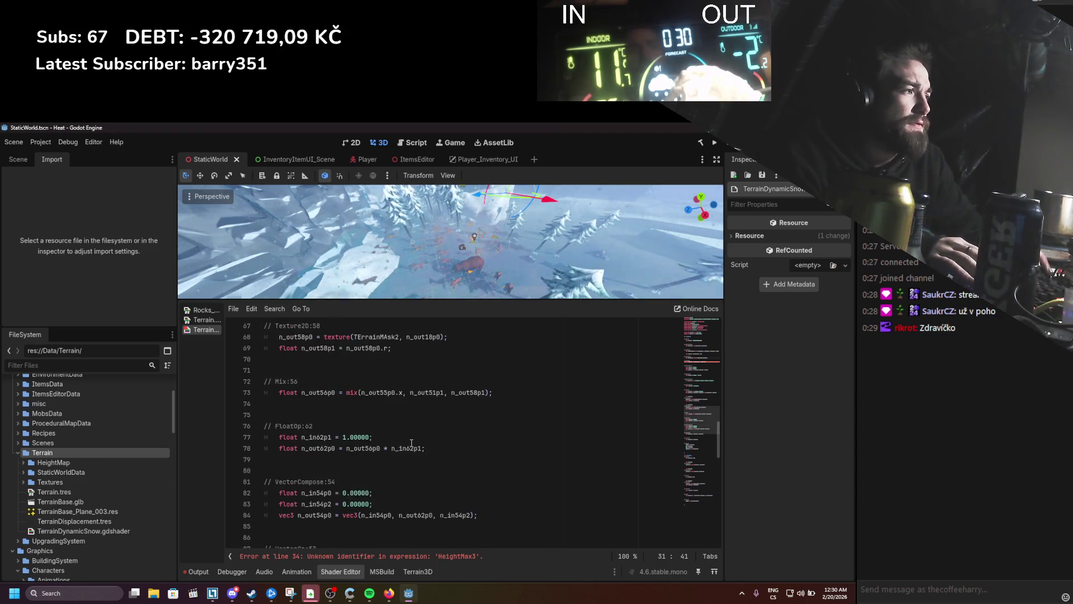
scroll(415, 442, "up", 3)
scroll(415, 442, "up", 12)
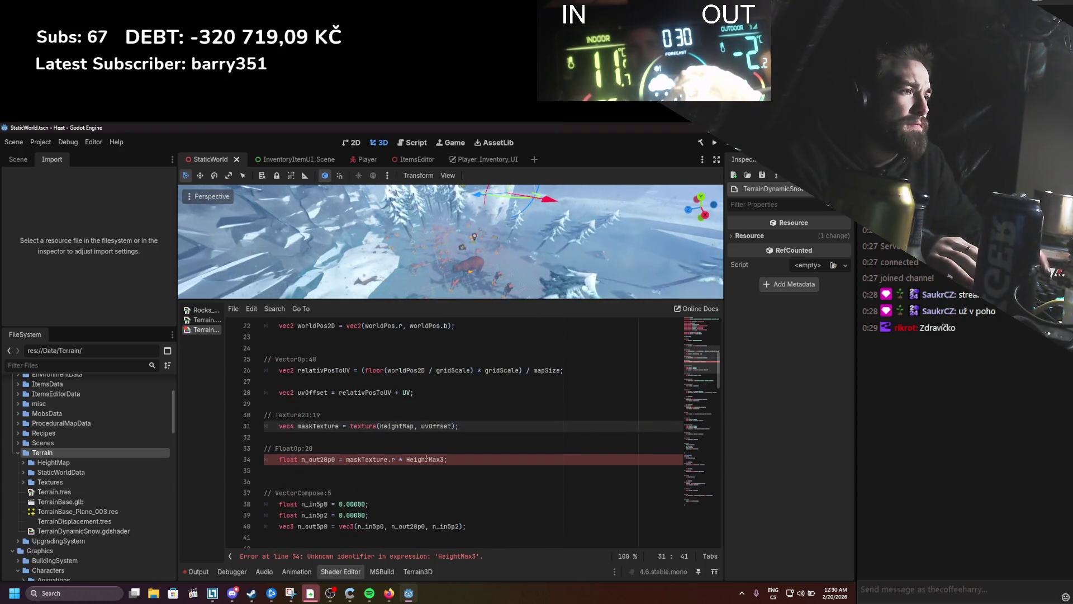
left_click(442, 460)
key("BackSpace")
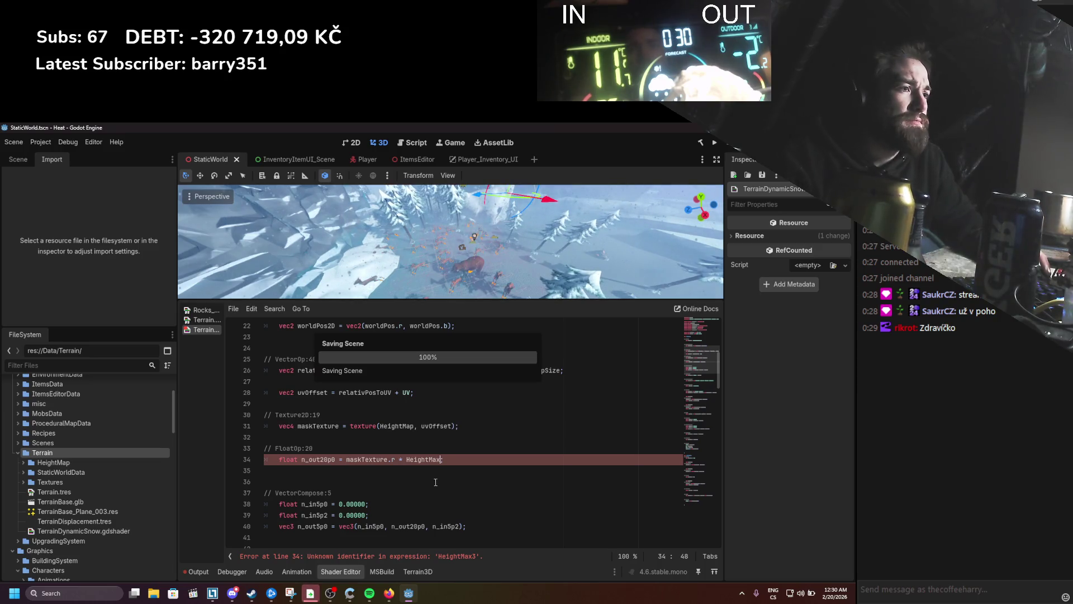
scroll(416, 470, "down", 1)
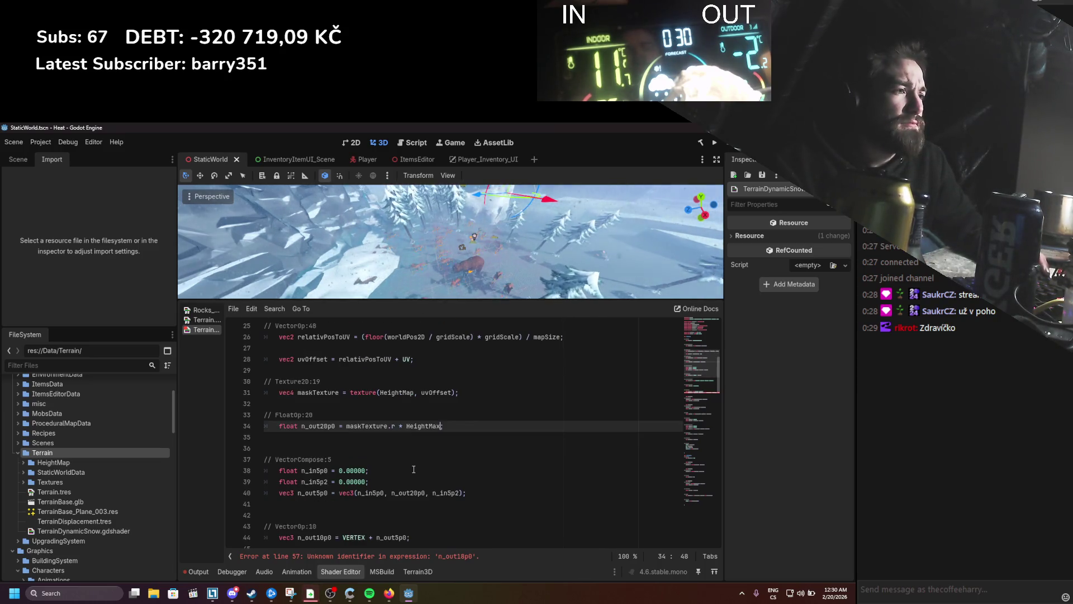
double_click(314, 426)
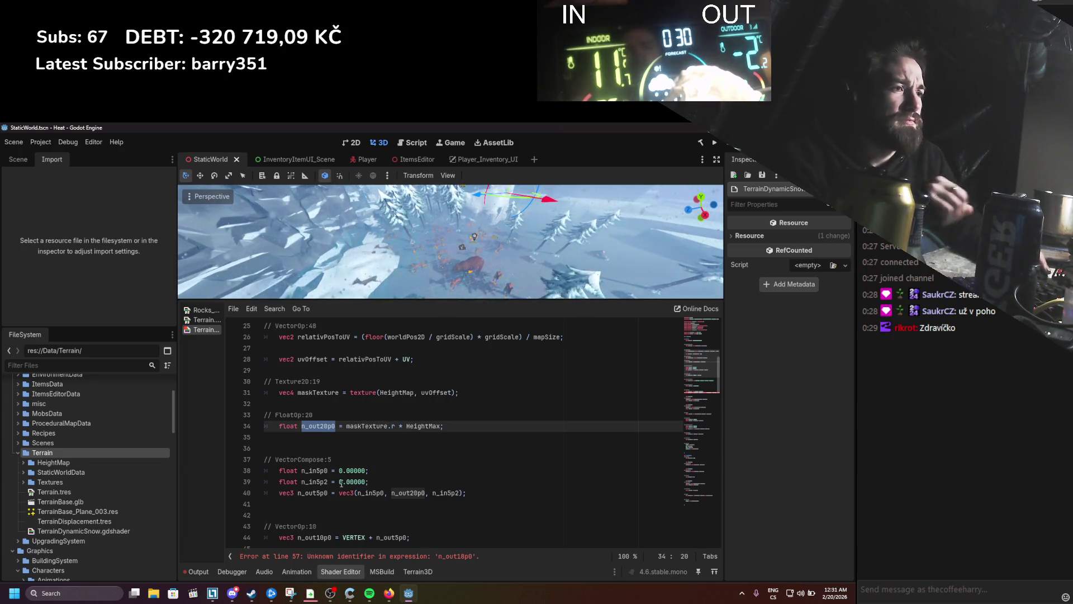
Step: Highlight n_in5p0 to check where it is used in the vertex code
scroll(418, 451, "down", 1)
left_click_drag(265, 459, 258, 437)
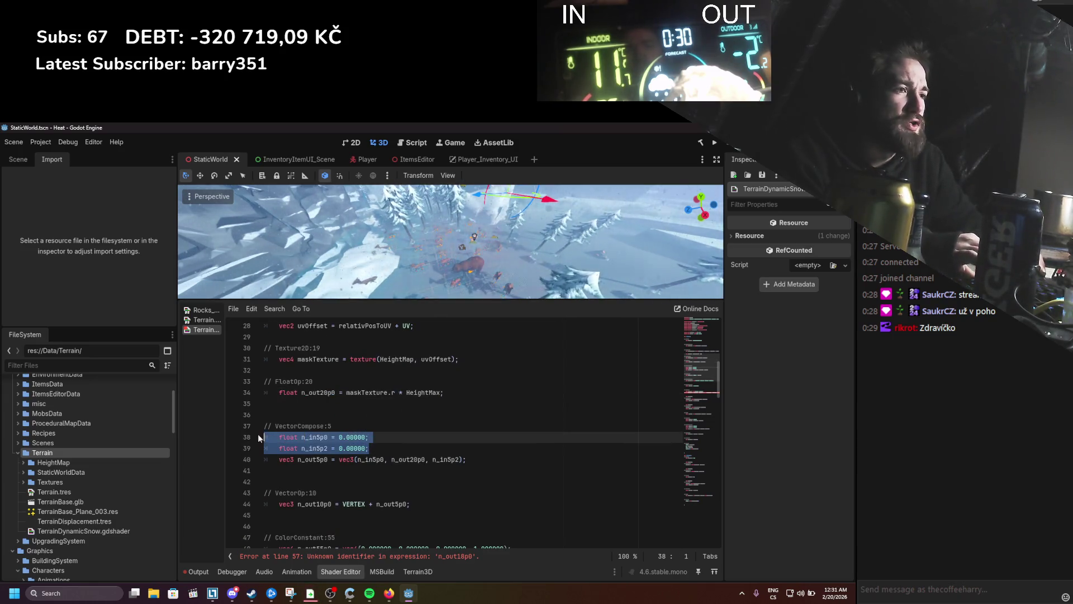
double_click(365, 459)
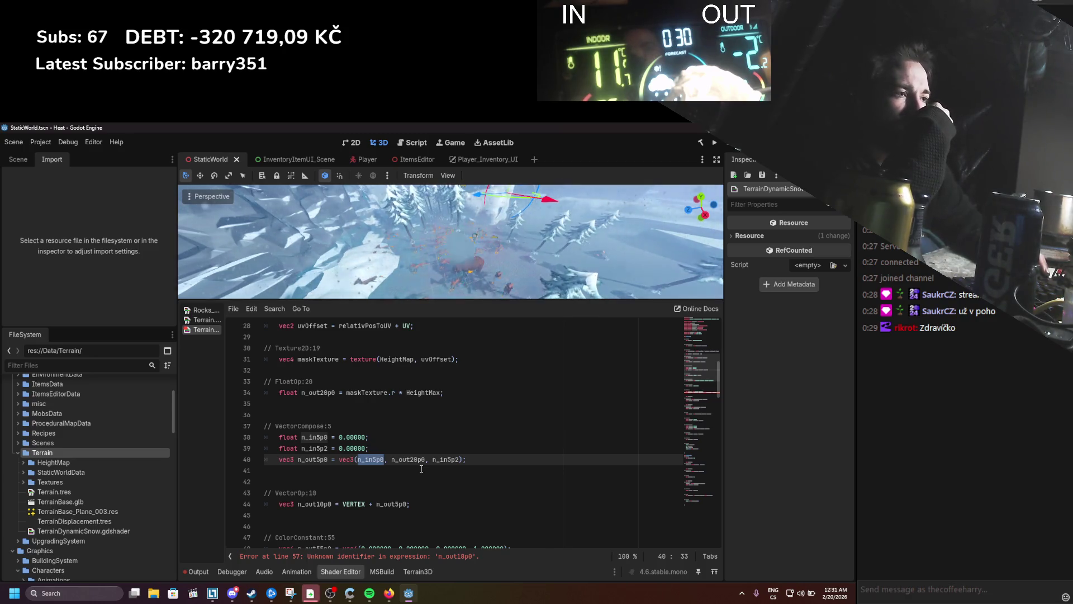
scroll(420, 469, "down", 2)
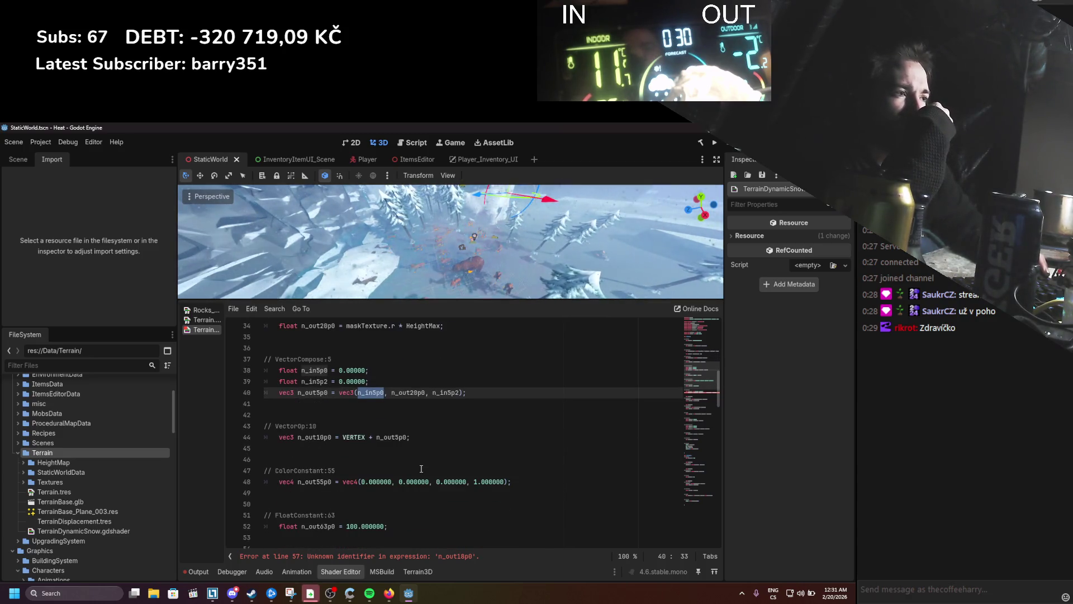
scroll(420, 468, "up", 1)
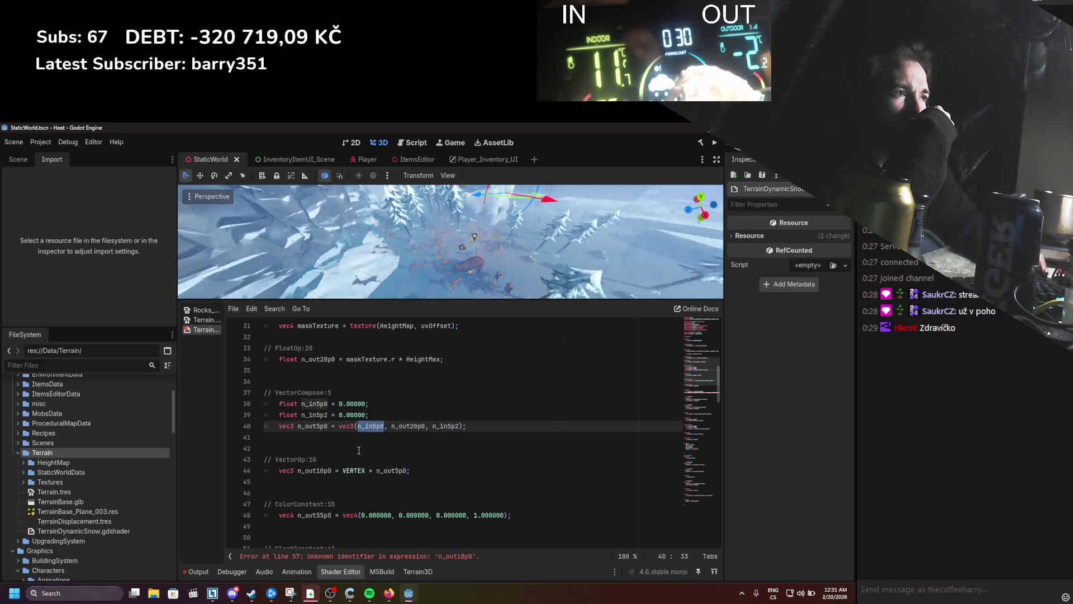
scroll(361, 452, "up", 1)
Step: Rename n_out20p0 on line 34 to snowHeight
double_click(321, 392)
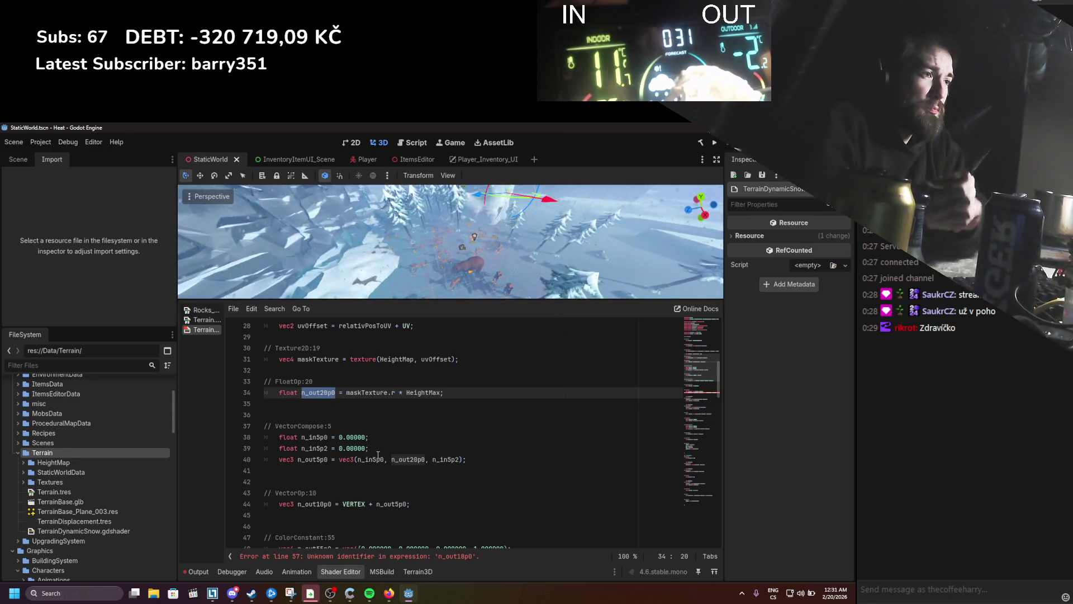
type("heght")
key("BackSpace")
key("BackSpace")
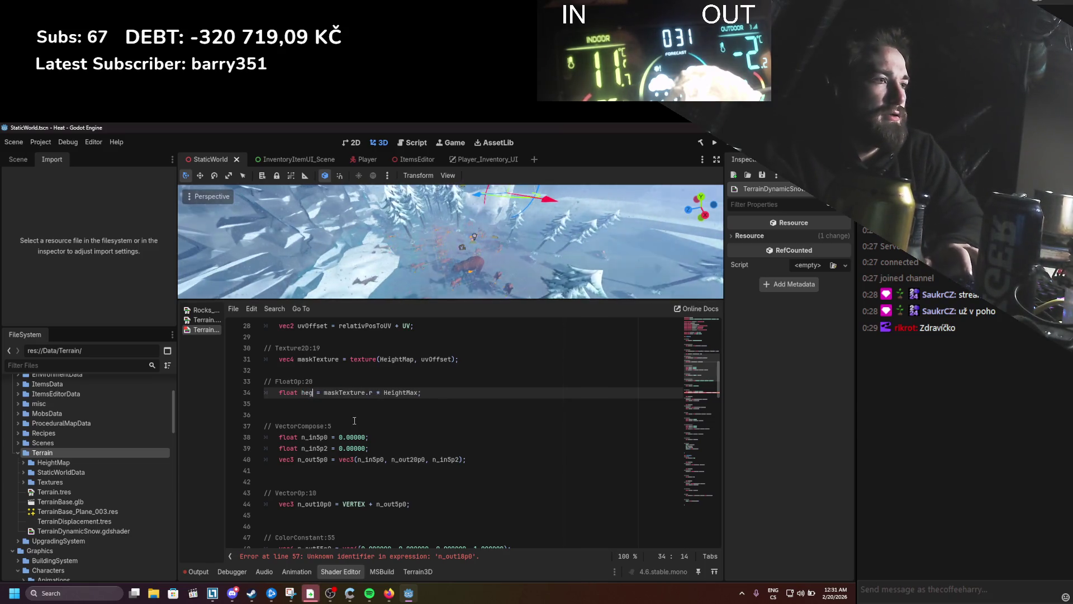
key("BackSpace")
key("BackSpace")
key("BackSpace")
type("snowH")
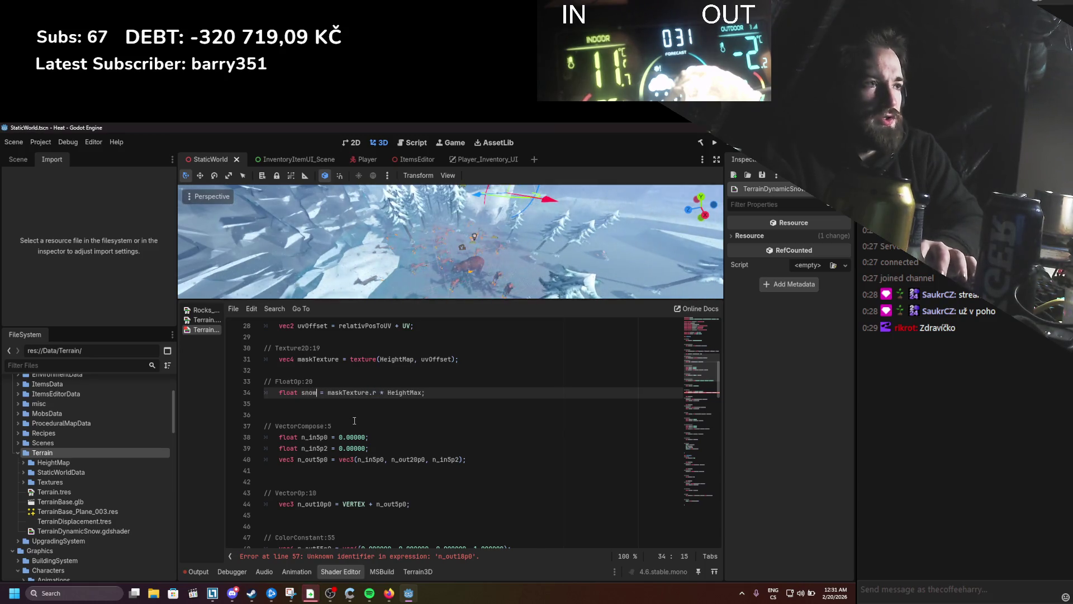
type("eight")
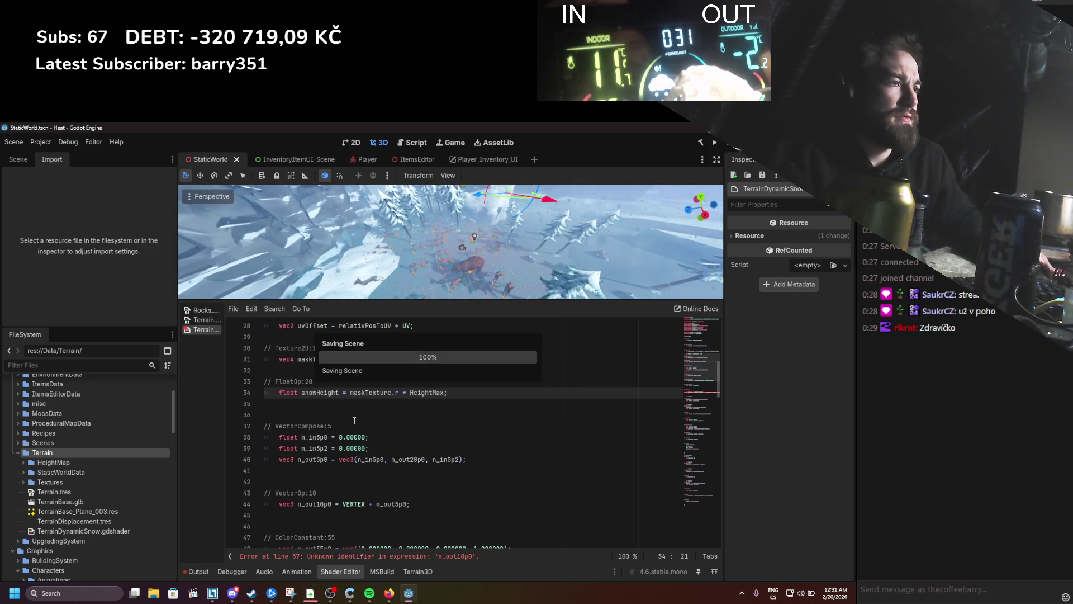
scroll(357, 435, "down", 2)
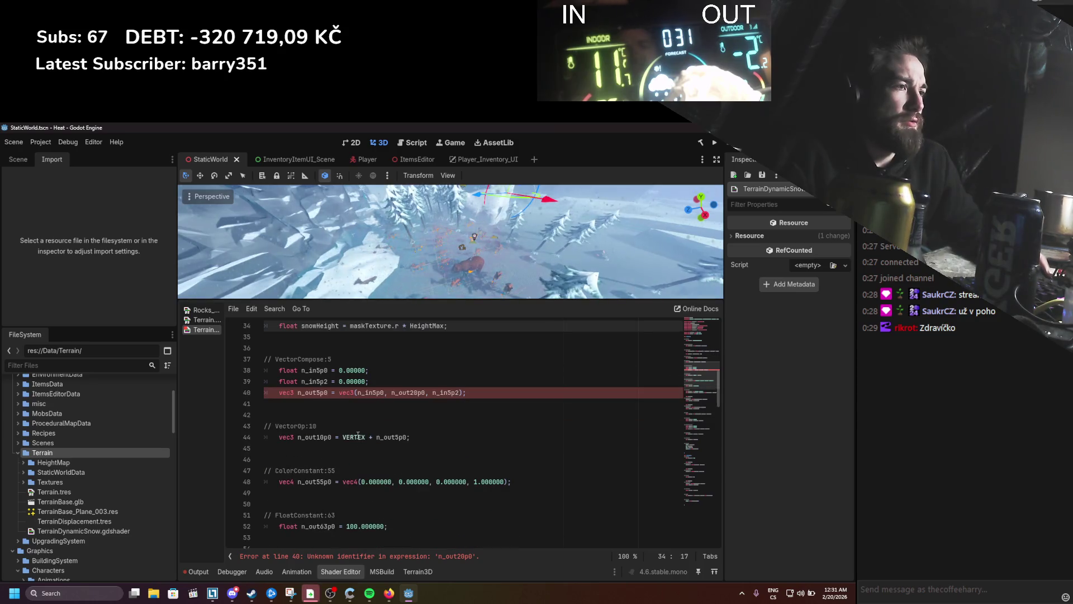
Step: Move the vec3 expression from line 40 into line 44, replacing n_out5p0
left_click_drag(339, 392, 465, 392)
key("ctrl+c")
key("BackSpace")
double_click(395, 436)
key("ctrl+v")
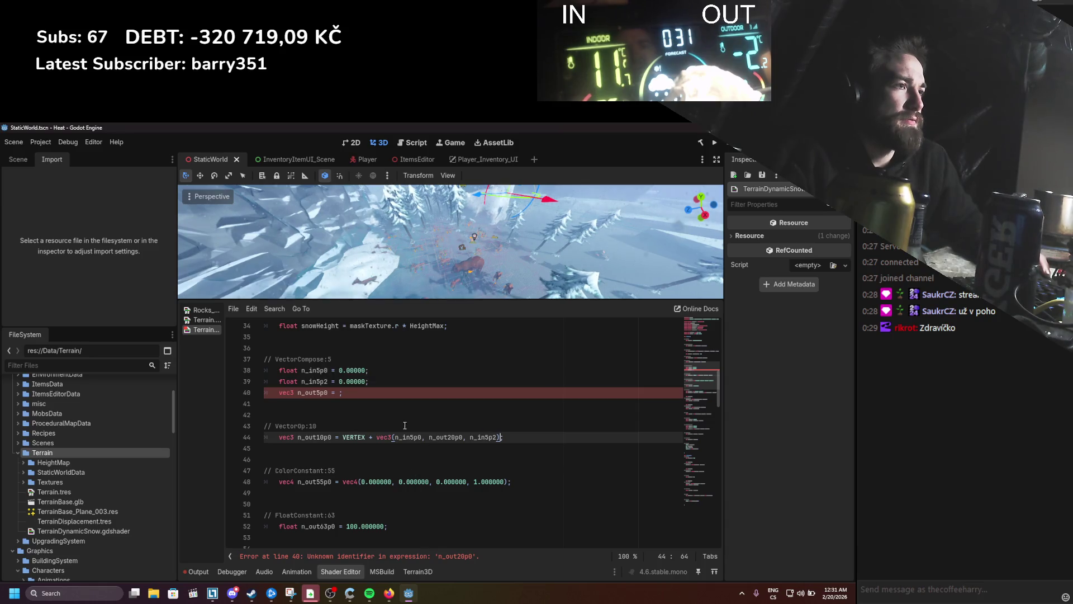
scroll(381, 413, "up", 2)
scroll(381, 413, "down", 1)
Step: Set the vec3 arguments on line 44 to 0, snowHeight, 0
left_click(328, 359)
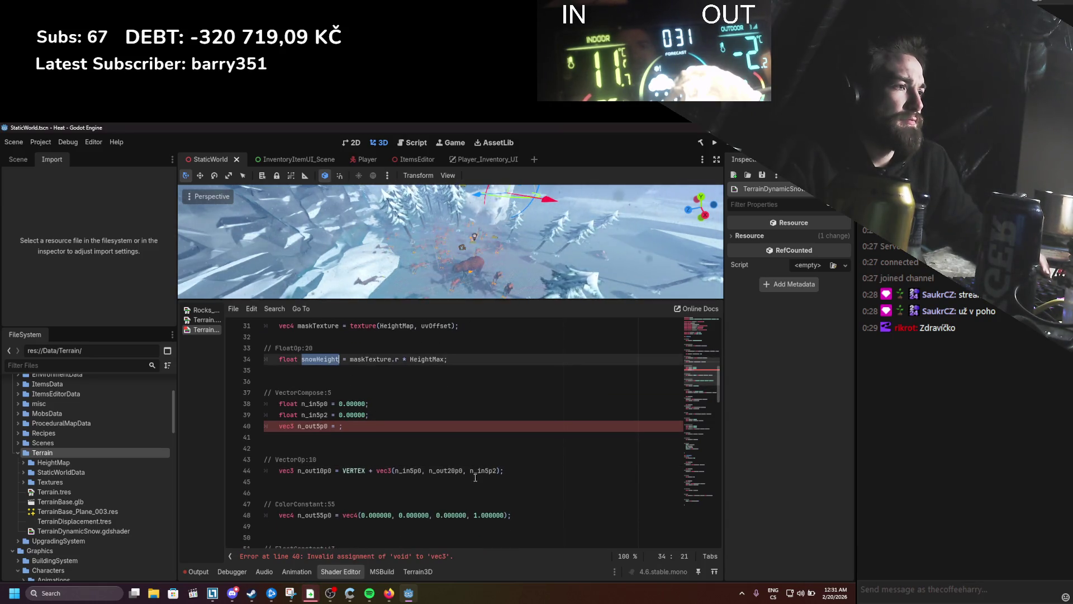
double_click(452, 471)
type("snowHeight")
double_click(396, 471)
type("0")
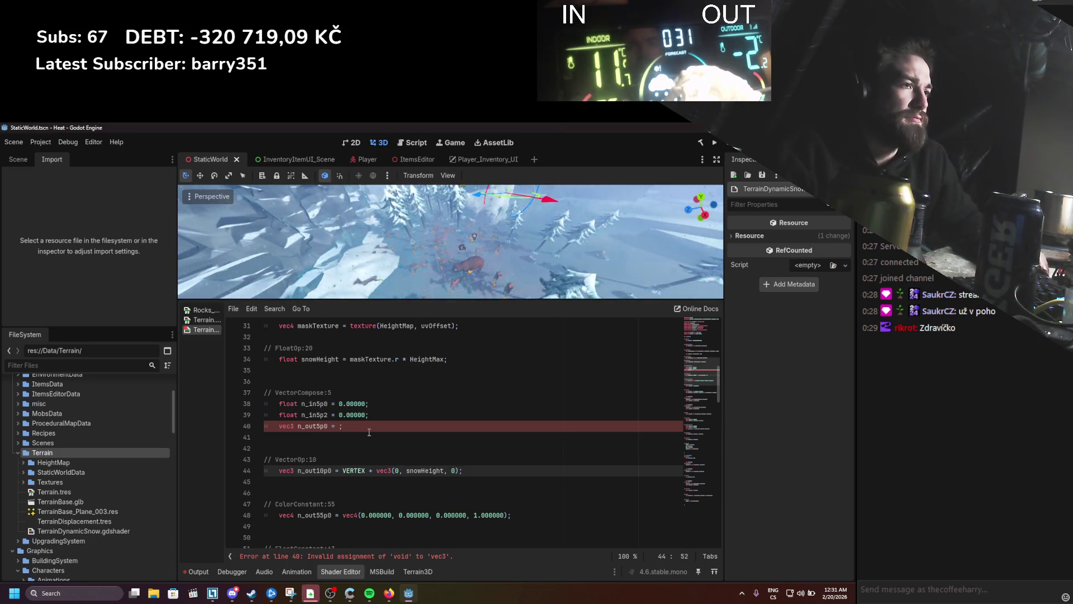
Step: Delete the unused VectorCompose block on lines 36–40 and save
left_click_drag(352, 426, 230, 378)
key("BackSpace")
key("BackSpace")
key("BackSpace")
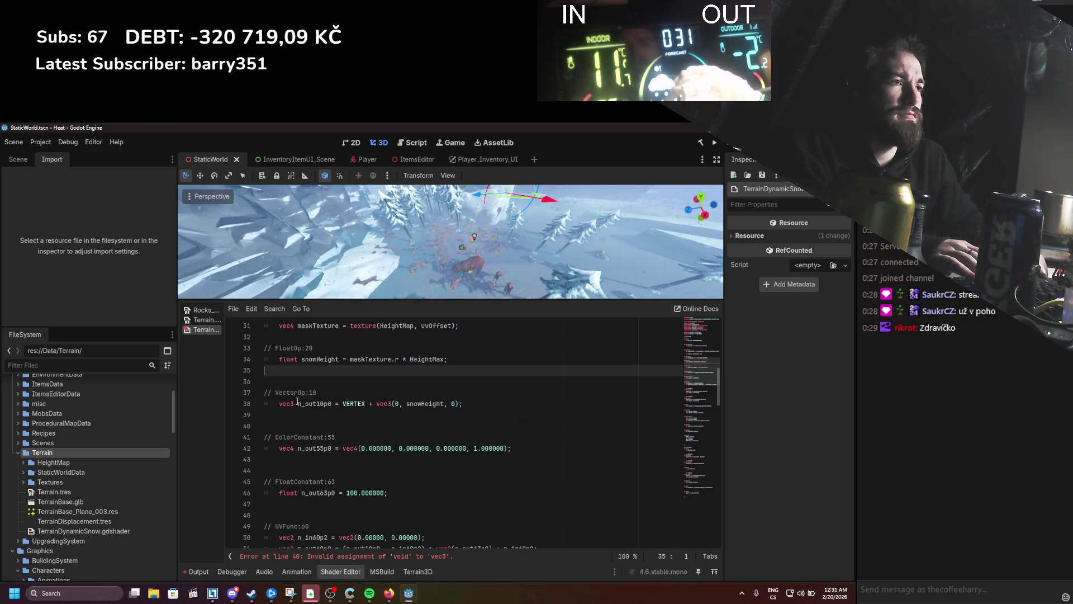
key("ctrl+s")
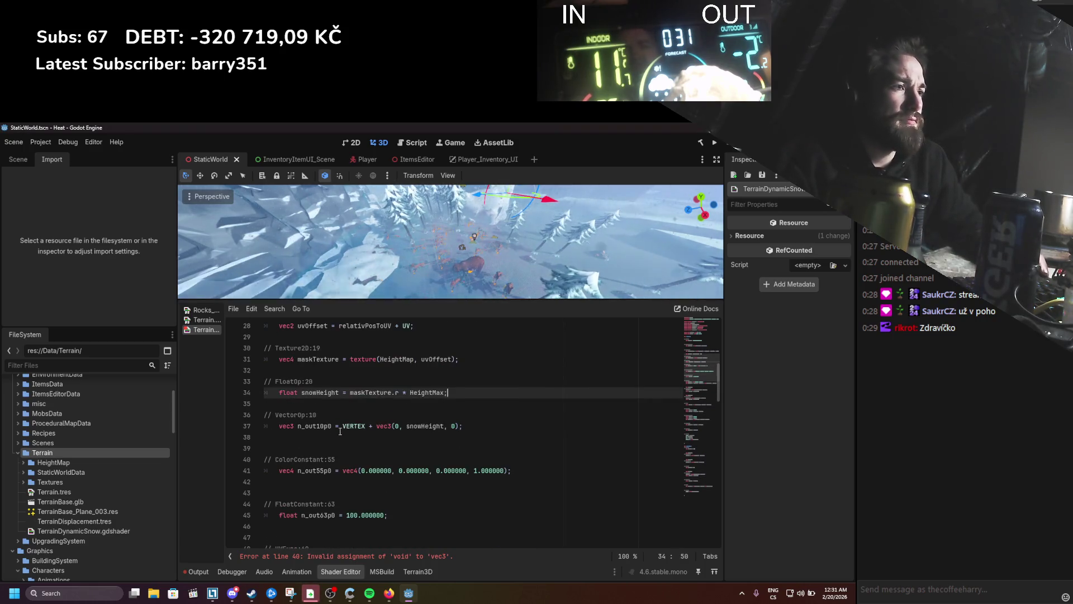
Step: Rename n_out10p0 on line 37 to VertexDisplacement
double_click(324, 427)
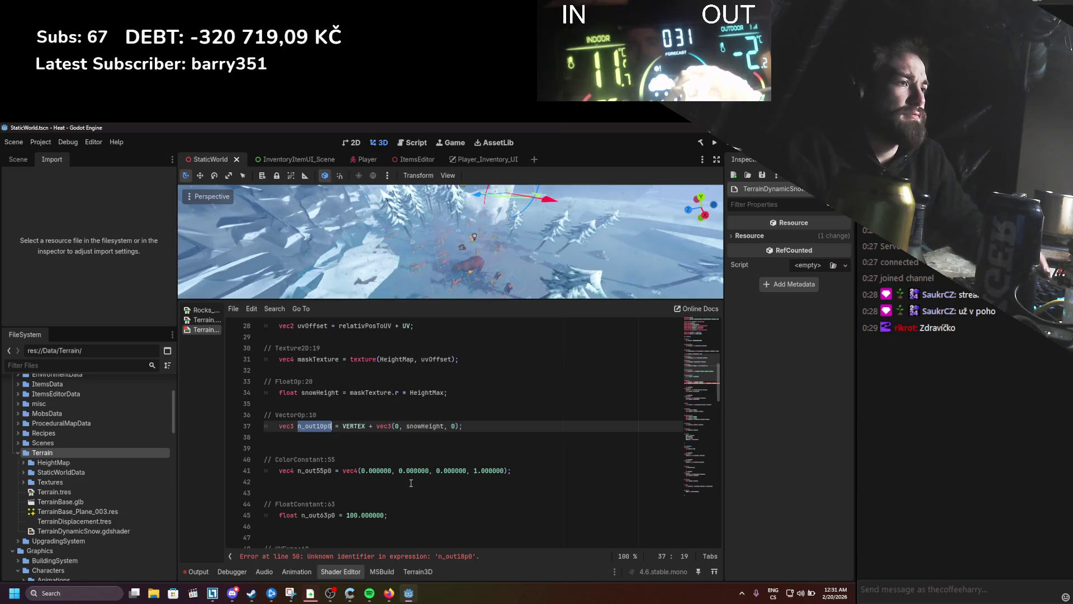
type("V")
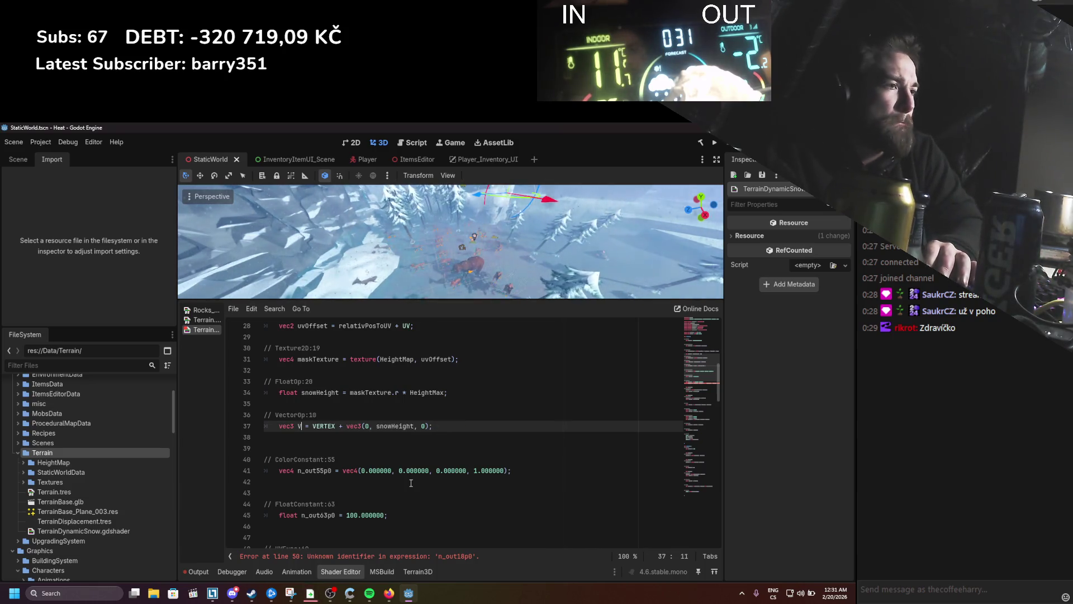
type("ertexDisplacement")
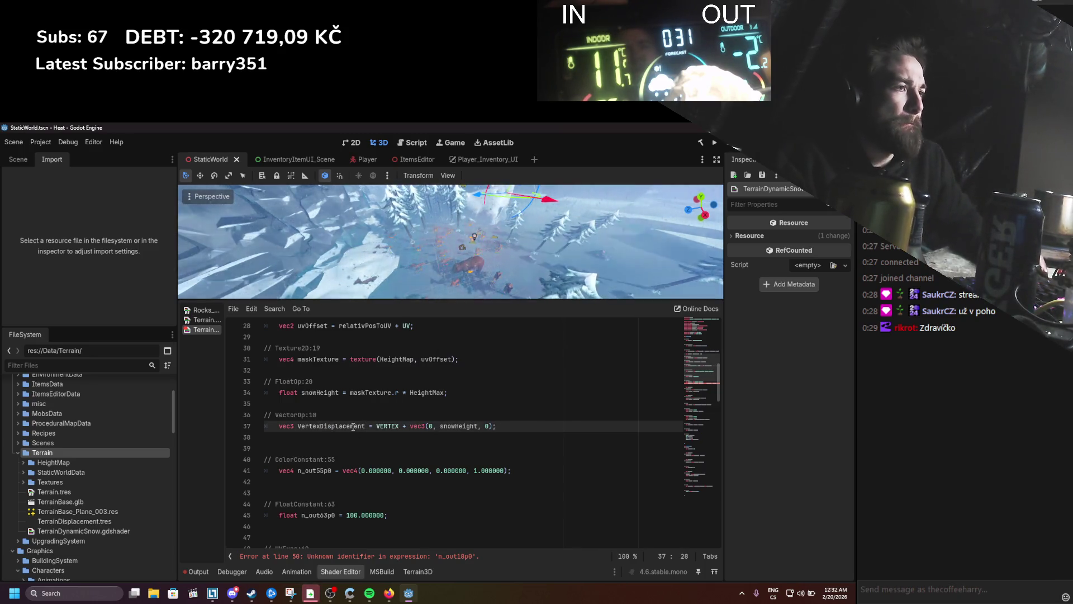
double_click(353, 426)
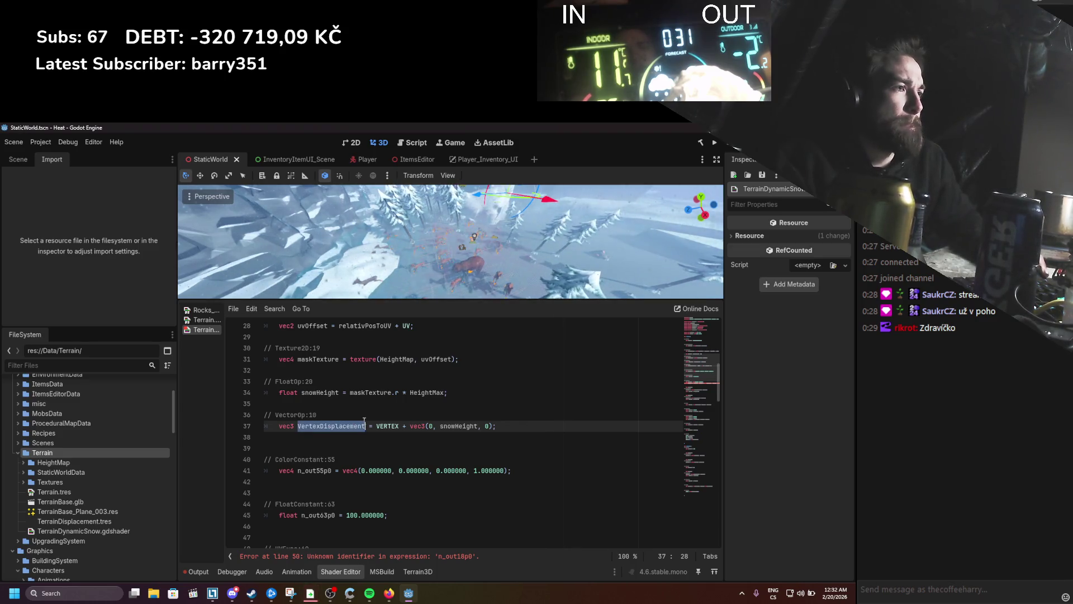
scroll(358, 464, "down", 1)
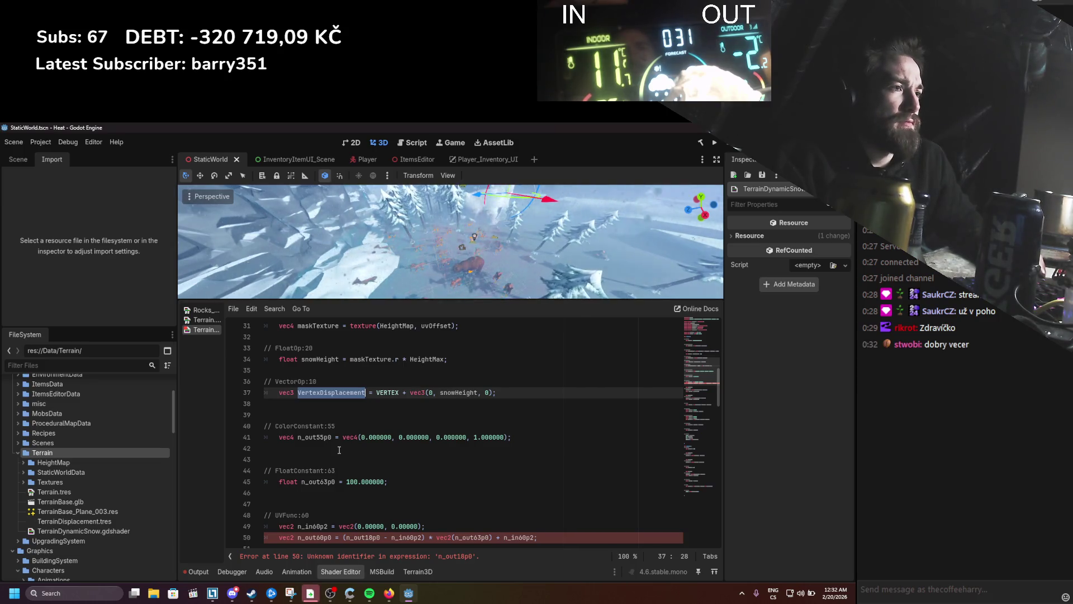
scroll(339, 450, "down", 1)
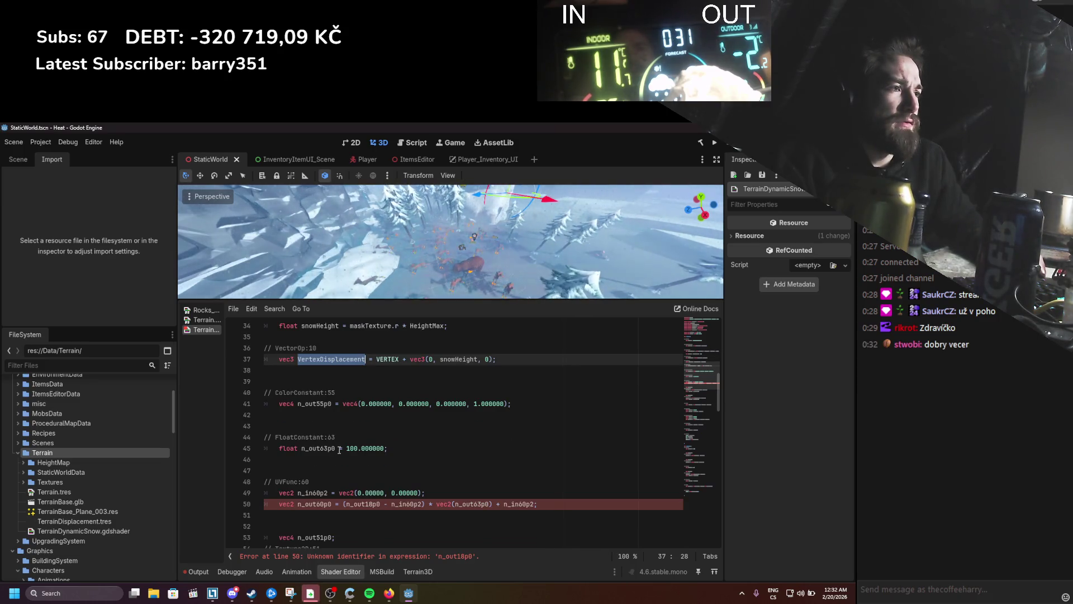
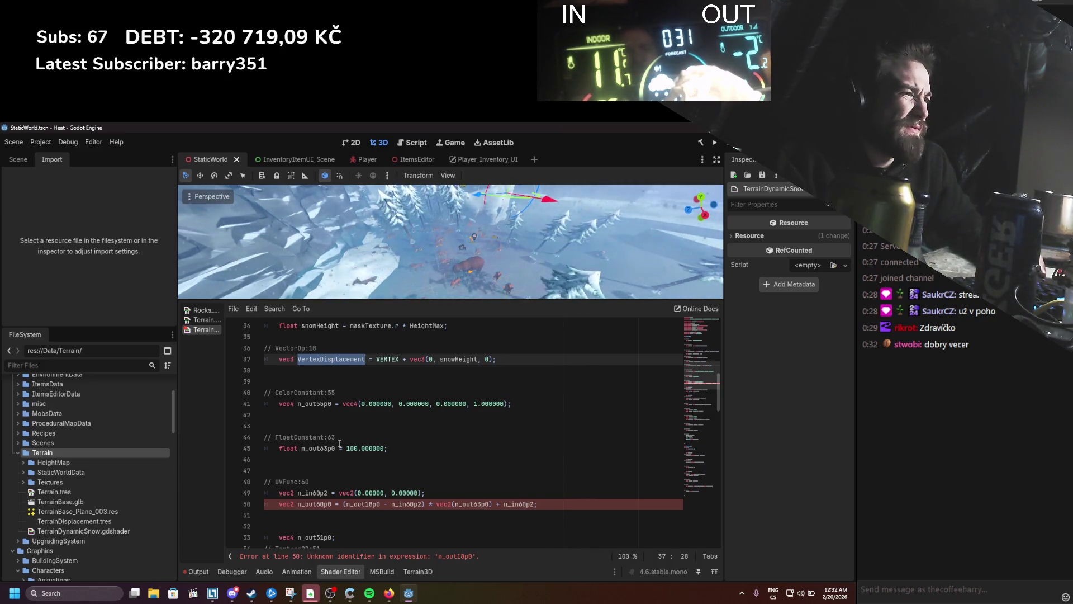
Step: Undo and redo to confirm the VertexDisplacement rename, then open the Terrain.tres visual shader graph
left_click(365, 505)
key("ctrl+z")
key("ctrl+z")
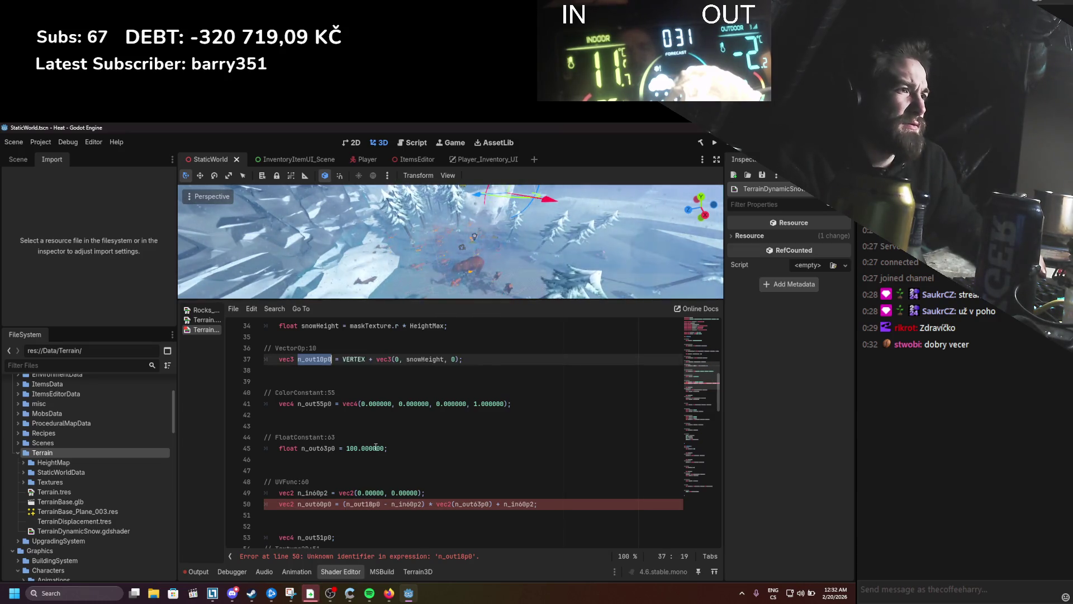
key("ctrl+z")
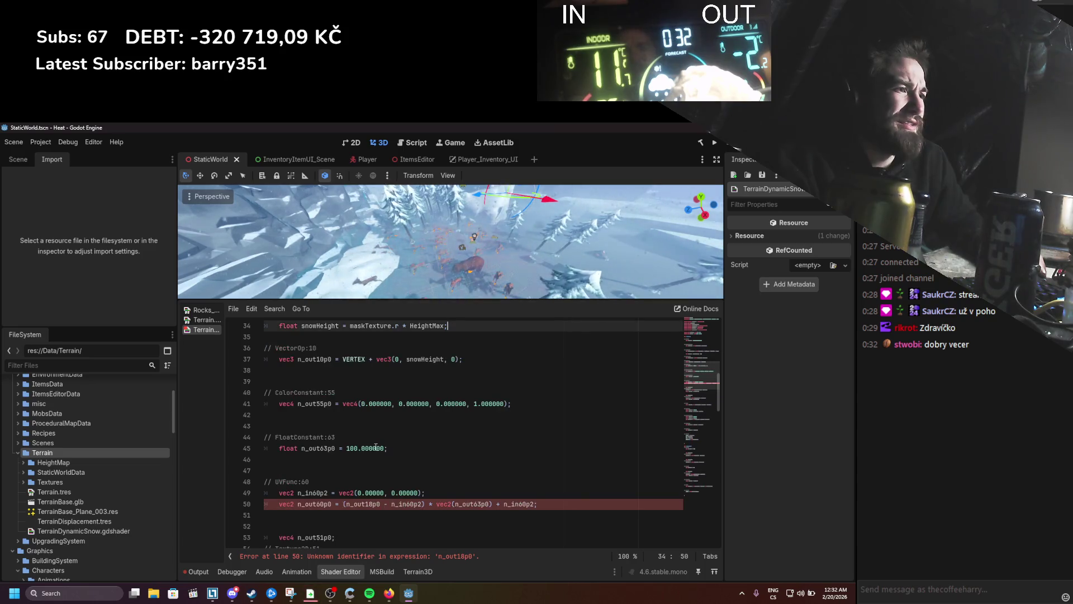
key("ctrl+y")
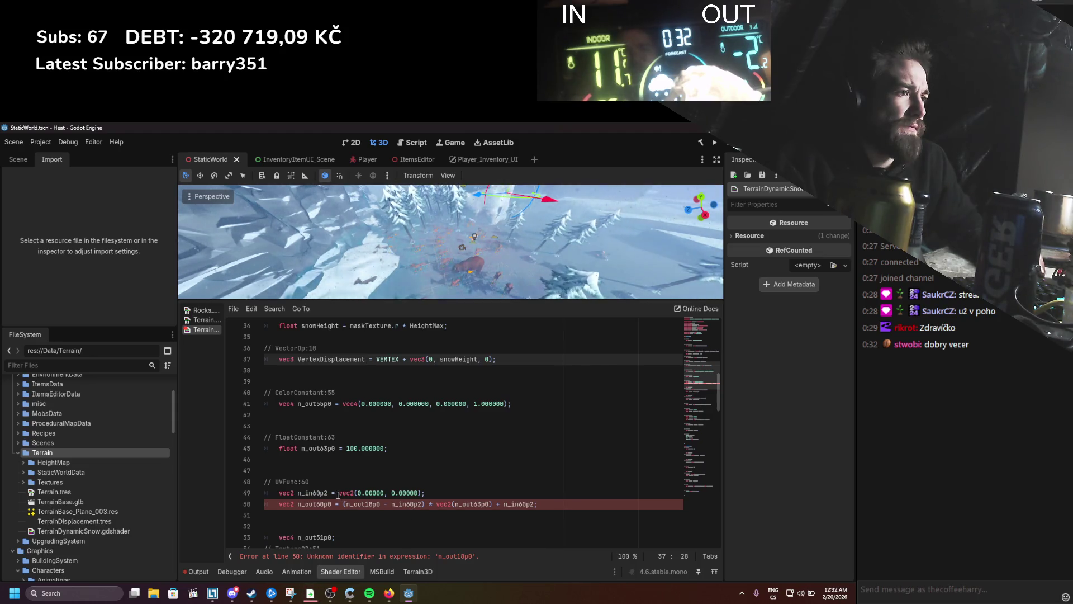
left_click_drag(339, 493, 423, 493)
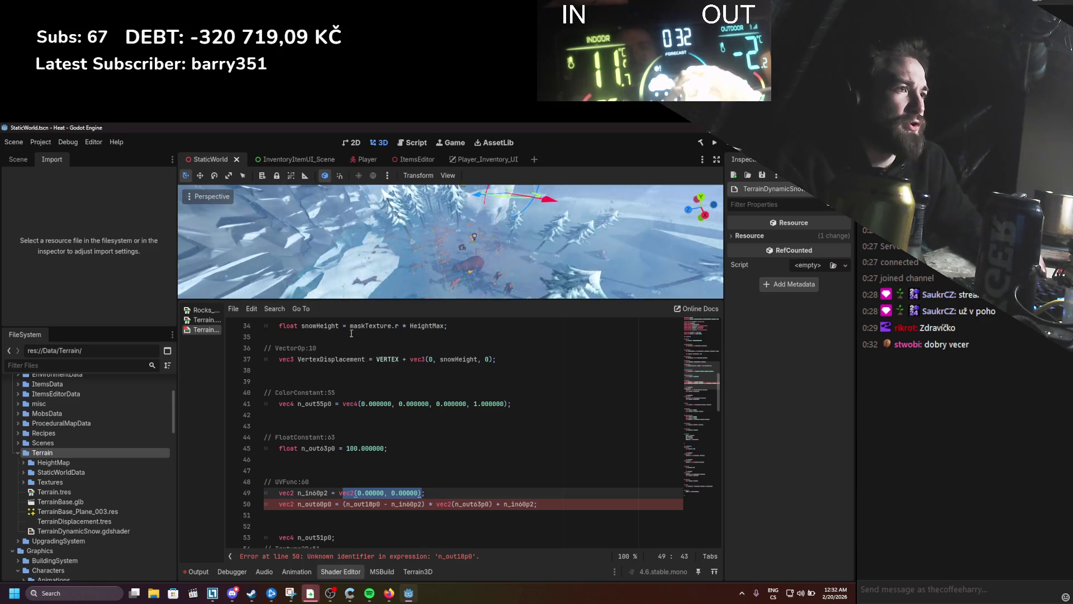
left_click(202, 320)
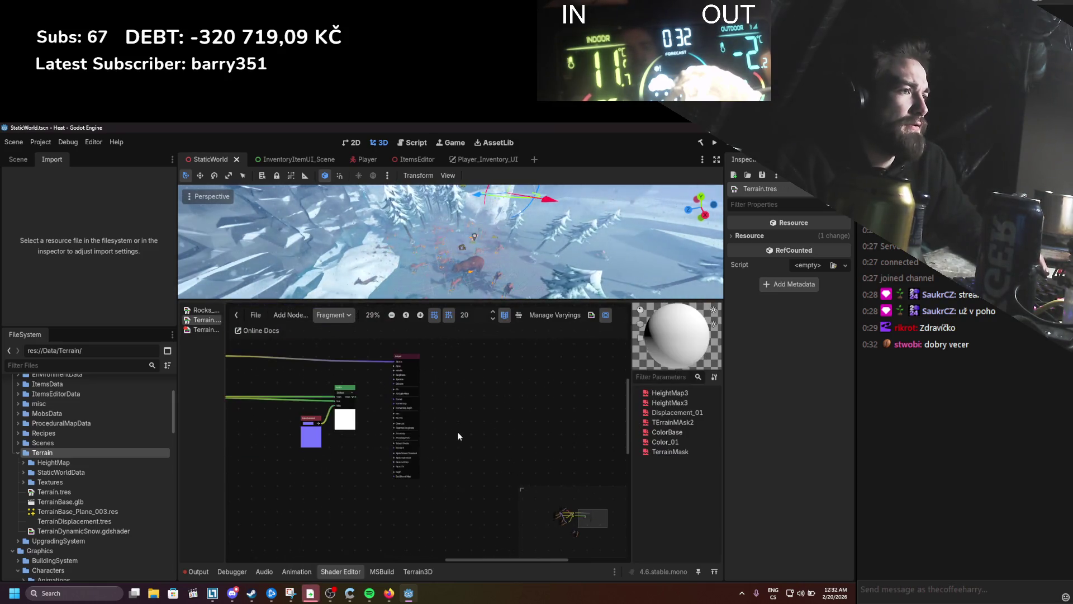
Step: Zoom and pan around the Terrain.tres vertex shader graph
scroll(471, 444, "up", 2)
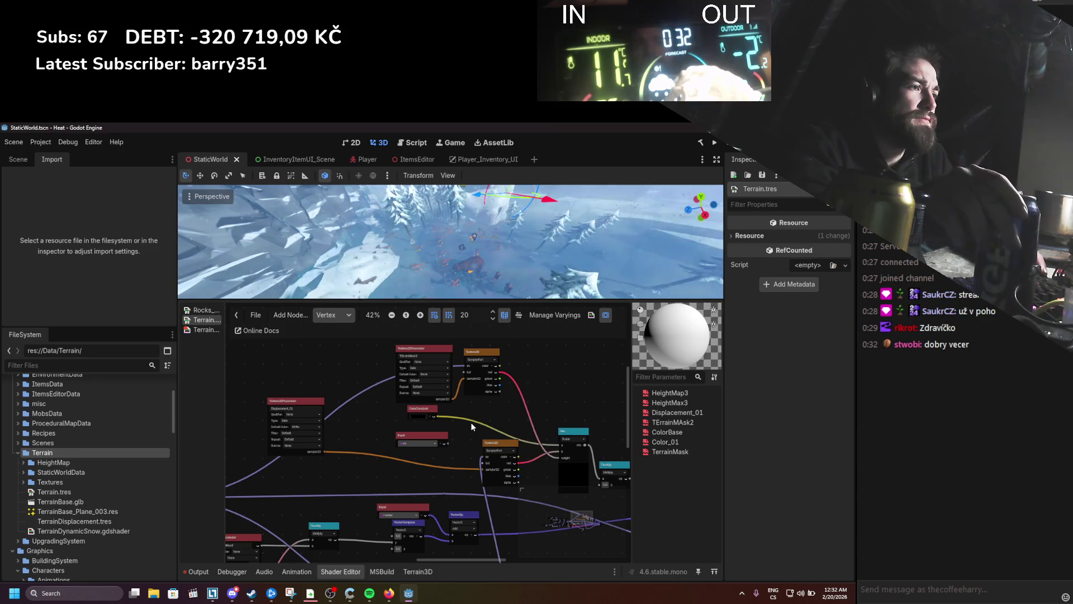
left_click_drag(470, 422, 466, 417)
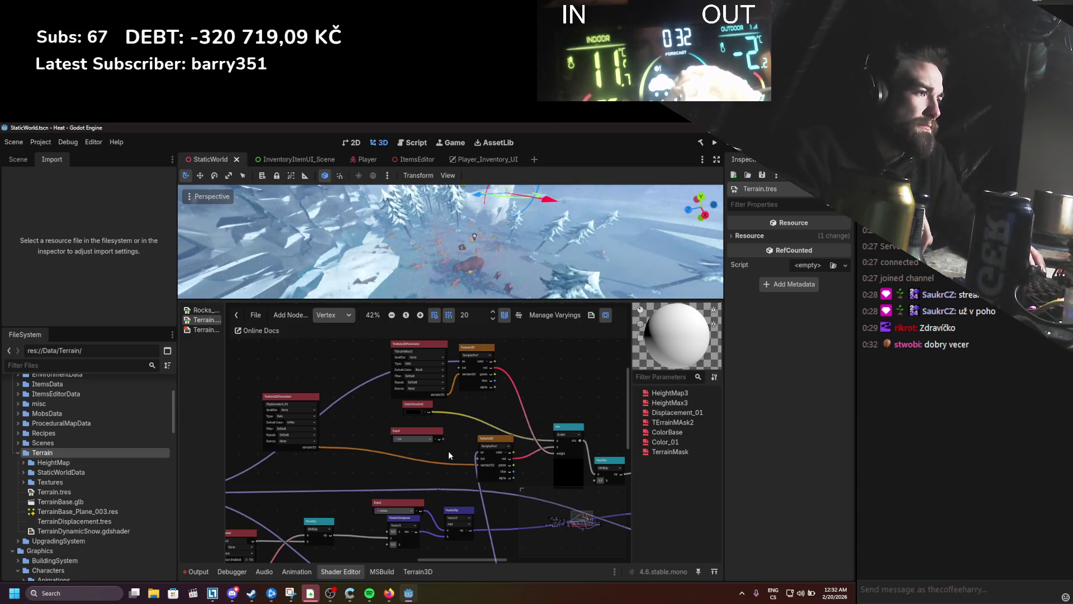
scroll(448, 450, "down", 4)
scroll(438, 464, "up", 4)
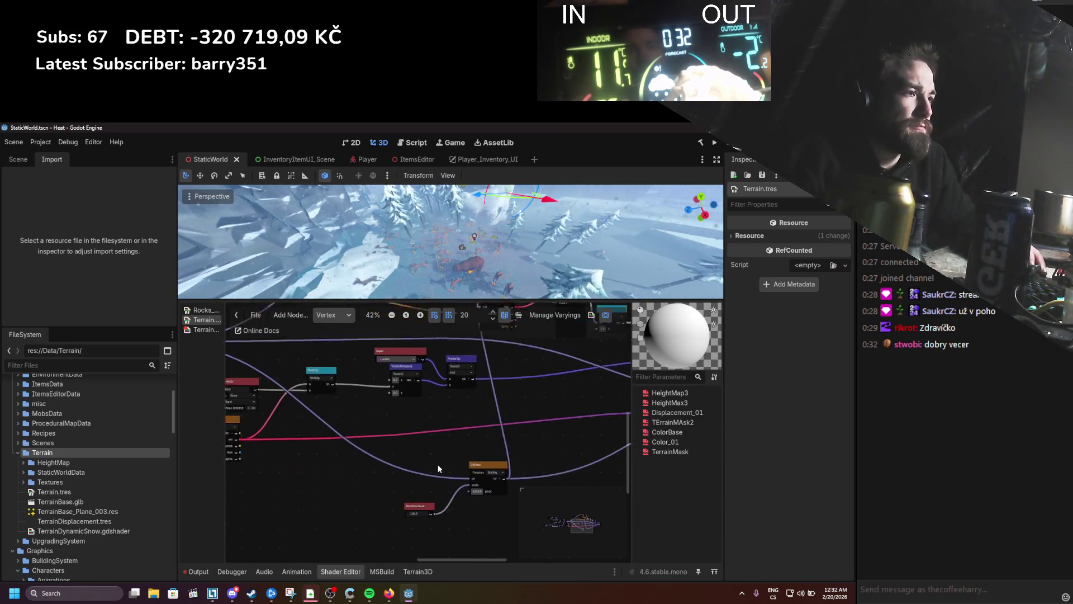
scroll(438, 460, "down", 3)
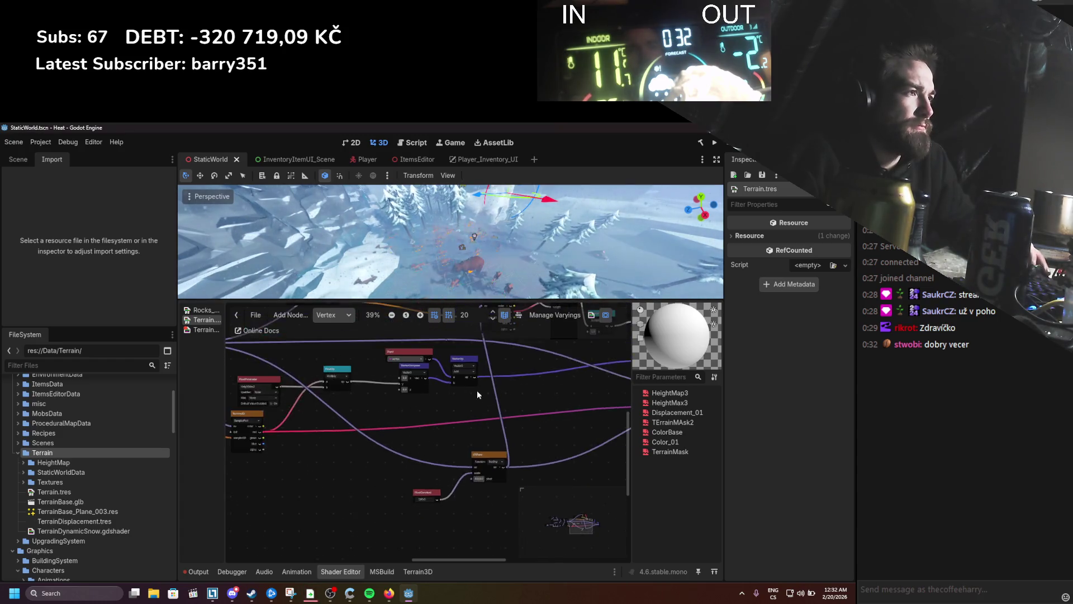
scroll(293, 436, "down", 1)
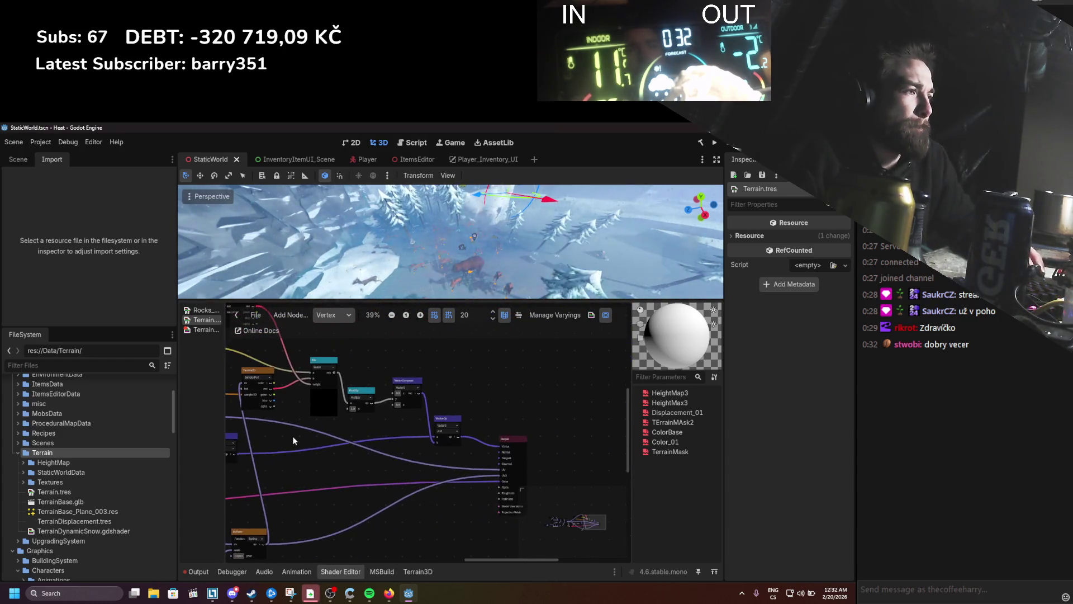
scroll(410, 441, "up", 1)
scroll(525, 494, "up", 1)
scroll(527, 527, "up", 1)
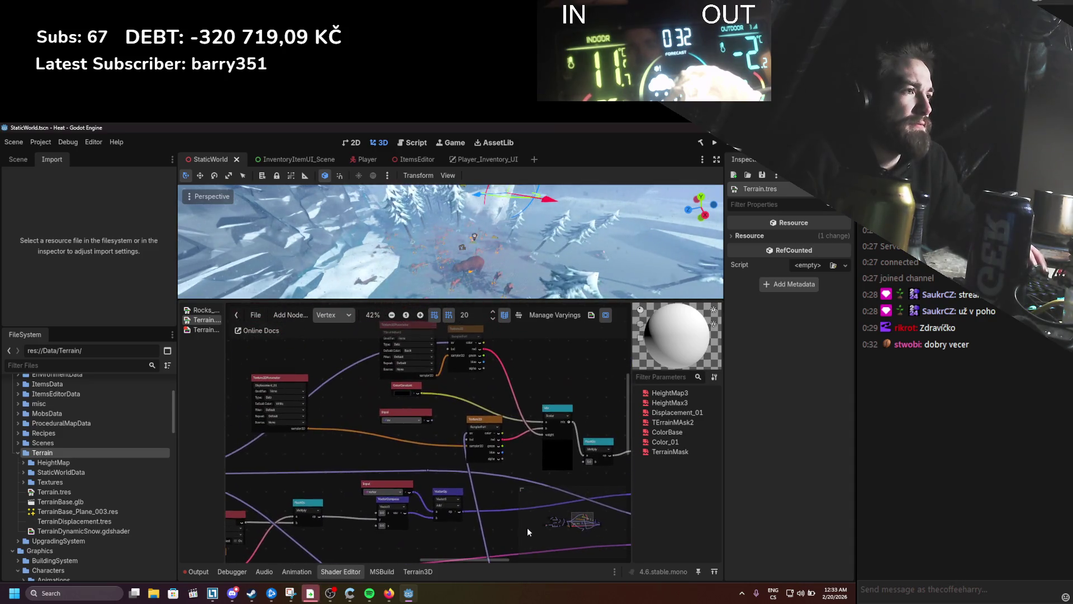
scroll(406, 431, "up", 1)
scroll(374, 485, "up", 1)
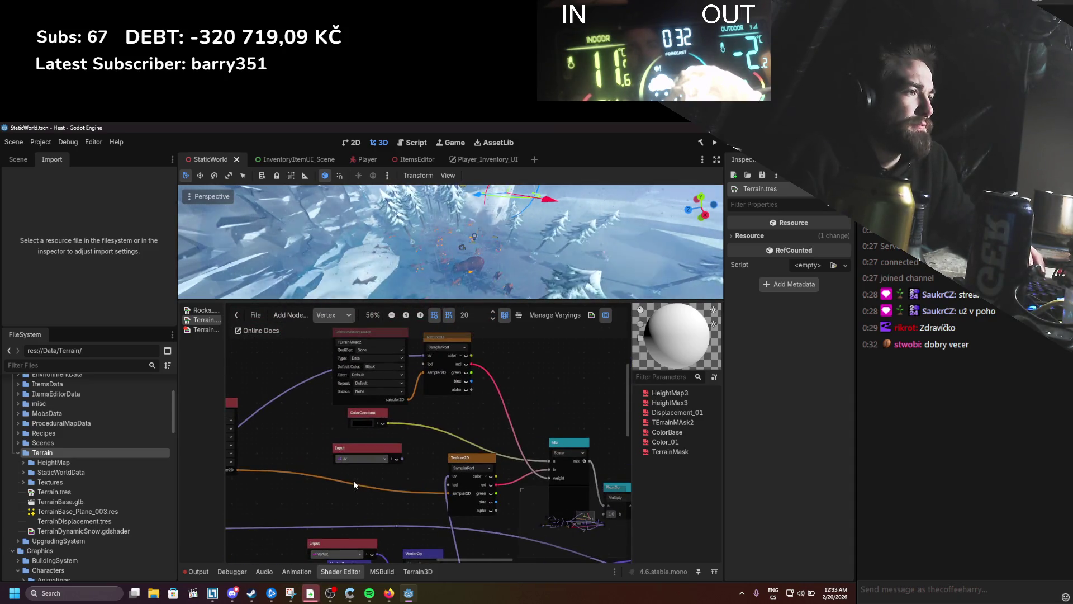
scroll(353, 481, "down", 1)
scroll(541, 464, "left", 2)
scroll(460, 463, "right", 1)
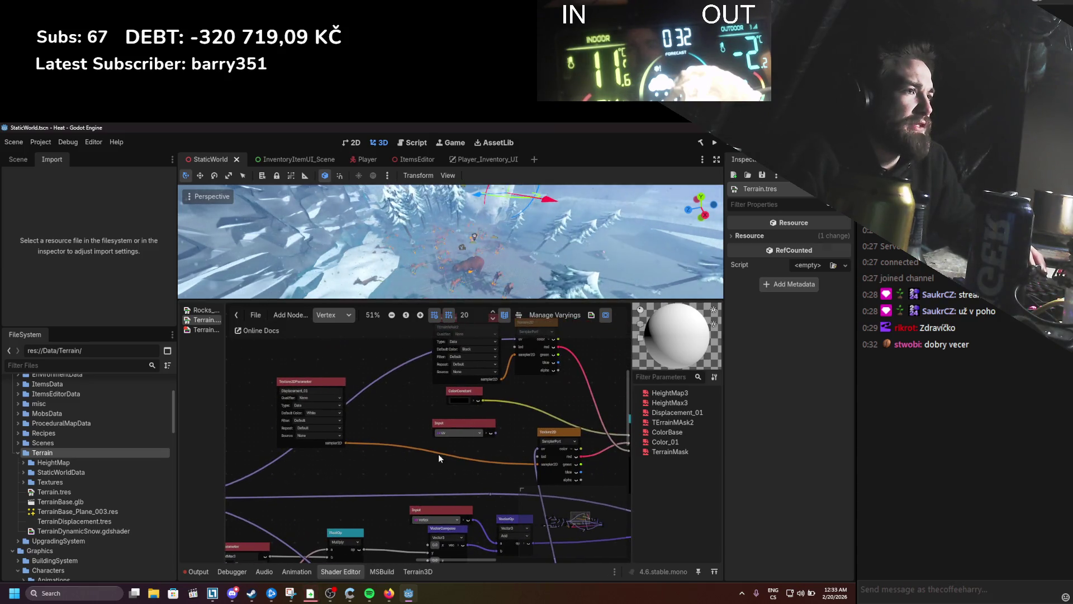
Step: Move the Displacement_01 texture node down and to the right
left_click_drag(327, 381, 383, 414)
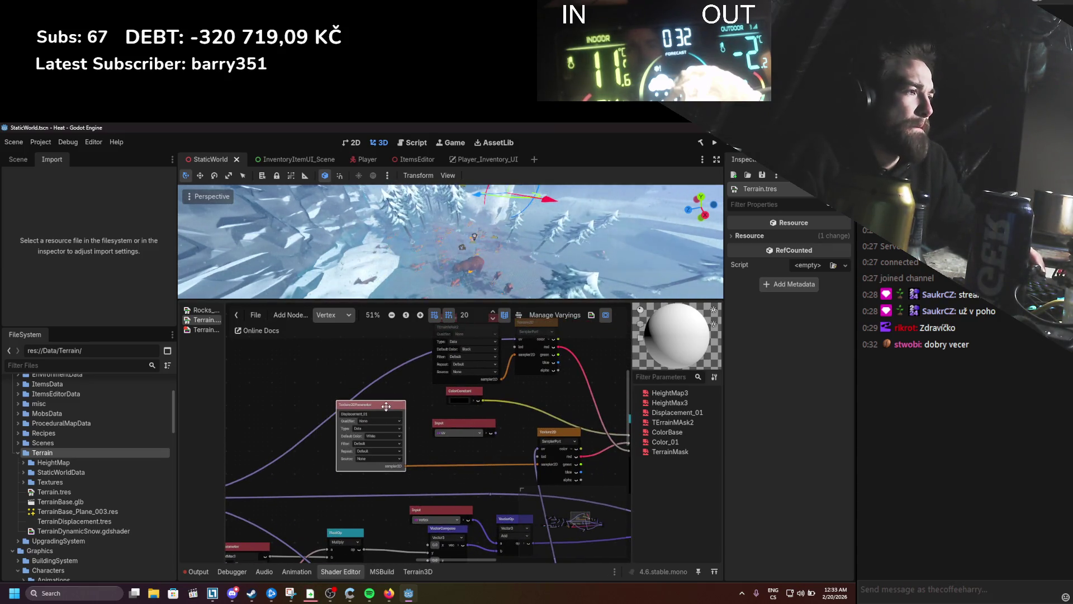
scroll(358, 436, "up", 2)
scroll(330, 456, "right", 3)
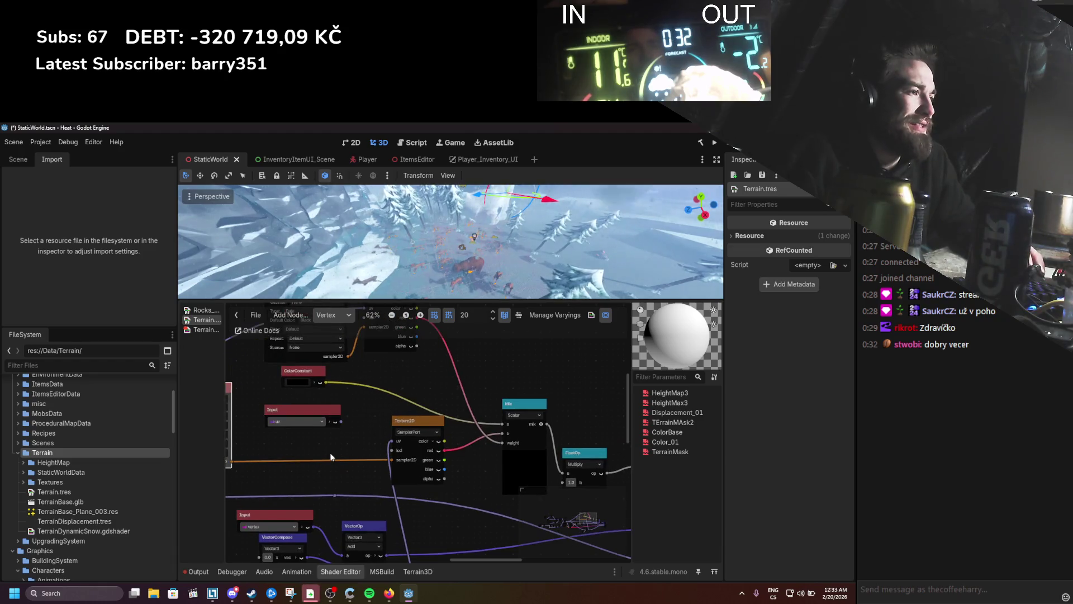
scroll(328, 452, "down", 3)
scroll(328, 457, "up", 1)
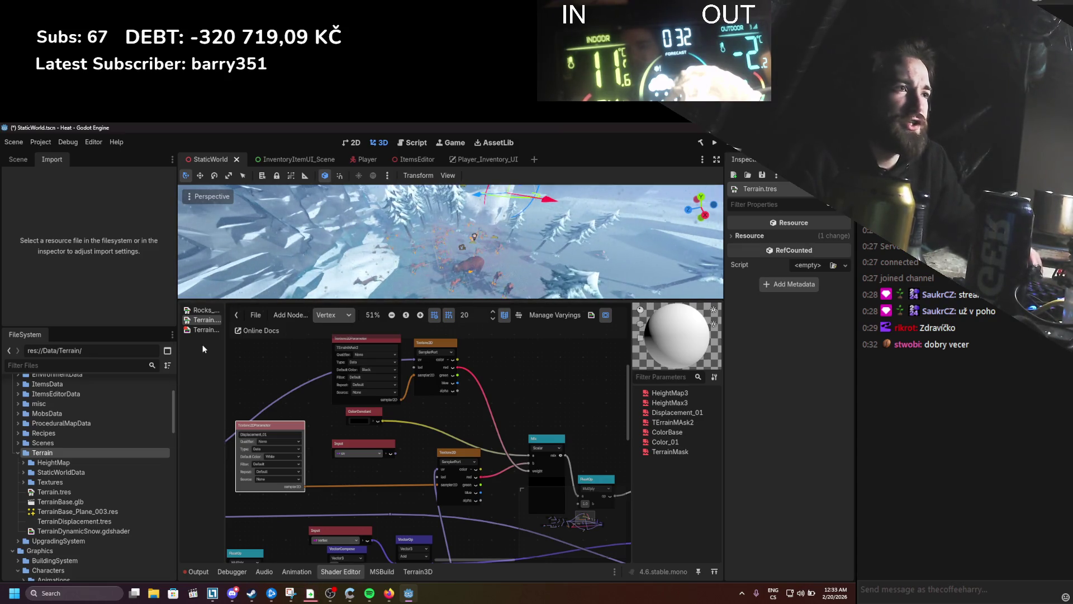
Step: View the fragment stage graph, shift its Input node, then return to TerrainDynamicSnow.gdshader
left_click(334, 315)
left_click(331, 342)
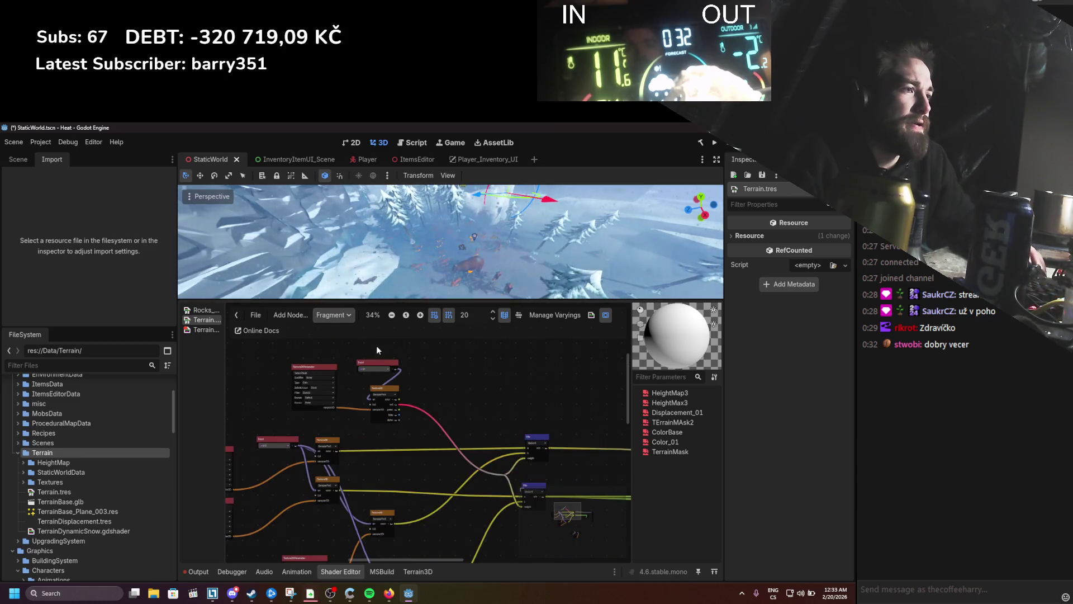
mouse_move(385, 352)
left_mouse_down()
mouse_move(315, 333)
mouse_move(330, 336)
left_mouse_up()
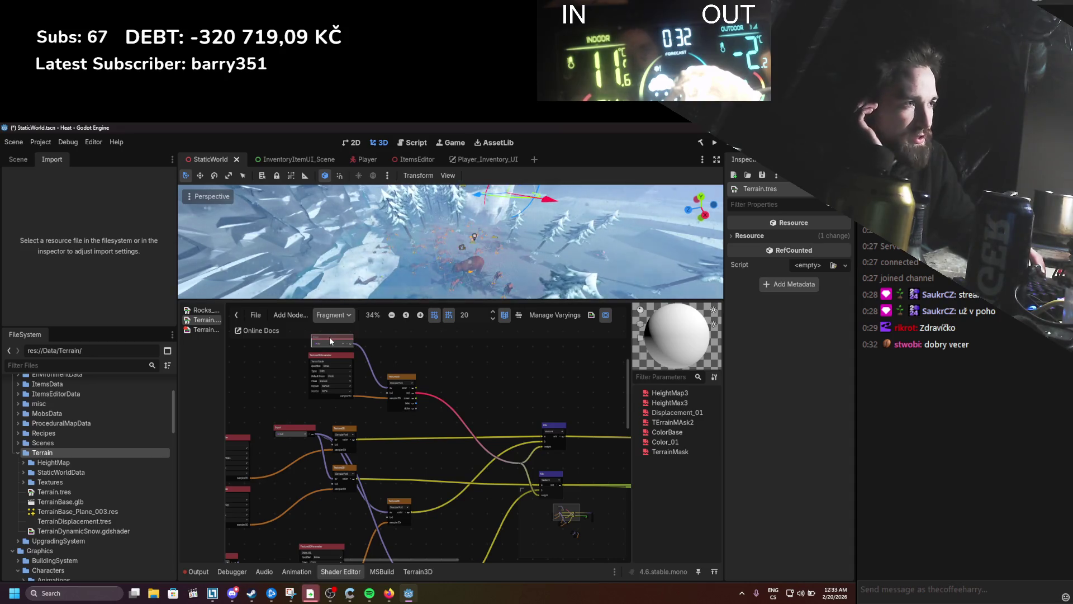
left_click(217, 332)
left_click(457, 460)
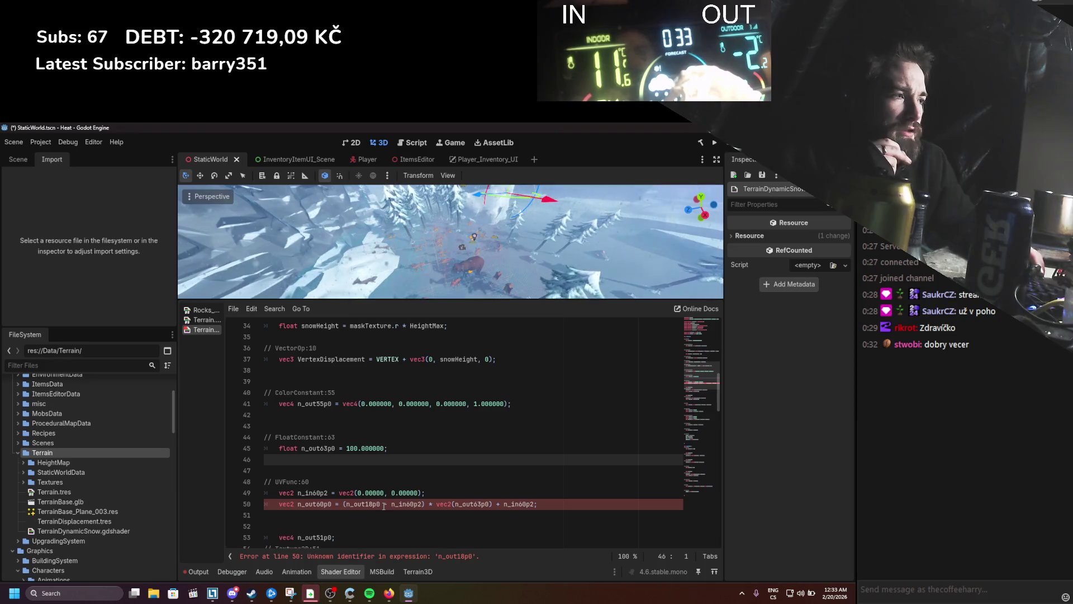
left_click_drag(359, 504, 522, 503)
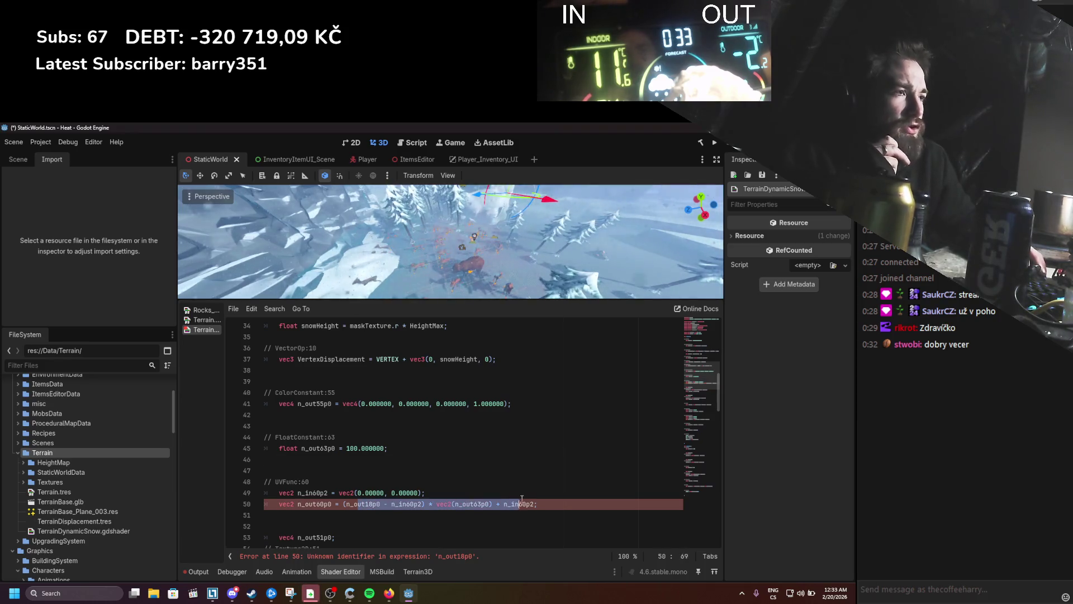
left_click(216, 320)
scroll(461, 388, "down", 6)
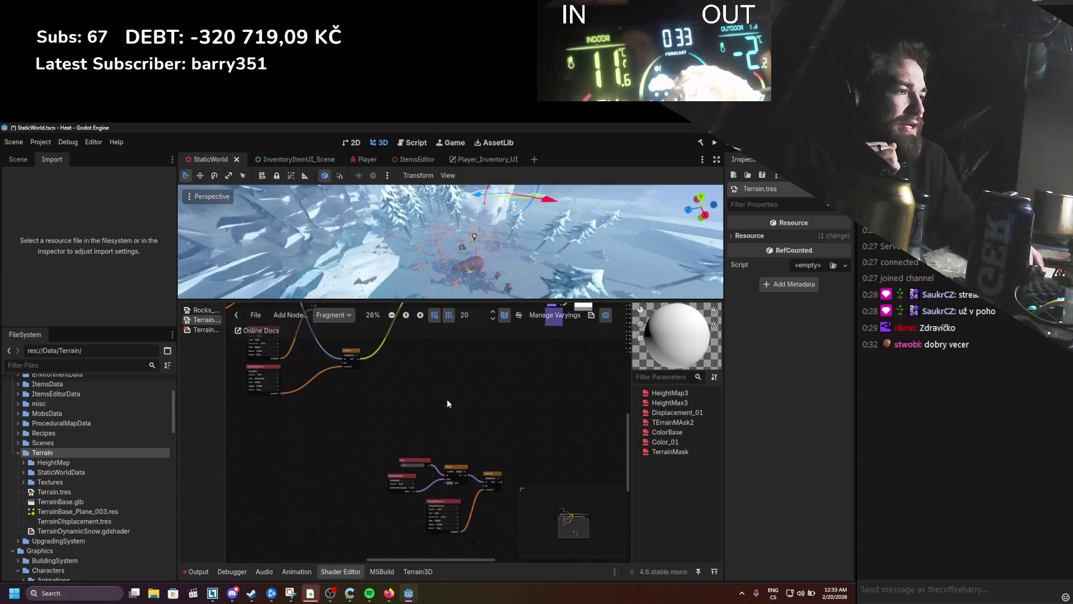
scroll(447, 403, "down", 1)
left_click(333, 315)
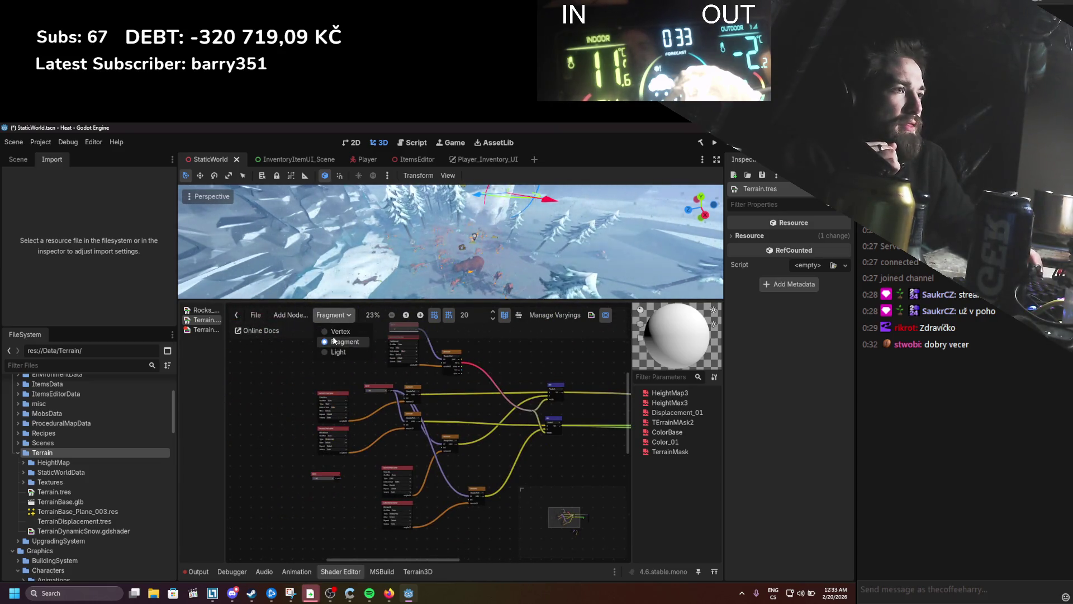
left_click(339, 331)
mouse_move(469, 459)
left_mouse_down()
mouse_move(431, 483)
mouse_move(399, 403)
mouse_move(484, 387)
mouse_move(463, 414)
left_mouse_up()
scroll(399, 403, "up", 1)
scroll(449, 435, "down", 1)
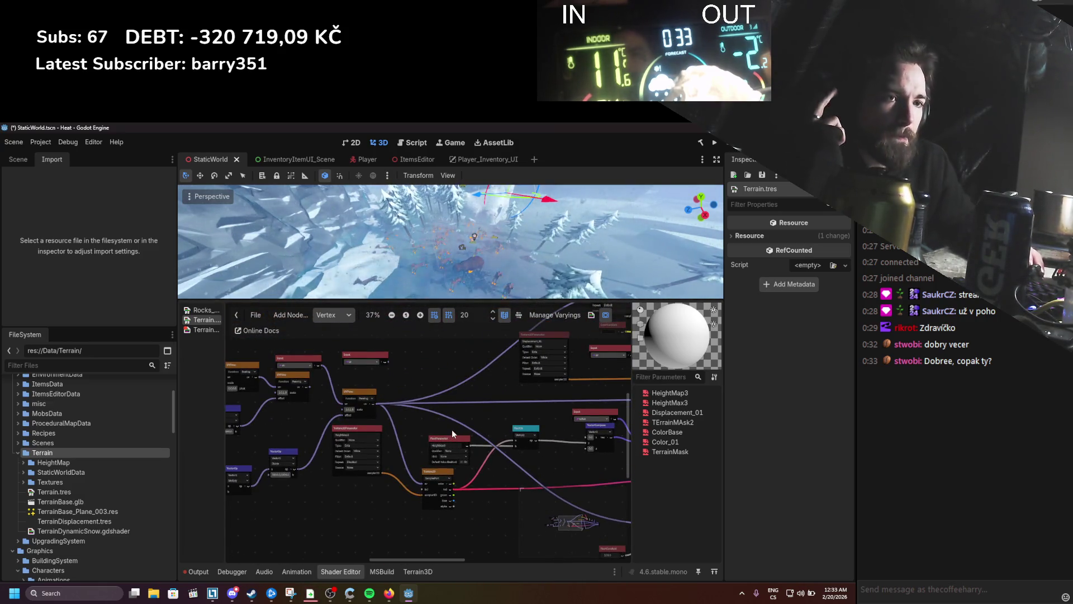
left_click(338, 316)
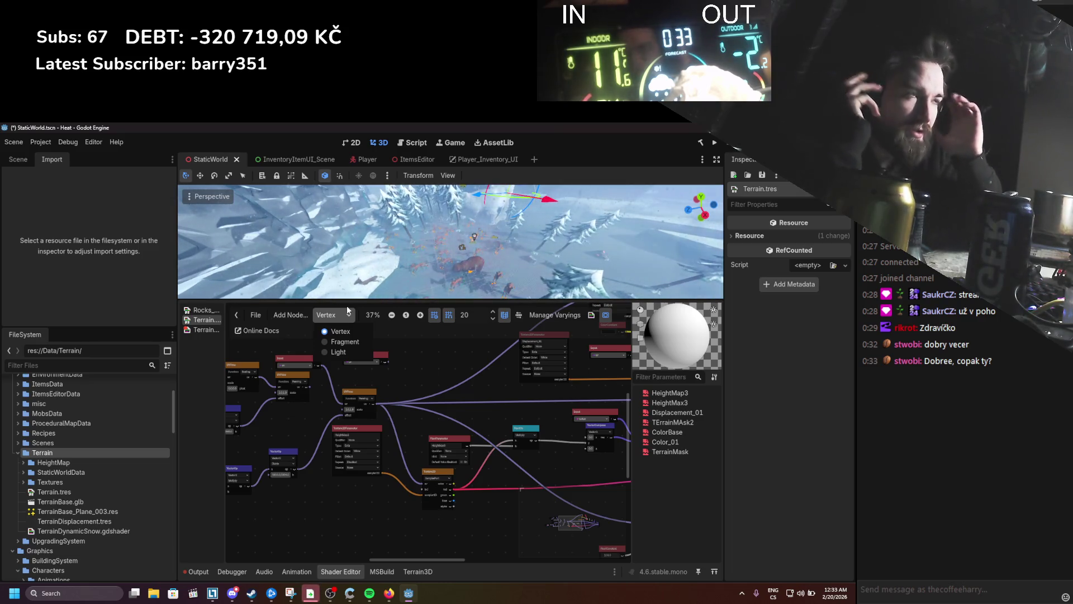
left_click(365, 341)
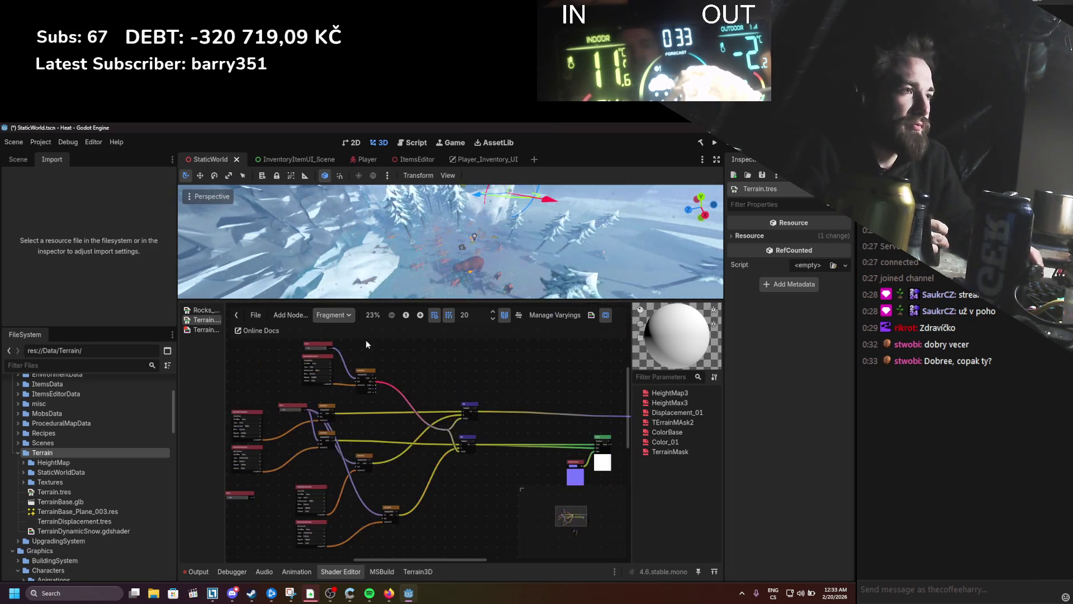
left_click(333, 315)
left_click(332, 331)
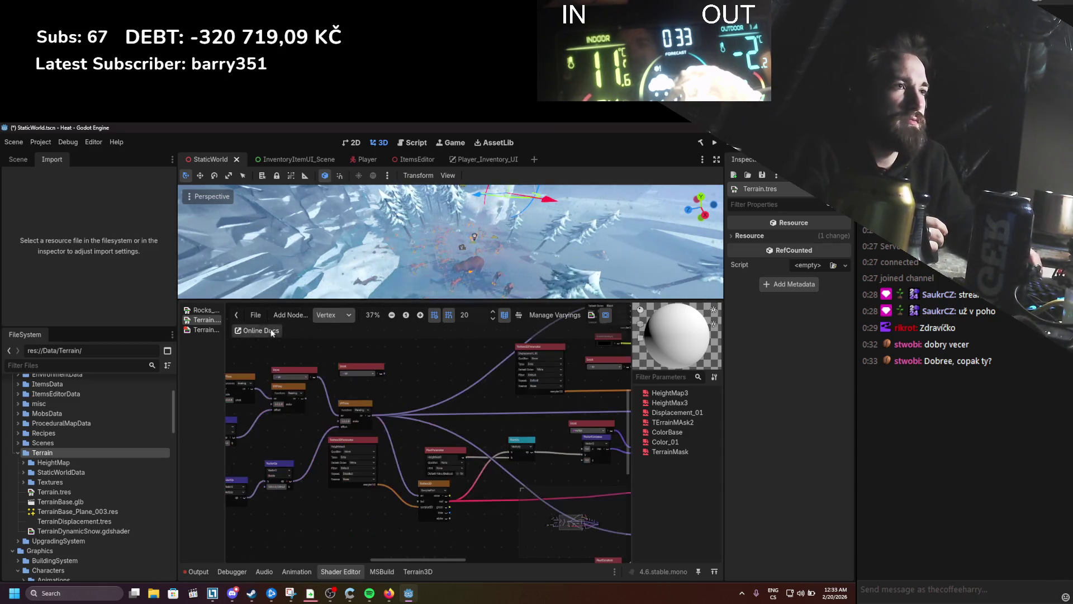
left_click(202, 329)
scroll(359, 422, "down", 1)
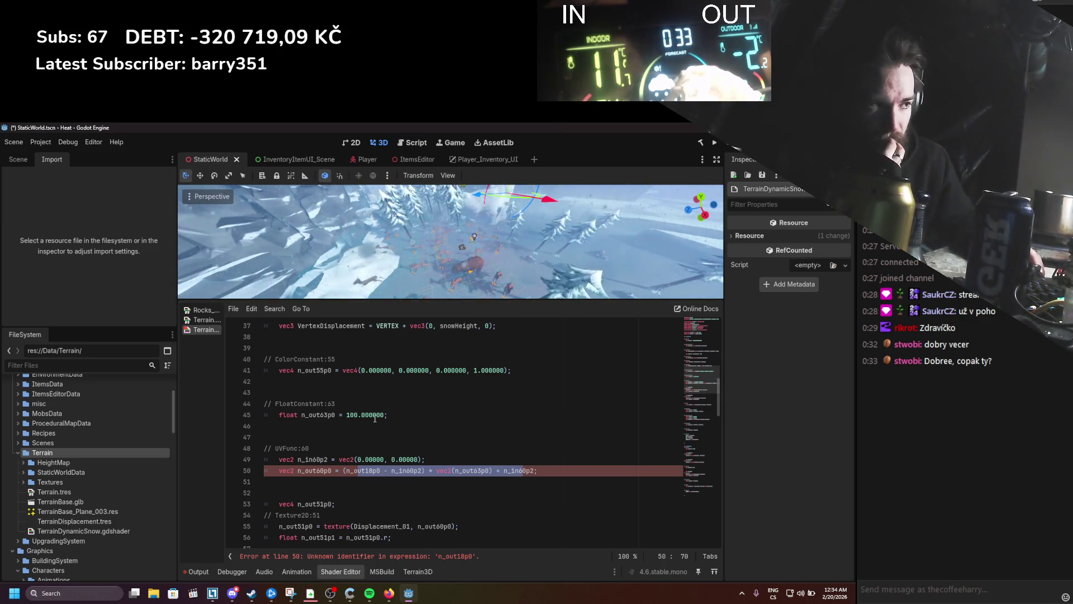
Step: Delete the n_in6p2 term and the n_in60p2 UV line from the snow shader
left_click(406, 440)
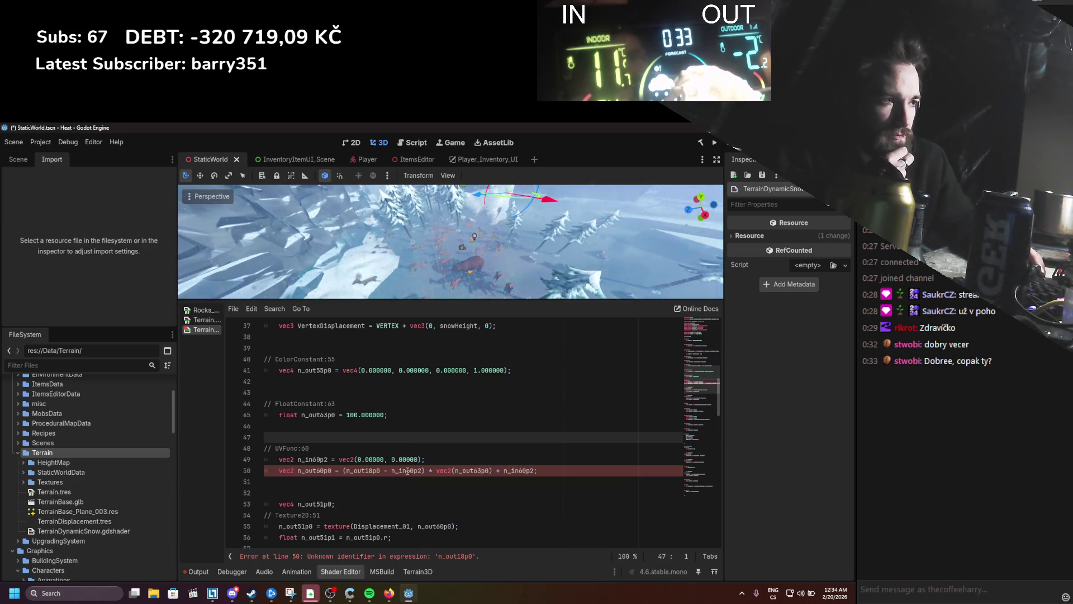
double_click(407, 471)
key("BackSpace")
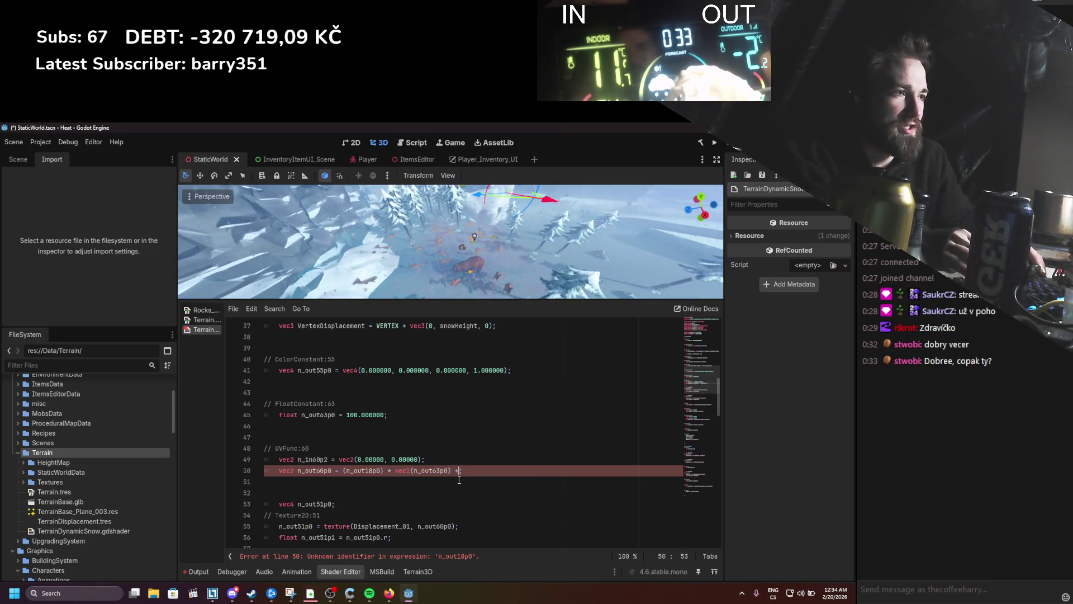
left_click_drag(444, 462, 243, 457)
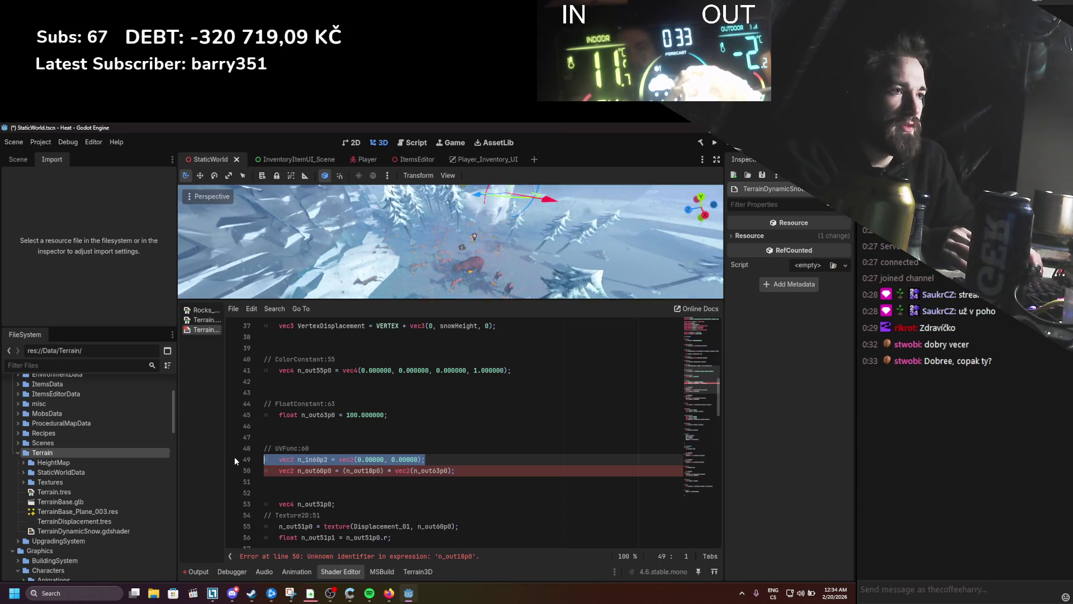
key("BackSpace")
key("BackSpace")
key("BackSpace")
key("BackSpace")
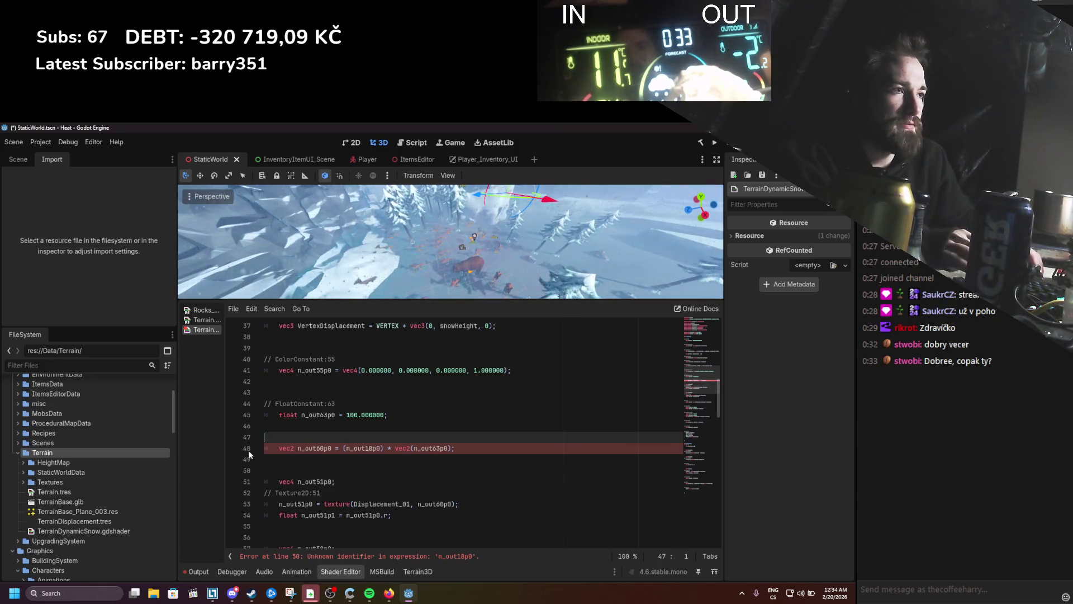
Step: Replace n_out63p0 with 100 and remove the unused FloatConstant block and blank lines
left_click(426, 438)
type("100")
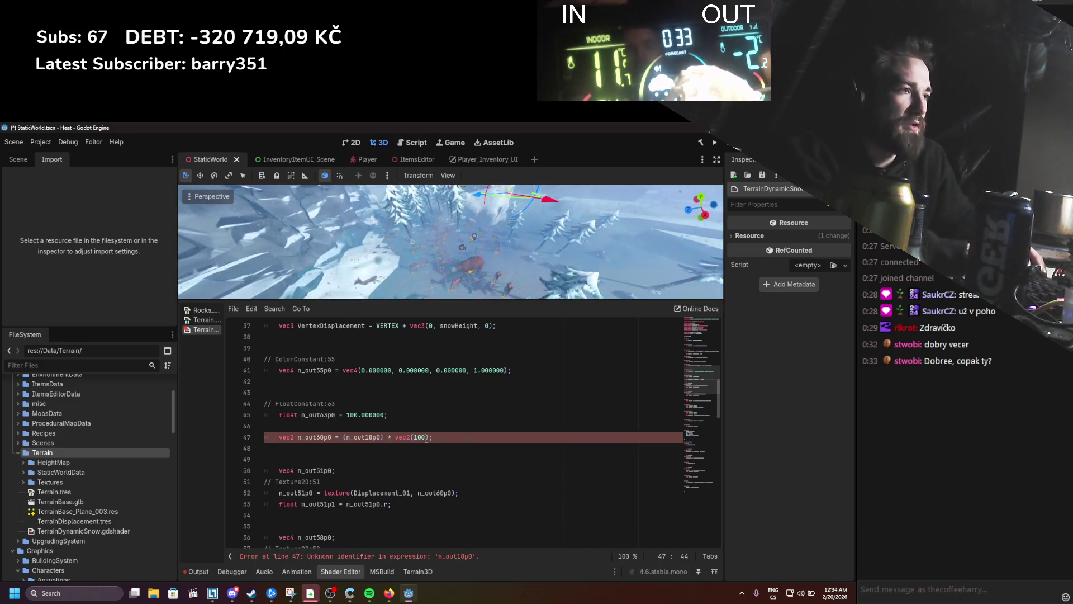
left_click(394, 411)
key("shift+Up")
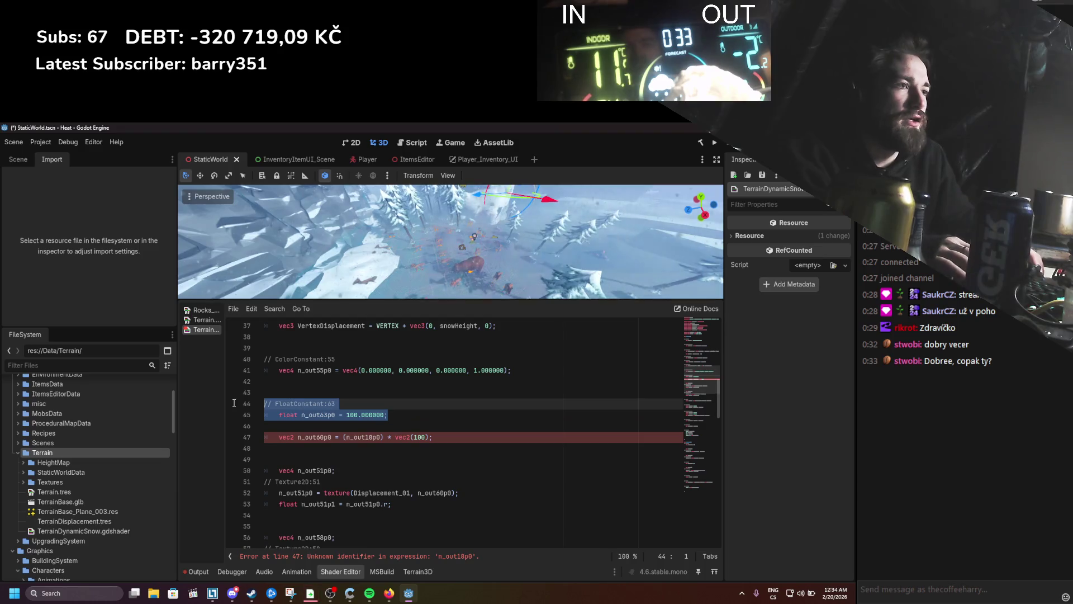
key("BackSpace")
key("BackSpace")
key("Up")
scroll(372, 416, "up", 2)
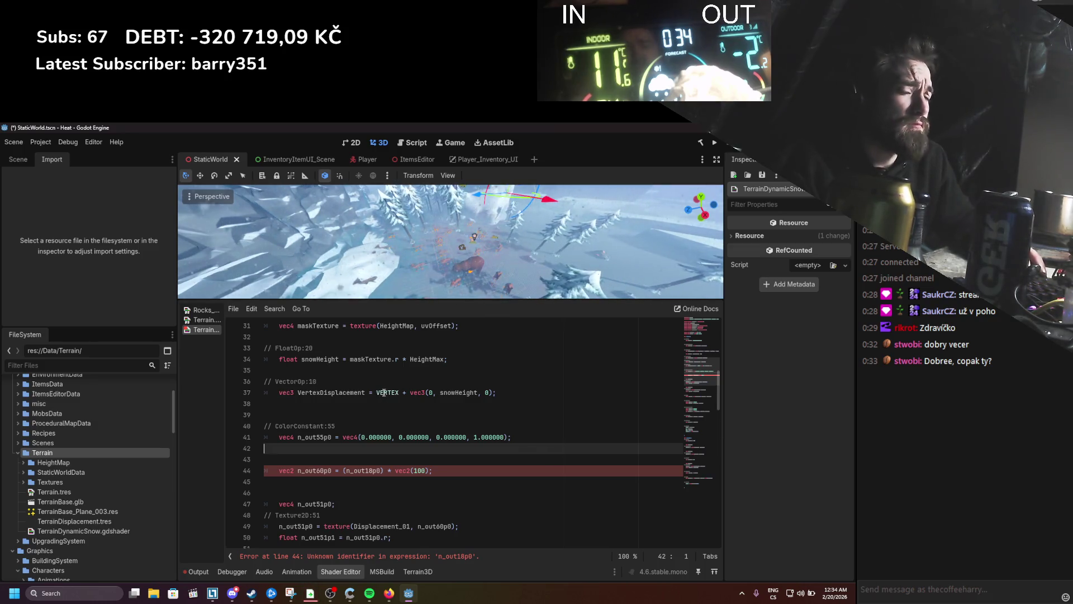
Step: Replace n_out18p0 on line 44 with VertexDisplacement and save the shader
double_click(357, 394)
key("ctrl+c")
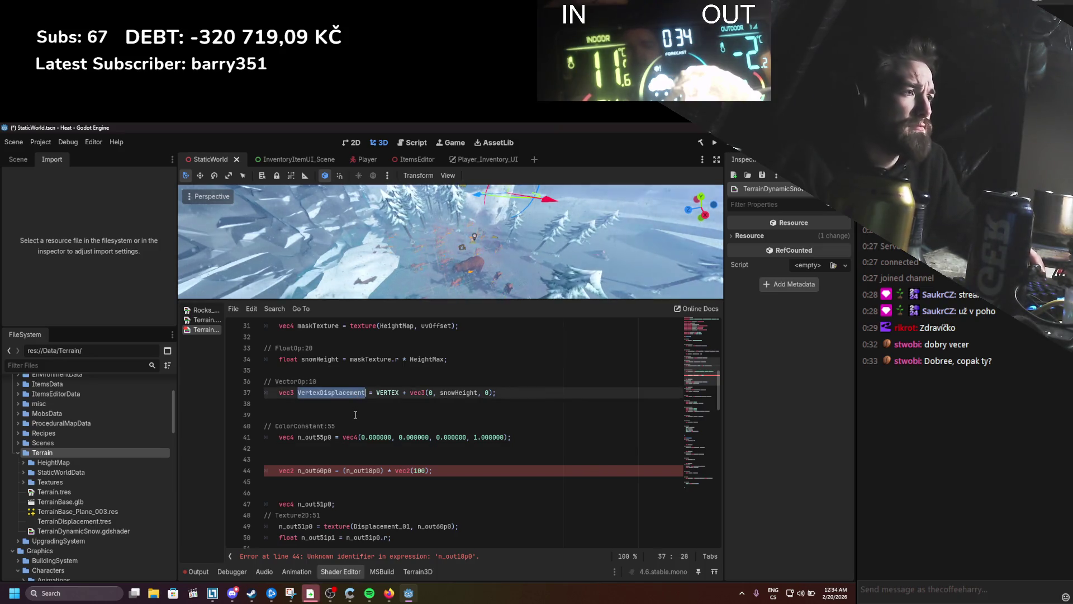
double_click(362, 470)
key("ctrl+v")
key("ctrl+s")
Step: Strip the UV line's parentheses, then undo and redo to settle the simplified line
left_click(420, 471)
key("BackSpace")
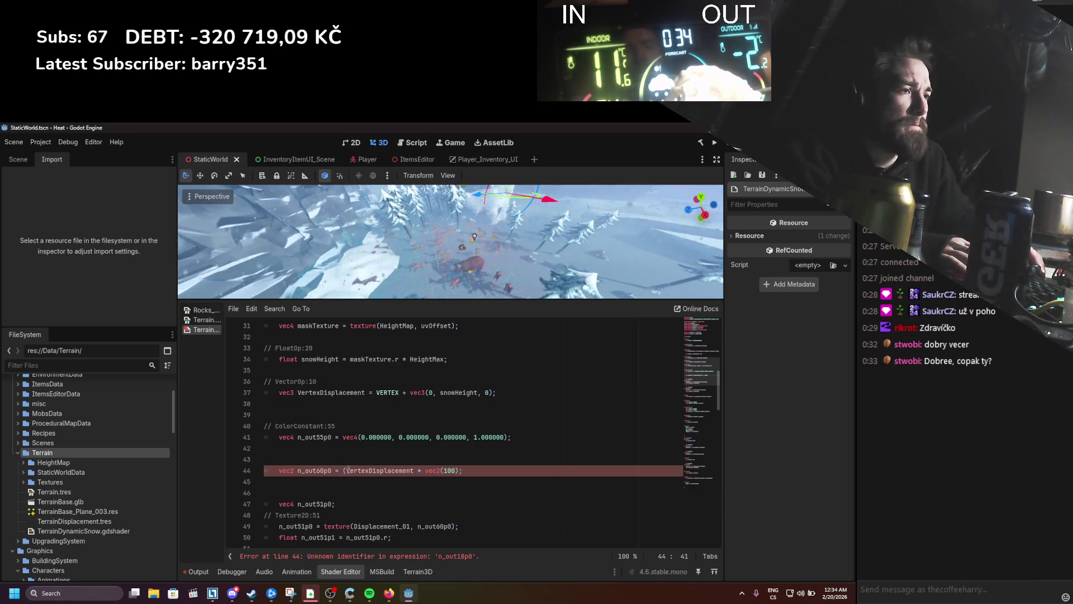
left_click(343, 471)
key("BackSpace")
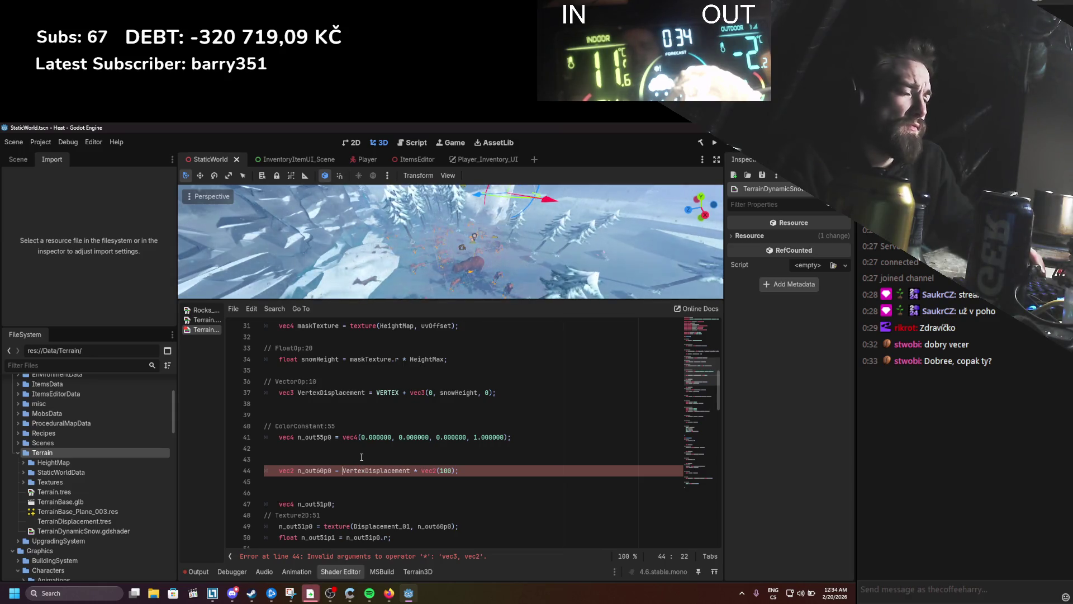
key("ctrl+z")
key("ctrl+z")
key("ctrl+z")
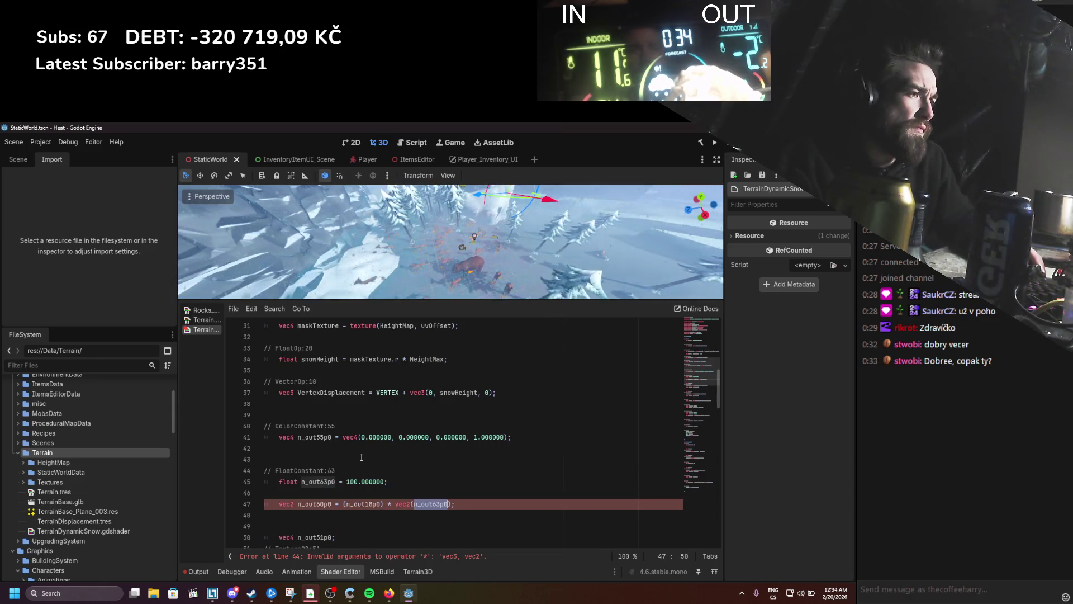
key("ctrl+z")
key("ctrl+z")
key("ctrl+z")
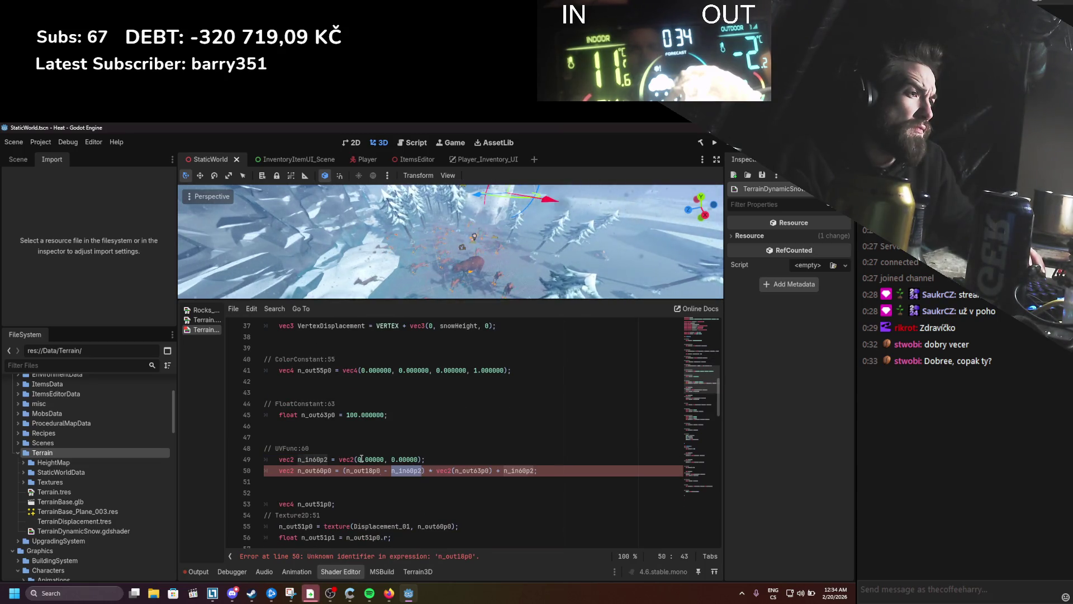
key("ctrl+y")
key("ctrl+y")
key("ctrl+y")
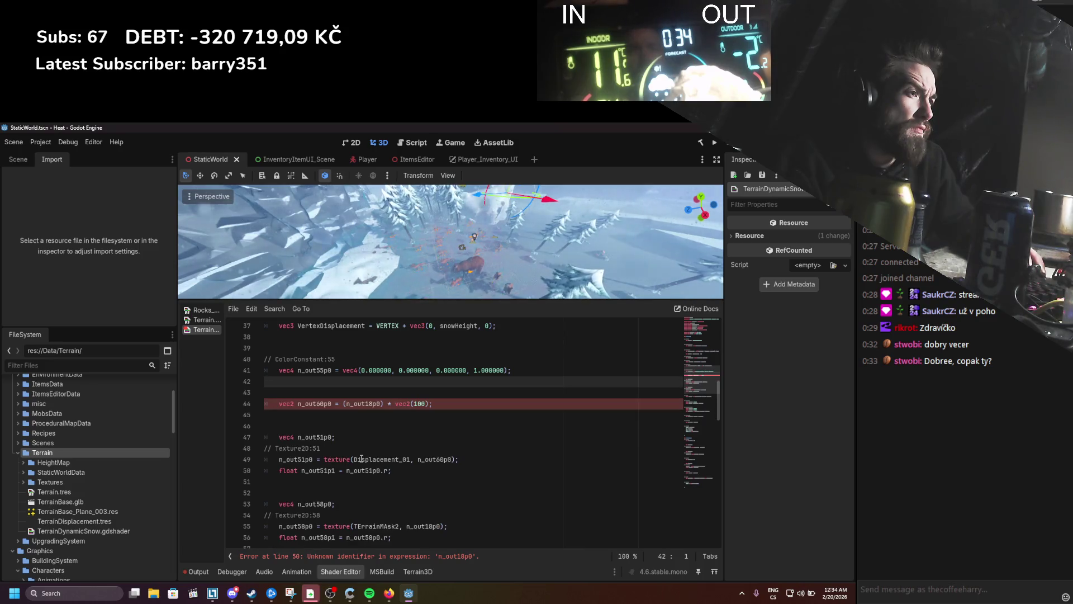
Step: Open the Terrain.tres visual shader graph
scroll(363, 458, "up", 2)
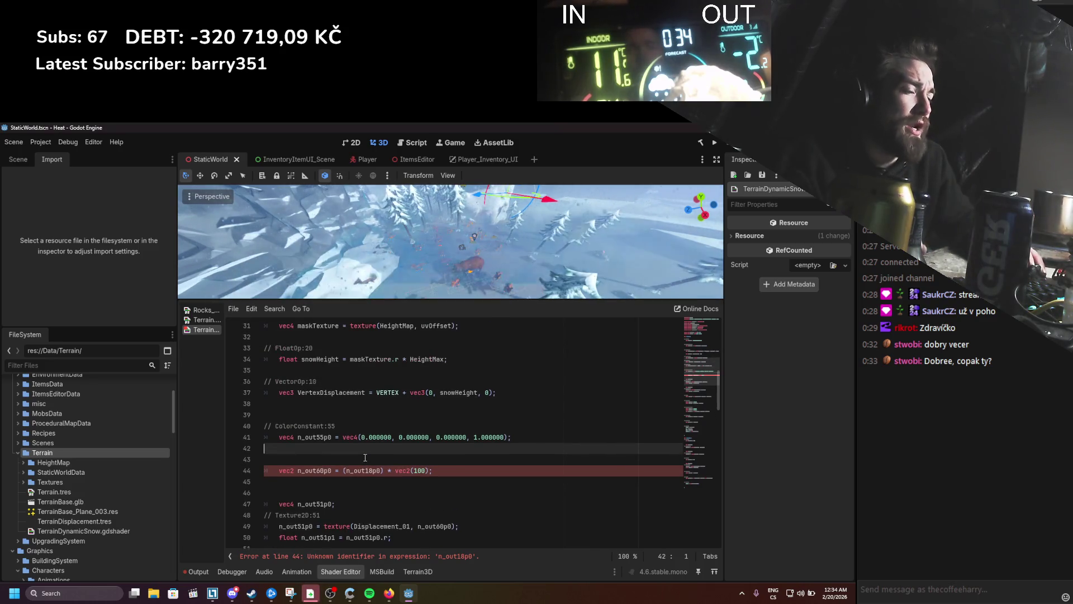
scroll(365, 458, "up", 1)
scroll(363, 459, "down", 2)
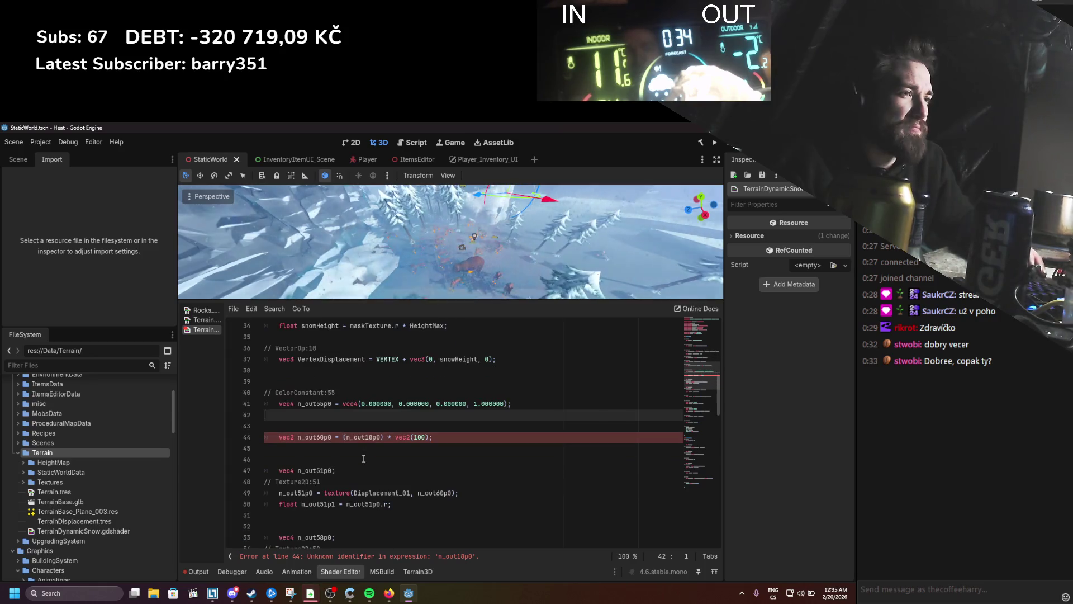
left_click(204, 319)
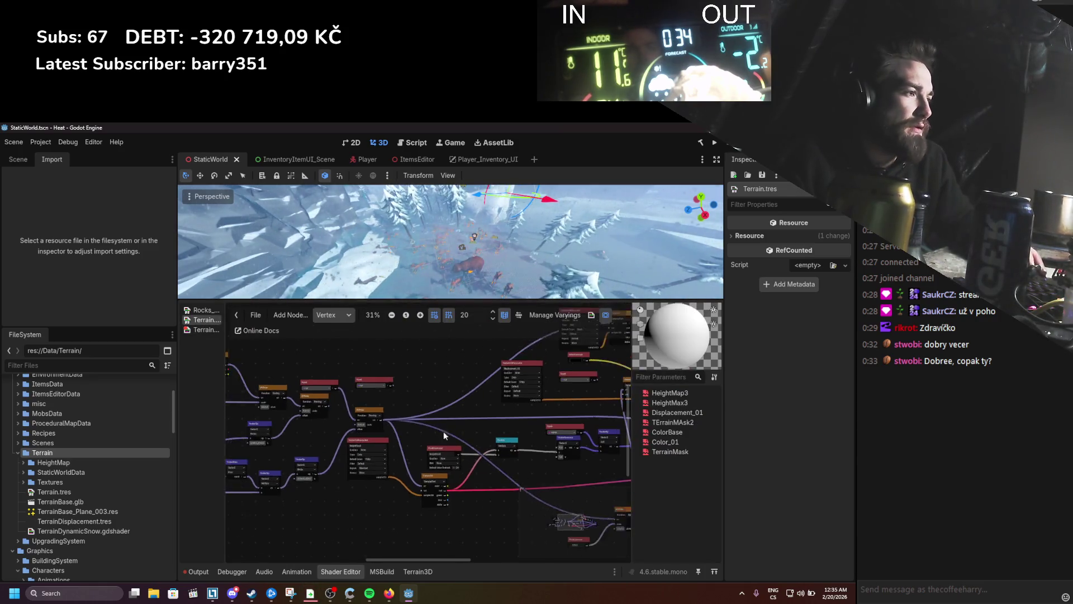
Step: Pan and zoom across the Terrain.tres vertex graph
left_click_drag(375, 464, 472, 469)
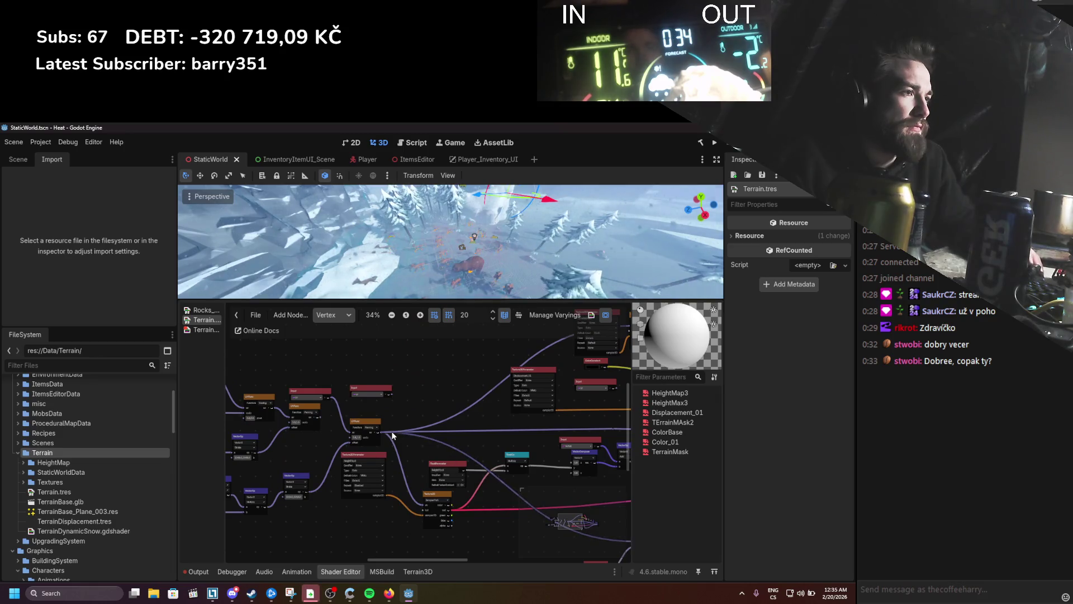
scroll(393, 436, "up", 3)
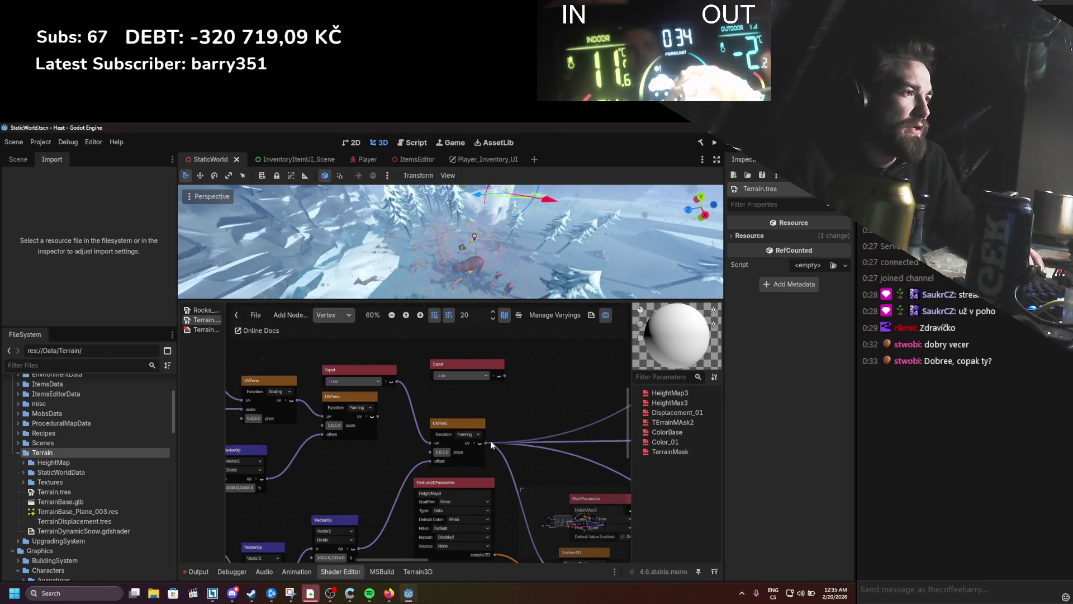
scroll(491, 445, "down", 2)
left_click_drag(512, 453, 321, 410)
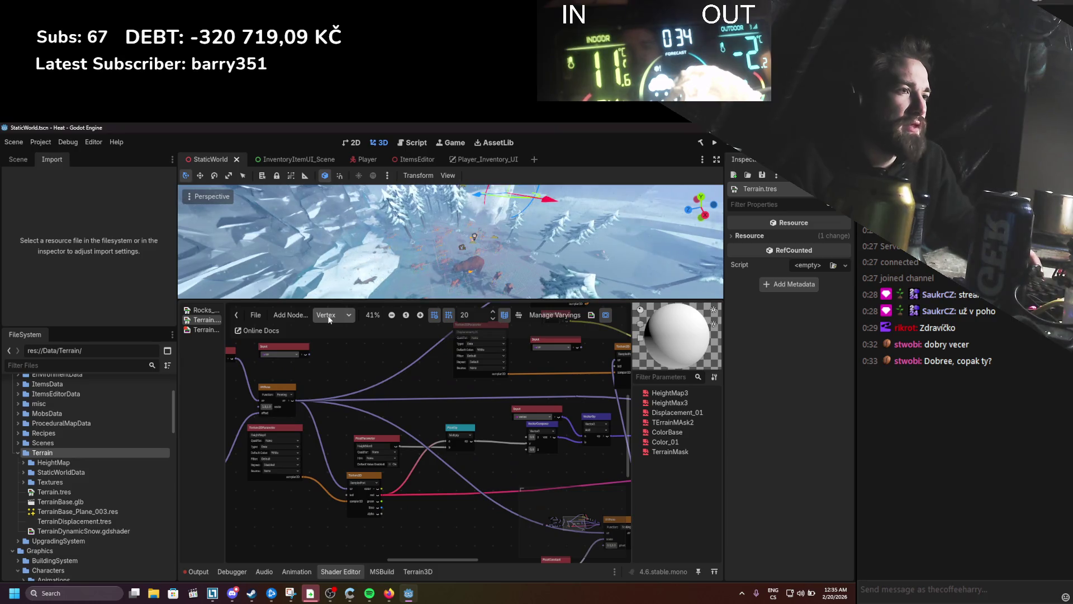
Step: Switch to the fragment stage graph, then go back to the TerrainDynamicSnow.gdshader code
left_click(352, 342)
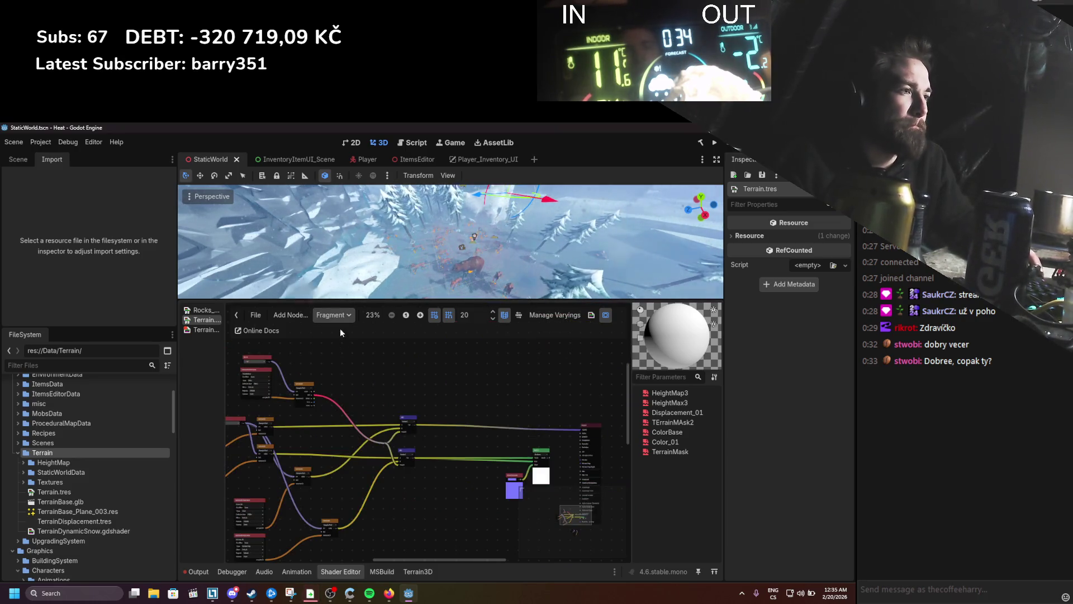
left_click(334, 315)
left_click(342, 341)
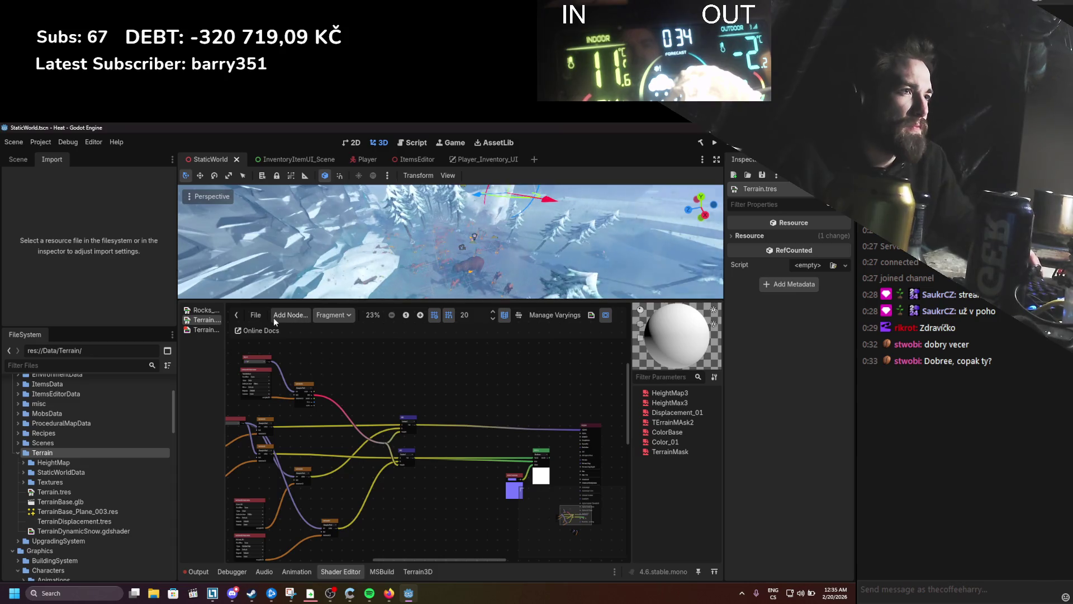
left_click(204, 330)
scroll(398, 437, "up", 5)
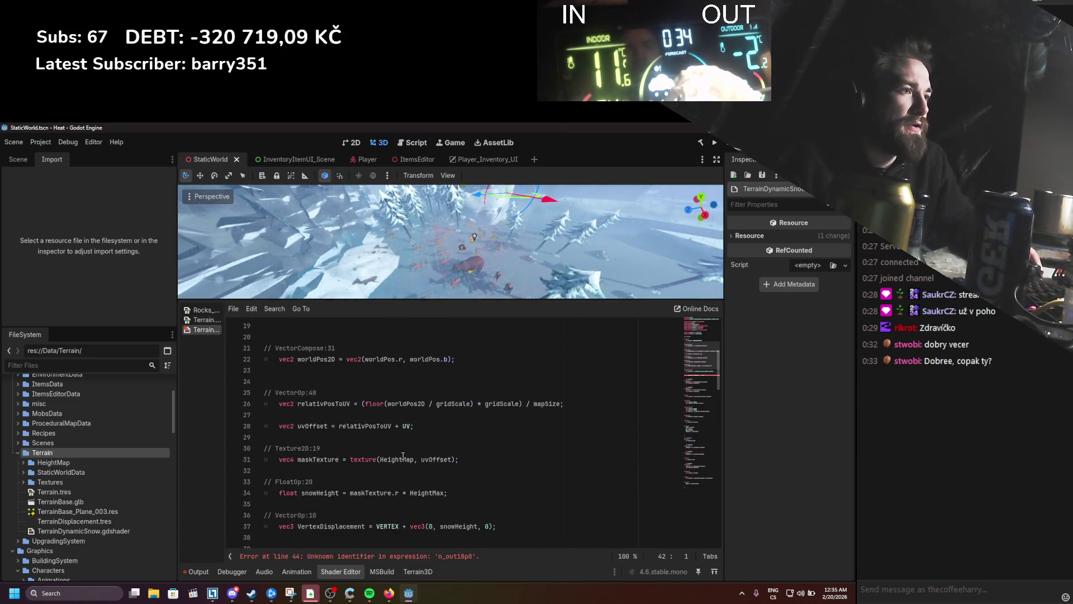
Step: Copy uvOffset from line 28 and paste it over n_out18p0 on line 44
double_click(313, 425)
key("ctrl+c")
scroll(394, 473, "down", 5)
double_click(362, 437)
key("ctrl+v")
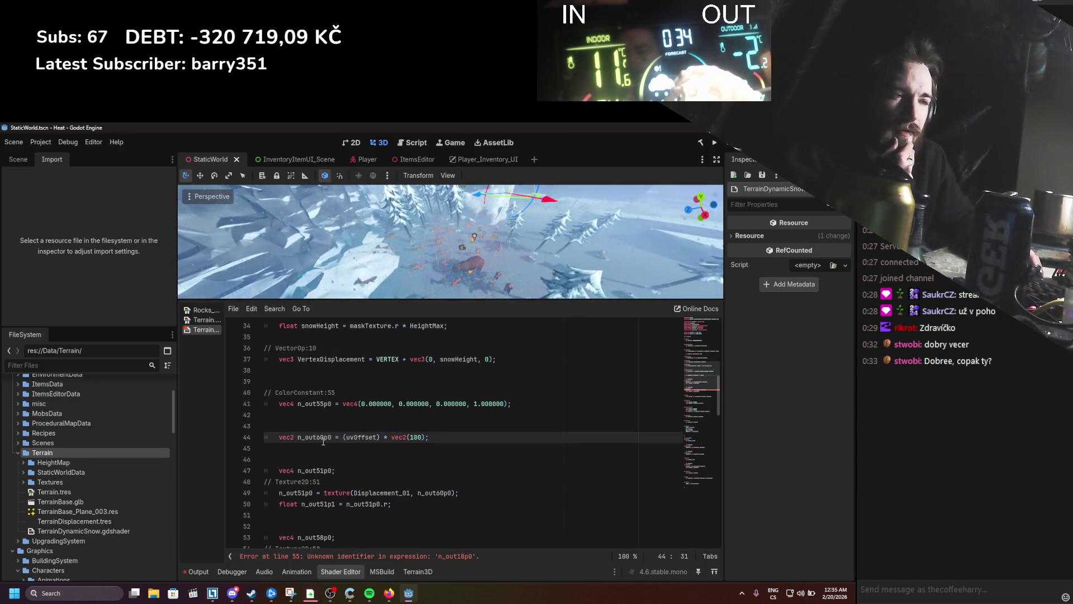
Step: Select and delete the n_out60p0 UV scaling line
mouse_move(391, 426)
left_mouse_down()
mouse_move(394, 448)
mouse_move(424, 437)
mouse_move(326, 436)
left_mouse_up()
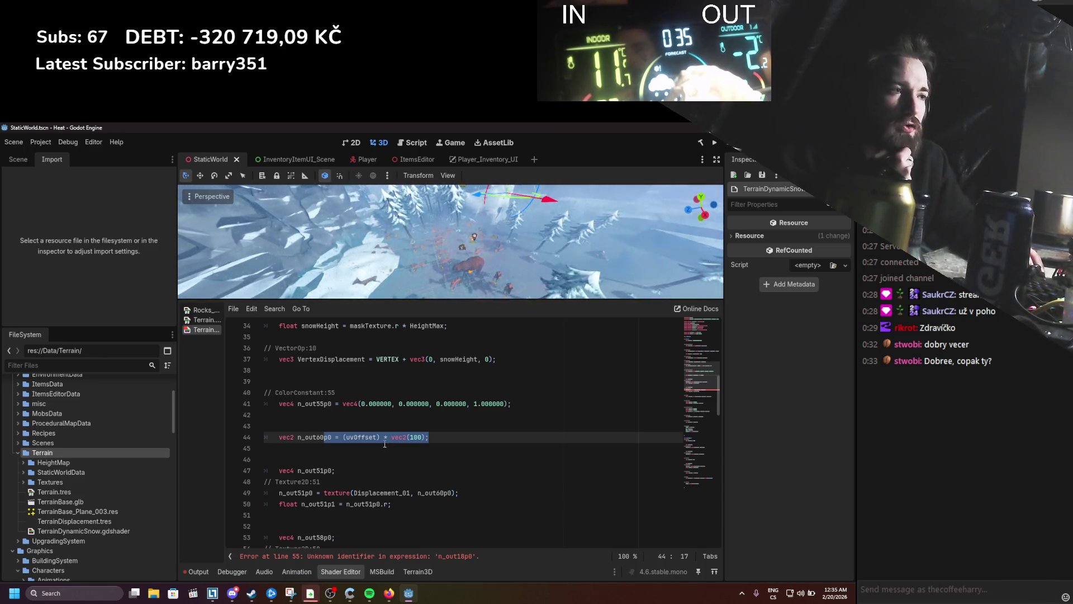
left_click(383, 449)
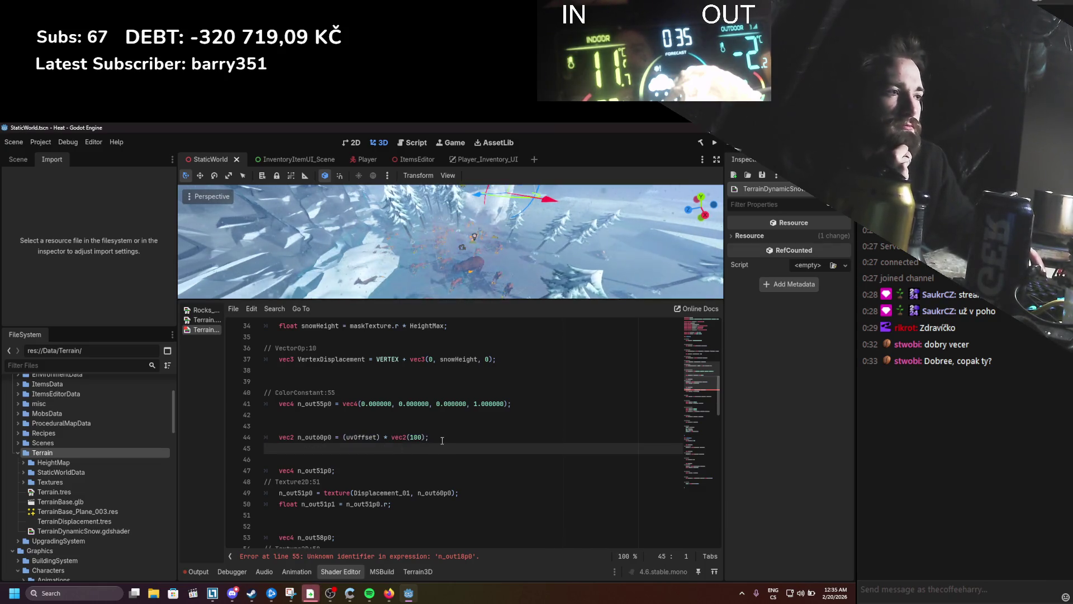
left_click_drag(440, 437, 249, 437)
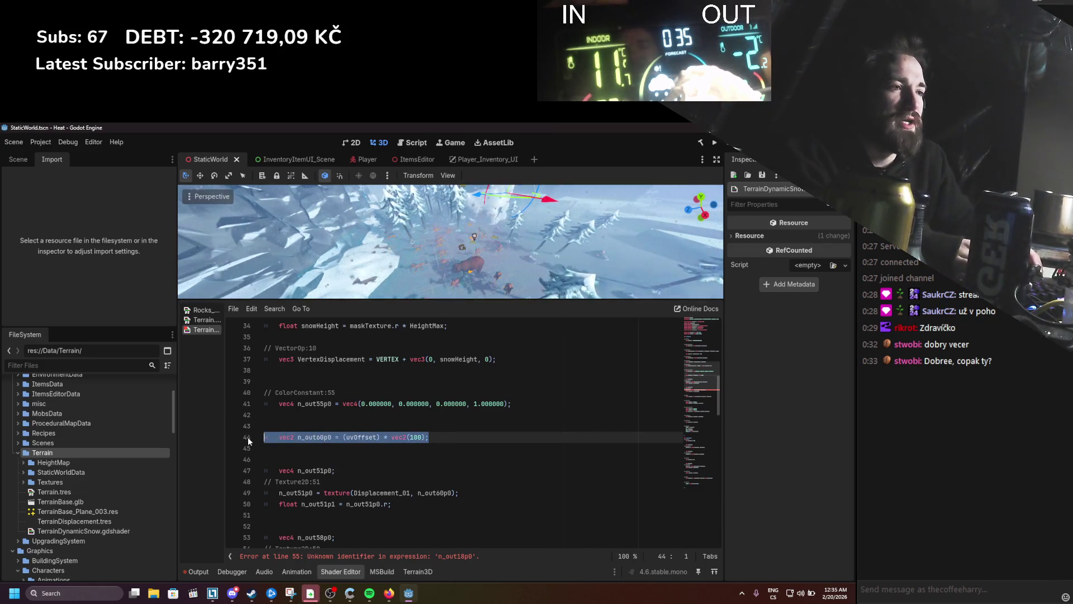
key("BackSpace")
key("BackSpace")
key("BackSpace")
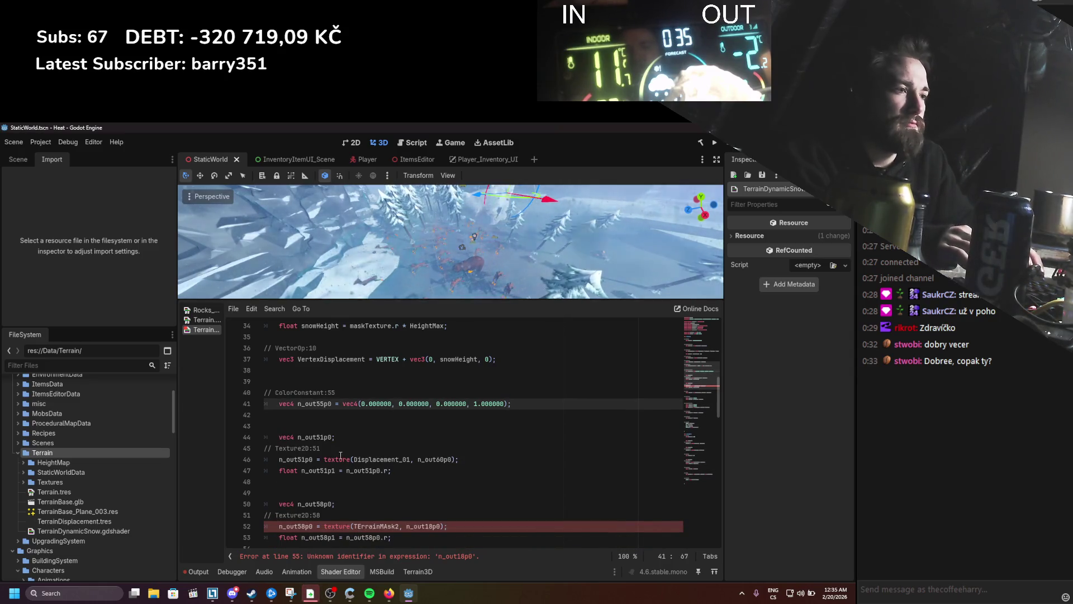
scroll(341, 454, "down", 1)
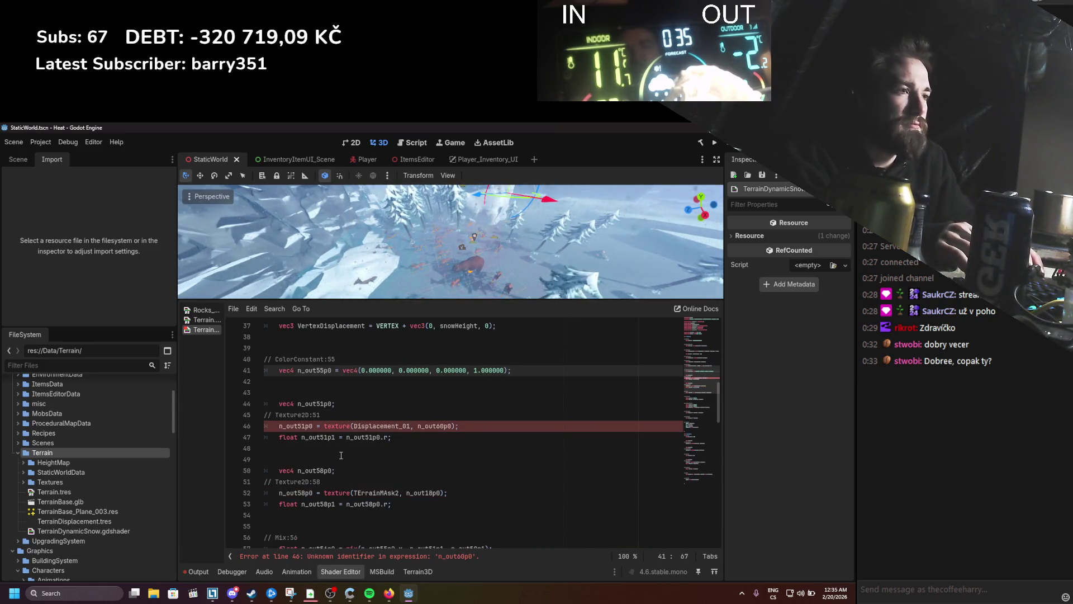
scroll(341, 455, "up", 2)
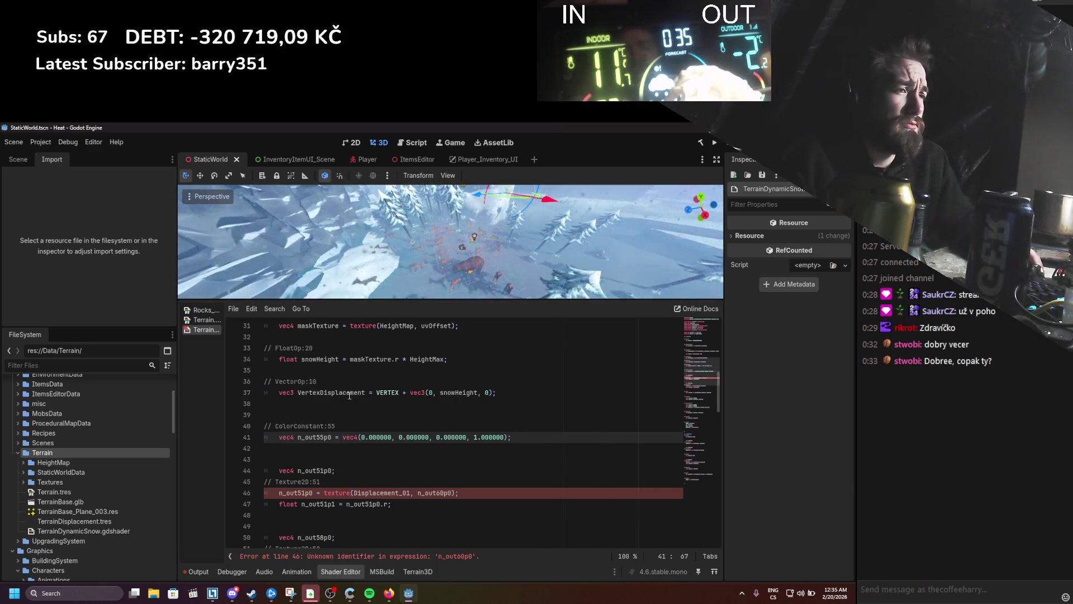
Step: Open Terrain.tres and show its vertex stage graph
left_click(205, 320)
scroll(475, 421, "up", 3)
left_click(334, 315)
left_click(331, 329)
scroll(475, 434, "up", 2)
Step: Pan around the Terrain.tres vertex graph to view nearby nodes
mouse_move(432, 470)
left_mouse_down()
mouse_move(399, 495)
mouse_move(483, 492)
mouse_move(445, 479)
mouse_move(426, 445)
left_mouse_up()
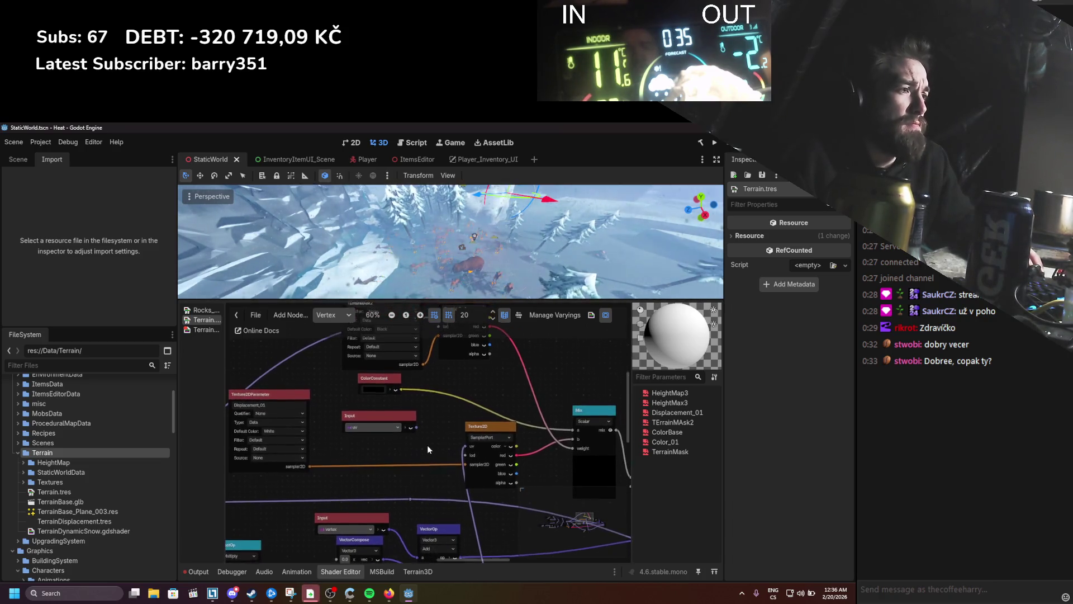
scroll(427, 444, "down", 5)
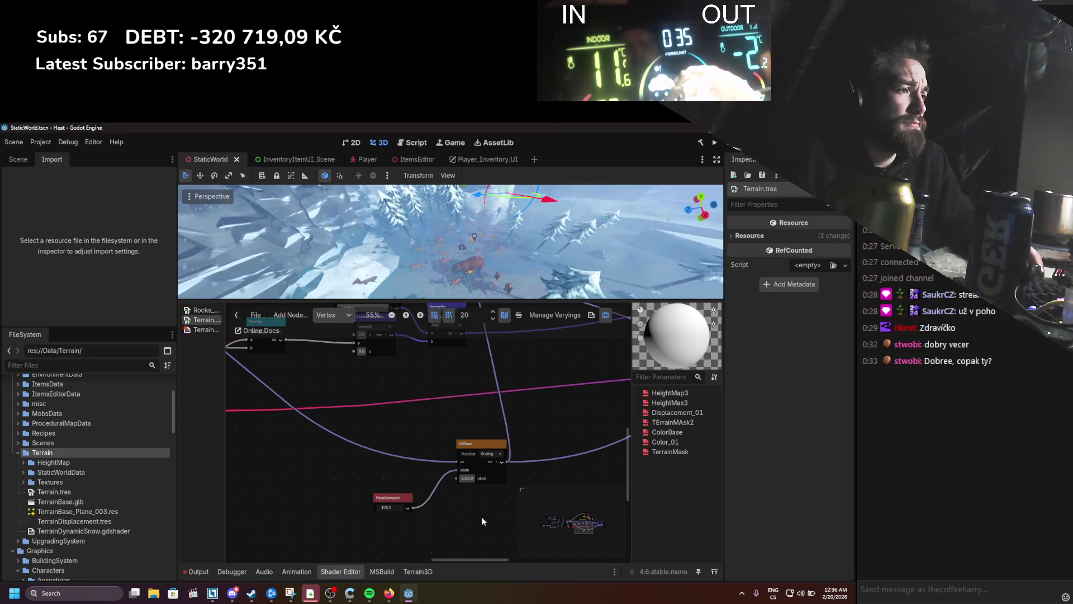
scroll(430, 448, "right", 4)
scroll(429, 521, "up", 3)
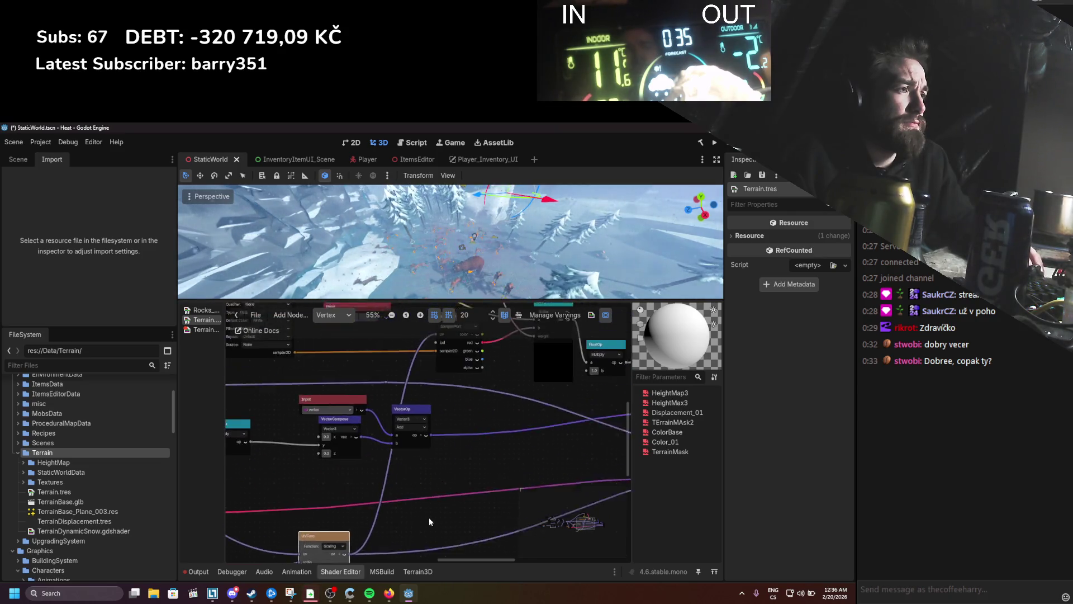
left_click_drag(430, 518, 429, 525)
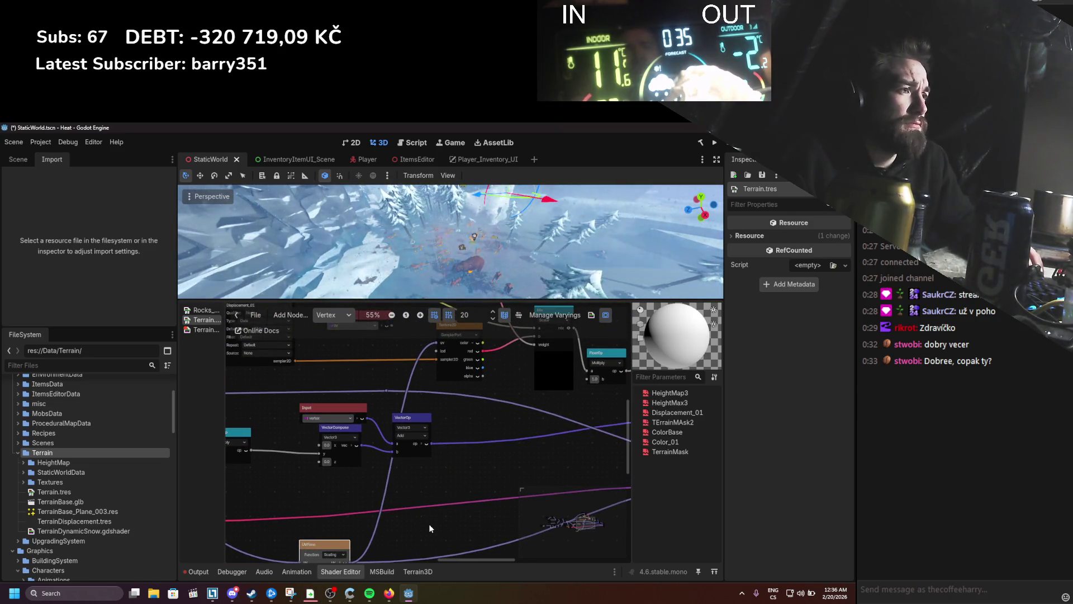
Step: Switch the graph to Fragment, then open the TerrainDynamicSnow.gdshader code
left_click(324, 314)
left_click(334, 343)
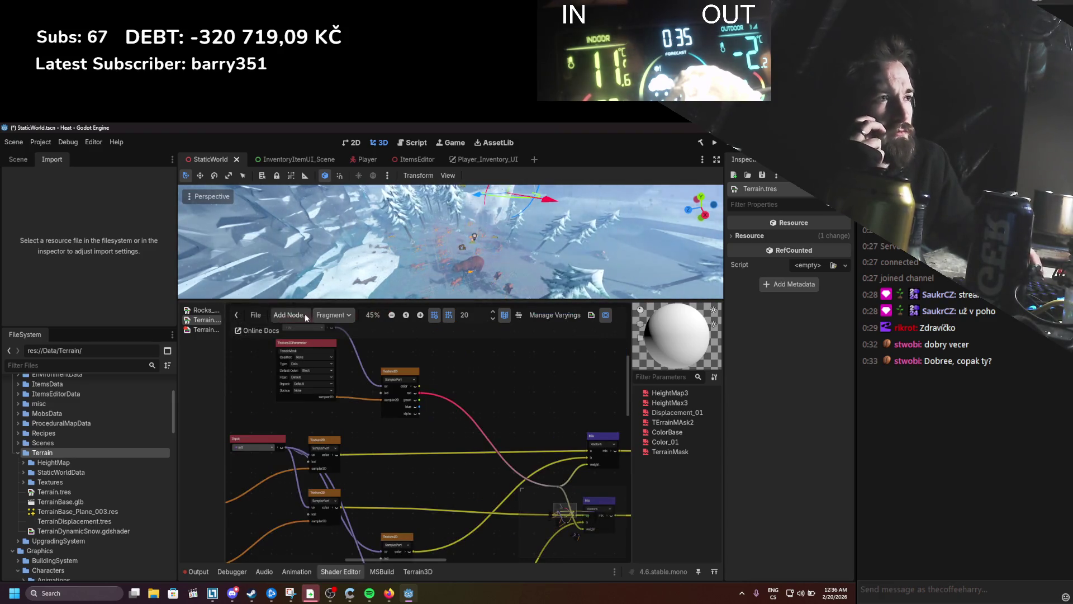
left_click(206, 330)
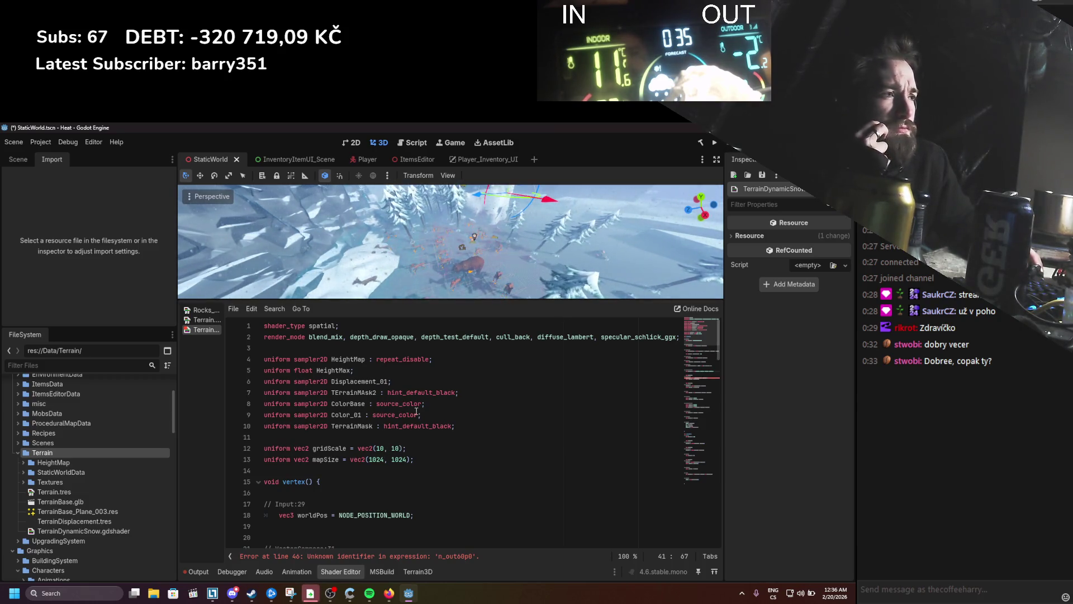
Step: Start a new uniform sampler2D line below Color_01 and save the shader
left_click(468, 416)
key("Return")
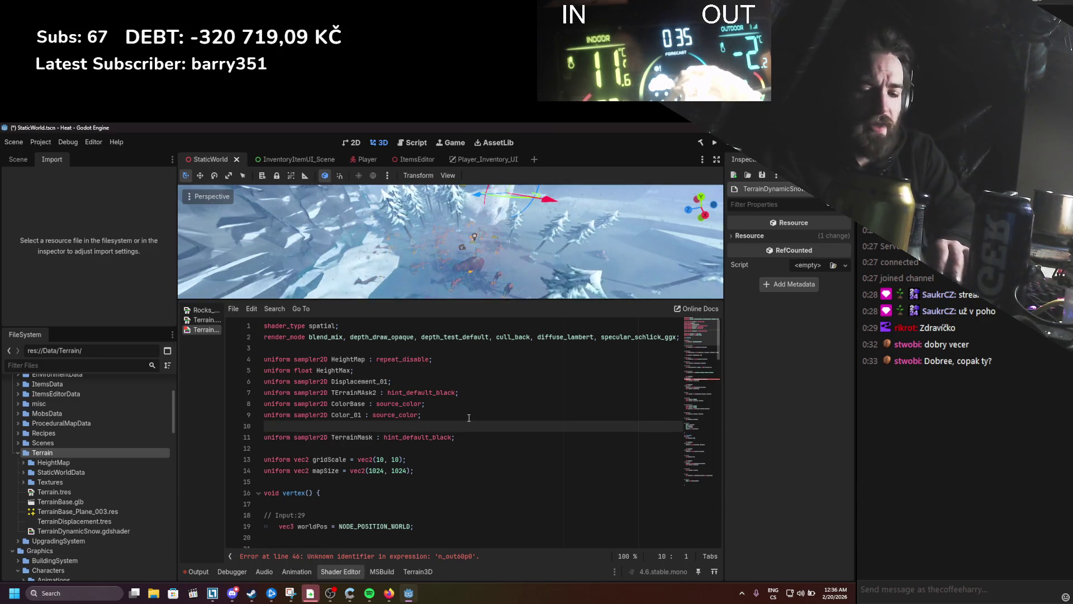
type("Unif")
key("BackSpace")
key("BackSpace")
key("BackSpace")
type("uniform ")
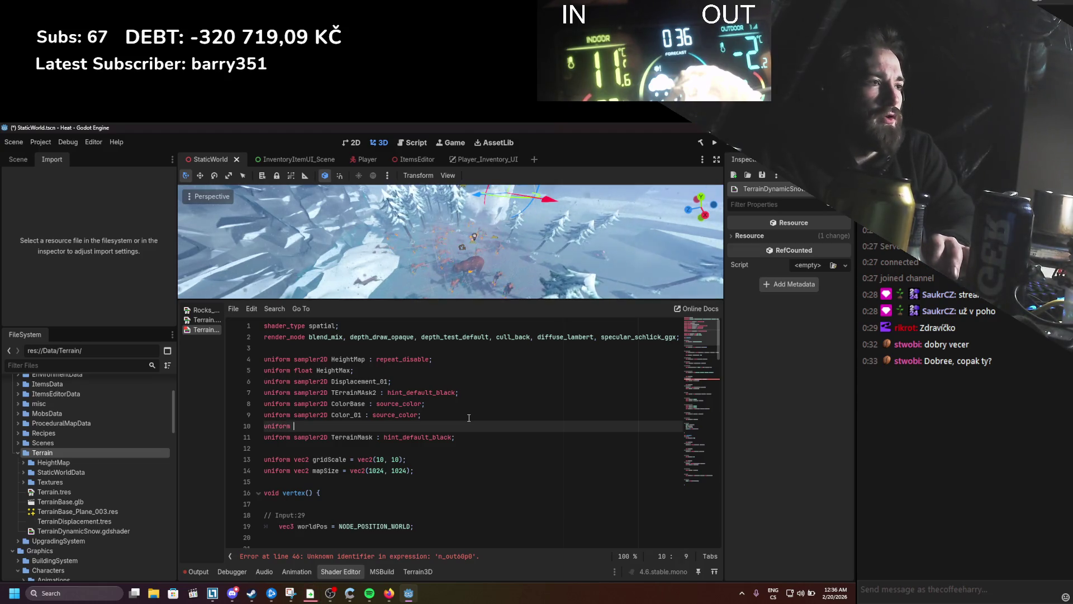
type("sampler2D ")
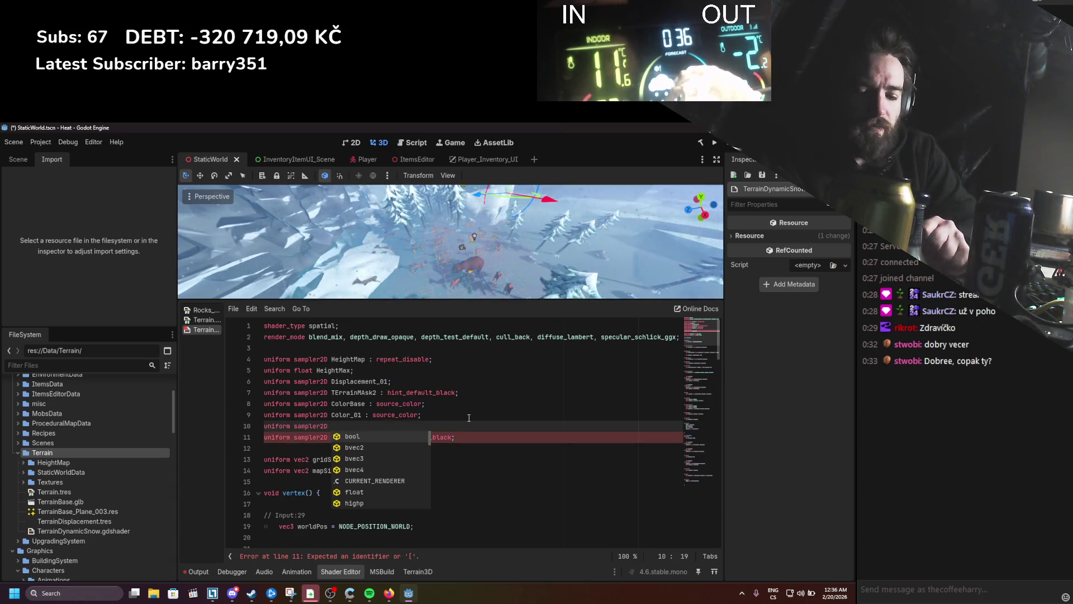
type("Displacement_01")
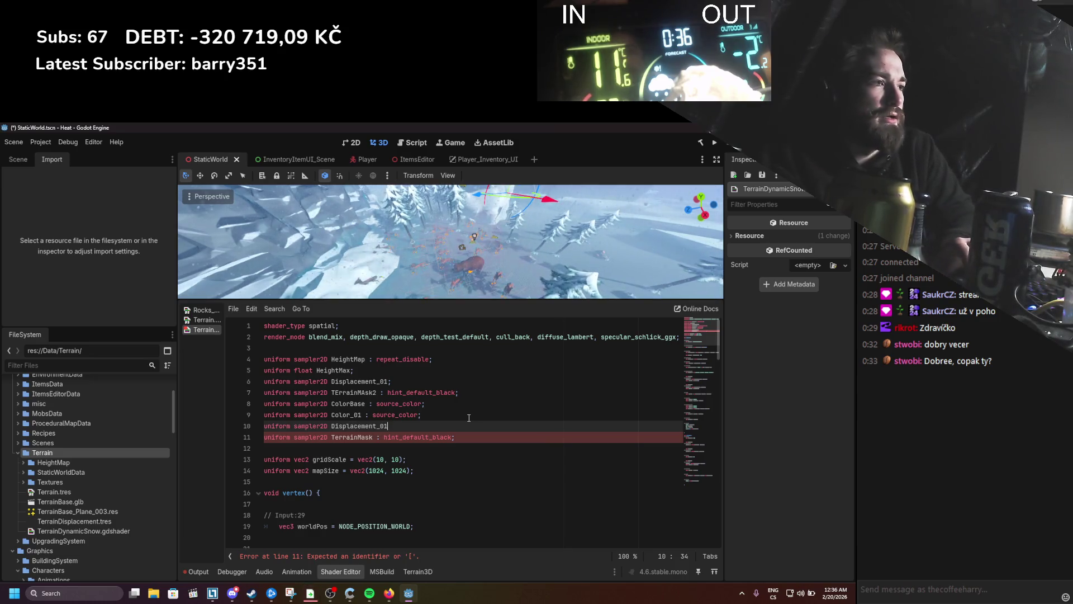
key("ctrl+s")
Step: Rename the Color_01 uniform to Layer_01_Color
key("Up")
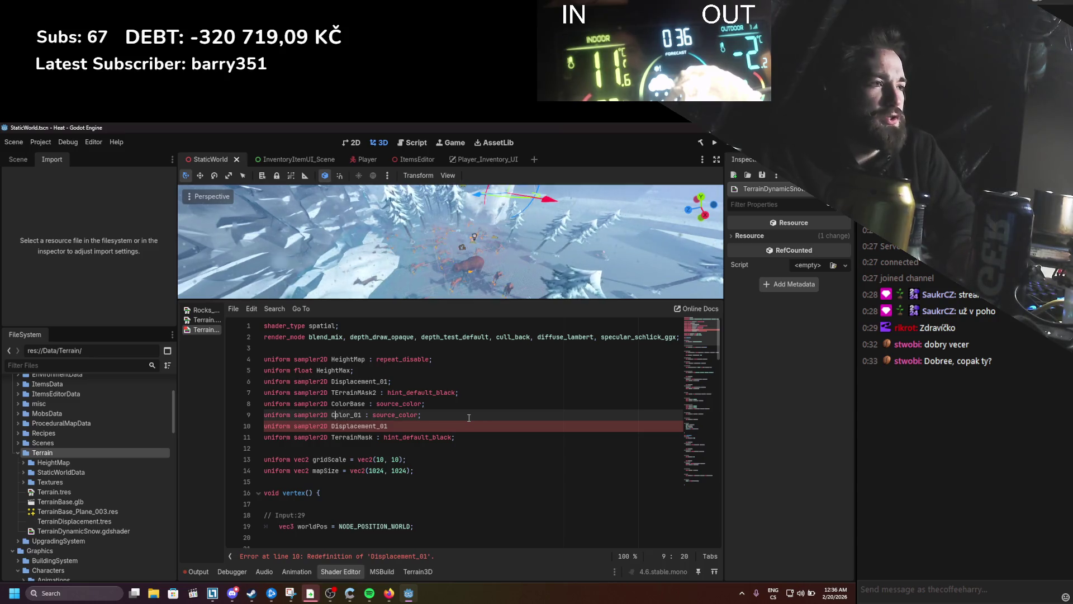
type("Layer_")
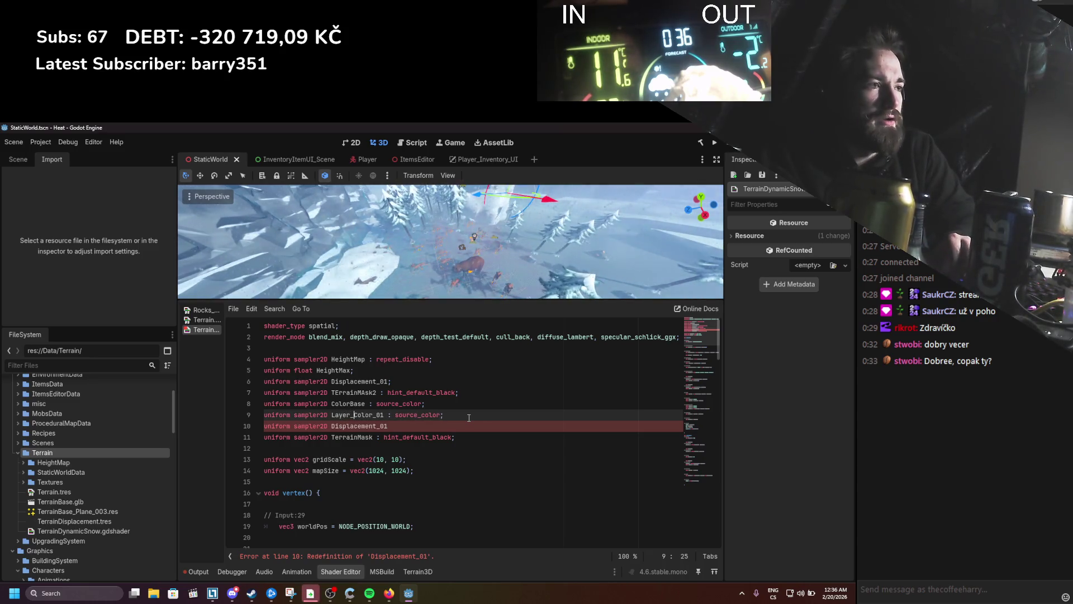
type("01")
key("Down")
key("Down")
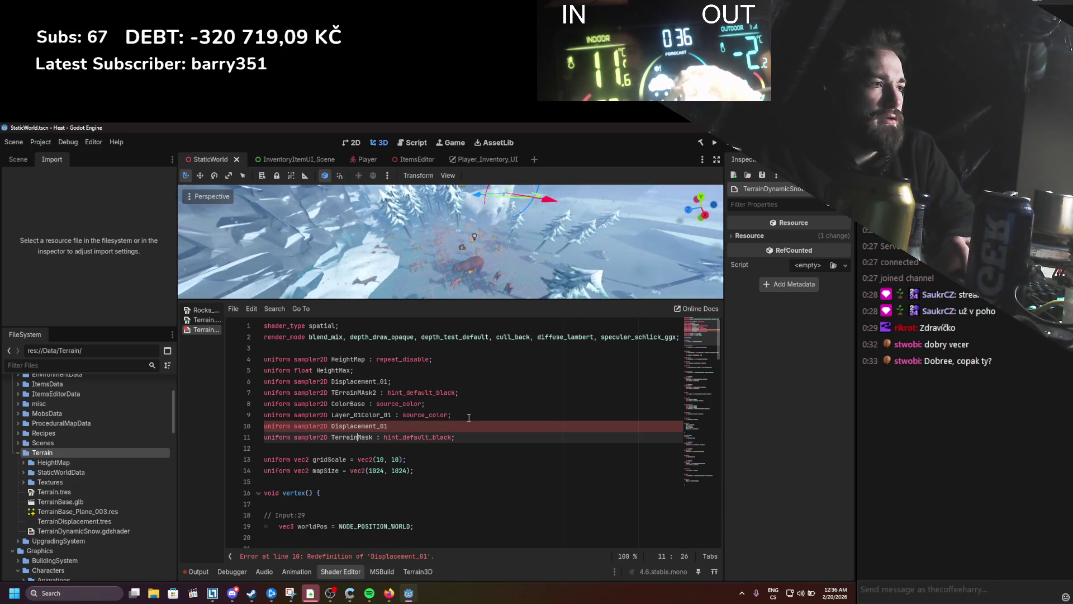
key("Up")
key("Up")
key("Up")
key("Down")
type("_")
key("BackSpace")
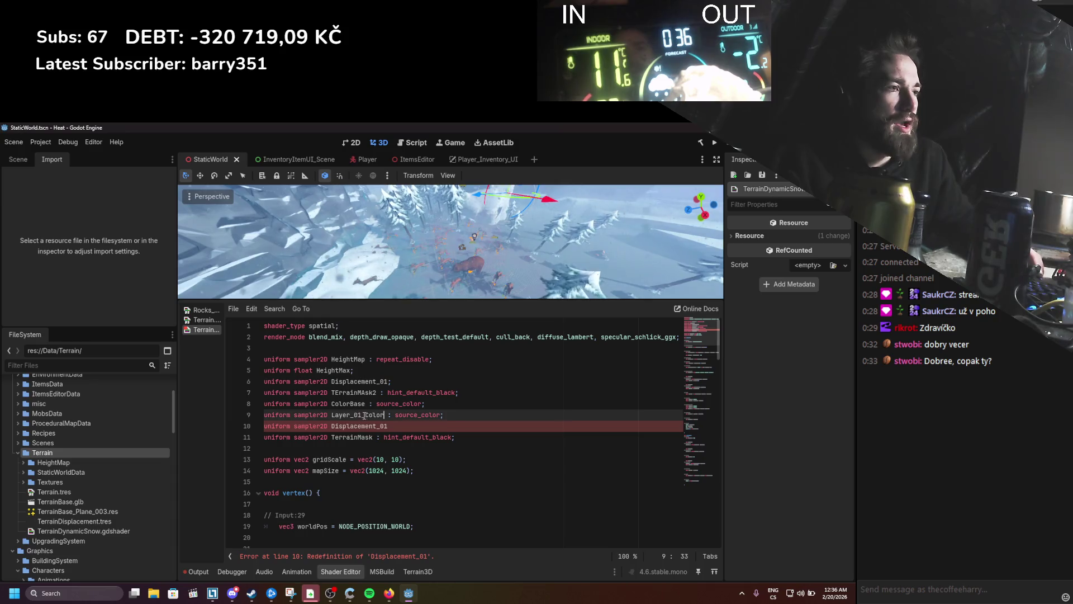
Step: Rename the Displacement_01 uniform on line 10 to Layer_01_Displacement
left_click_drag(347, 411, 331, 413)
key("ctrl+c")
left_click(333, 426)
key("ctrl+v")
type("_")
key("End")
key("BackSpace")
key("BackSpace")
key("BackSpace")
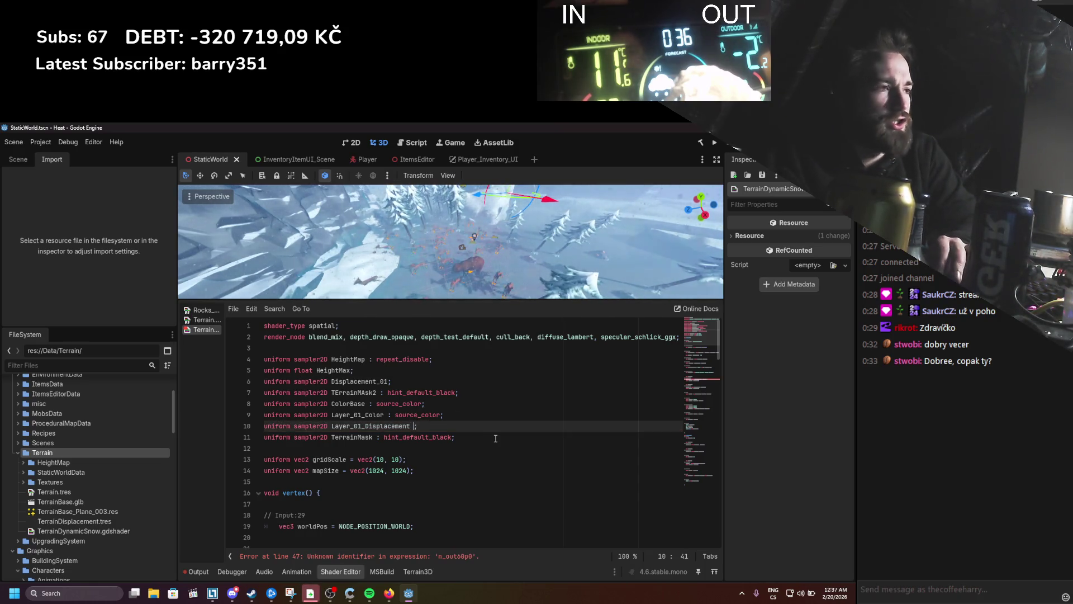
Step: Give Layer_01_Displacement the hint_default_black hint and end the line with a semicolon
type(": hint")
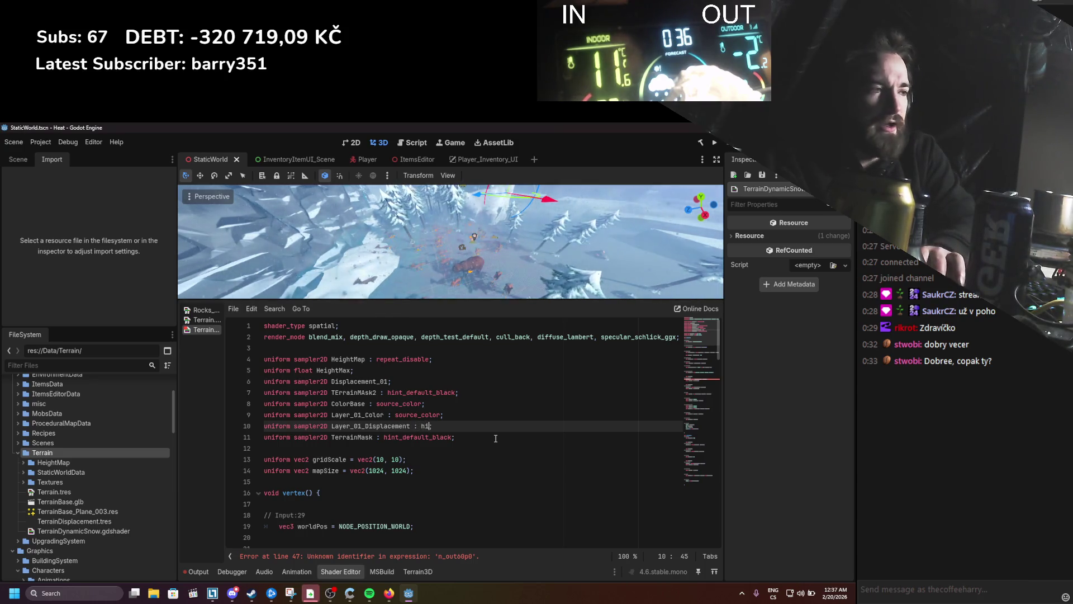
type("_de")
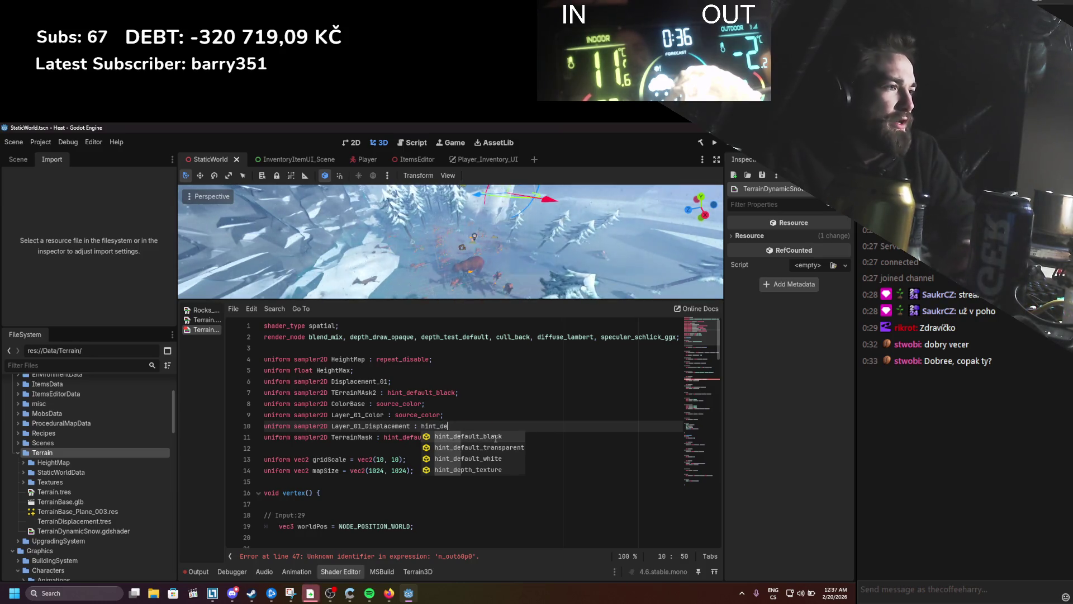
left_click(495, 438)
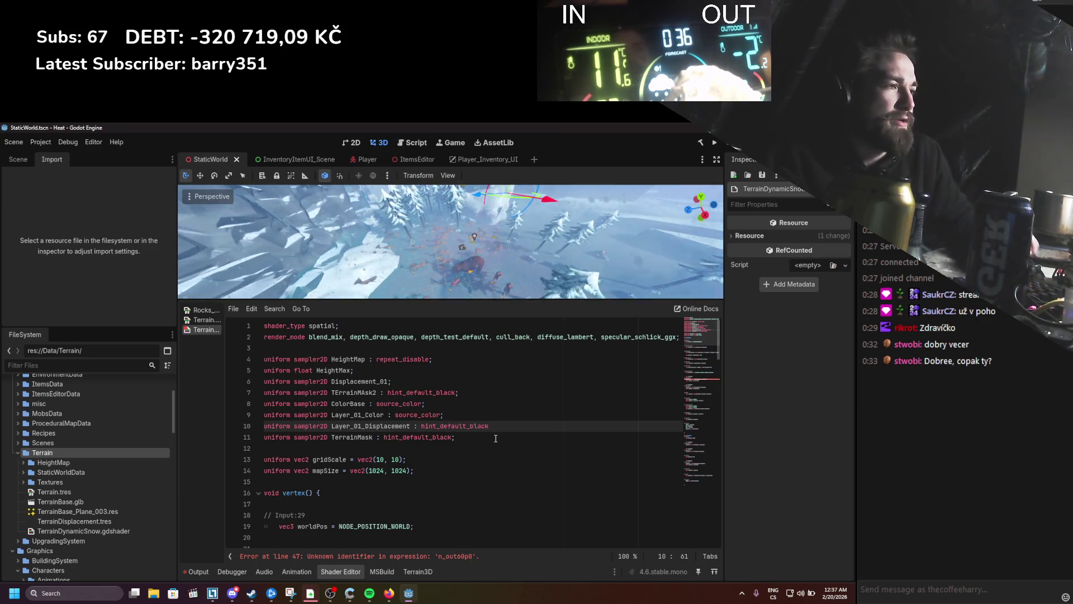
type(";")
double_click(361, 426)
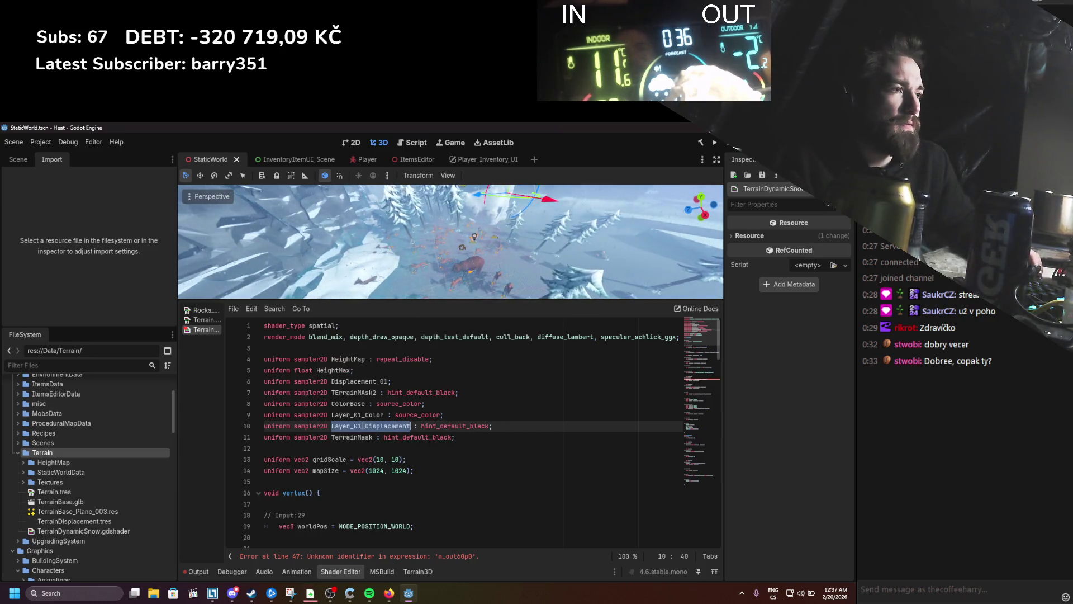
scroll(391, 431, "down", 3)
scroll(391, 430, "up", 3)
double_click(357, 414)
scroll(406, 440, "down", 12)
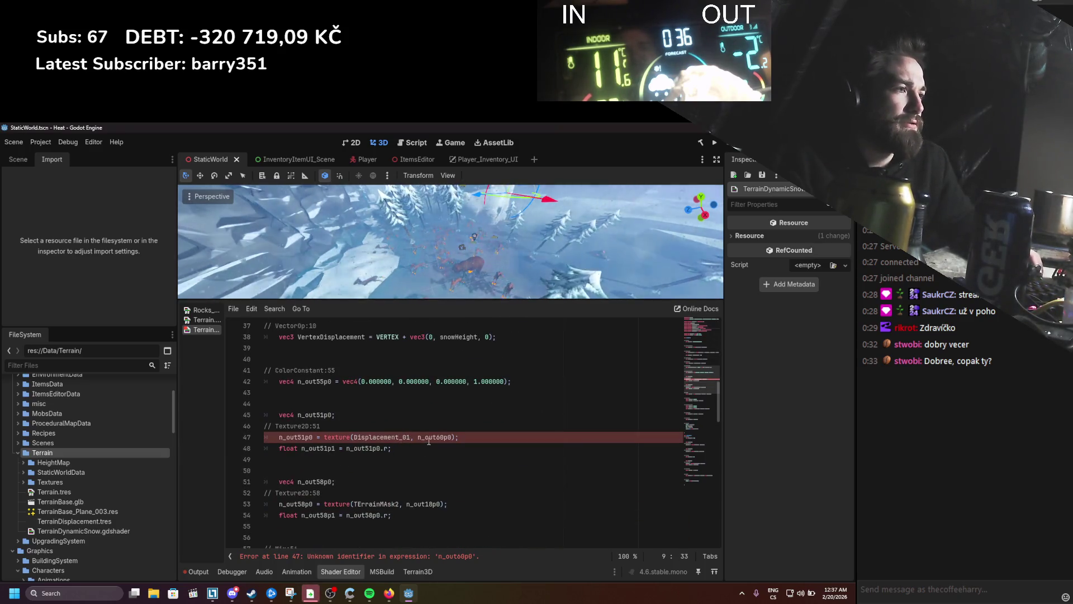
Step: Replace Displacement_01 in the line 47 texture lookup with Layer_01_Displacement
scroll(388, 439, "up", 8)
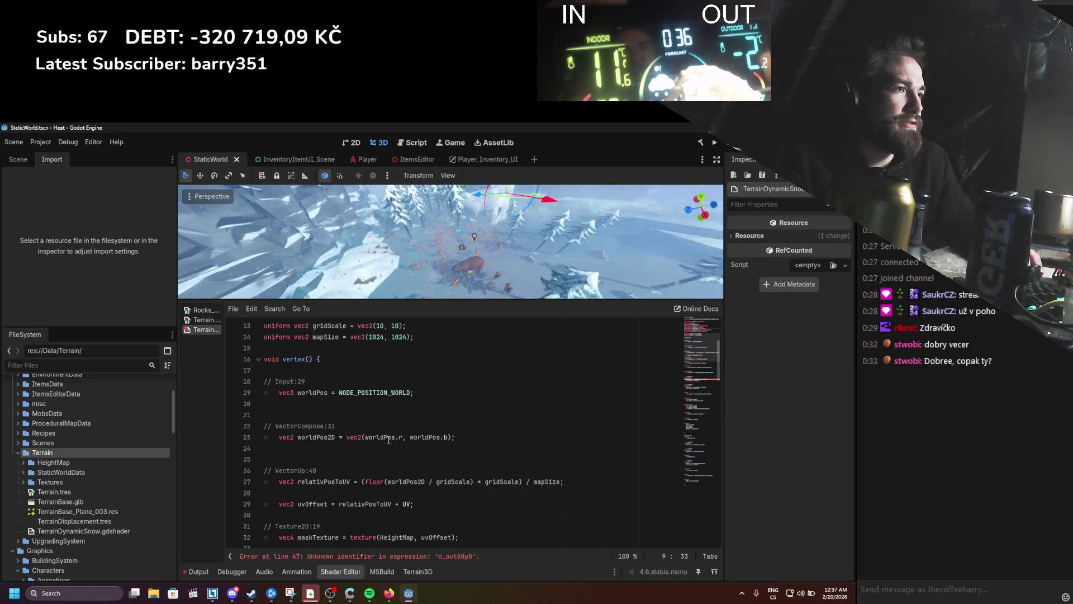
scroll(363, 403, "up", 2)
double_click(356, 359)
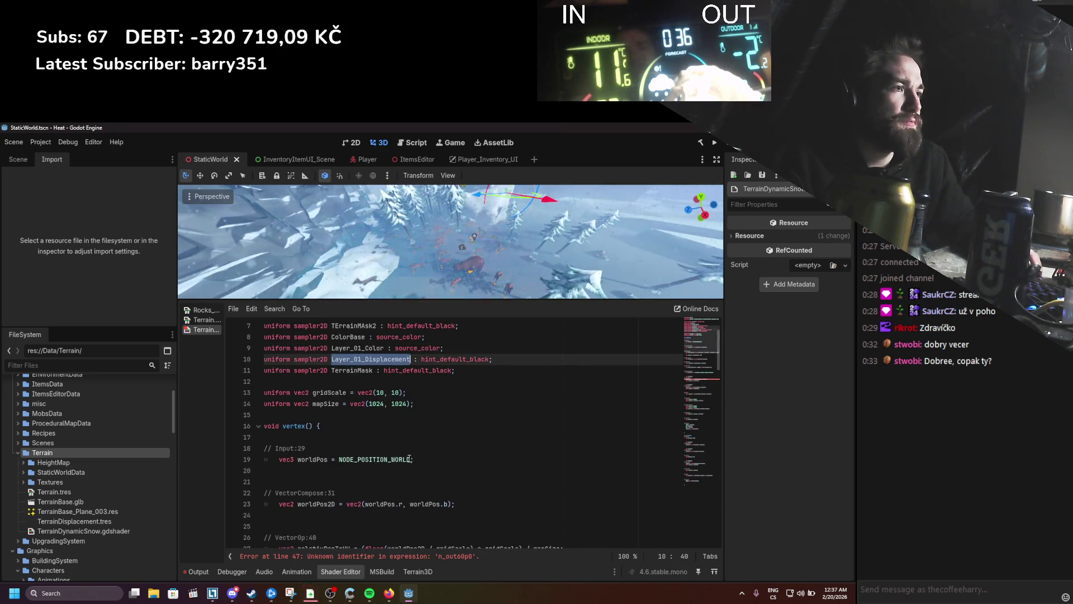
scroll(390, 443, "down", 10)
double_click(384, 437)
key("ctrl+v")
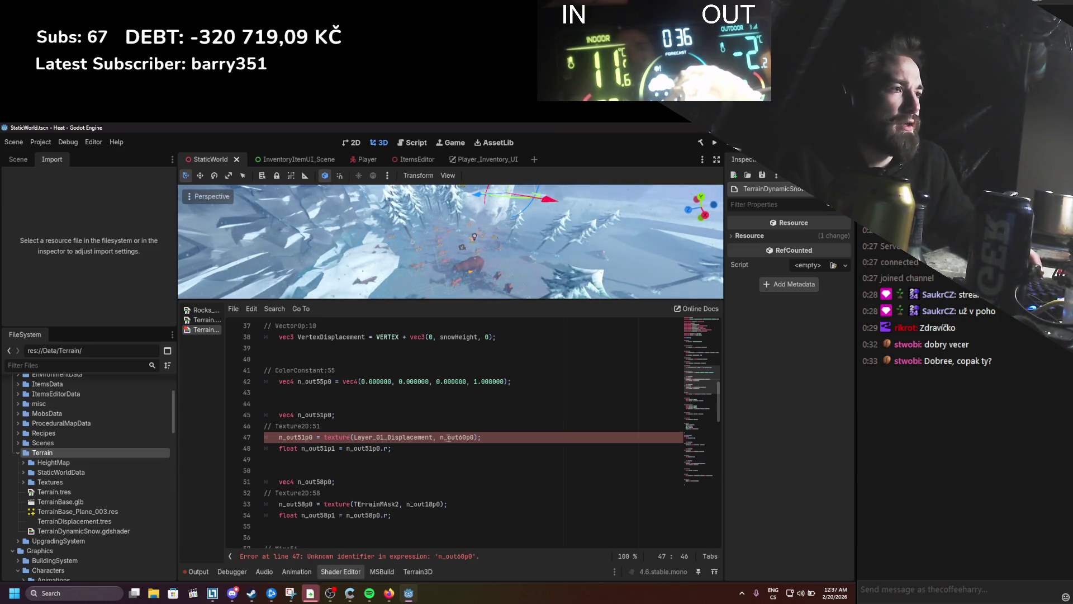
Step: Select the undefined n_out60p0 argument, then place the caret after the displacement uniform
double_click(457, 437)
left_click(450, 455)
double_click(451, 441)
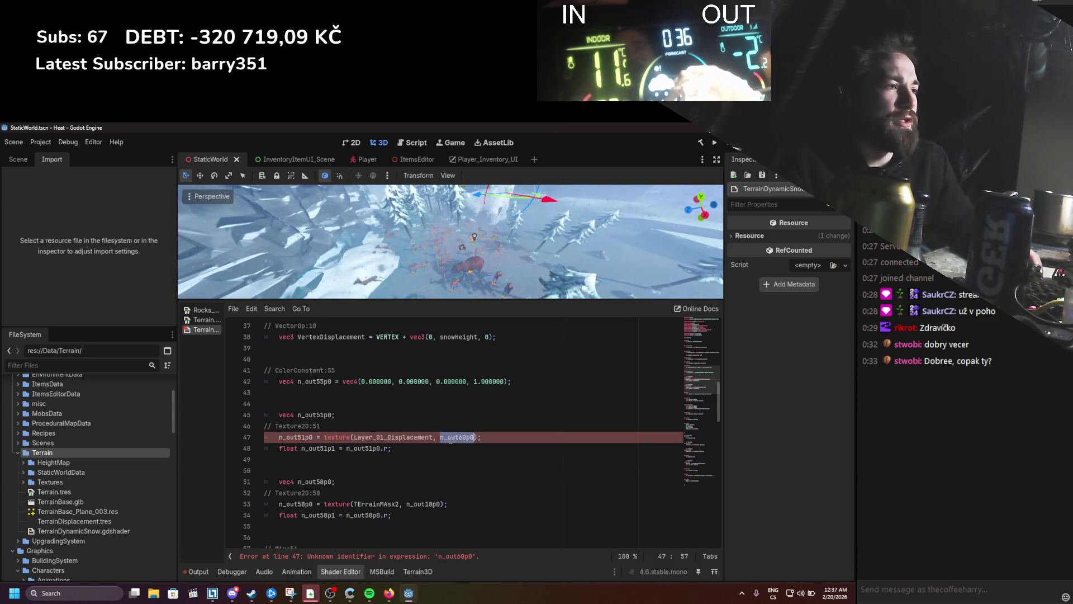
scroll(452, 468, "up", 12)
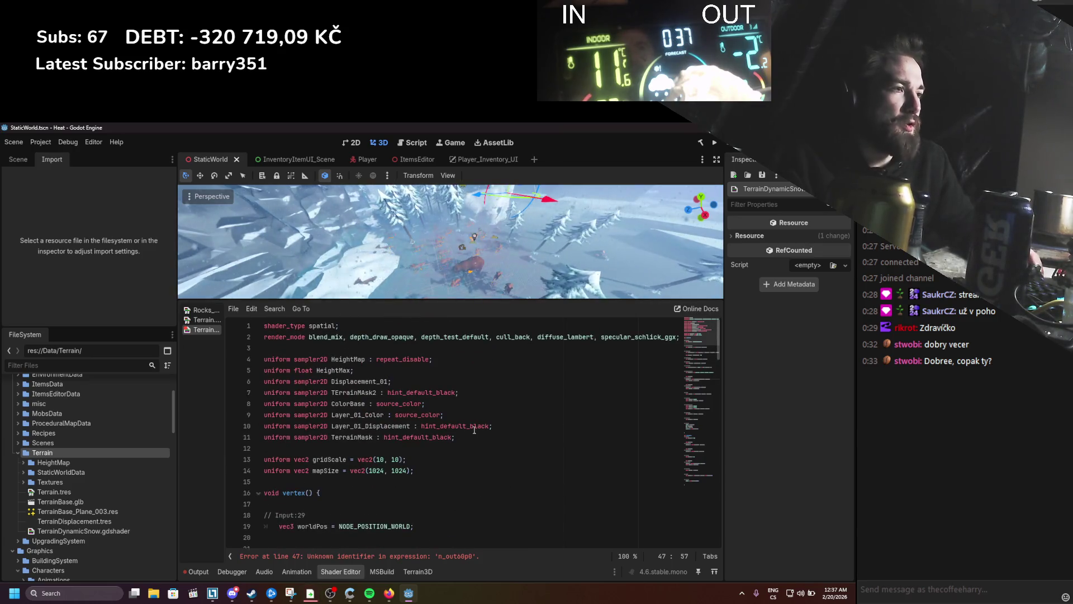
left_click(504, 425)
Step: Declare uniform float Layer_01_Scale = 100; on a new line 11
key("Return")
type("unitform ")
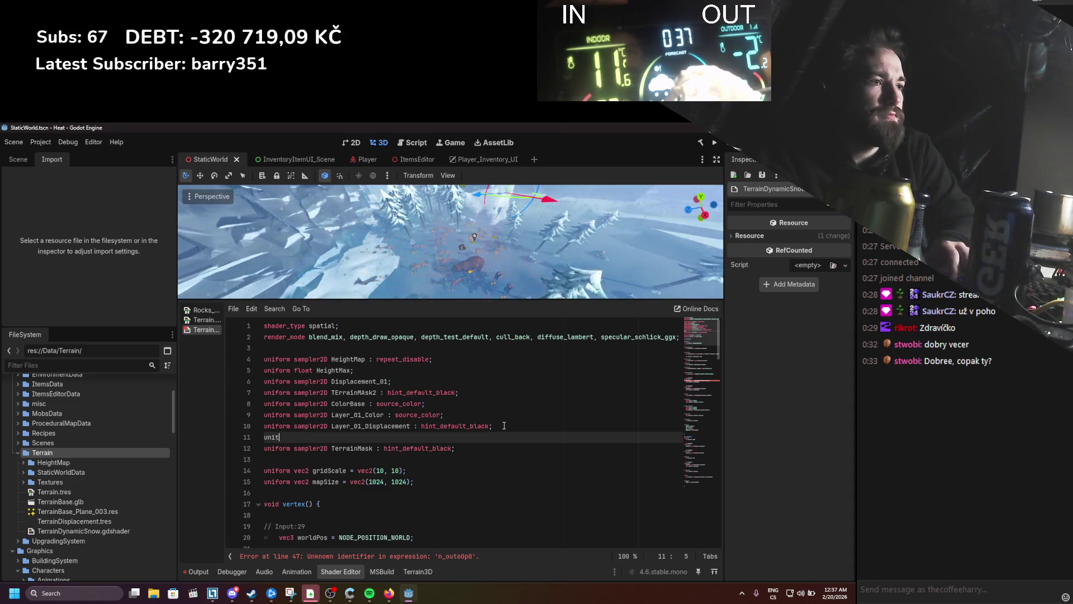
type("orm s")
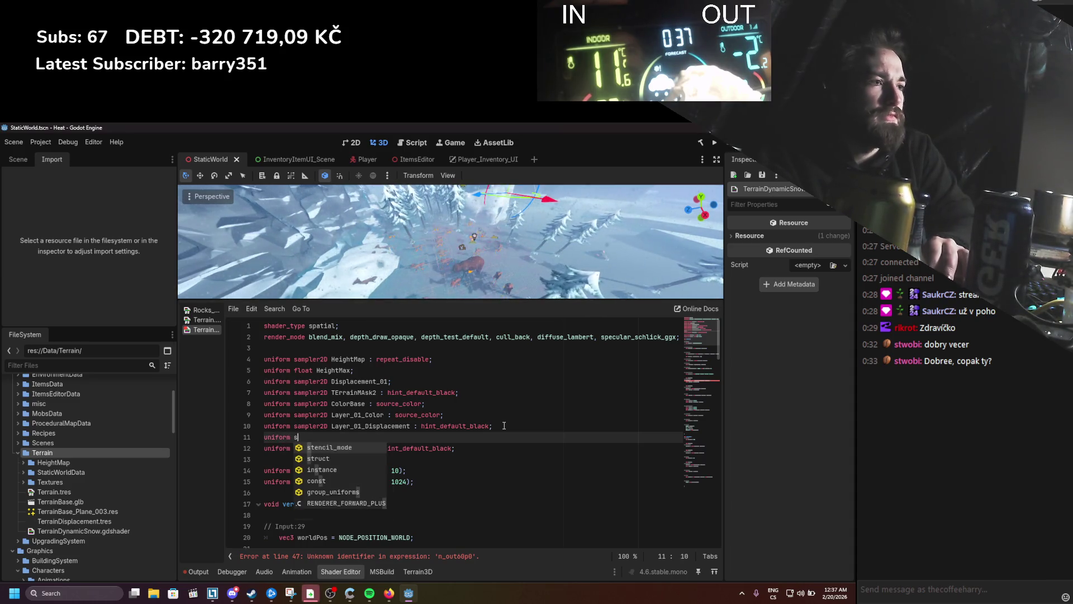
key("BackSpace")
type("float ")
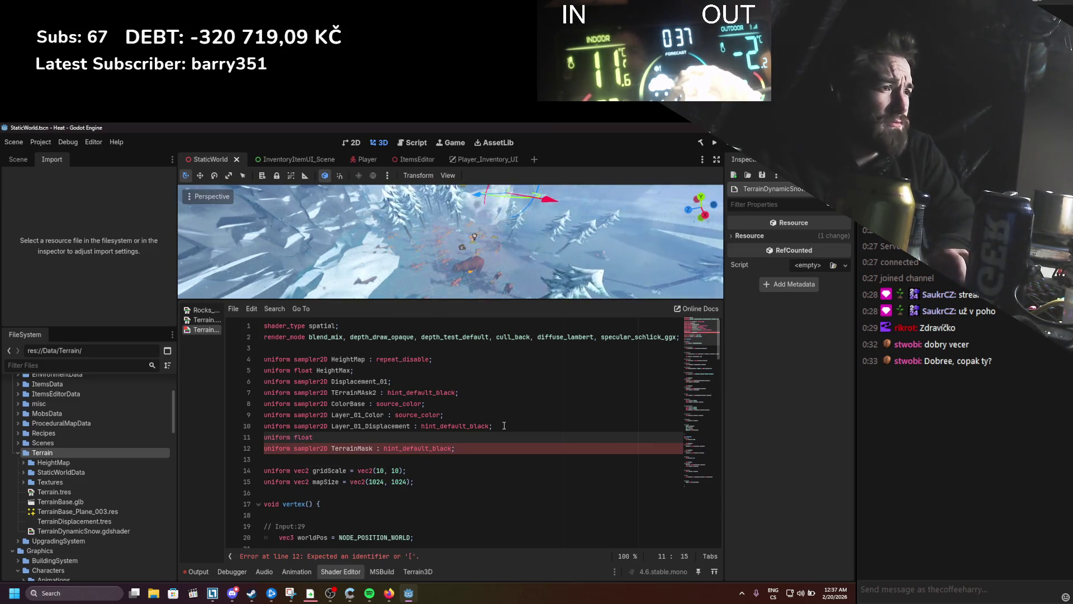
type("La")
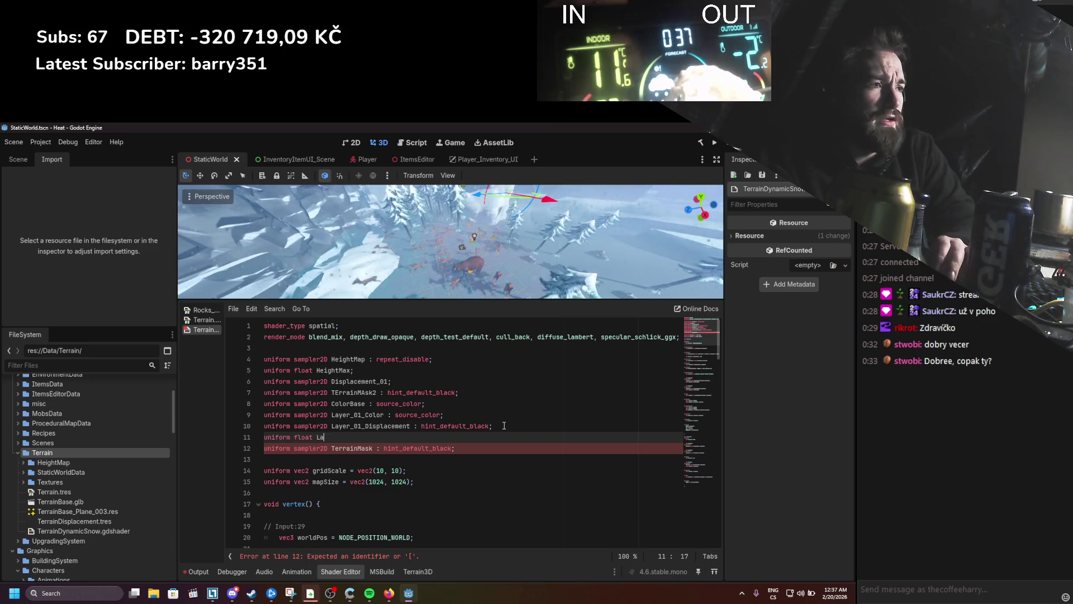
type("yer_01_Scale")
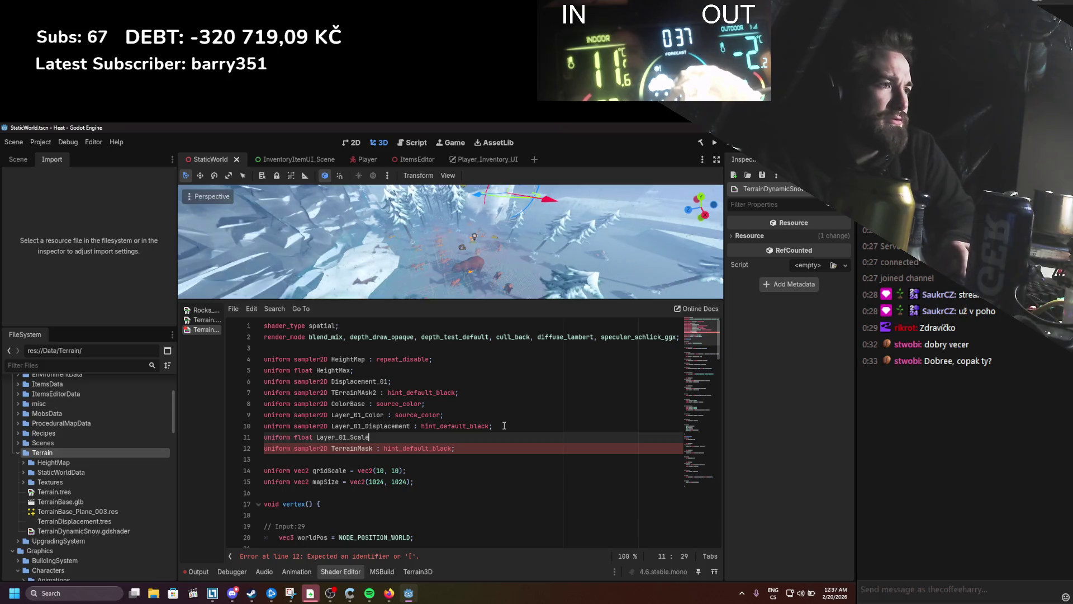
type(" = ")
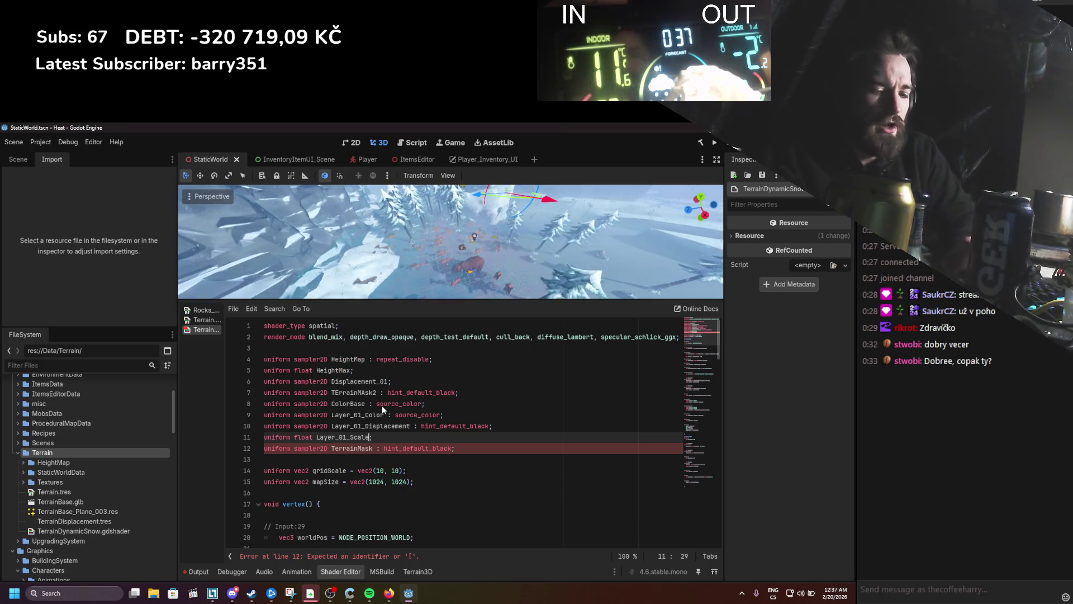
type("100;")
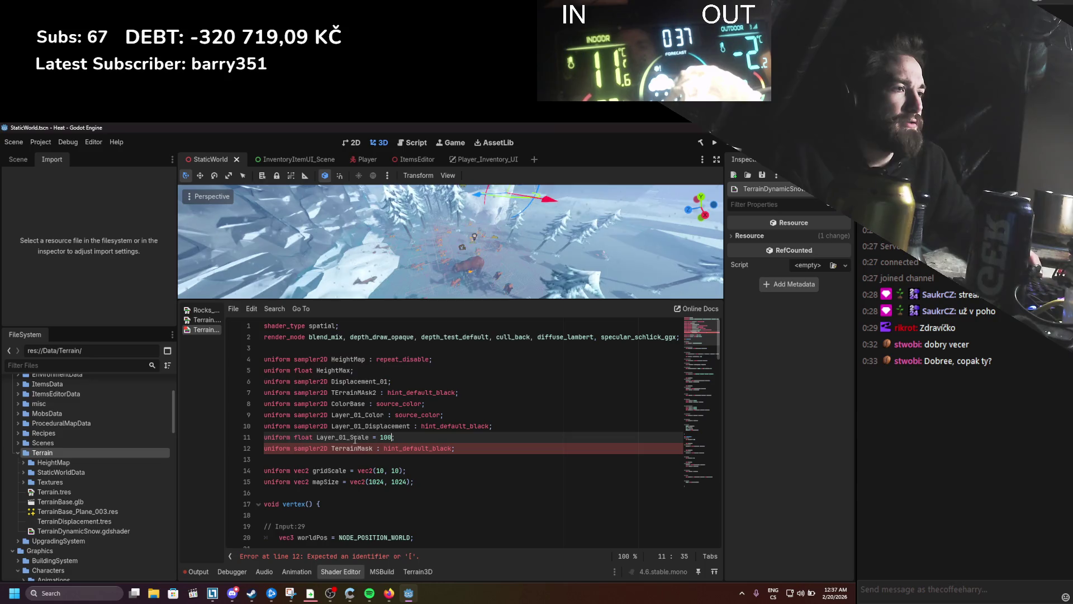
scroll(389, 439, "down", 12)
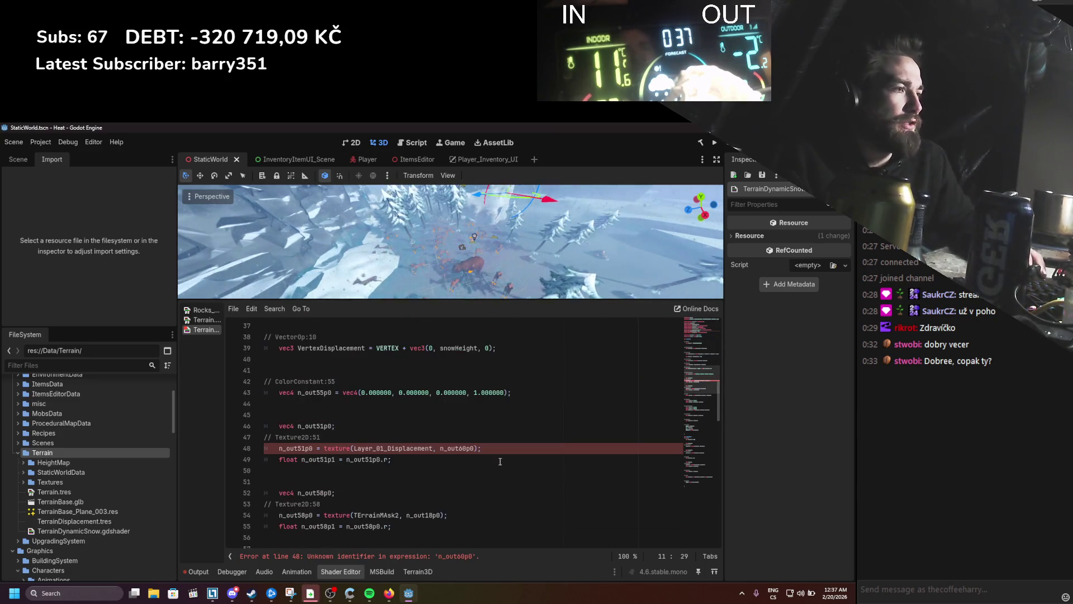
double_click(462, 447)
type("Layer_01_Scale")
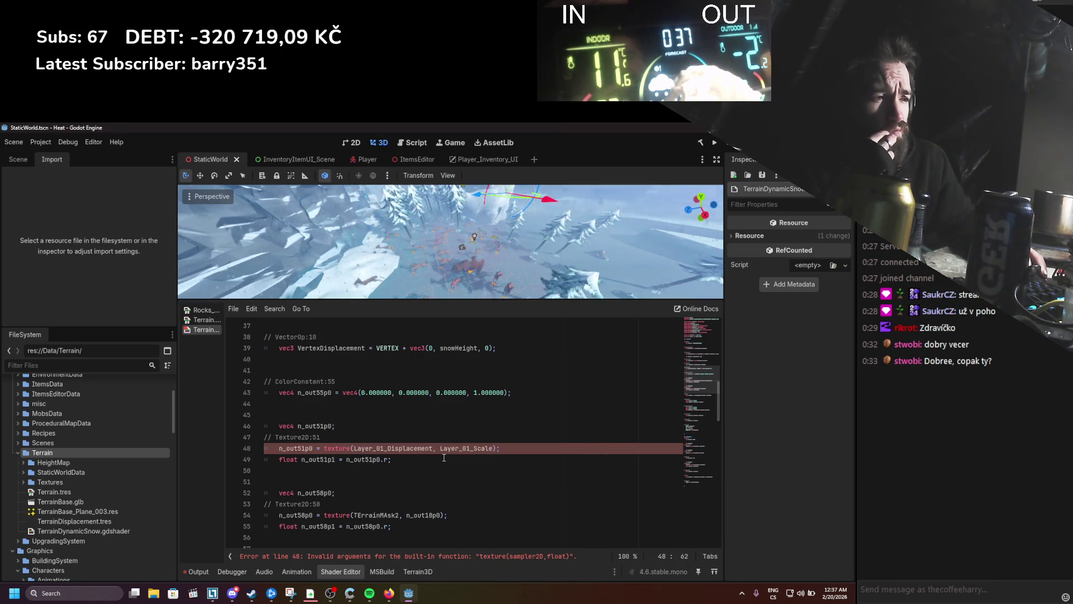
left_click(535, 556)
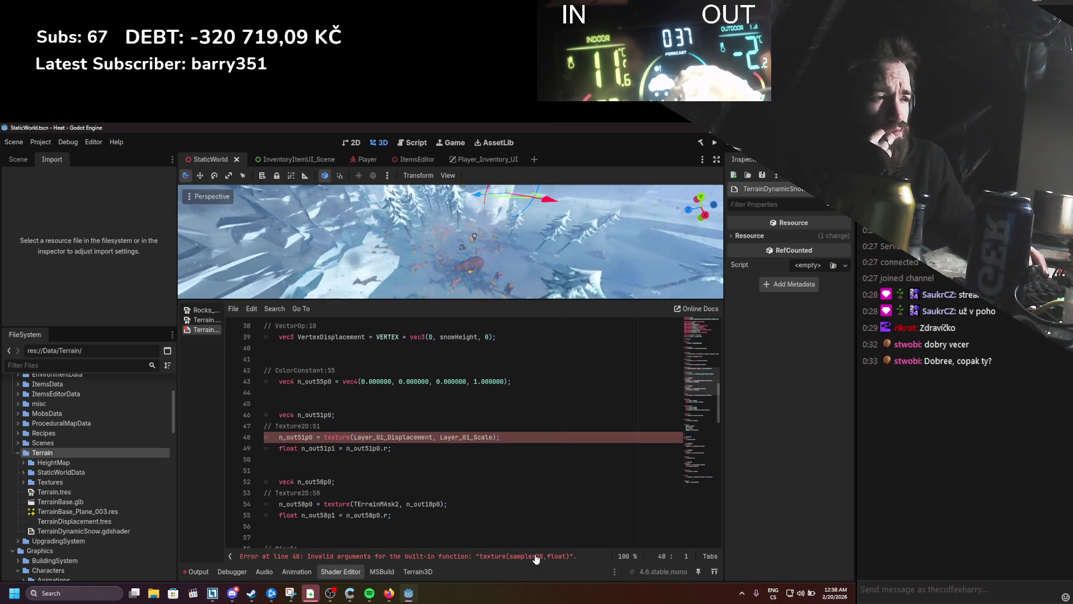
right_click(341, 434)
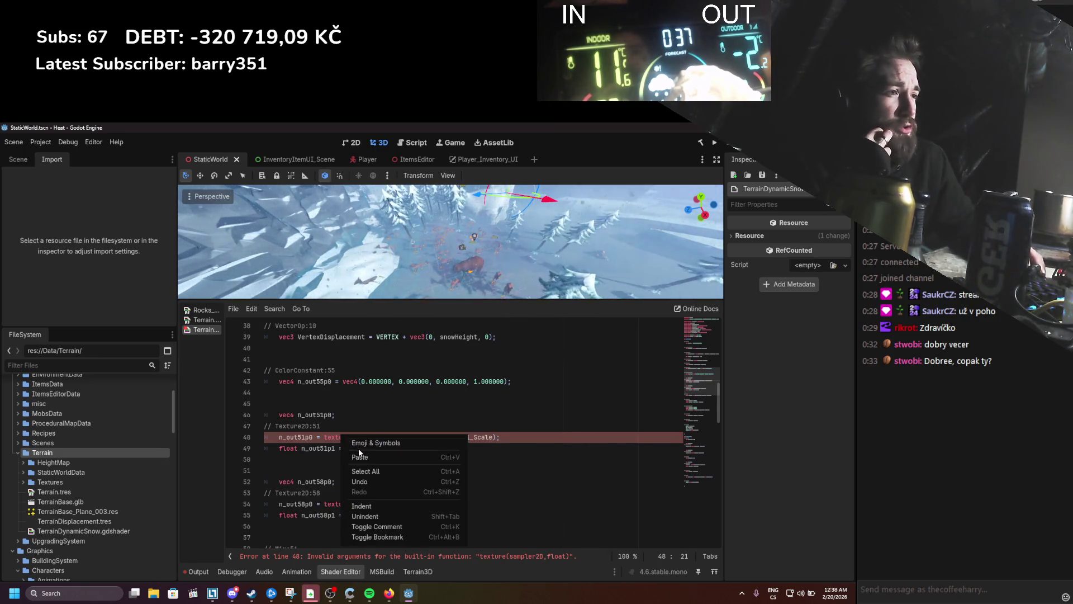
left_click(332, 437)
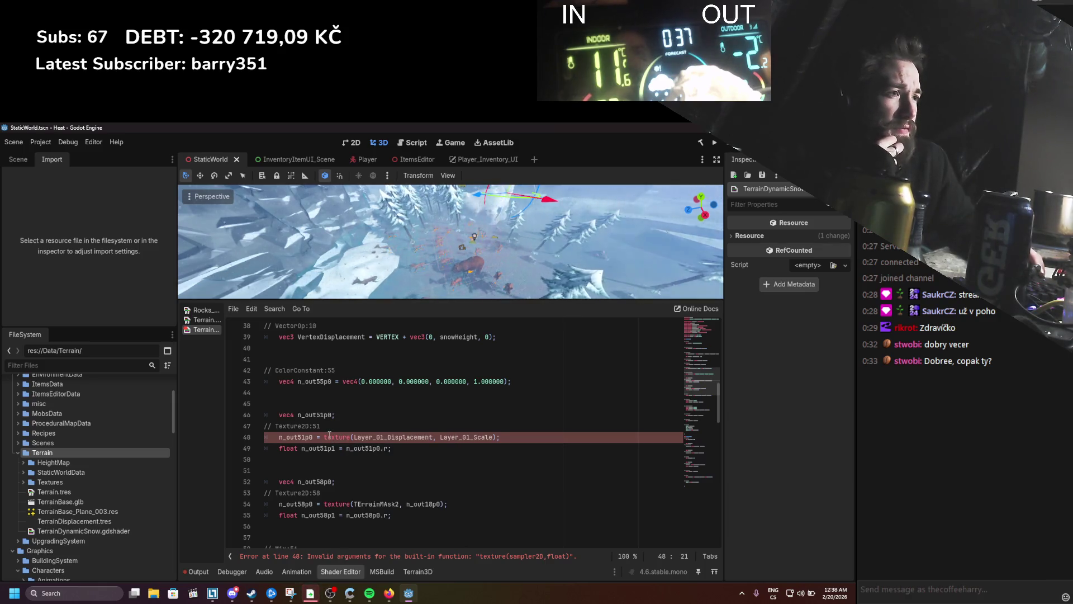
right_click(330, 435)
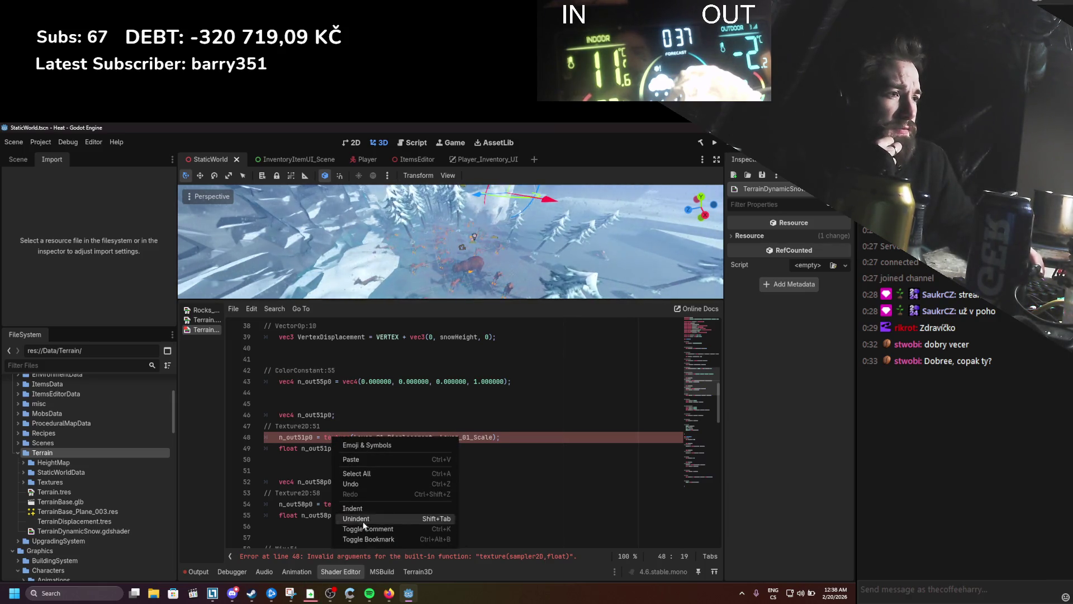
left_click(318, 488)
left_click(341, 437)
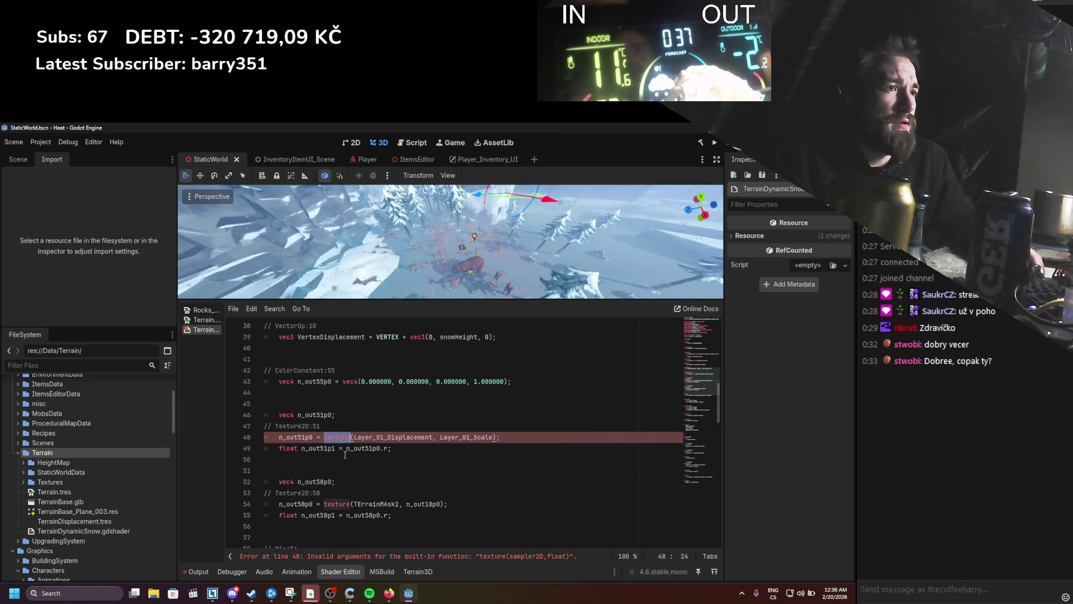
key("Down")
key("Down")
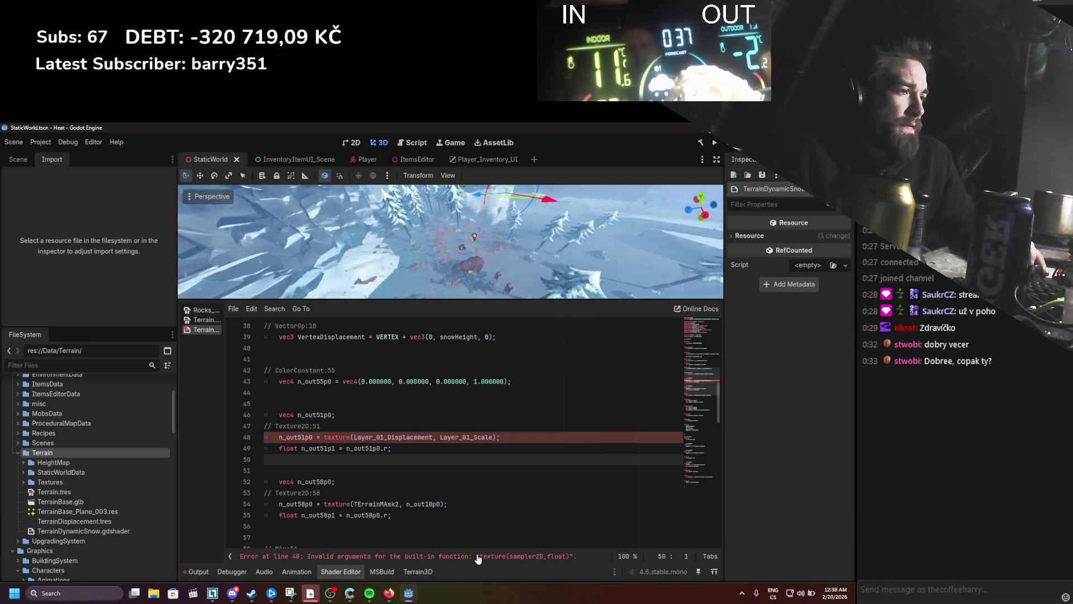
scroll(458, 494, "up", 7)
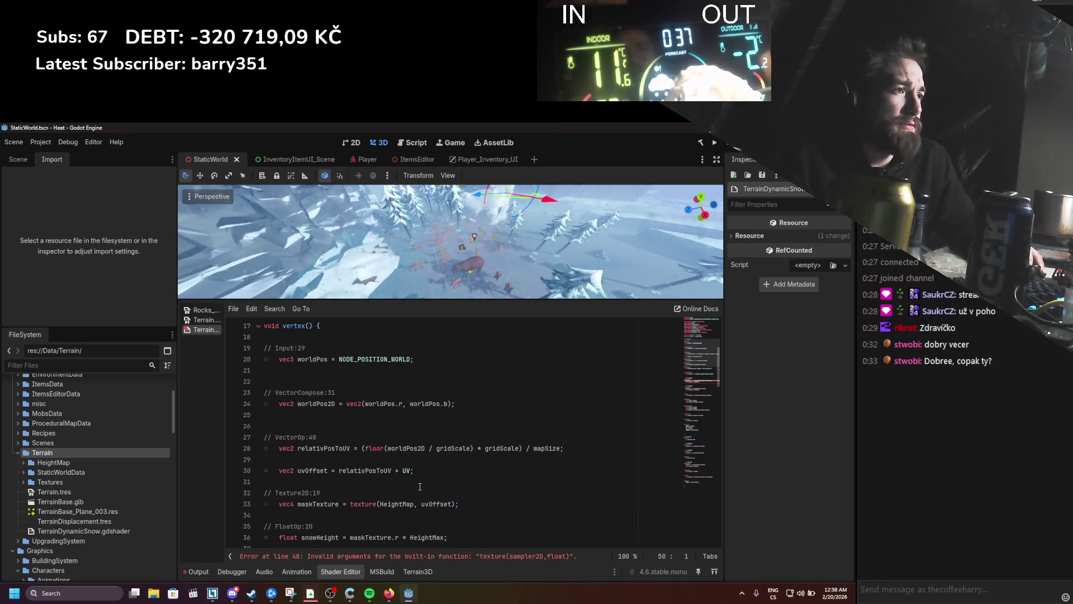
scroll(420, 486, "down", 6)
scroll(417, 479, "up", 4)
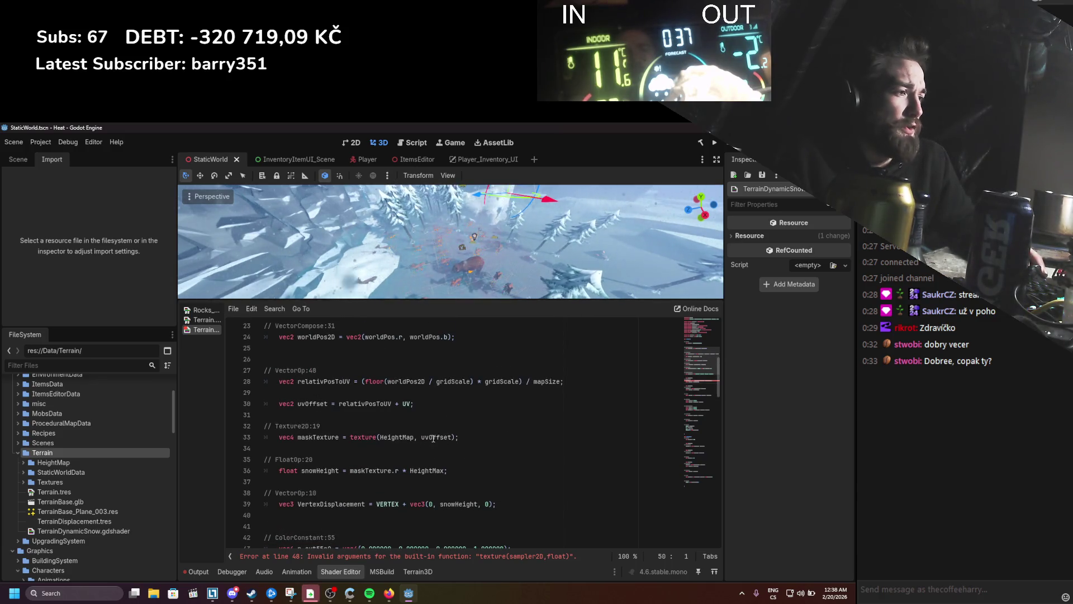
scroll(434, 440, "down", 5)
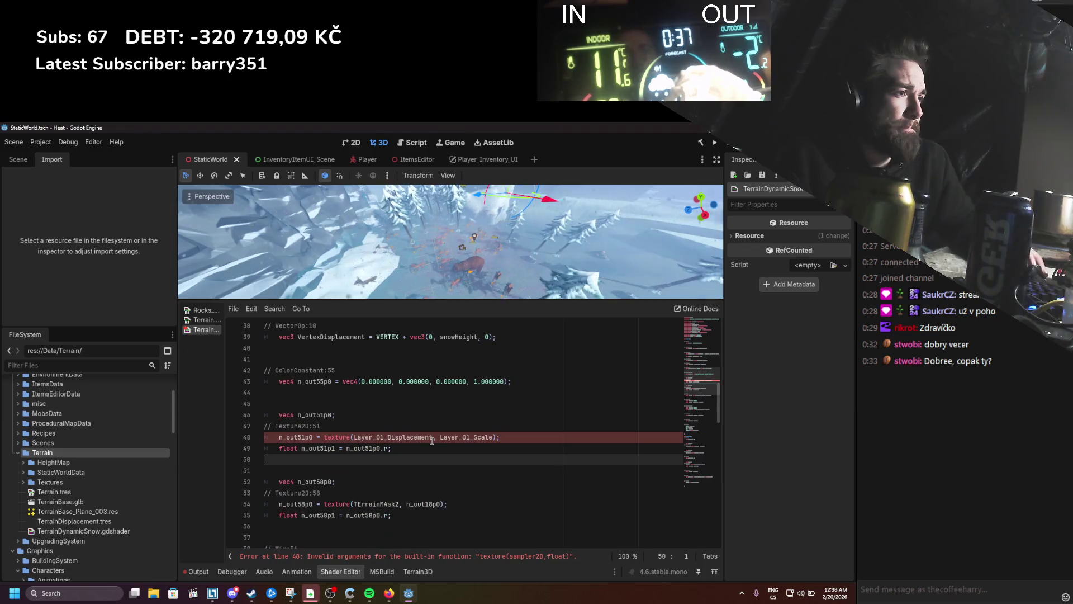
left_click(461, 437)
scroll(419, 433, "up", 12)
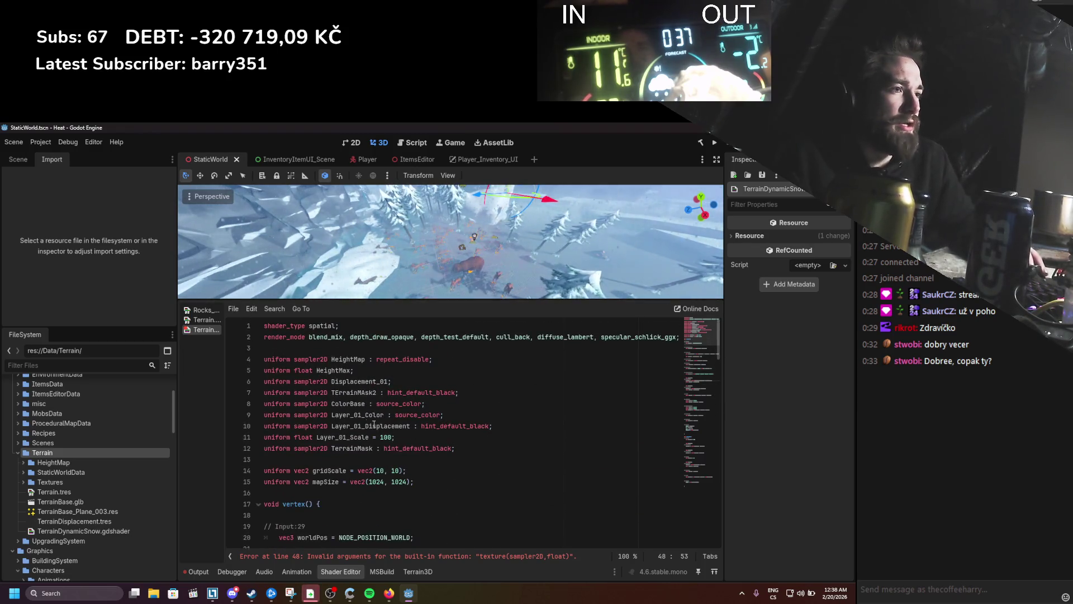
Step: Change line 11 to 'uniform vec2 Layer_01_Scale = vec2(100,100);'
double_click(294, 438)
type("vec")
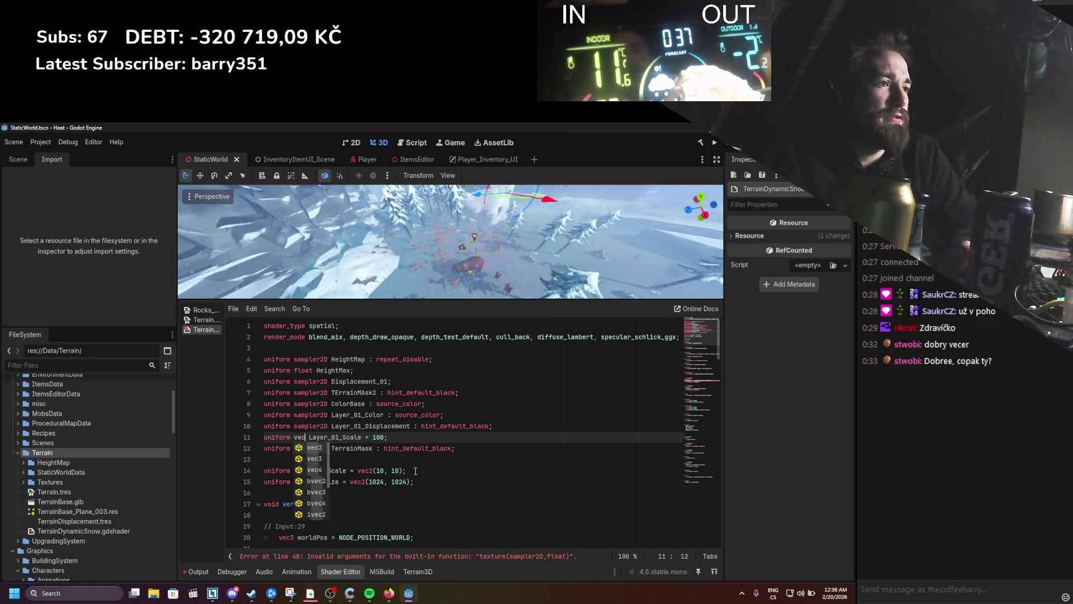
key("Return")
key("Return")
key("BackSpace")
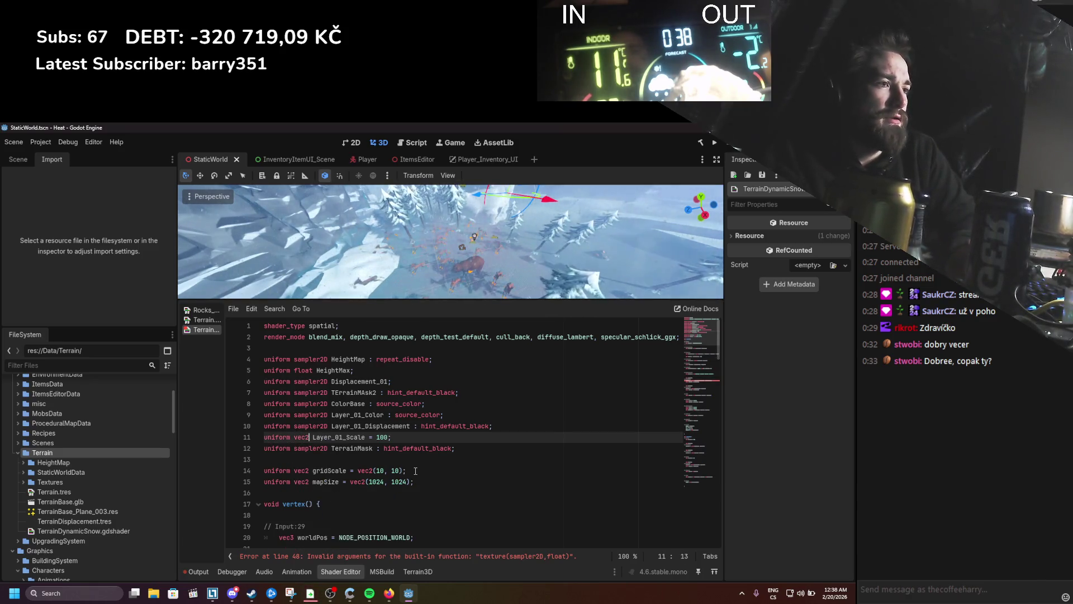
key("Right")
key("Right")
key("Right")
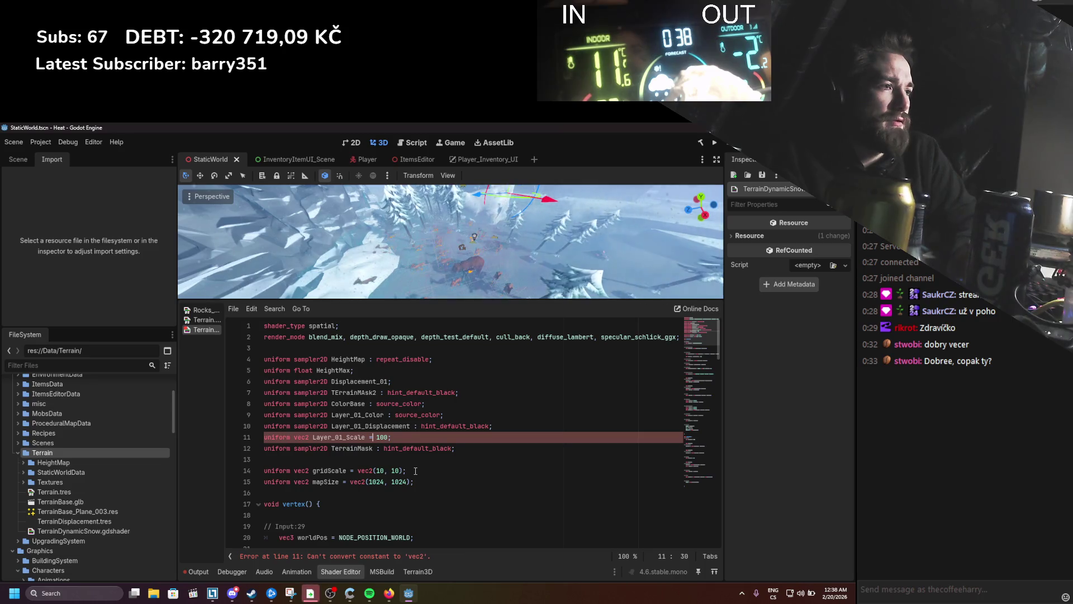
type("vec")
key("Return")
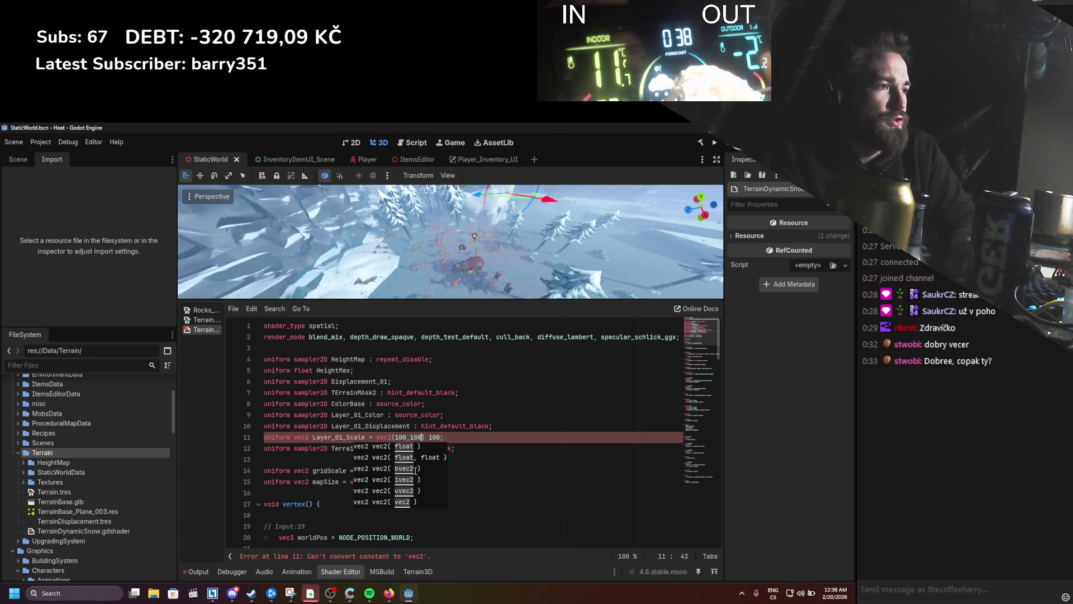
key("Right")
key("Right")
key("Right")
key("BackSpace")
key("BackSpace")
key("BackSpace")
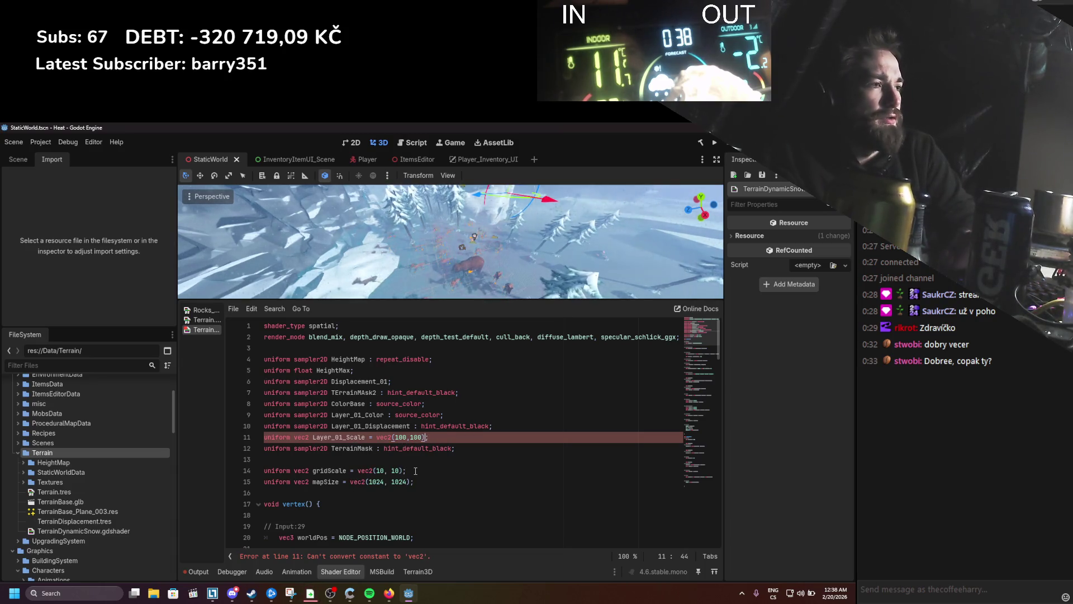
type(";")
Step: Highlight Layer_01_Scale and scroll through the shader to review where it is used
double_click(354, 437)
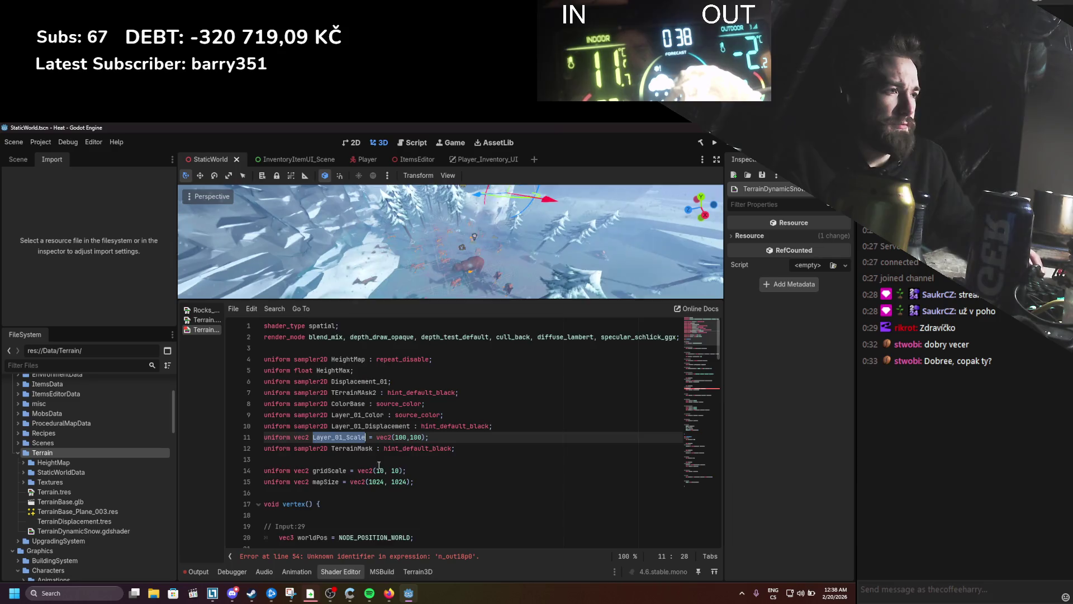
scroll(382, 469, "down", 10)
scroll(381, 468, "down", 2)
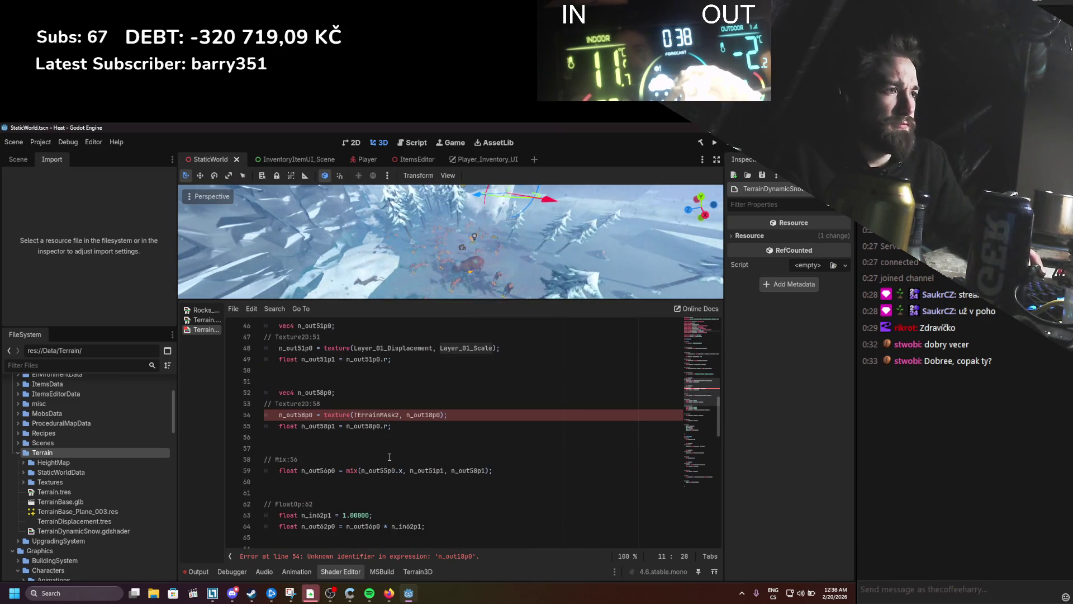
scroll(389, 457, "up", 1)
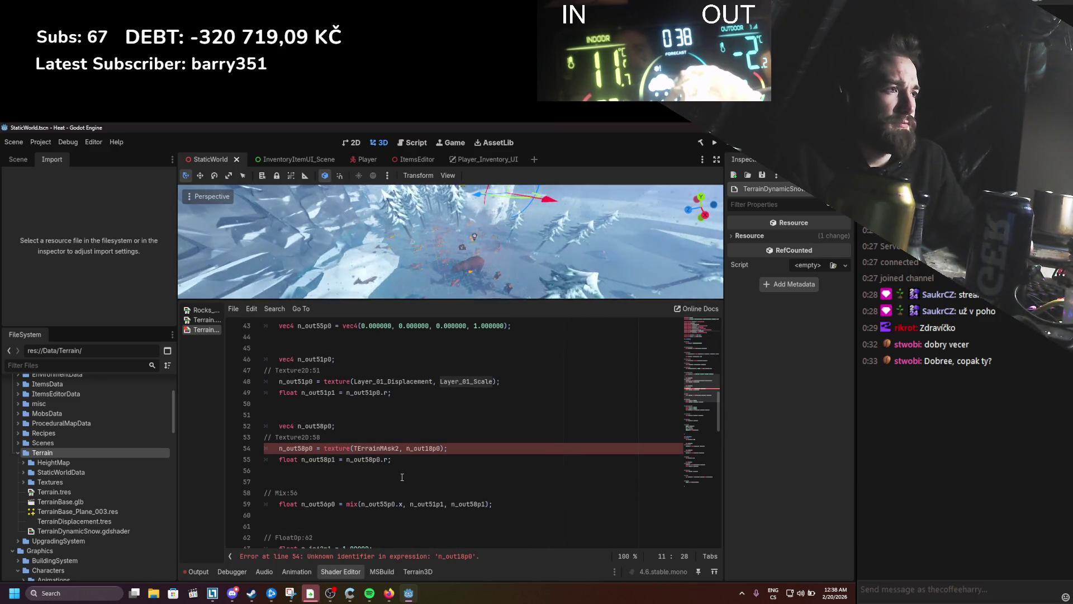
scroll(402, 477, "up", 1)
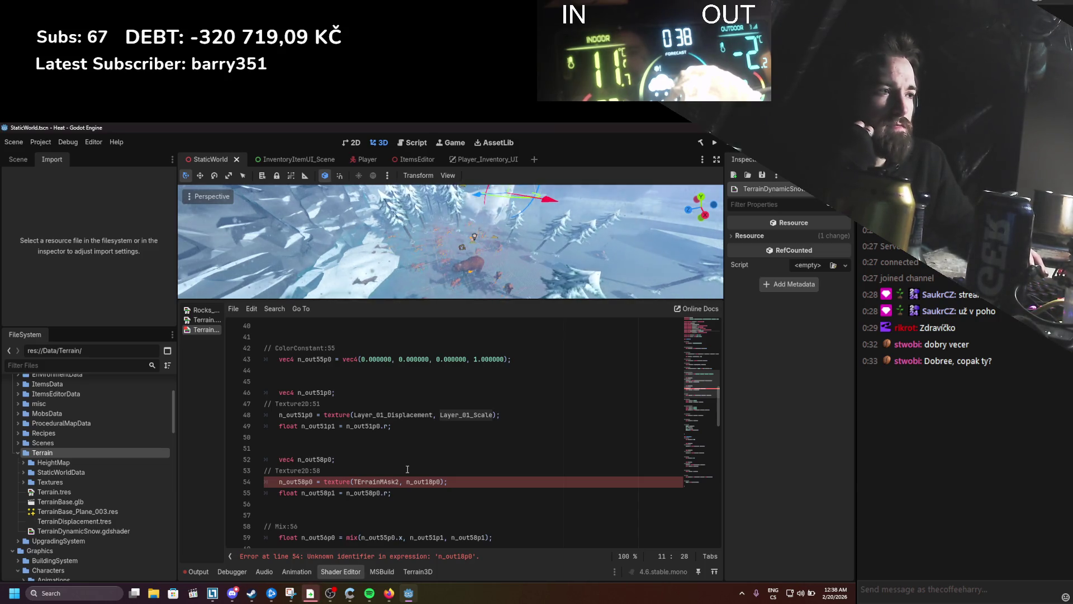
Step: Replace n_out18p0 with uvOffset in the TErrainMAsk2 sample on line 54
double_click(420, 484)
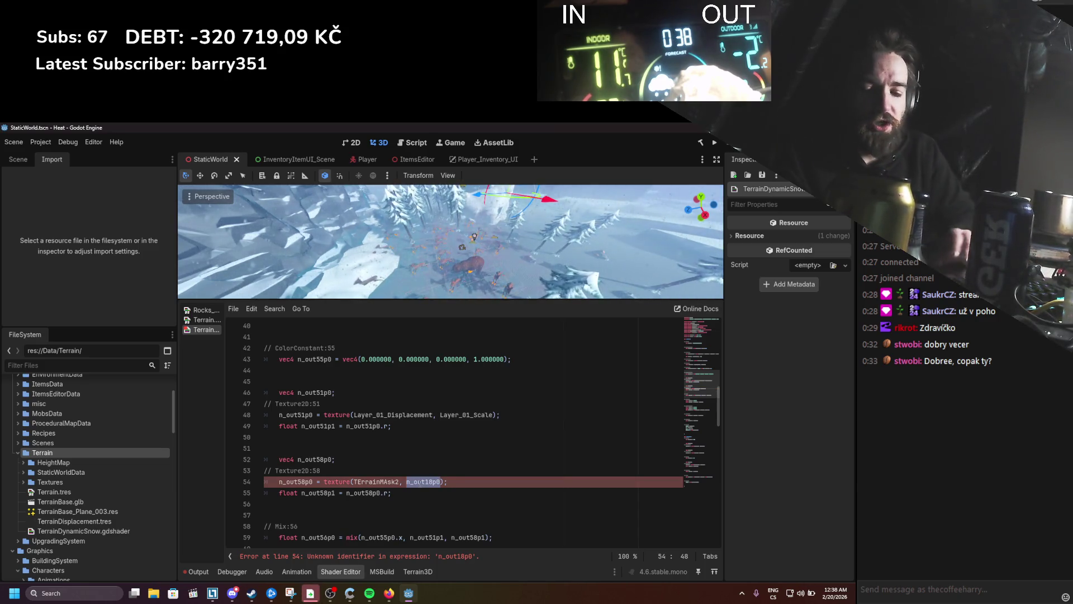
type("uvOffset")
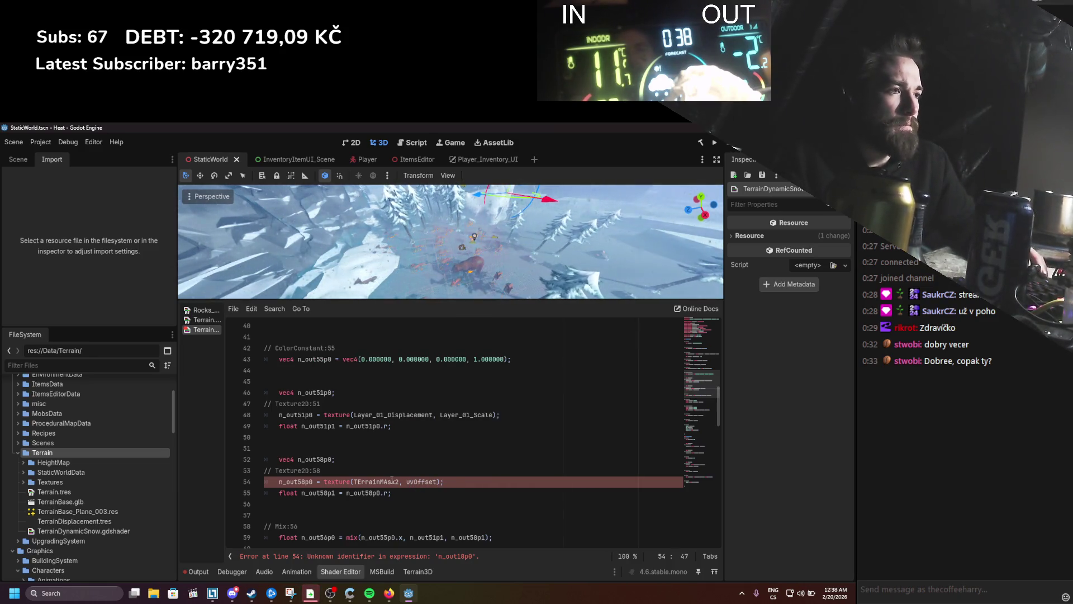
scroll(388, 487, "up", 6)
scroll(388, 487, "up", 4)
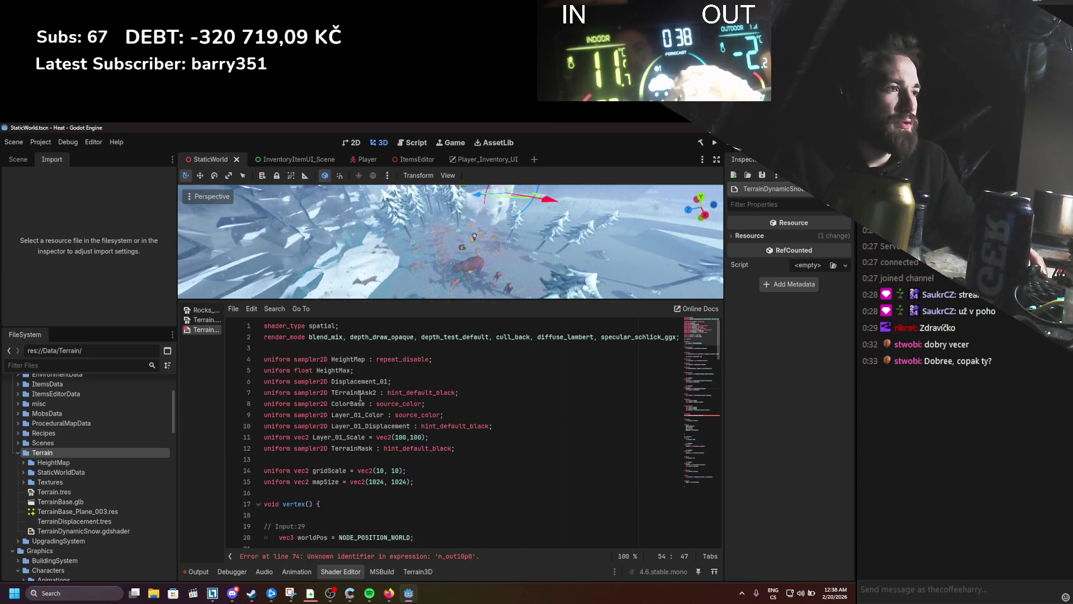
Step: Rename the TErrainMAsk2 uniform on line 7 to TerrainMask and inspect the clashing line-12 declaration
left_click_drag(379, 391, 329, 392)
type("TerrainMask")
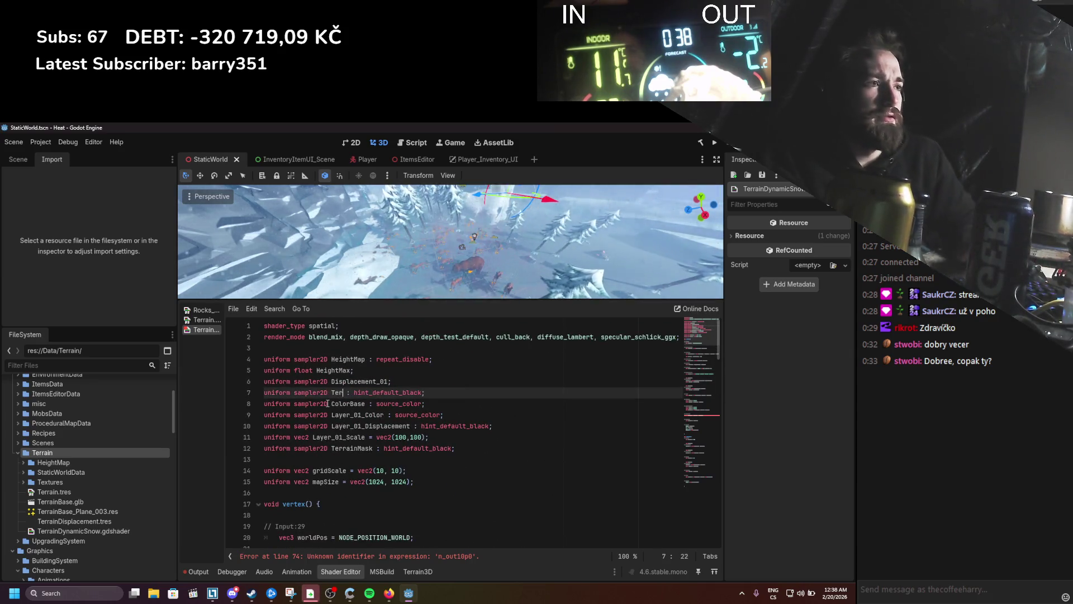
key("Escape")
double_click(347, 393)
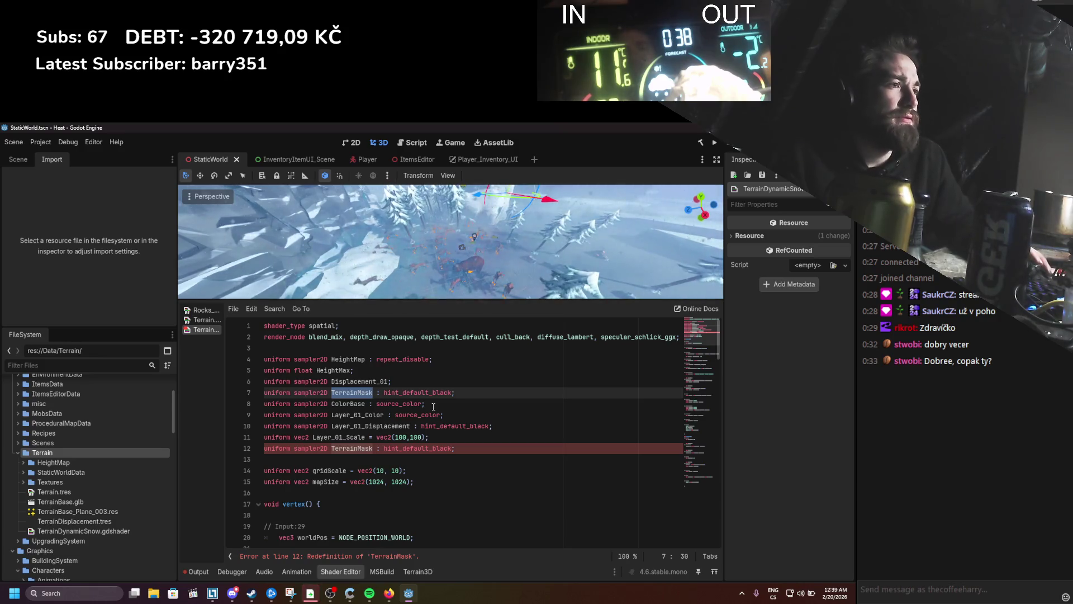
scroll(620, 381, "down", 5)
scroll(582, 395, "up", 3)
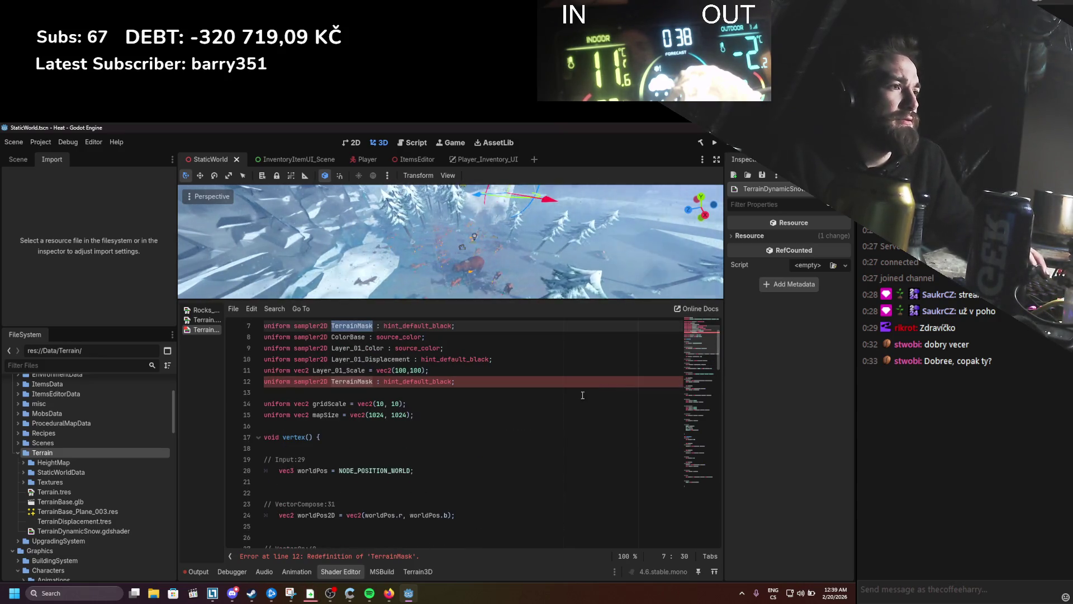
scroll(369, 391, "up", 1)
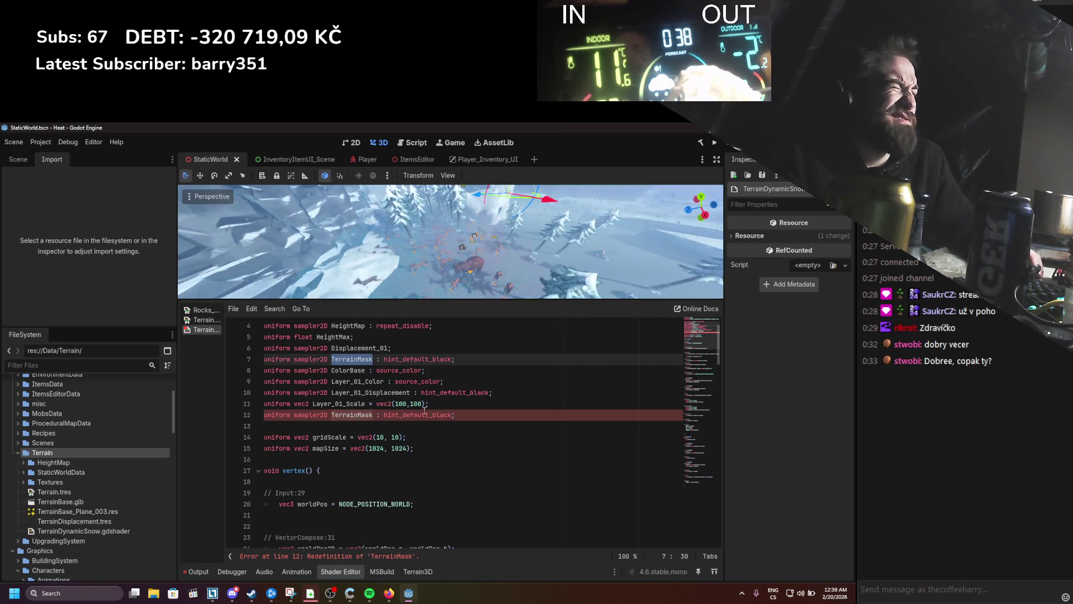
Step: Switch the Terrain.tres visual shader graph to the Vertex stage and pan to its texture nodes
left_click(203, 321)
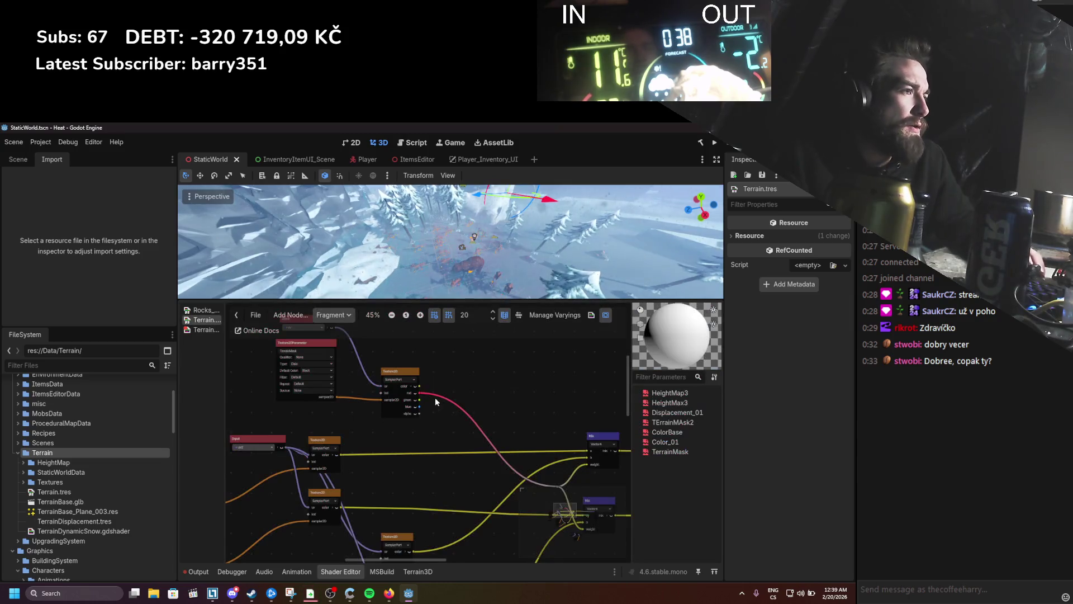
scroll(534, 467, "up", 3)
scroll(544, 505, "up", 1)
scroll(544, 504, "down", 6)
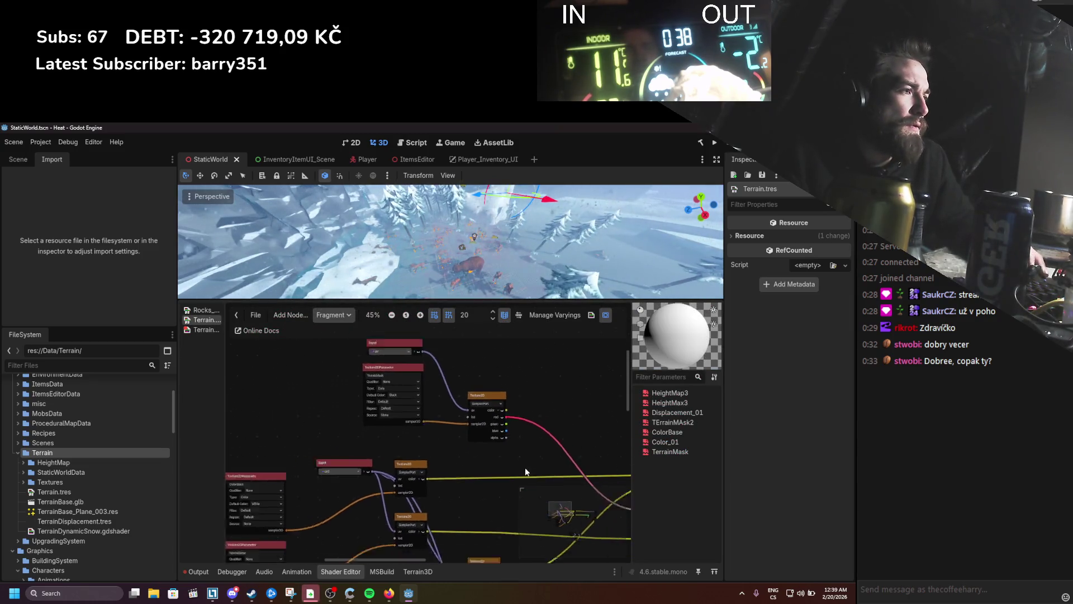
scroll(370, 410, "up", 3)
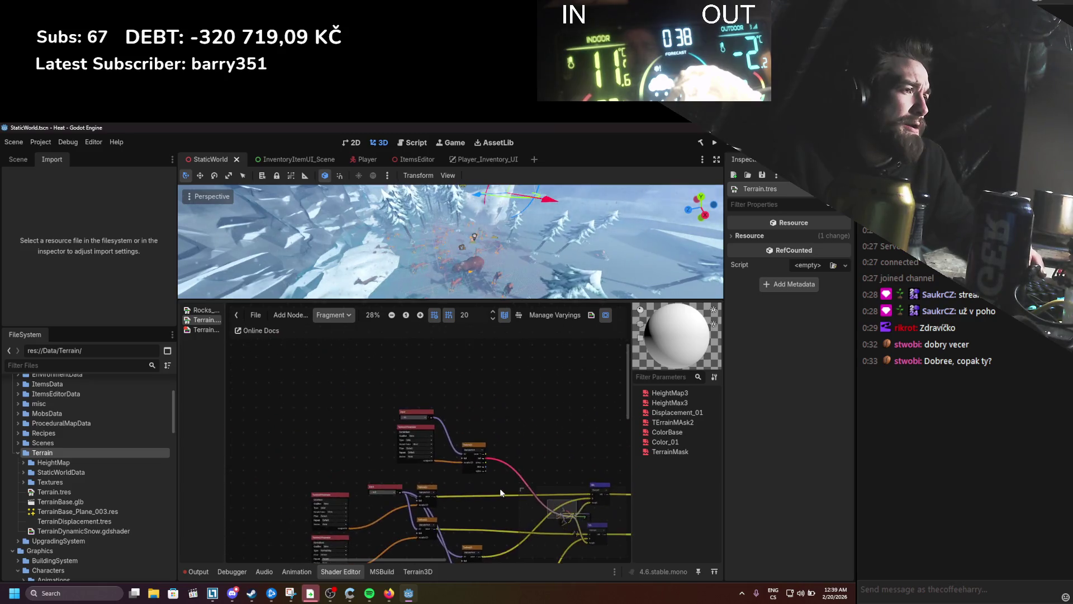
scroll(500, 488, "down", 6)
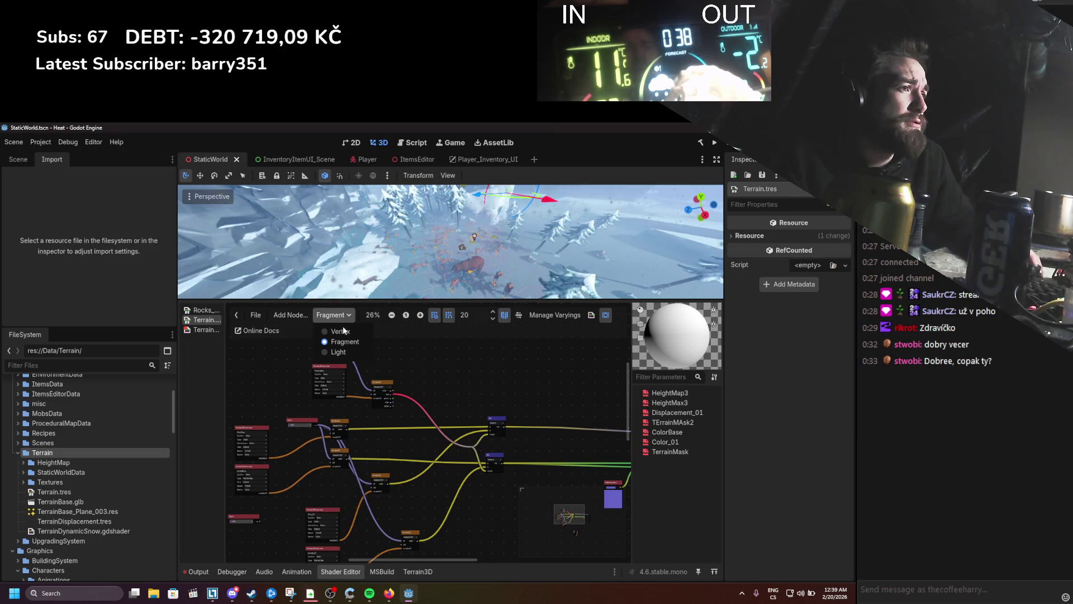
left_click(342, 331)
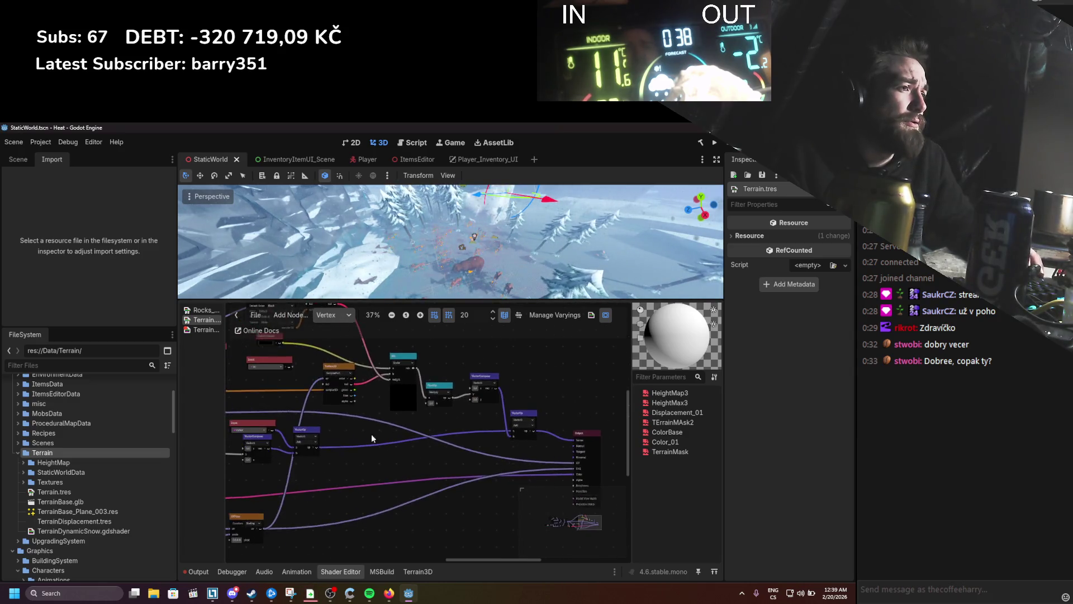
scroll(443, 487, "up", 3)
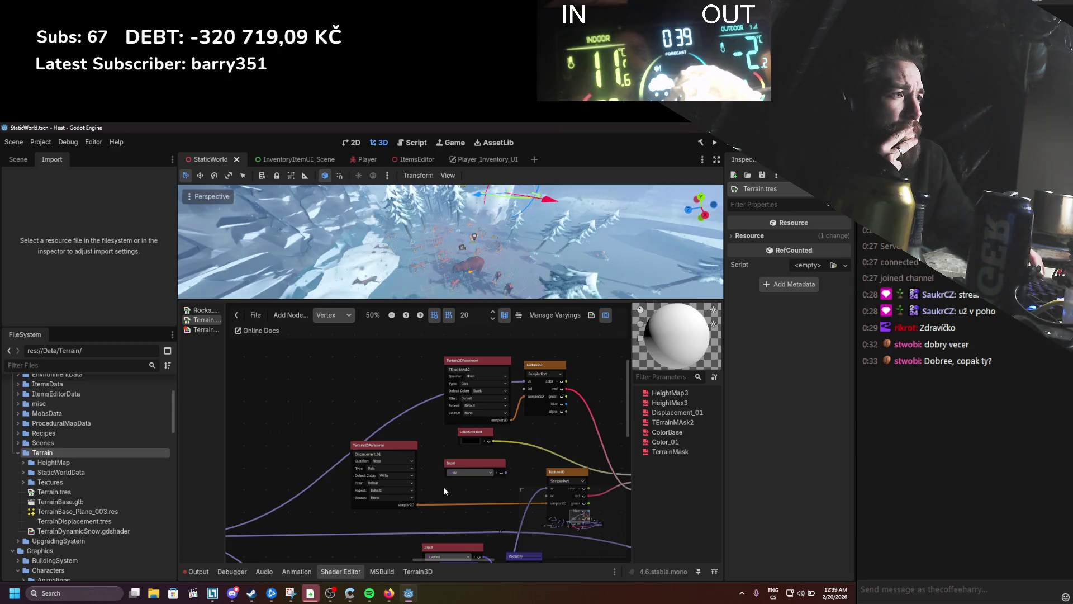
mouse_move(450, 489)
left_mouse_down()
mouse_move(304, 438)
mouse_move(321, 473)
left_mouse_up()
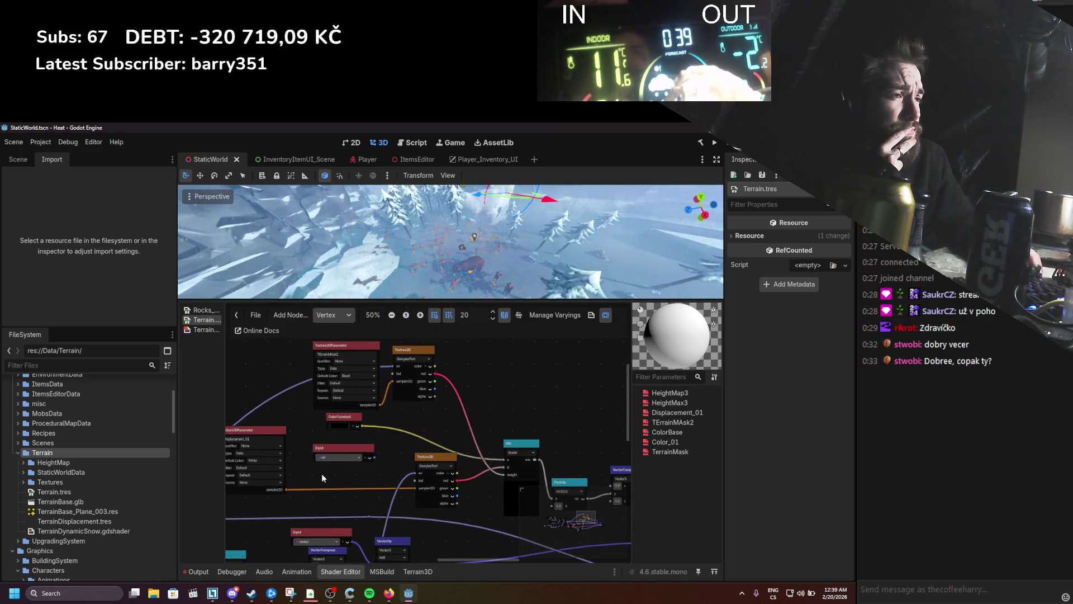
Step: Keep the graph on Vertex and open TerrainDynamicSnow.gdshader at the duplicate TerrainMask line
left_click(335, 315)
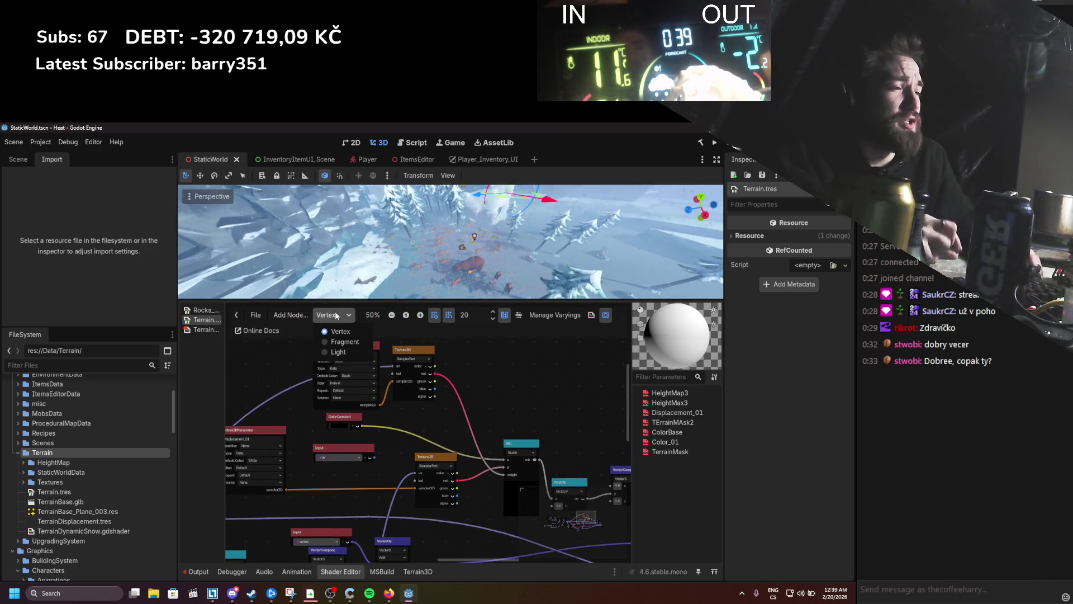
left_click(385, 377)
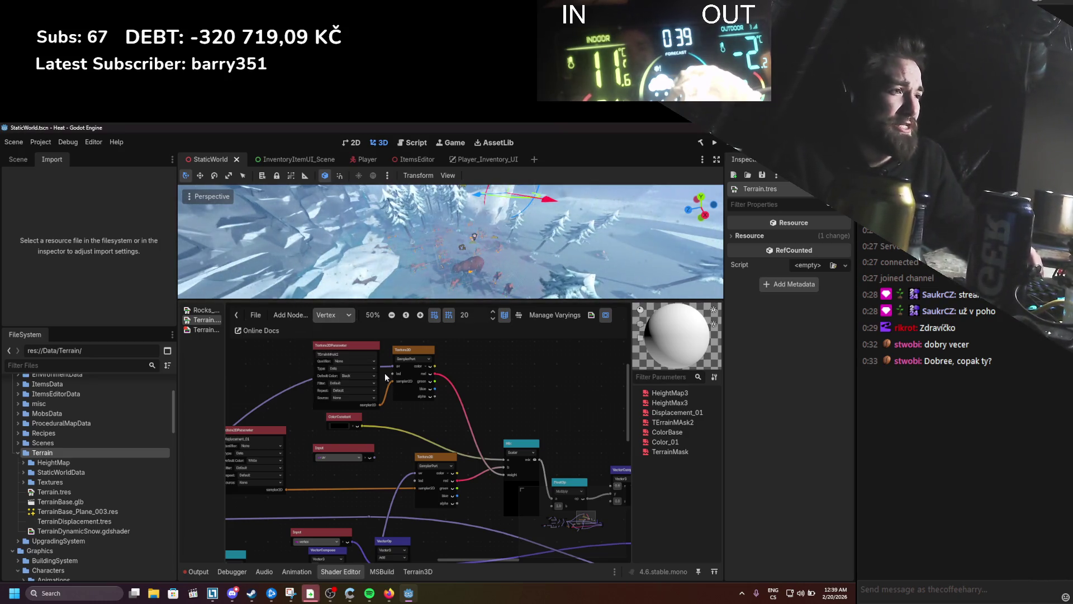
scroll(385, 378, "down", 2)
scroll(457, 405, "left", 2)
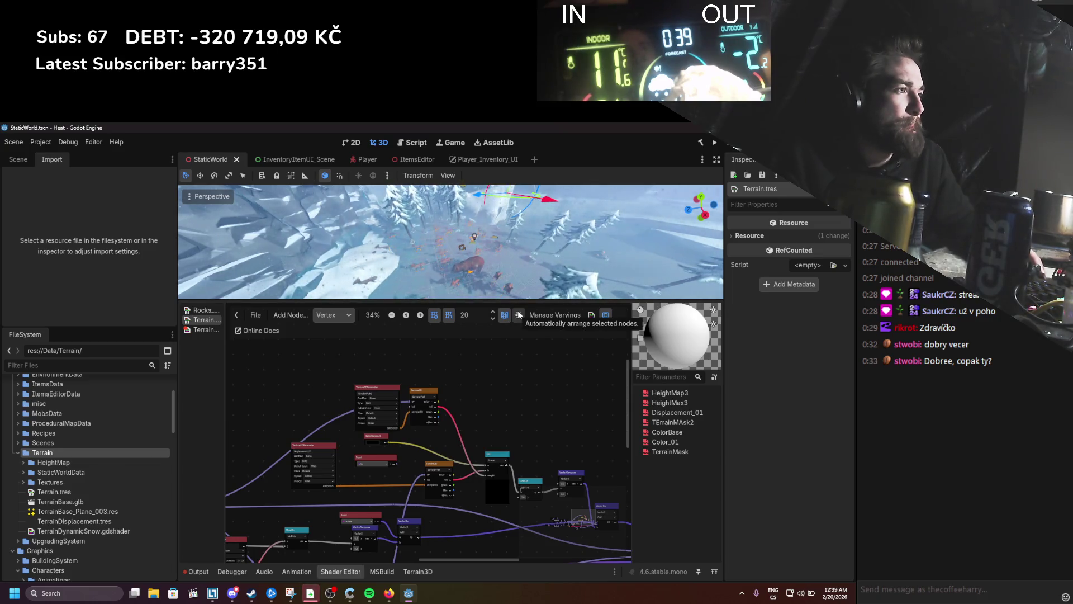
left_click(339, 316)
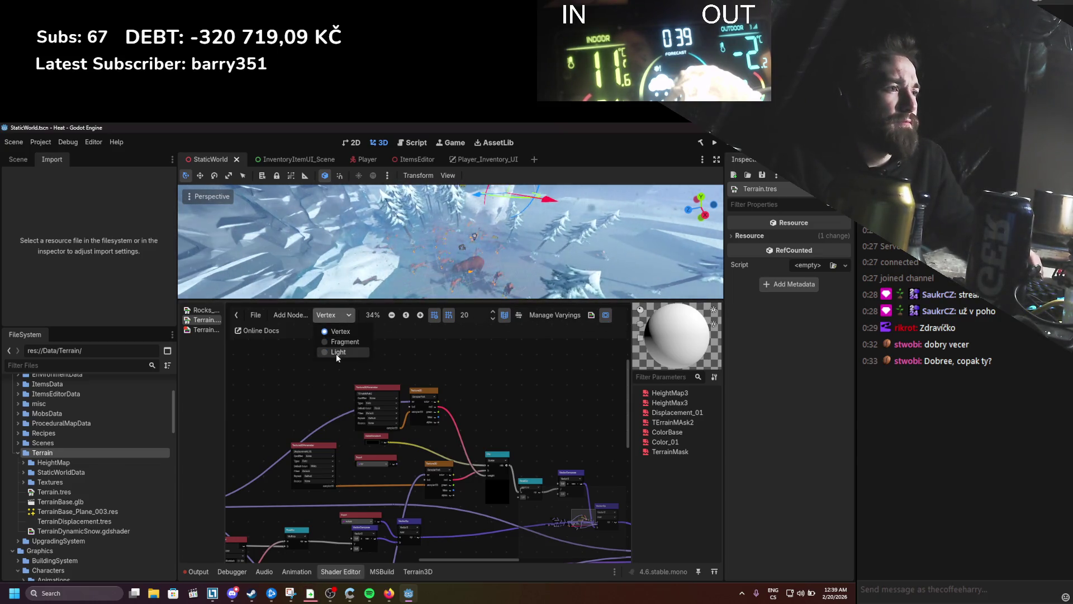
key("Escape")
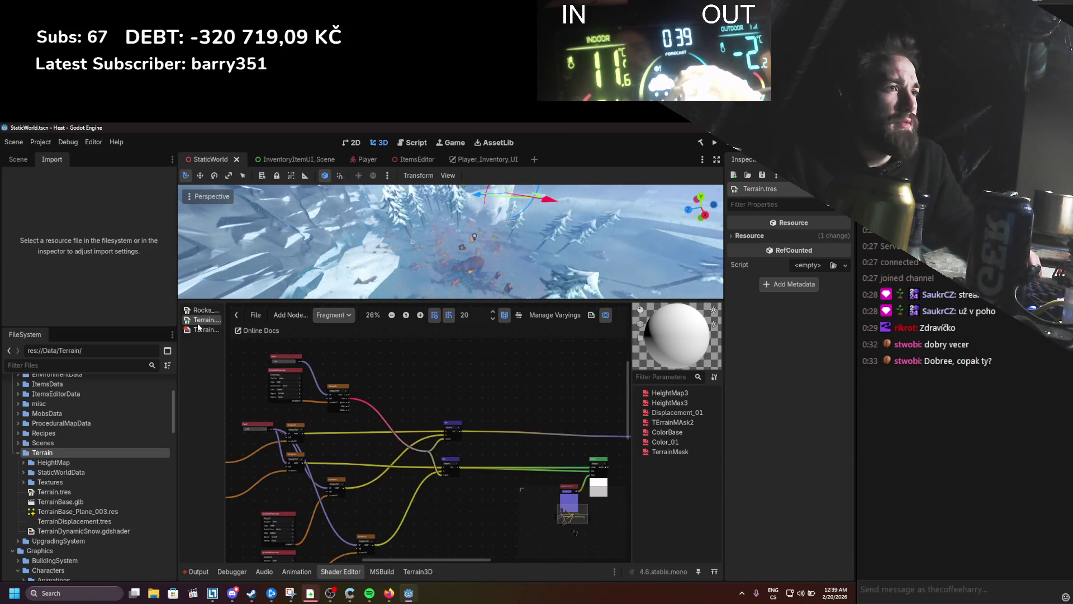
left_click(202, 329)
left_click(465, 414)
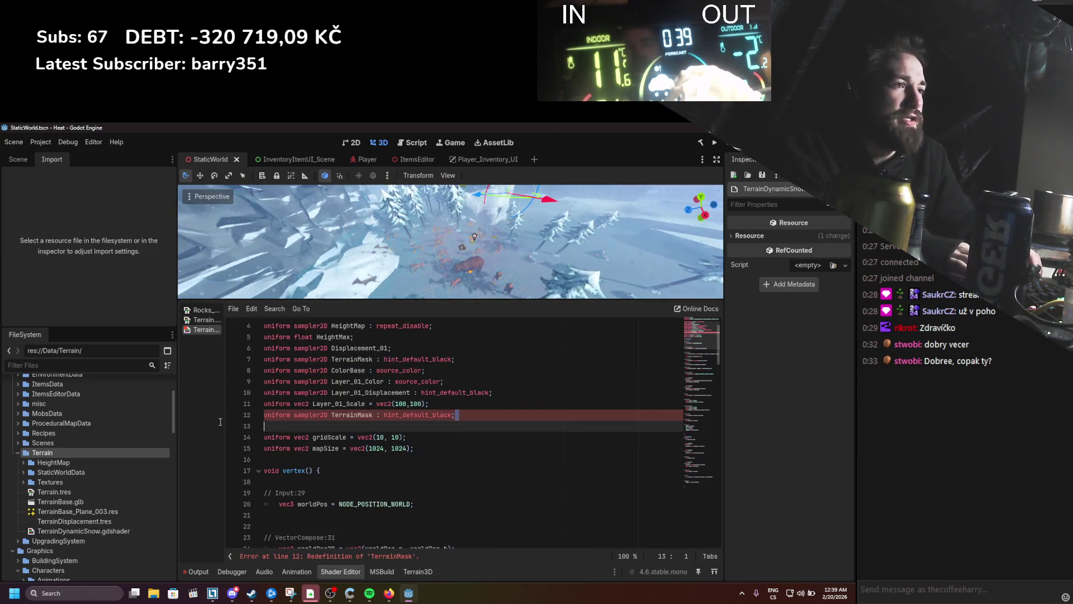
Step: Delete the duplicate TerrainMask uniform line and save the shader
left_click_drag(465, 414, 436, 414)
key("shift+Home")
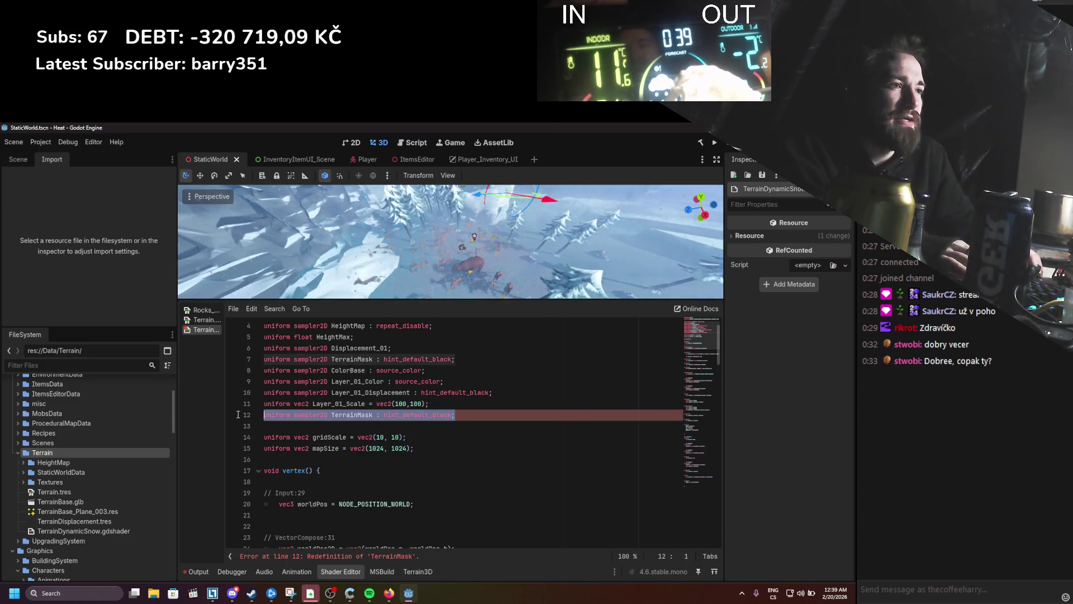
key("BackSpace")
key("BackSpace")
key("ctrl+s")
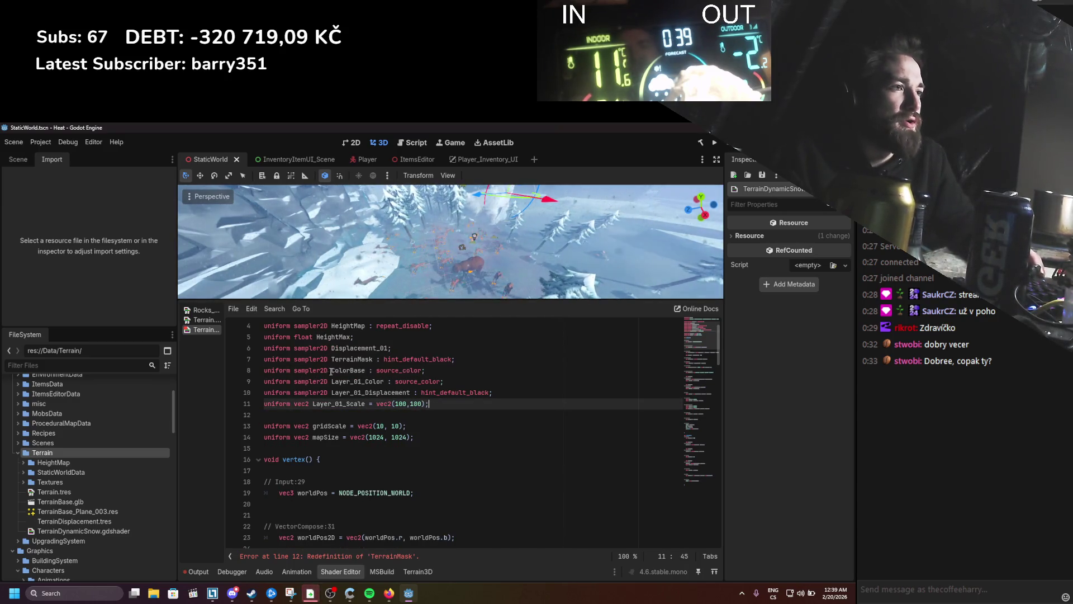
Step: Replace the misspelled TErrainMAsk2 reference with TerrainMask and save
double_click(331, 359)
key("ctrl+c")
scroll(401, 450, "down", 10)
scroll(400, 450, "down", 2)
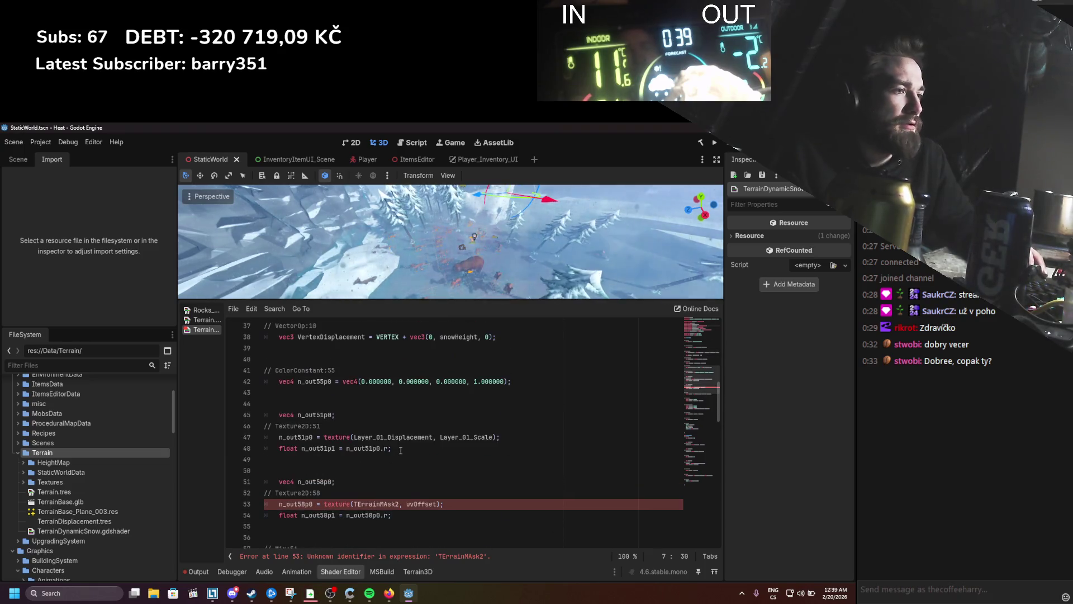
double_click(376, 470)
key("ctrl+v")
key("ctrl+s")
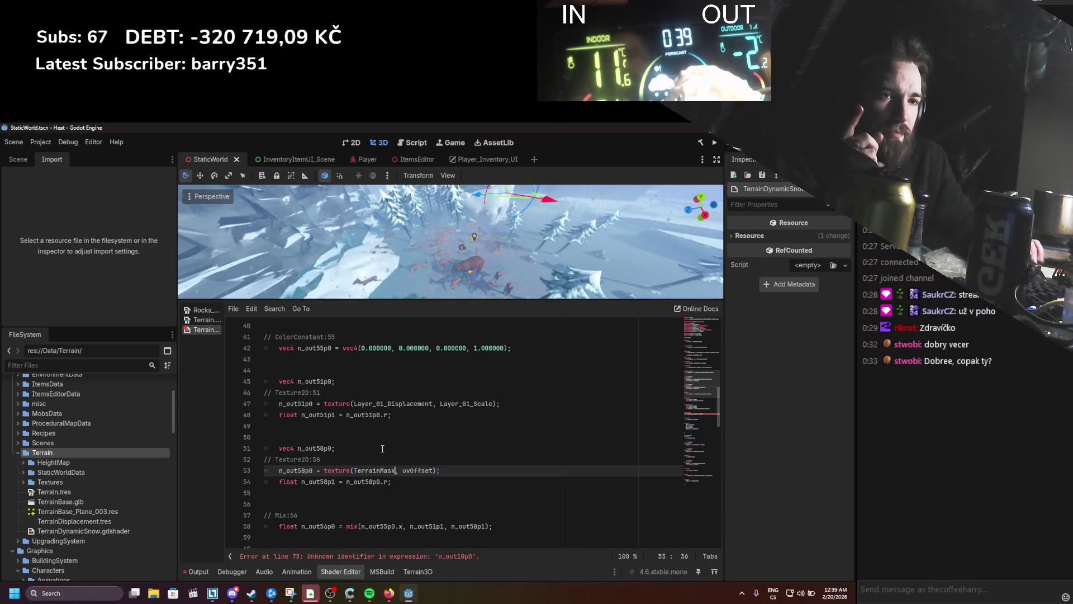
Step: Rename n_out58p0 to vec4 maskTexture and delete the old Texture2D:58 comment and declaration lines
scroll(382, 448, "down", 1)
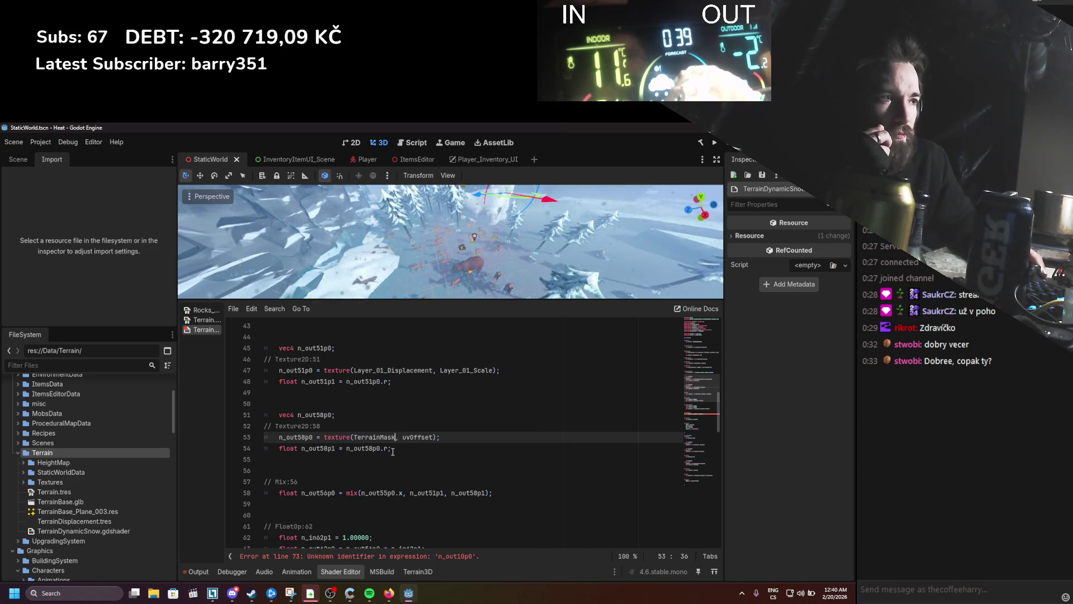
scroll(395, 452, "down", 1)
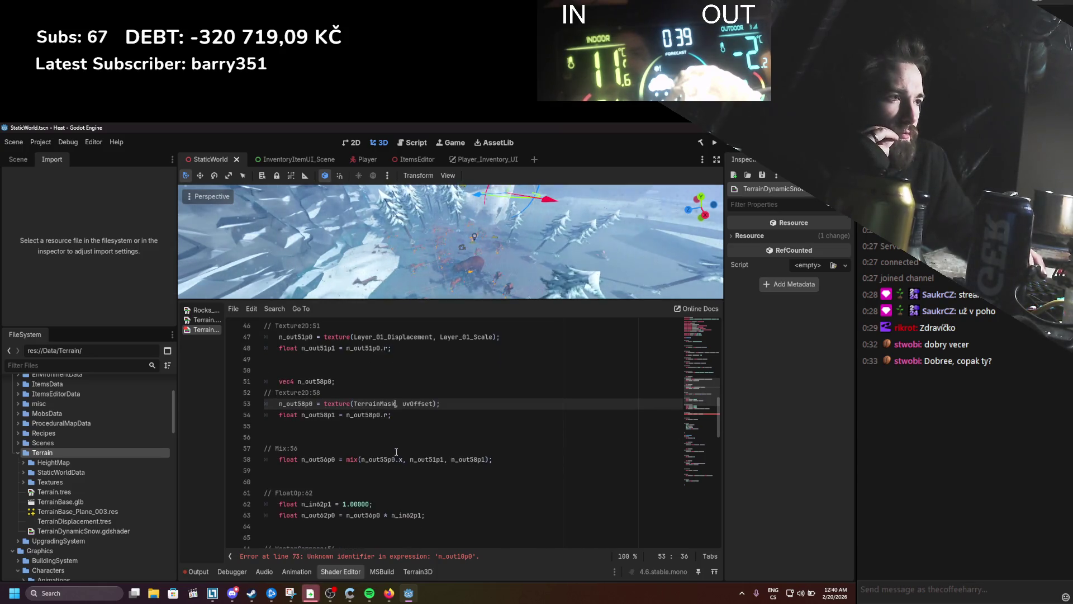
double_click(293, 403)
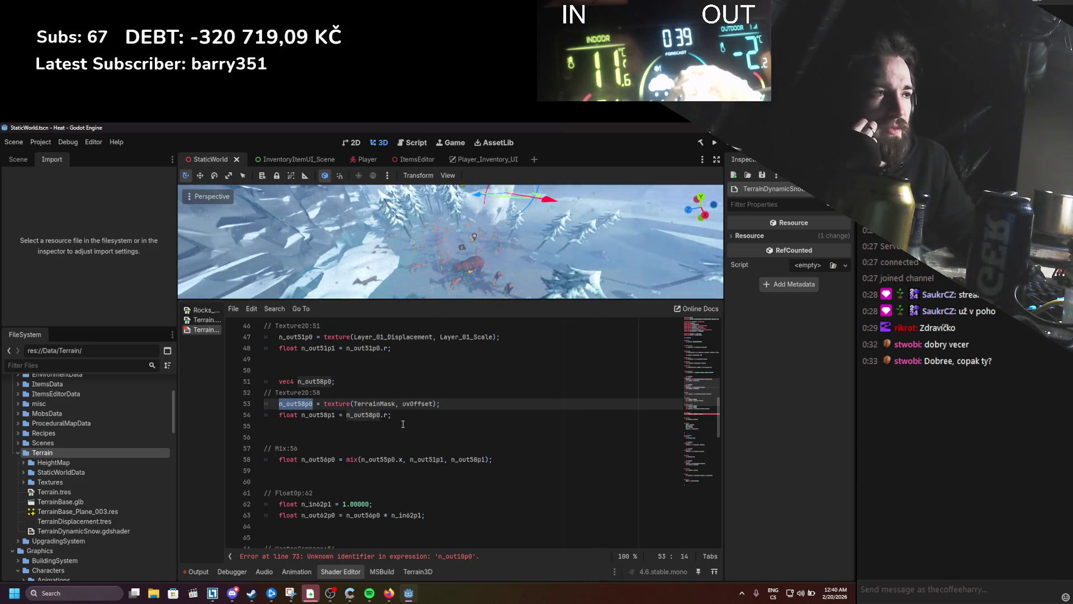
type("maskTex")
key("Return")
left_click(290, 381)
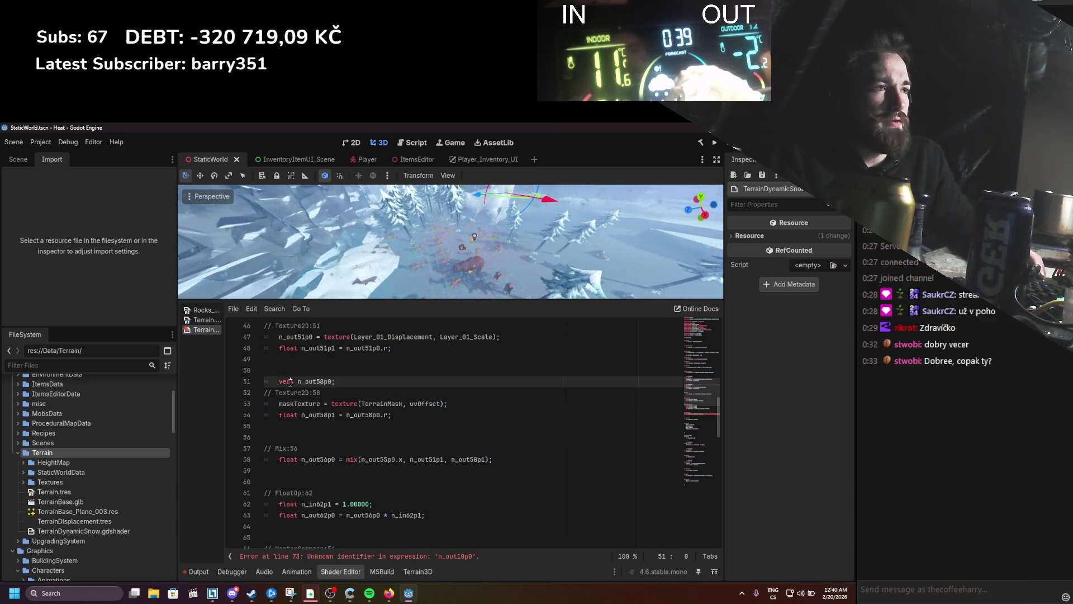
left_click(278, 404)
type("vec4")
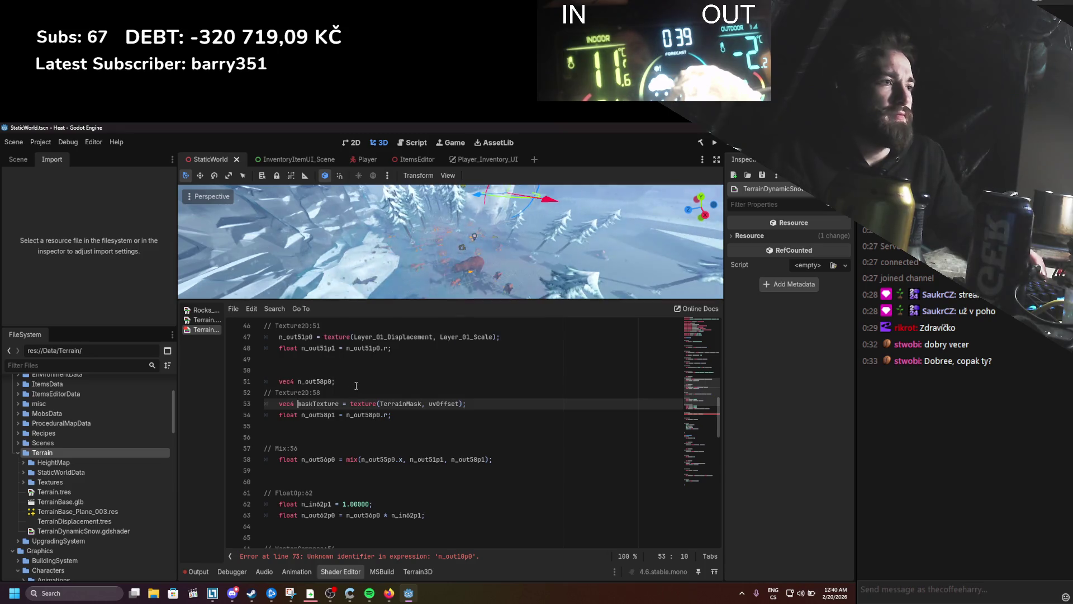
left_click(241, 387)
key("ctrl+shift+k")
triple_click(317, 381)
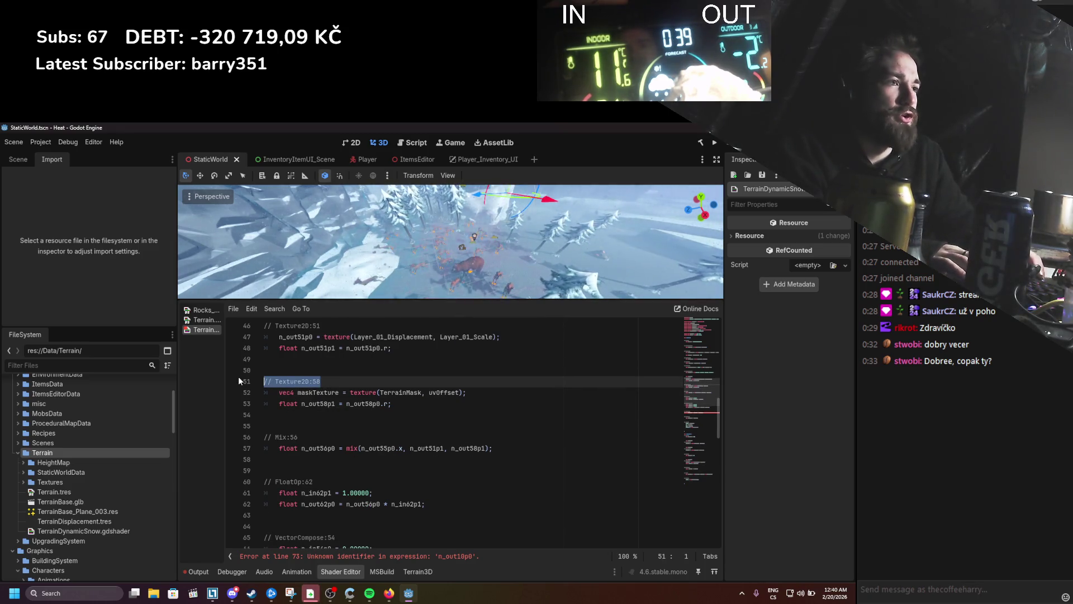
key("BackSpace")
Step: Delete the unused n_out58p1 line, edit the mix call's mask argument, and save
scroll(308, 380, "up", 1)
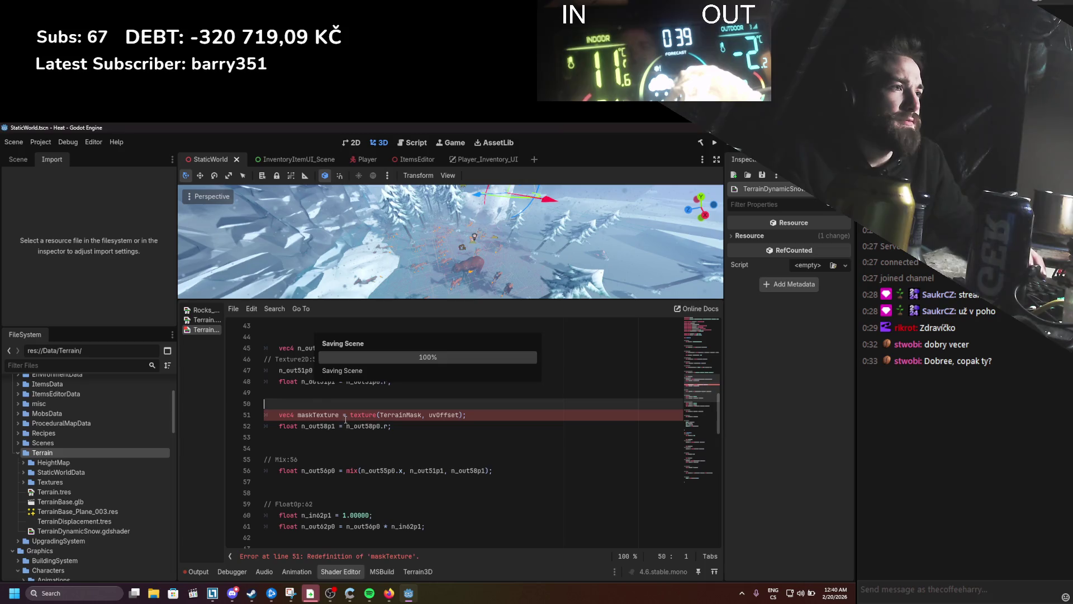
double_click(318, 415)
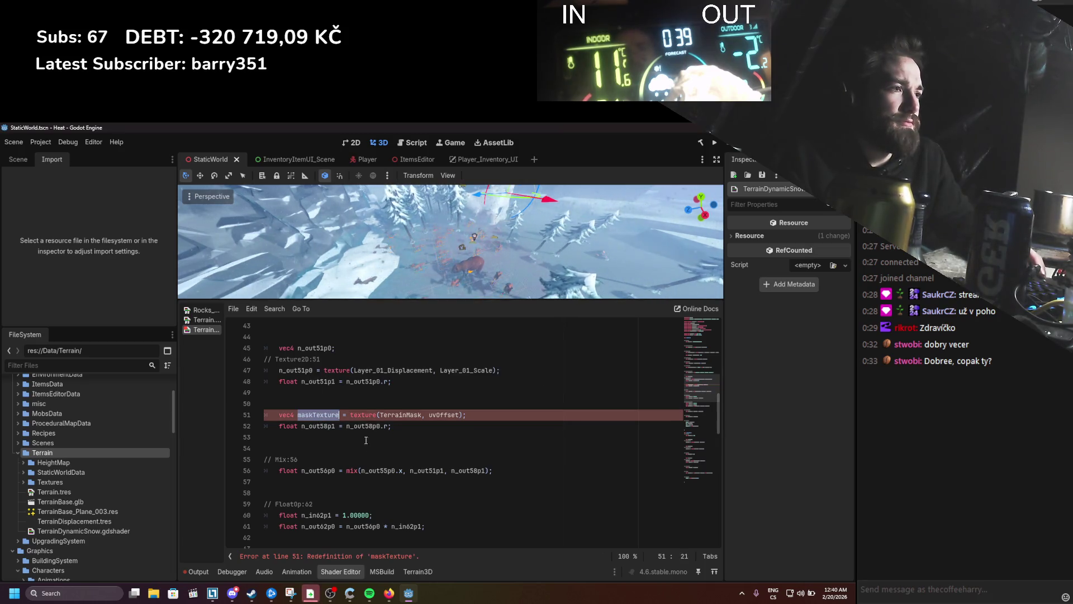
left_click_drag(392, 426, 236, 424)
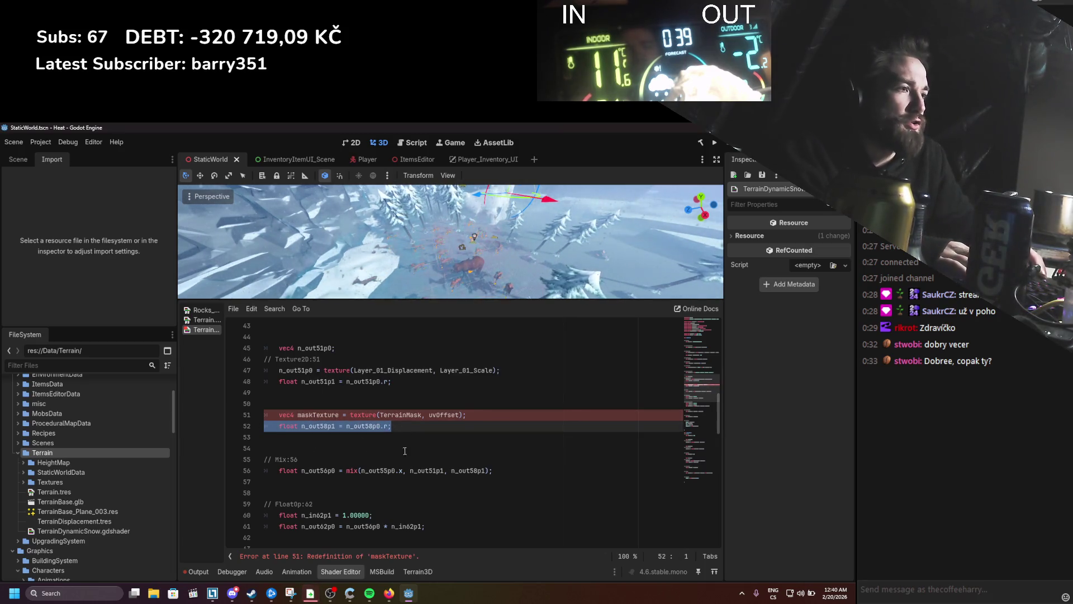
key("BackSpace")
key("BackSpace")
left_click(467, 459)
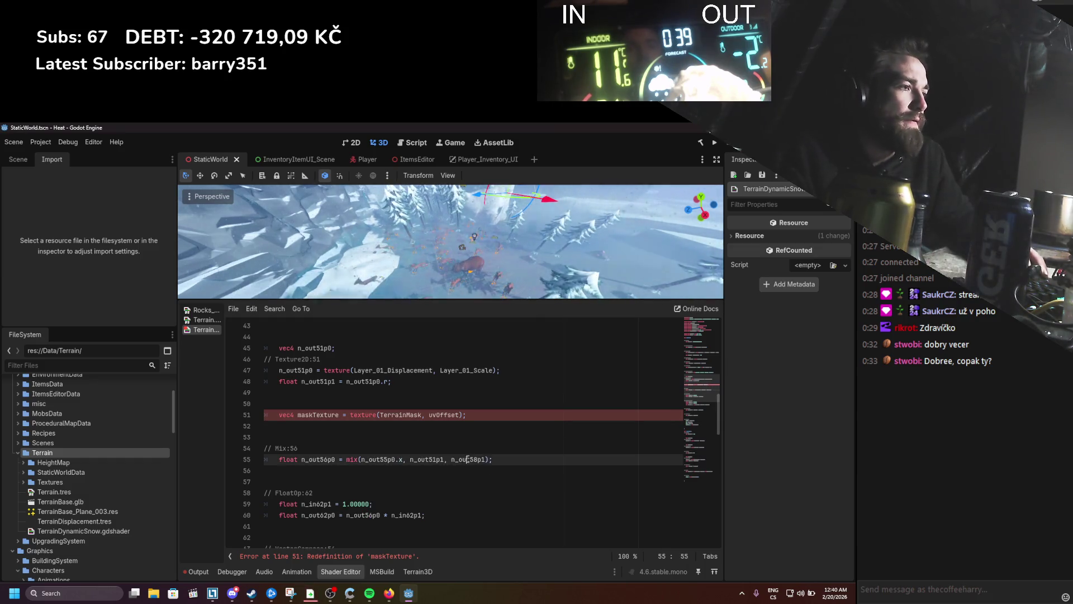
type("maskTexture.r")
key("Return")
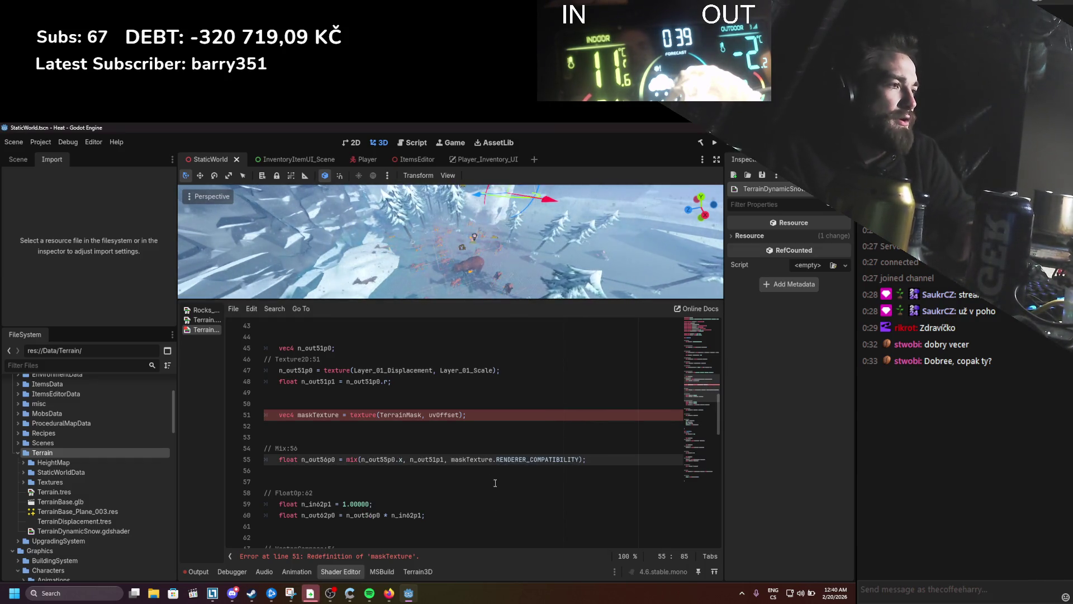
key("ctrl+BackSpace")
type("r")
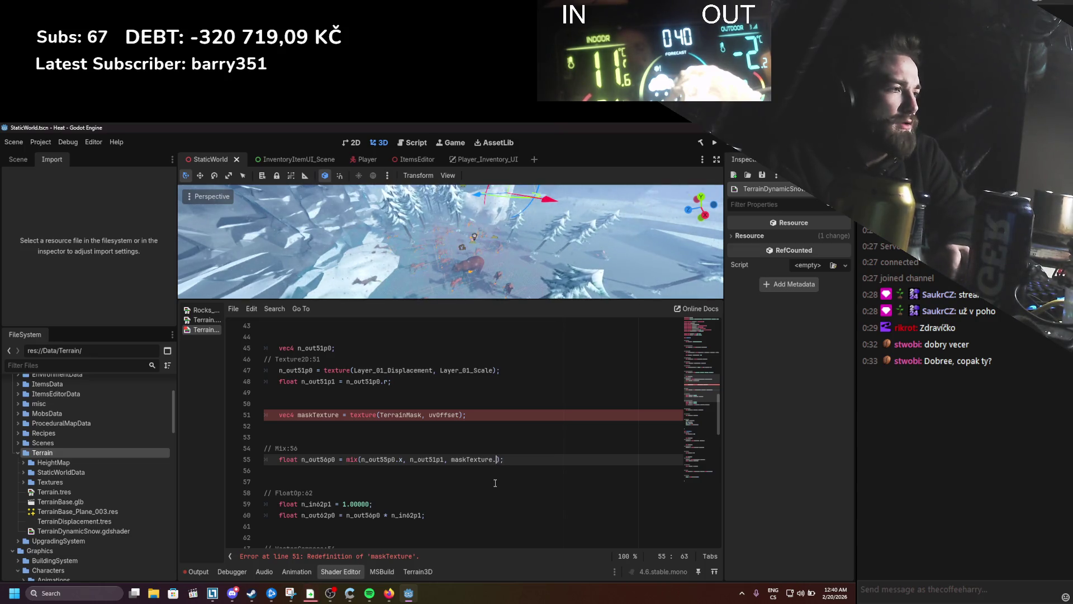
key("ctrl+space")
key("Escape")
key("ctrl+s")
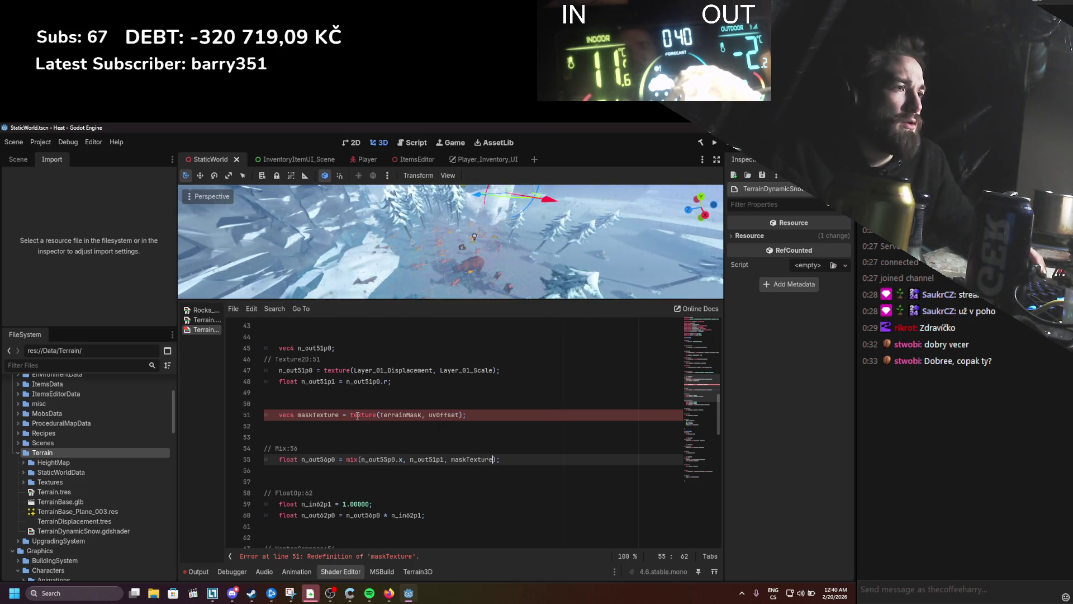
Step: Undo the mask cleanup, keeping the vec4 maskTexture declaration on line 53
key("ctrl+z")
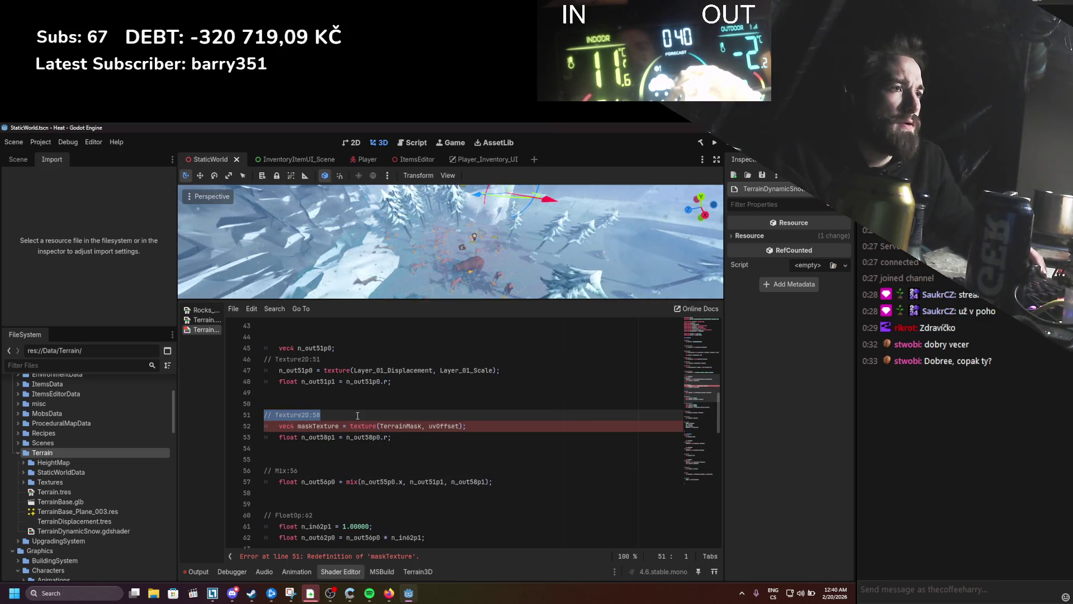
key("ctrl+z")
key("ctrl+z")
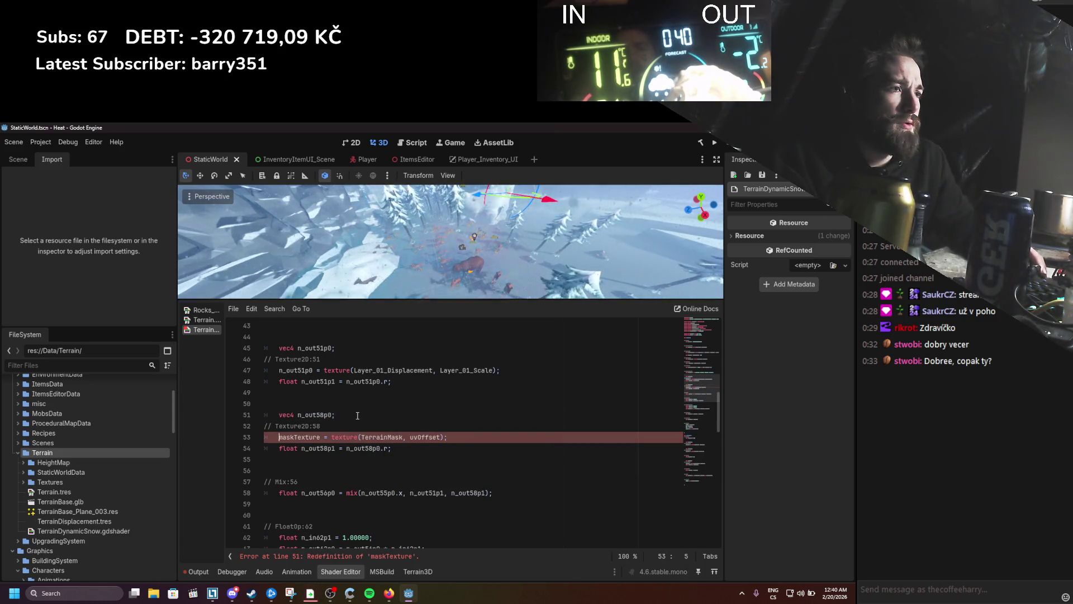
key("ctrl+z")
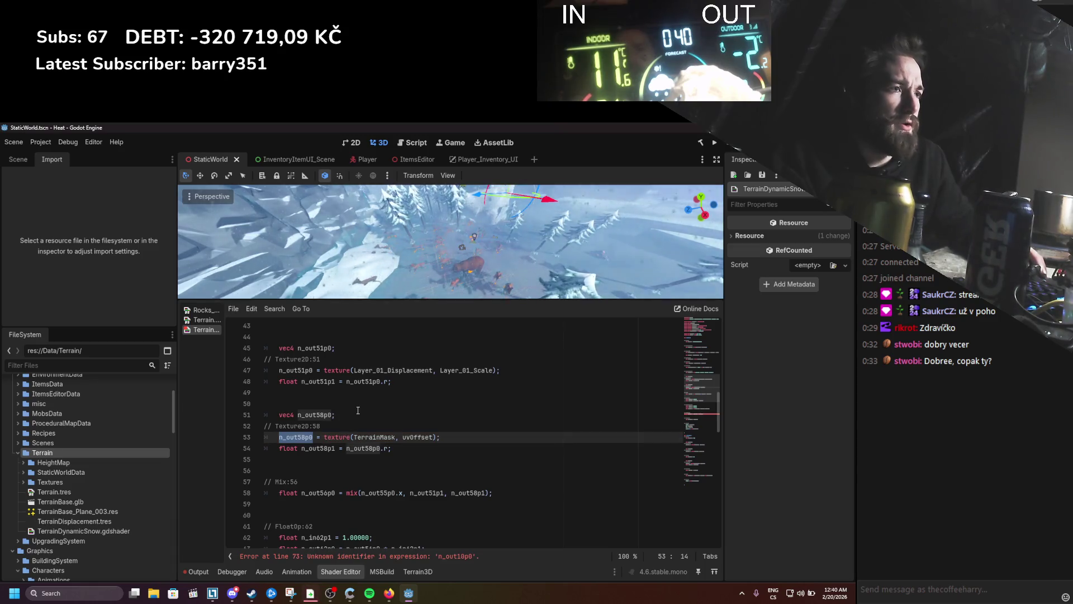
key("ctrl+y")
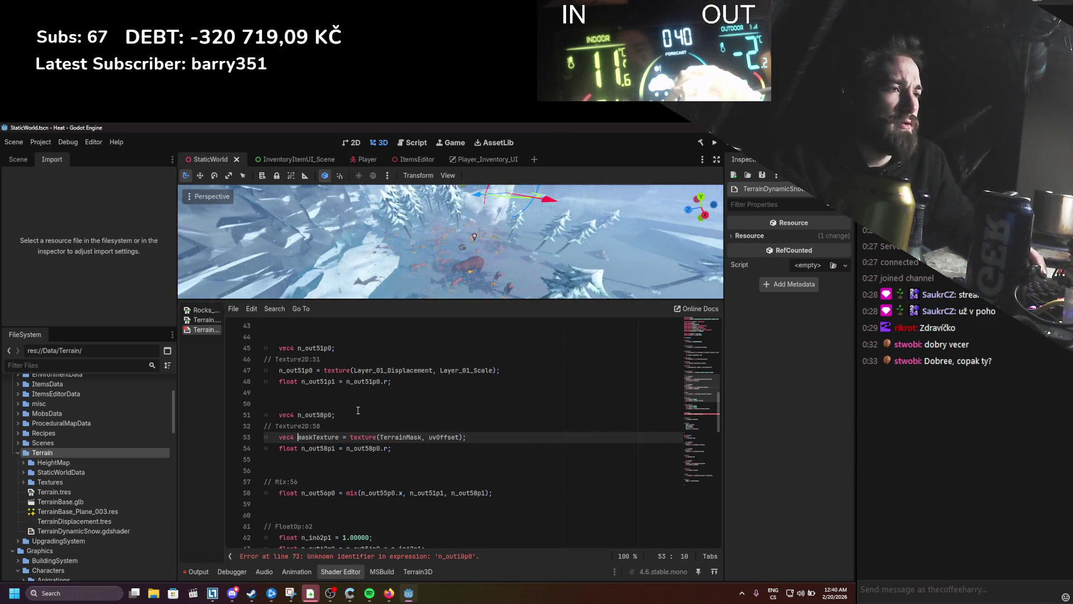
key("ctrl+z")
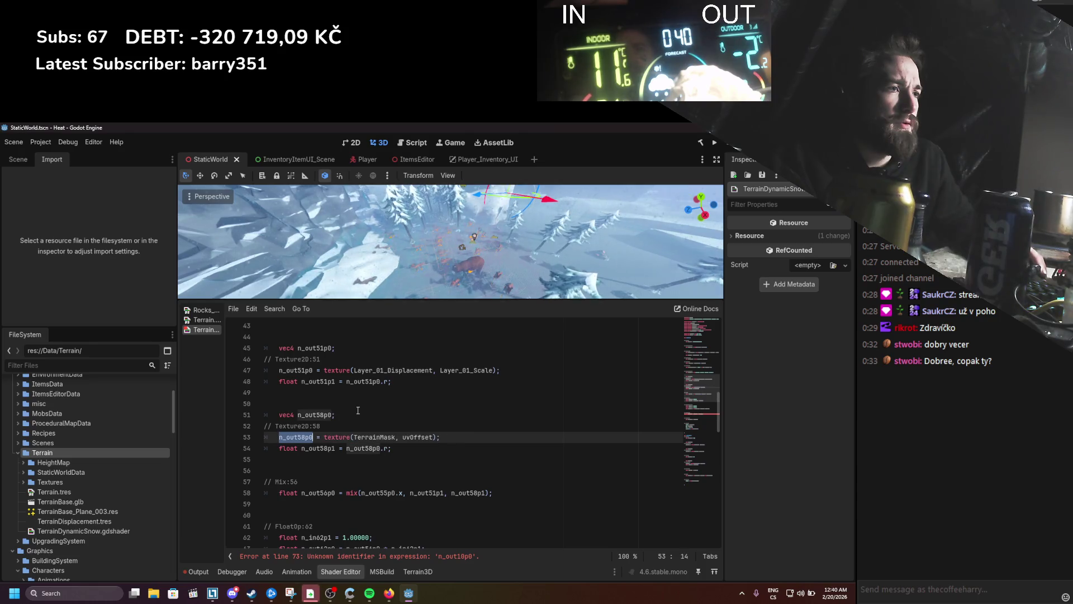
key("ctrl+y")
key("ctrl+y")
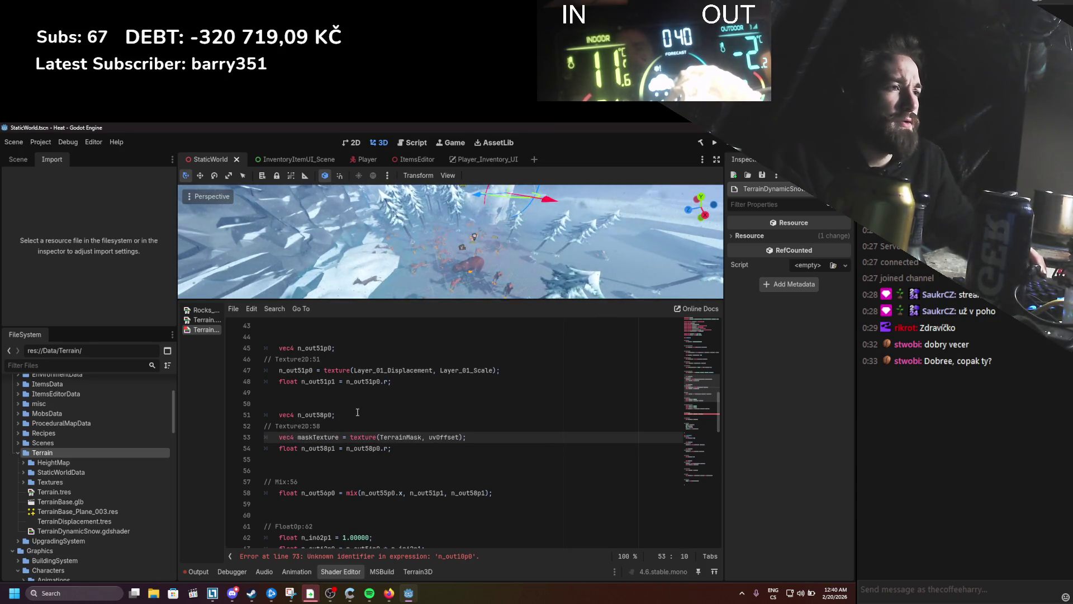
Step: Delete the redundant 'vec4 n_out58p0;' declaration line above maskTexture
left_click(350, 415)
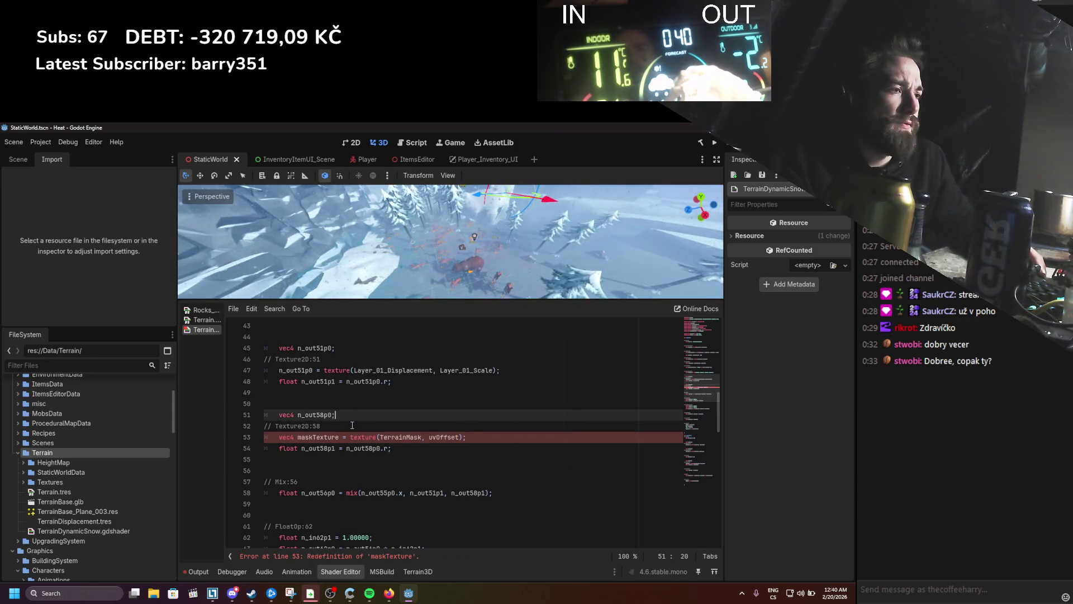
left_click_drag(335, 415, 250, 415)
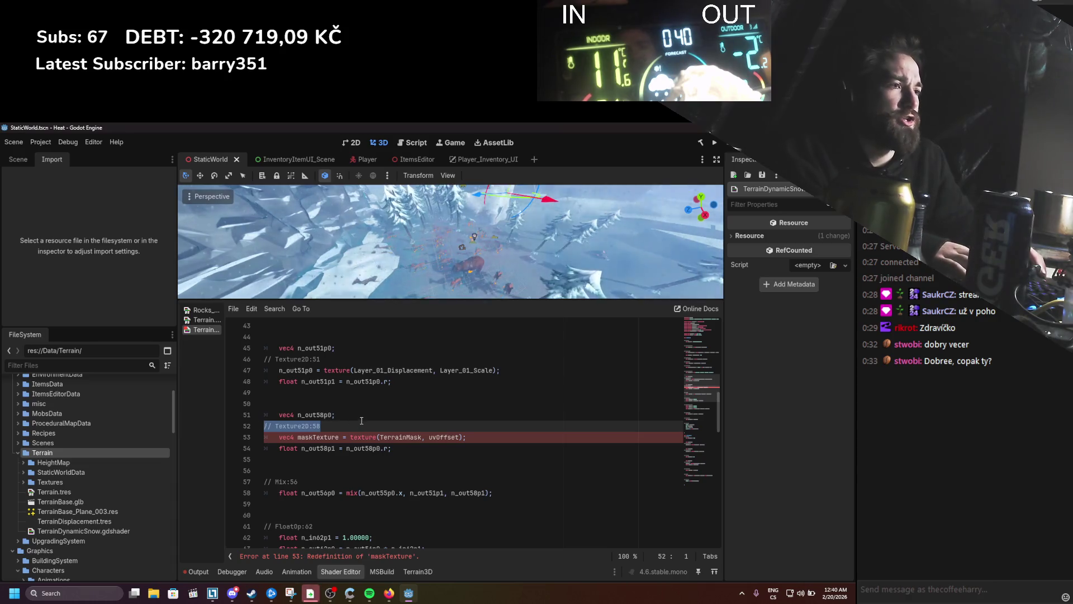
key("BackSpace")
key("BackSpace")
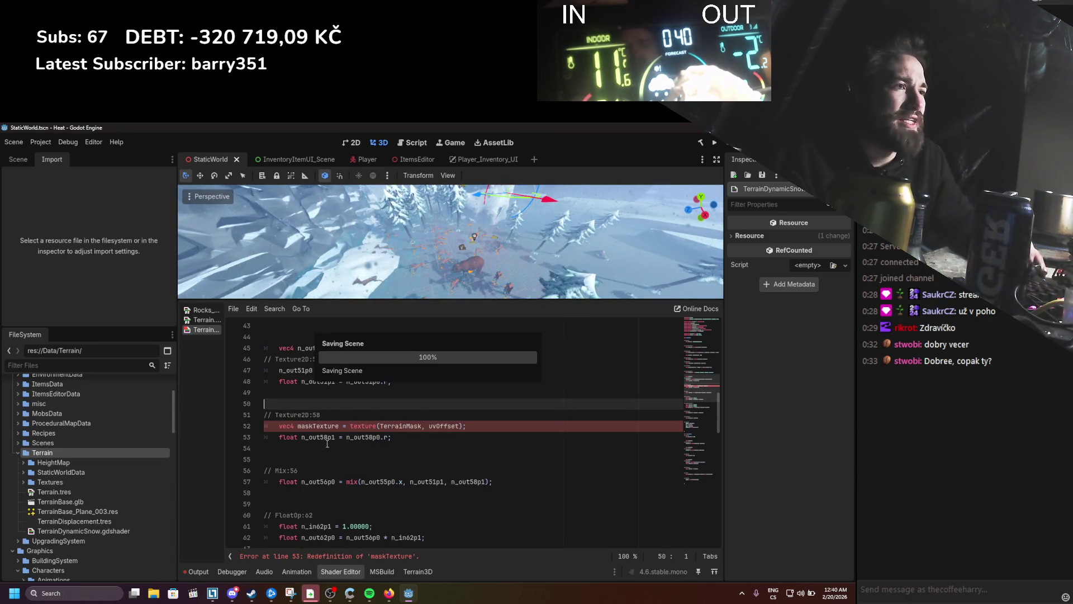
left_click(321, 425)
Step: Rename the line-32 HeightMap sample variable from maskTexture to heightTexture
scroll(366, 473, "down", 10)
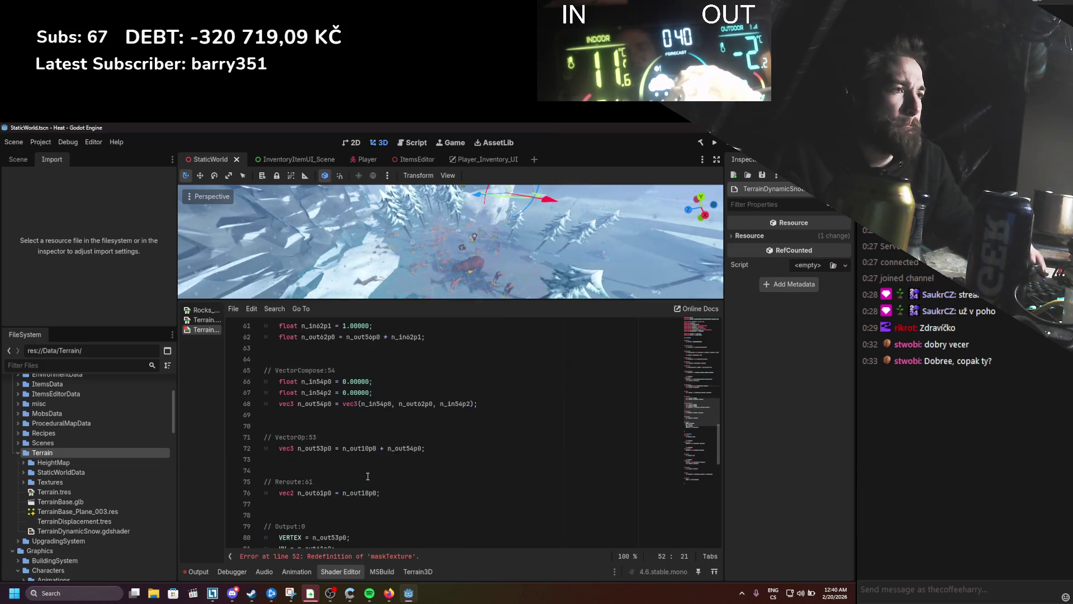
scroll(368, 476, "up", 20)
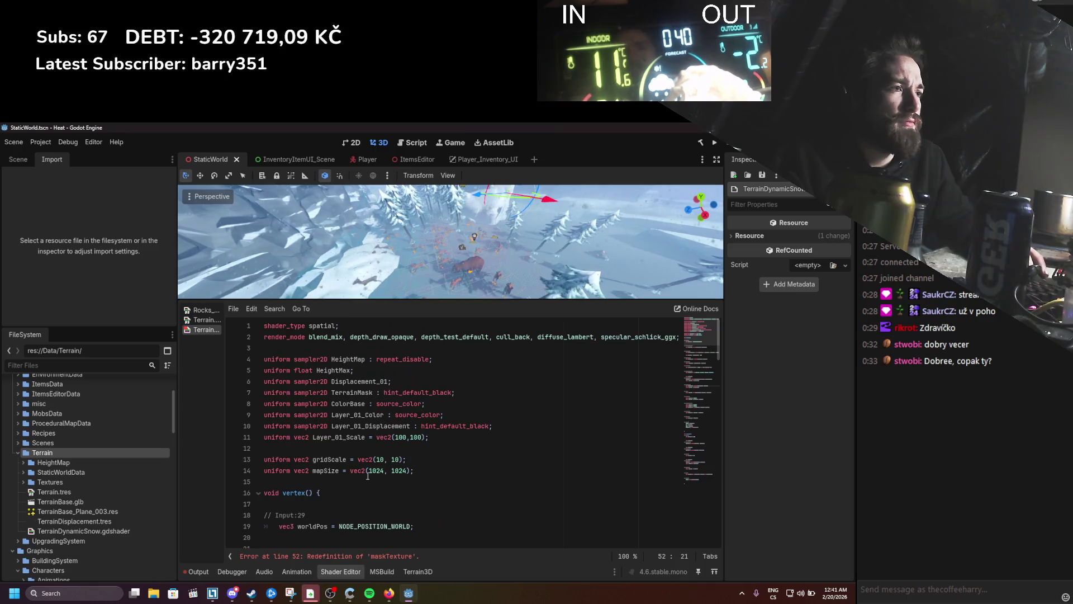
scroll(367, 475, "down", 10)
scroll(368, 475, "up", 2)
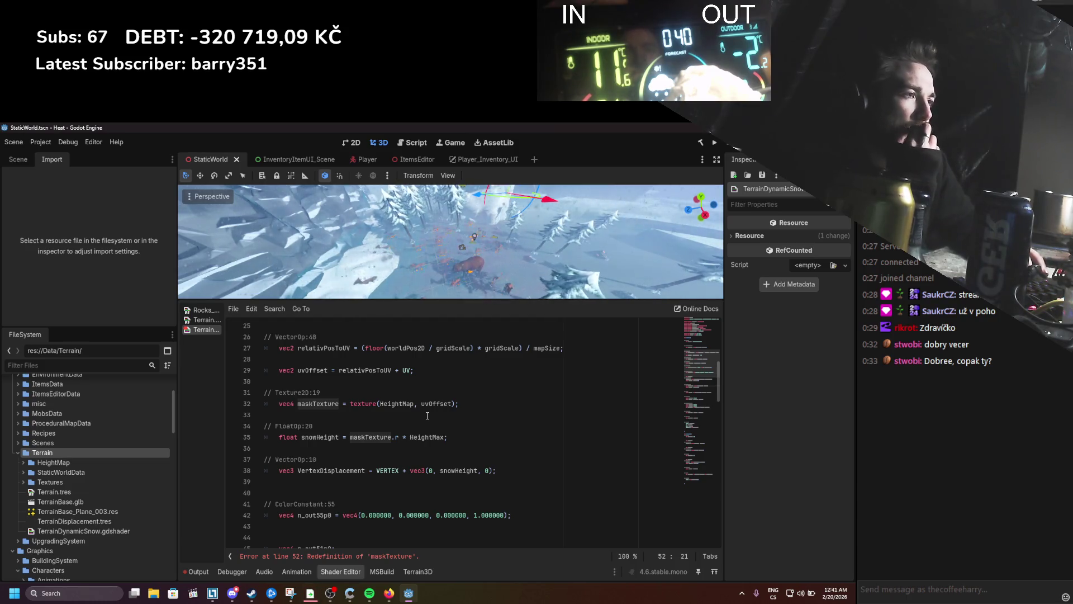
double_click(320, 403)
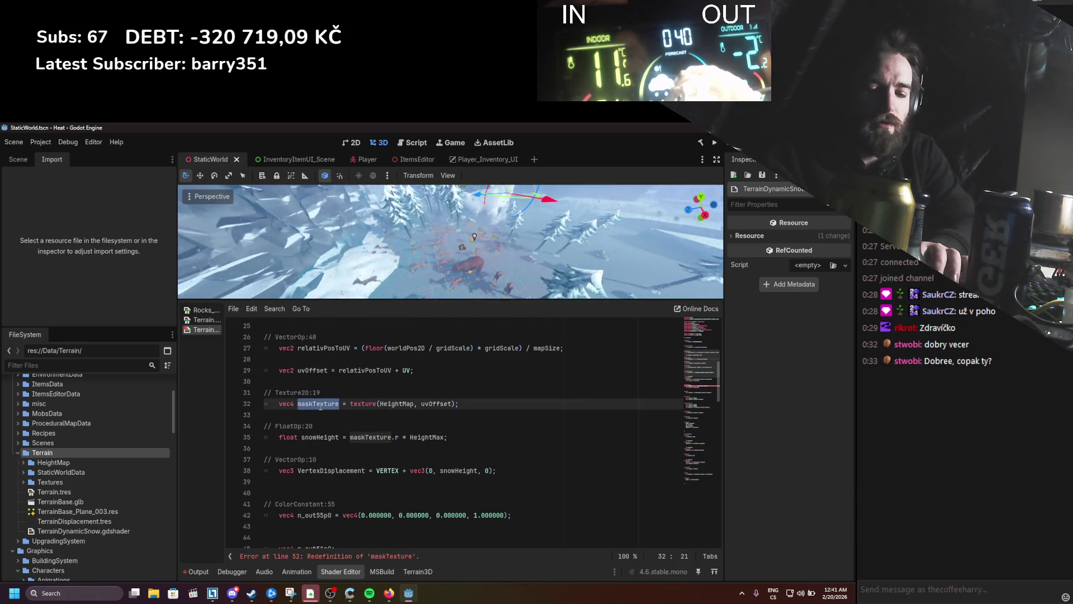
type("heigh")
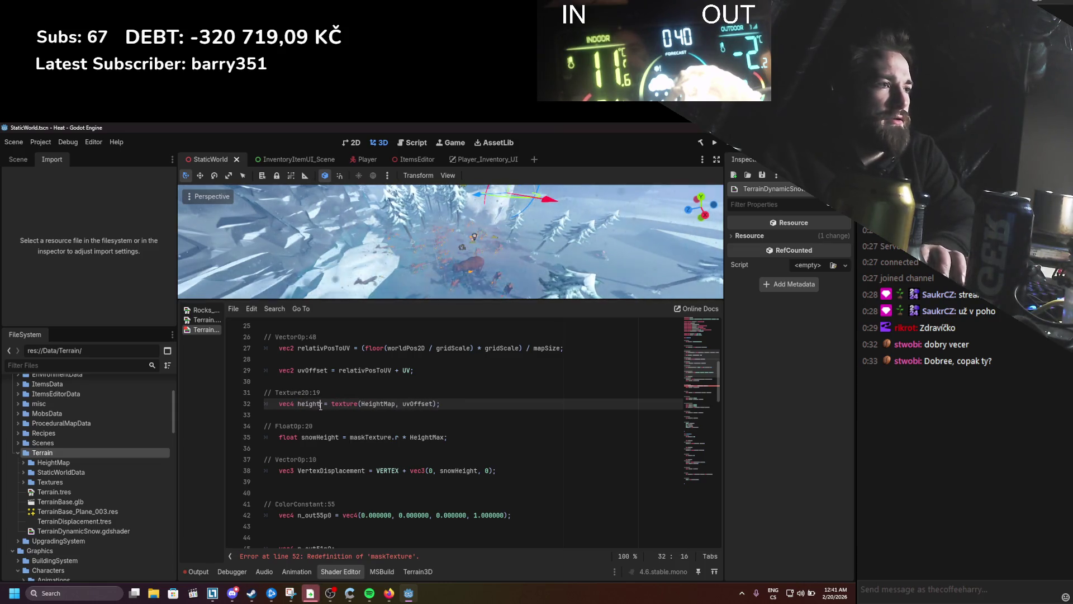
key("BackSpace")
type("xture")
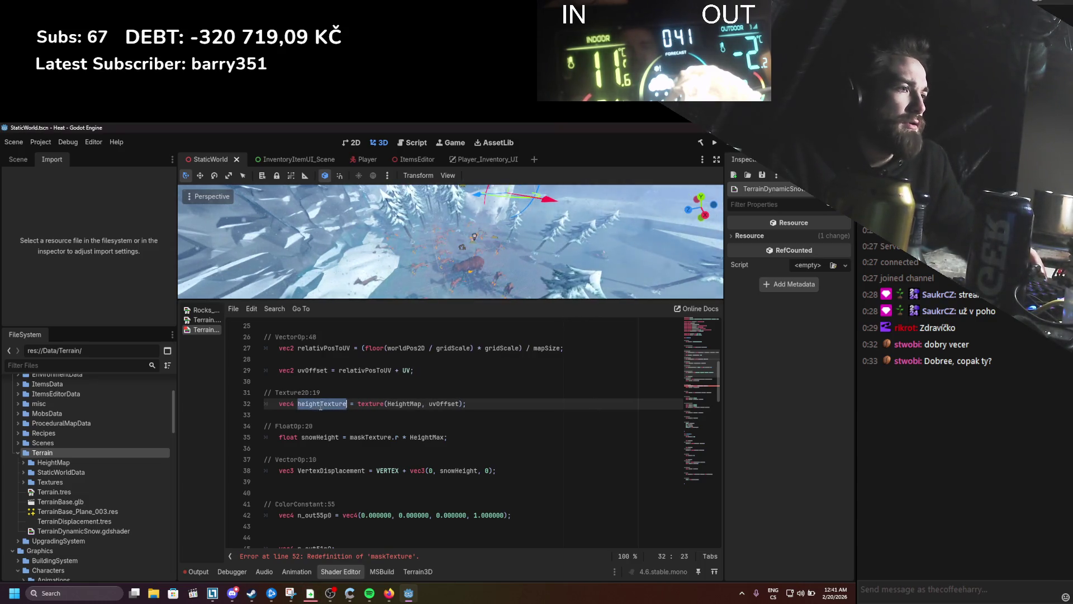
scroll(239, 407, "down", 5)
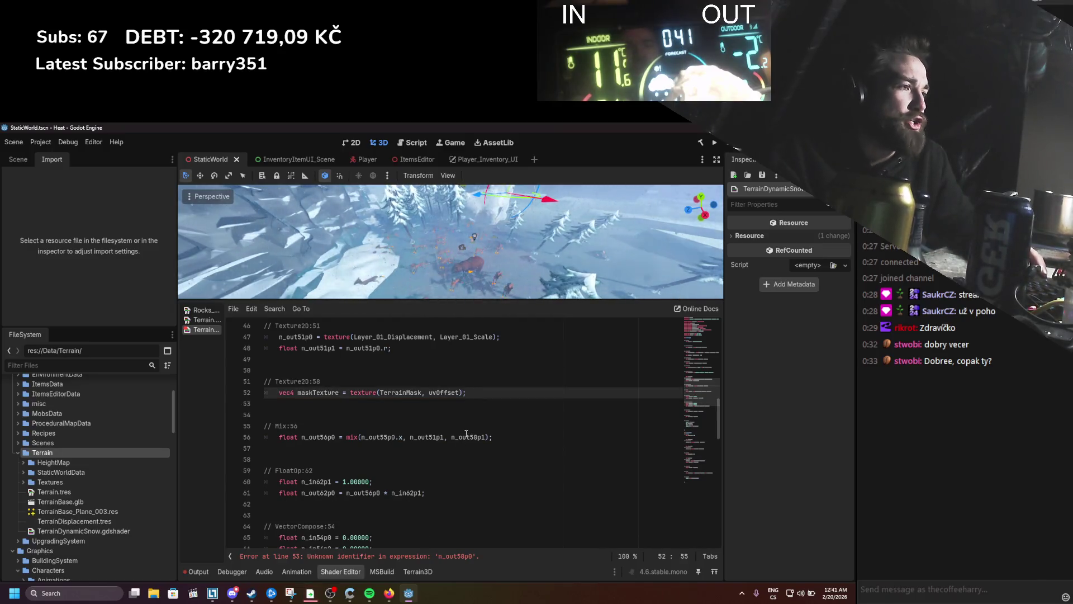
Step: Use maskTexture.r as the mix call's mask argument and save the shader
double_click(468, 436)
type("maskTexture.r")
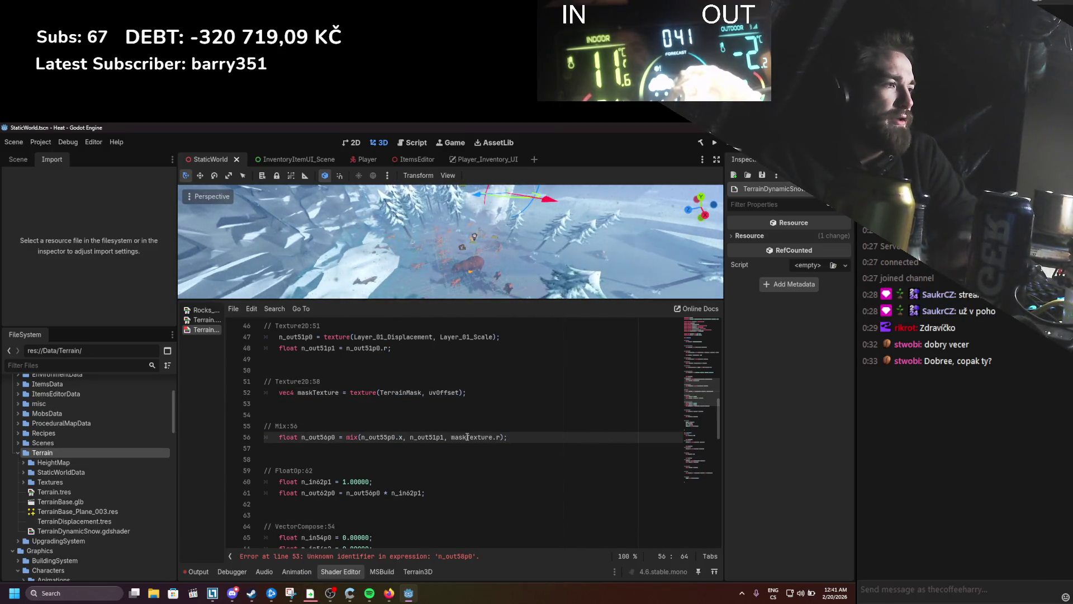
key("ctrl+s")
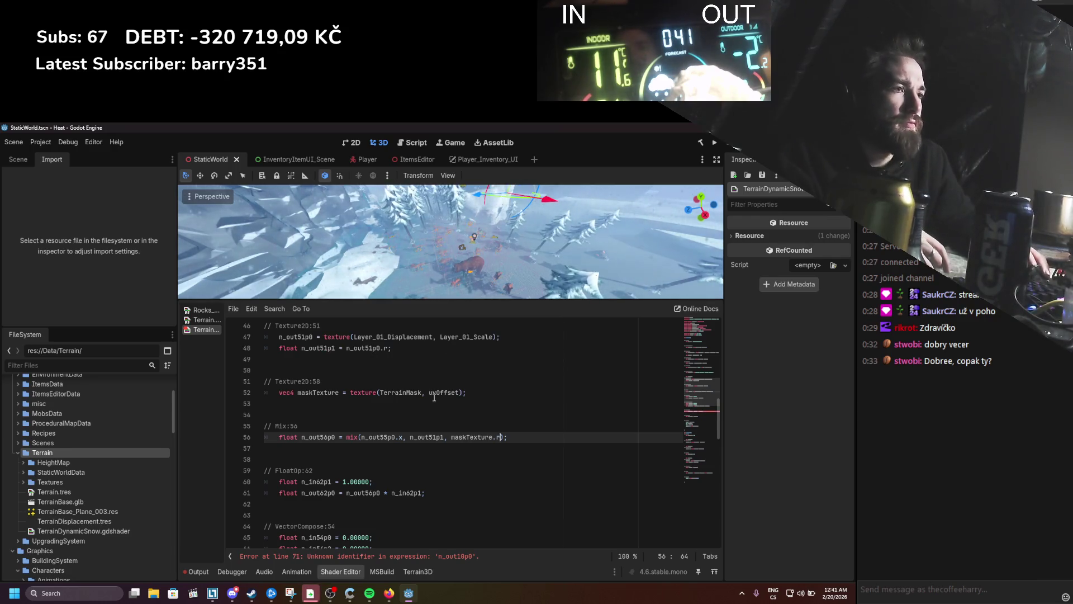
left_click_drag(443, 436, 327, 436)
left_click(441, 437)
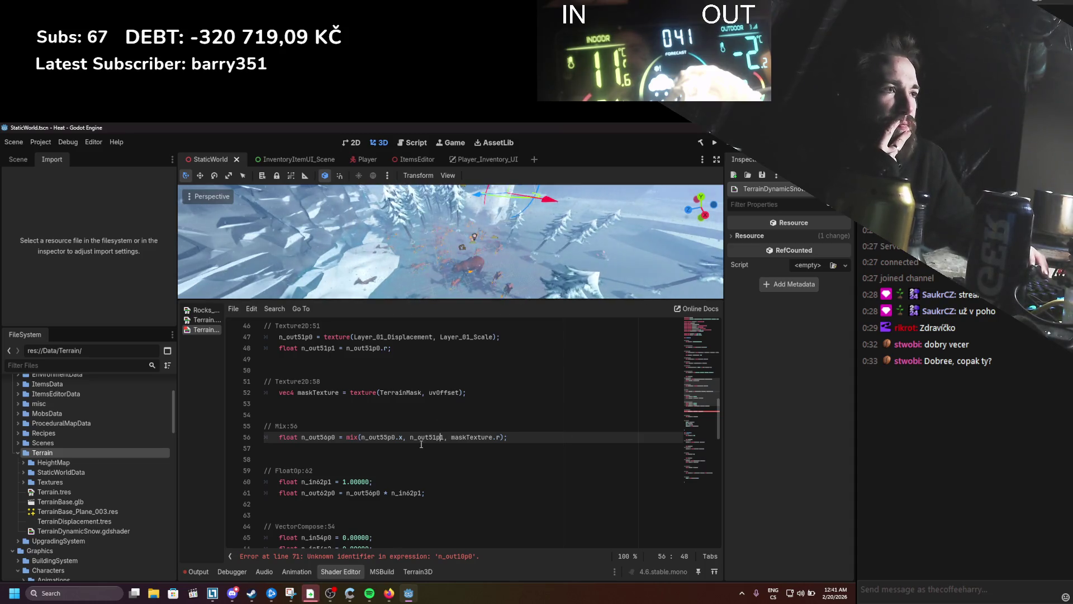
type("1")
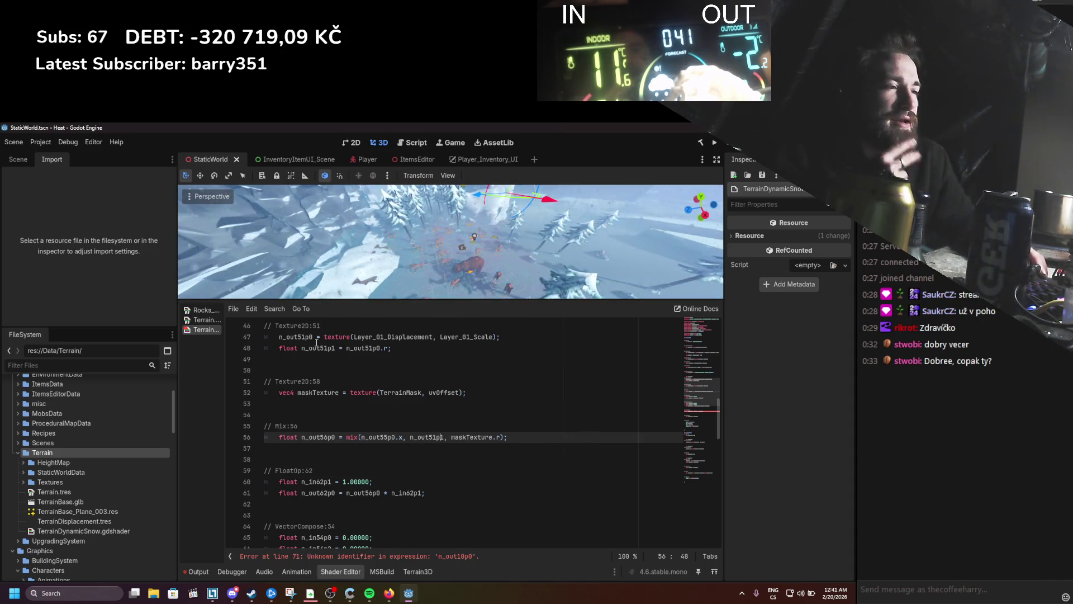
scroll(341, 366, "up", 1)
scroll(341, 365, "up", 2)
Step: Declare n_out51p0 as vec4 displacementTexture, use it in the mix, and delete the old declaration
double_click(306, 370)
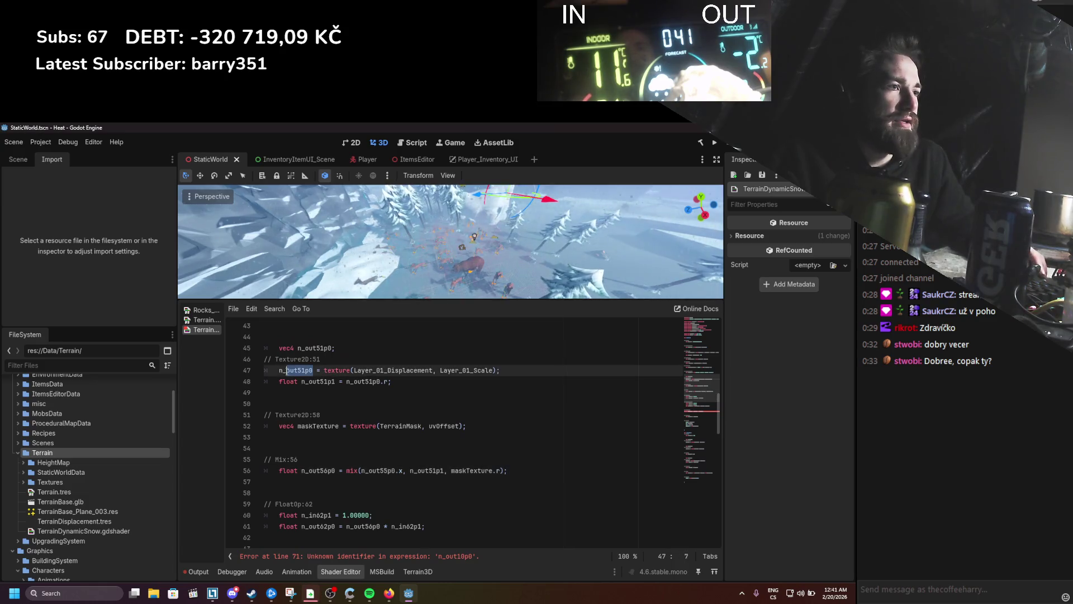
type("vec4 disp")
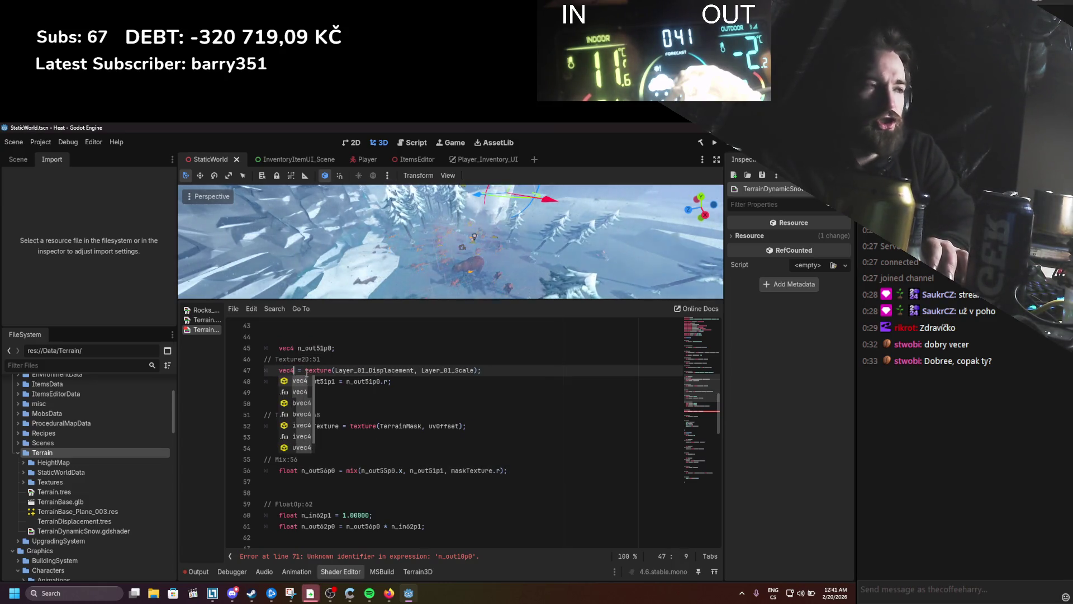
type("lce")
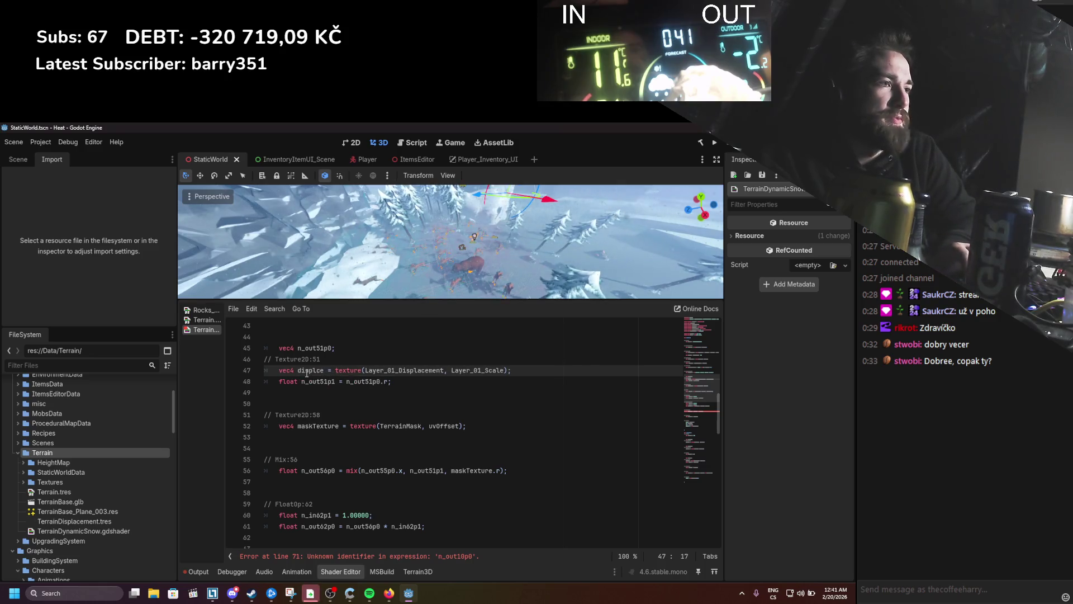
key("BackSpace")
key("BackSpace")
type("acement")
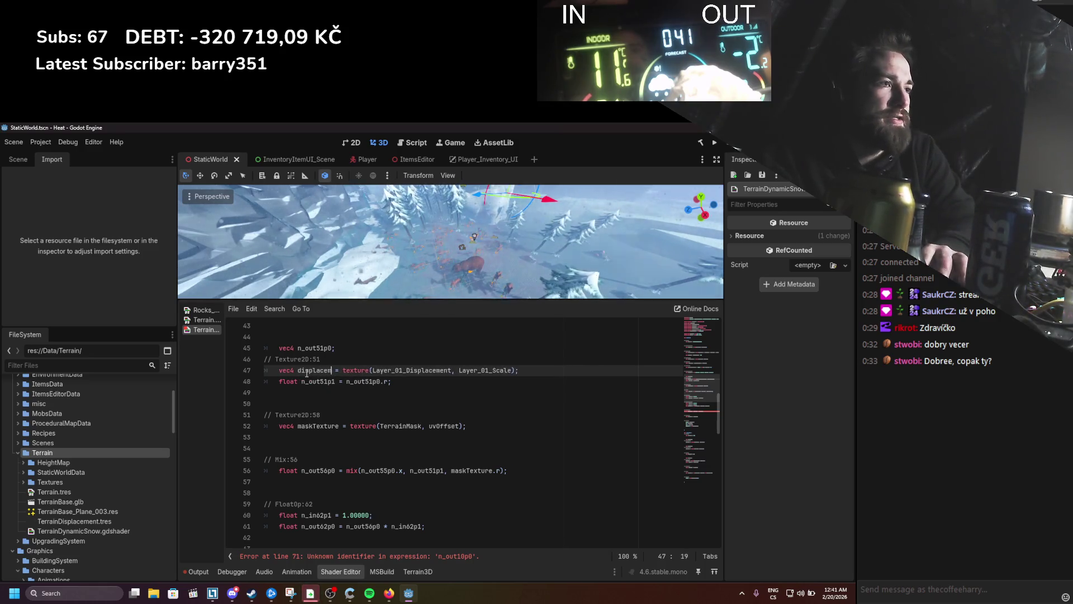
type("Texture")
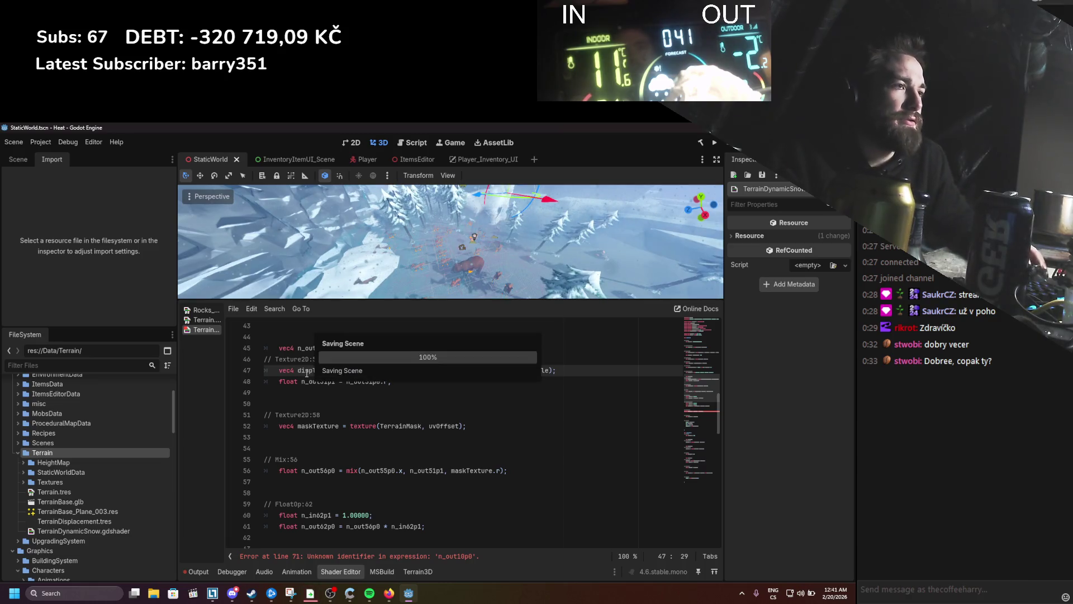
key("ctrl+c")
double_click(426, 469)
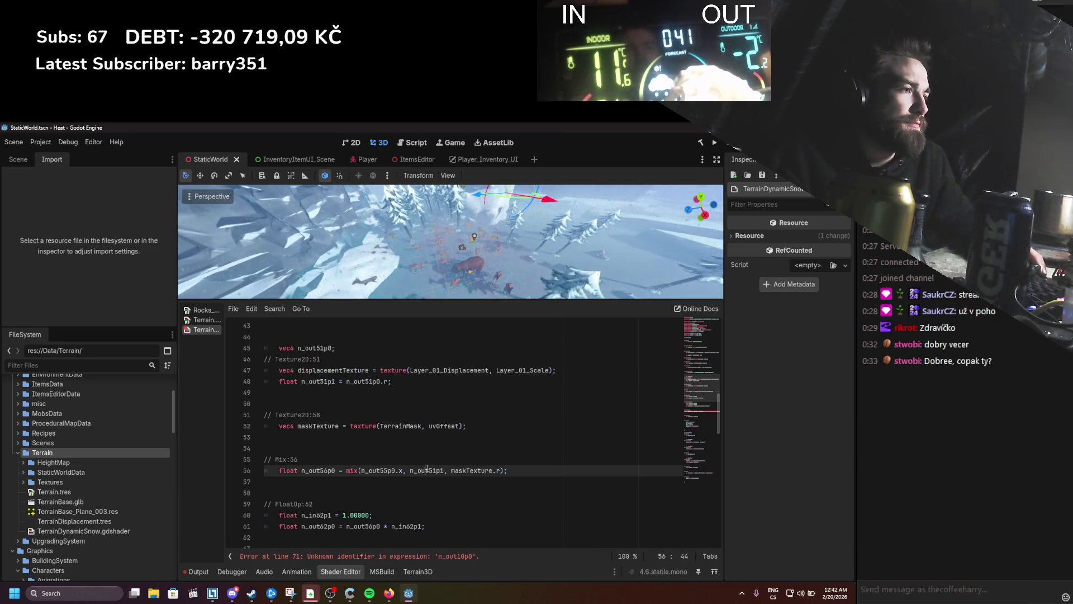
key("ctrl+v")
left_click_drag(335, 347, 327, 348)
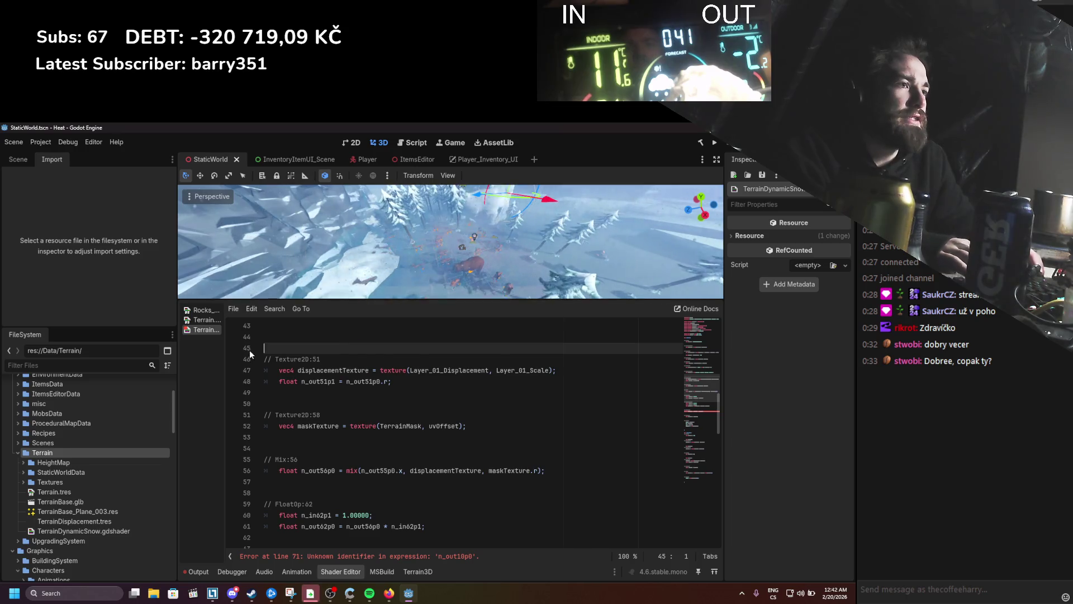
key("ctrl+shift+k")
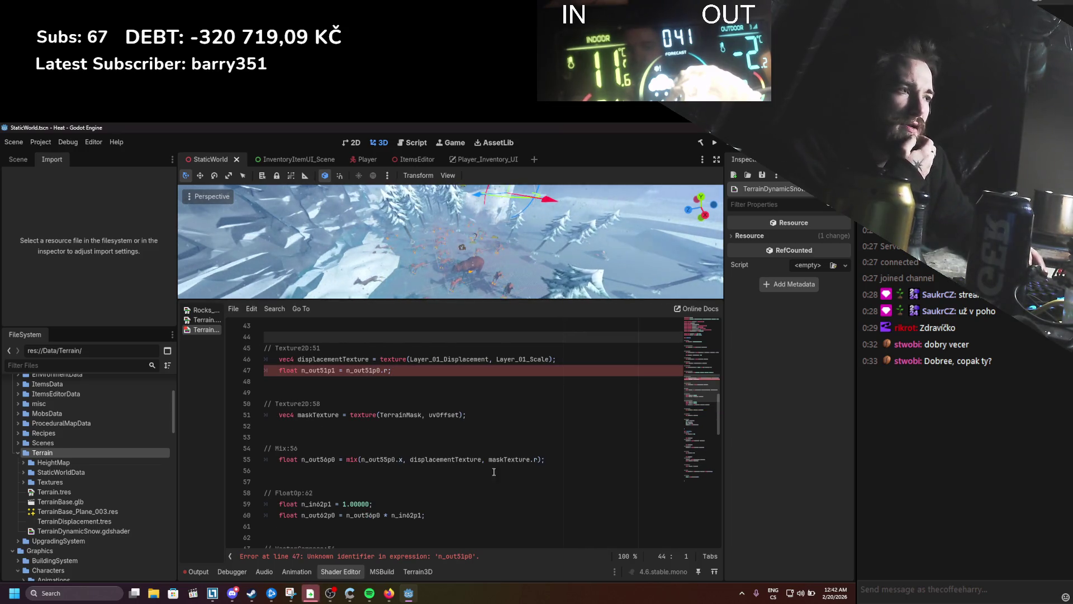
Step: Sample displacementTexture.r in the mix and remove the unused n_out51p1 line
left_click(483, 459)
type(".r")
key("Up")
key("Up")
key("Up")
key("shift+Home")
key("BackSpace")
key("BackSpace")
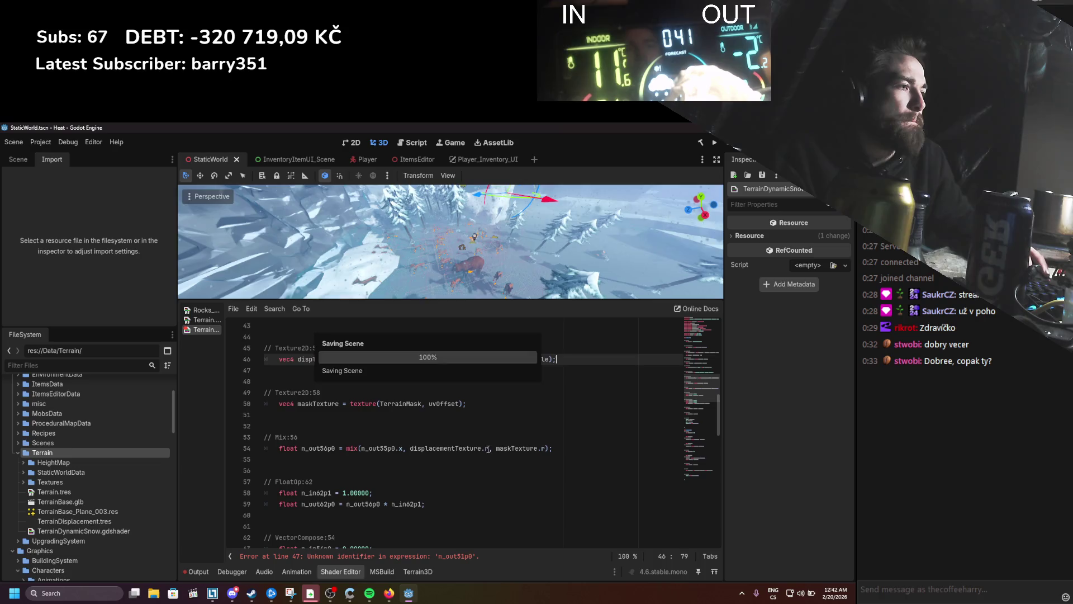
left_click(486, 448)
key("BackSpace")
type("R")
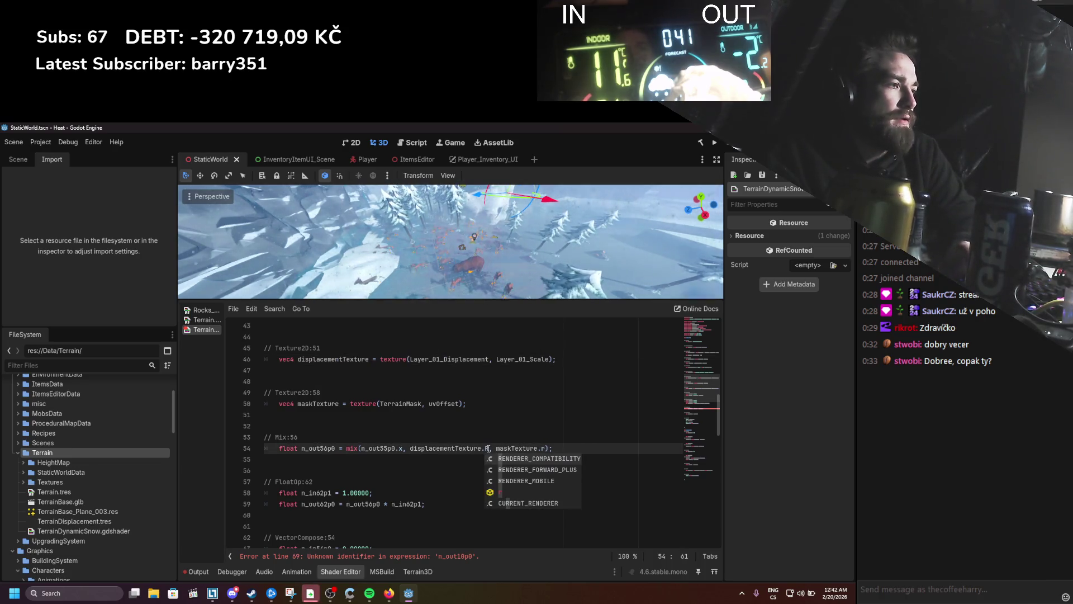
key("BackSpace")
type("r")
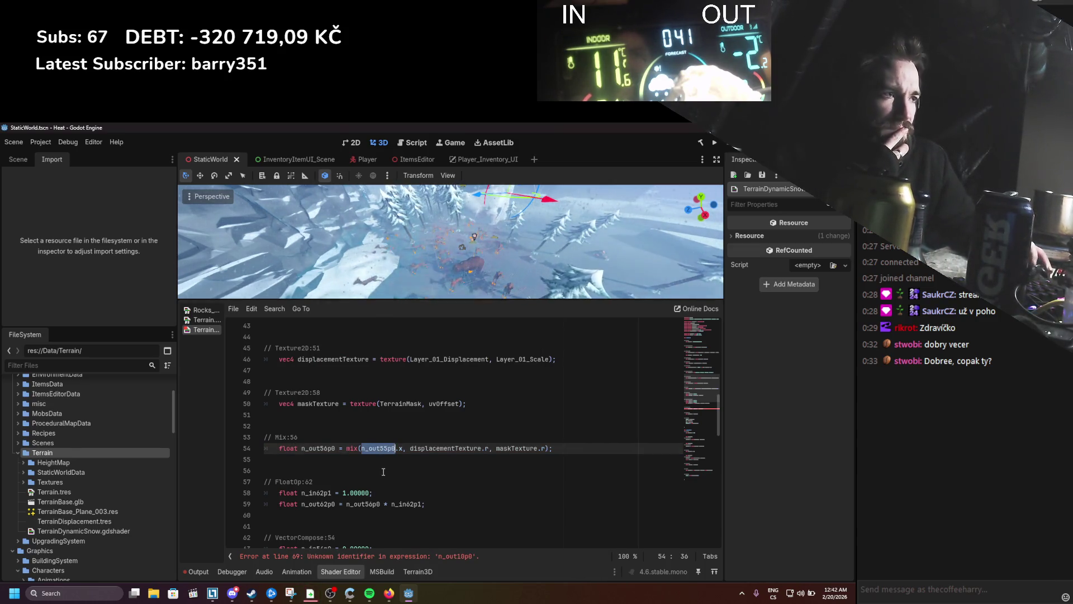
Step: Replace n_out55p0.x in the mix with 0 and delete the ColorConstant block
scroll(384, 471, "up", 2)
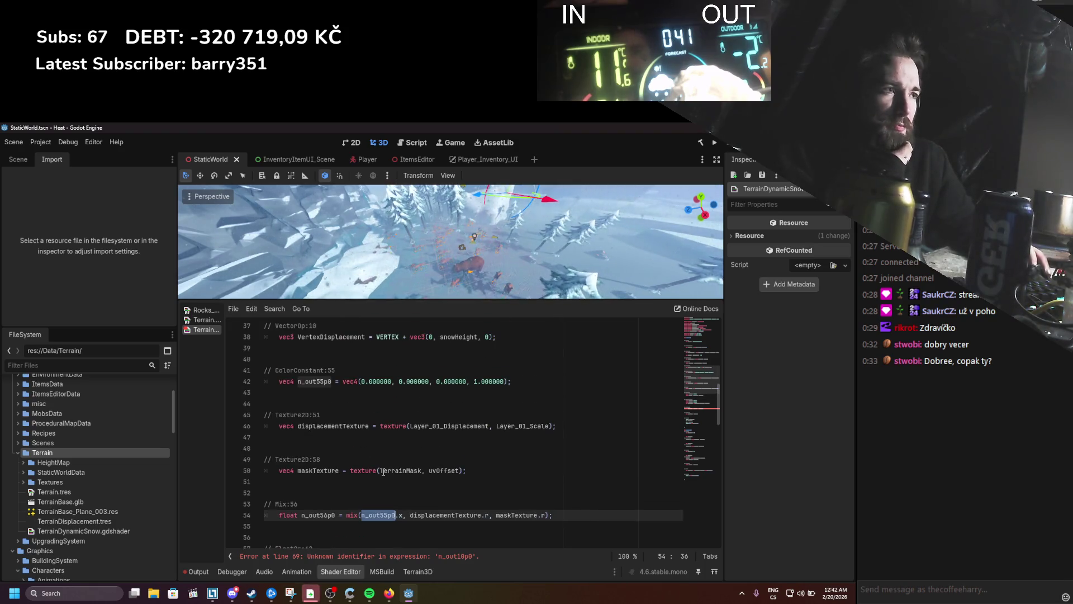
left_click(540, 385)
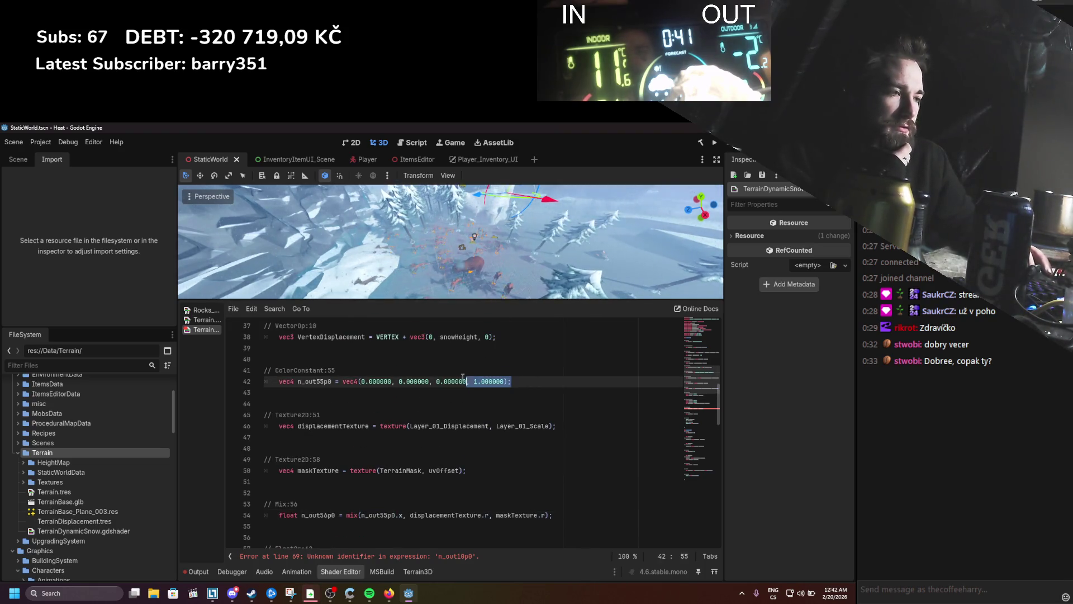
key("Down")
key("Down")
left_click(405, 391)
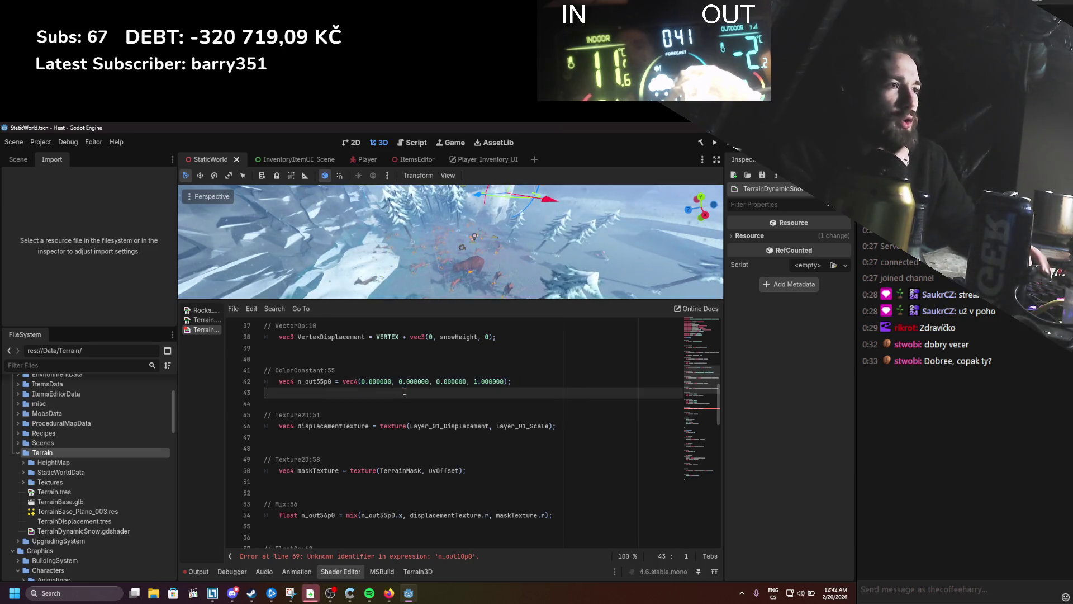
left_click_drag(279, 381, 467, 381)
left_click_drag(363, 514, 403, 515)
type("0")
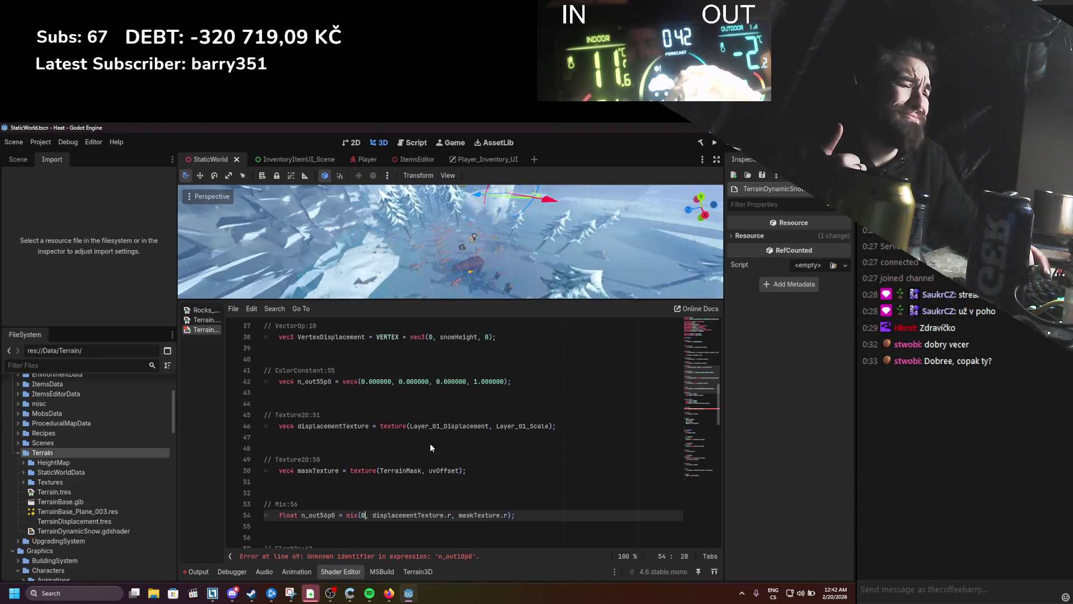
key("BackSpace")
key("BackSpace")
key("BackSpace")
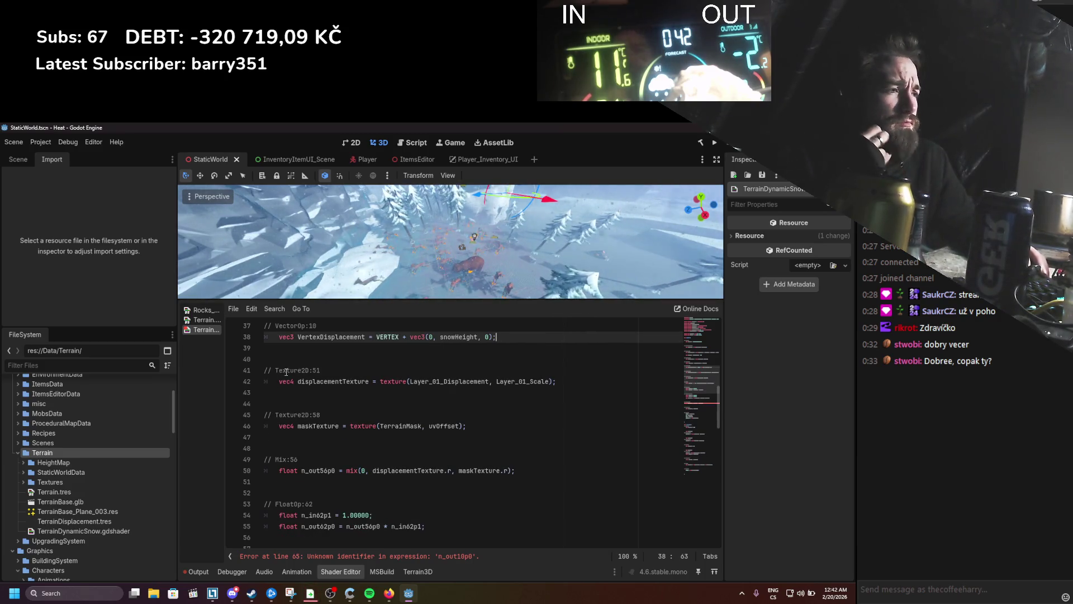
left_click(204, 320)
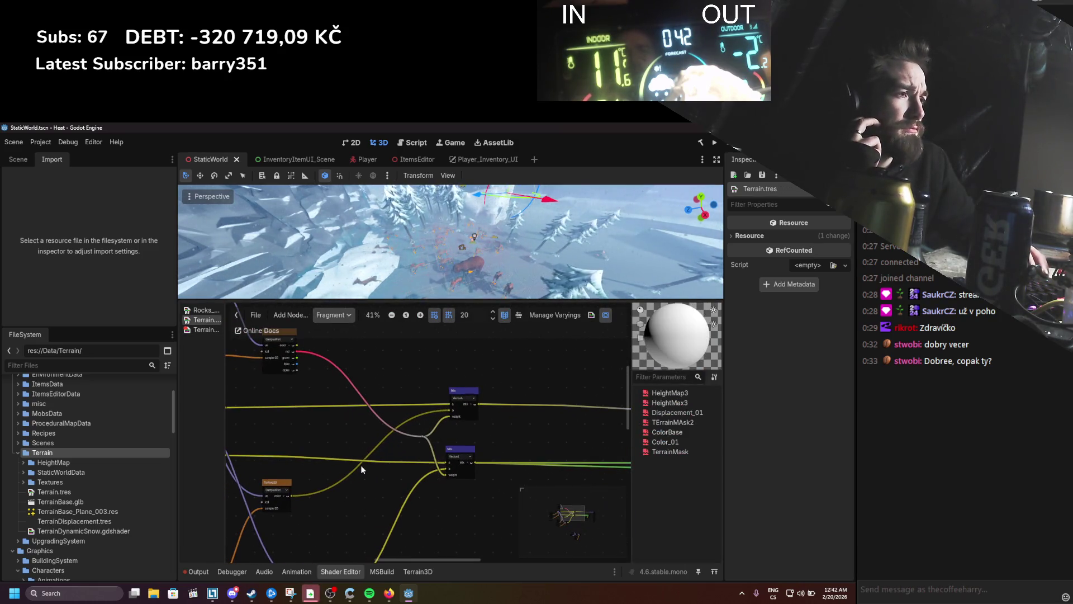
scroll(361, 465, "up", 2)
left_click_drag(407, 505, 491, 529)
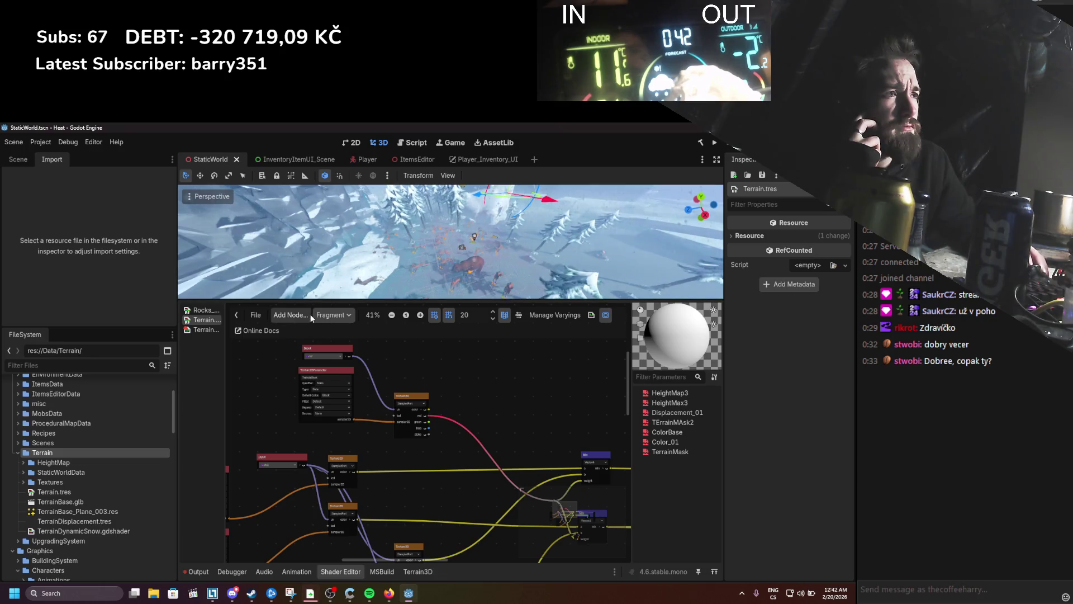
scroll(348, 428, "up", 2)
left_click_drag(347, 429, 240, 348)
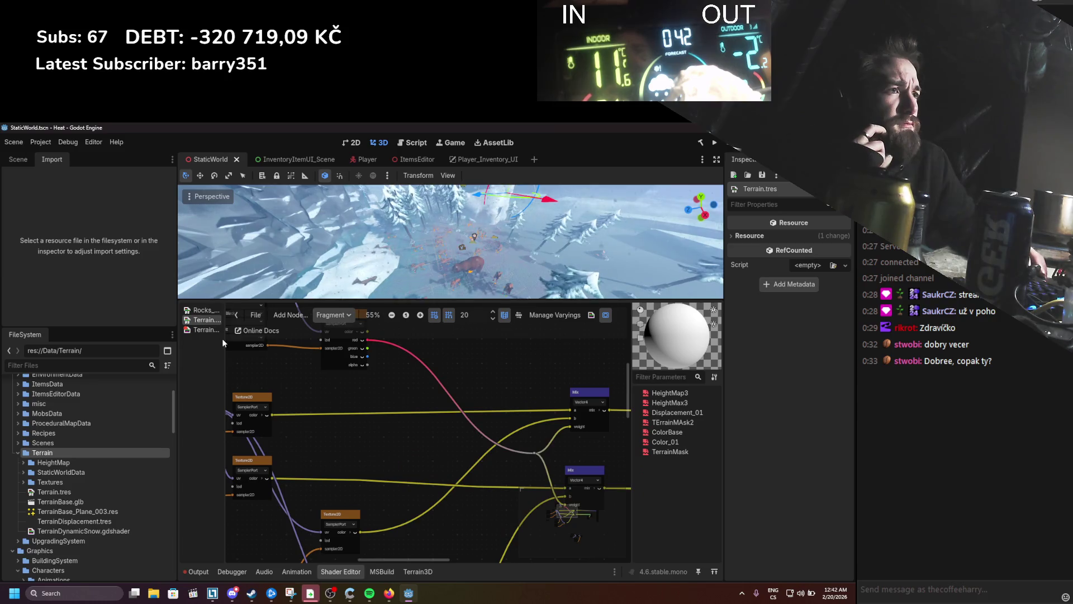
left_click(206, 329)
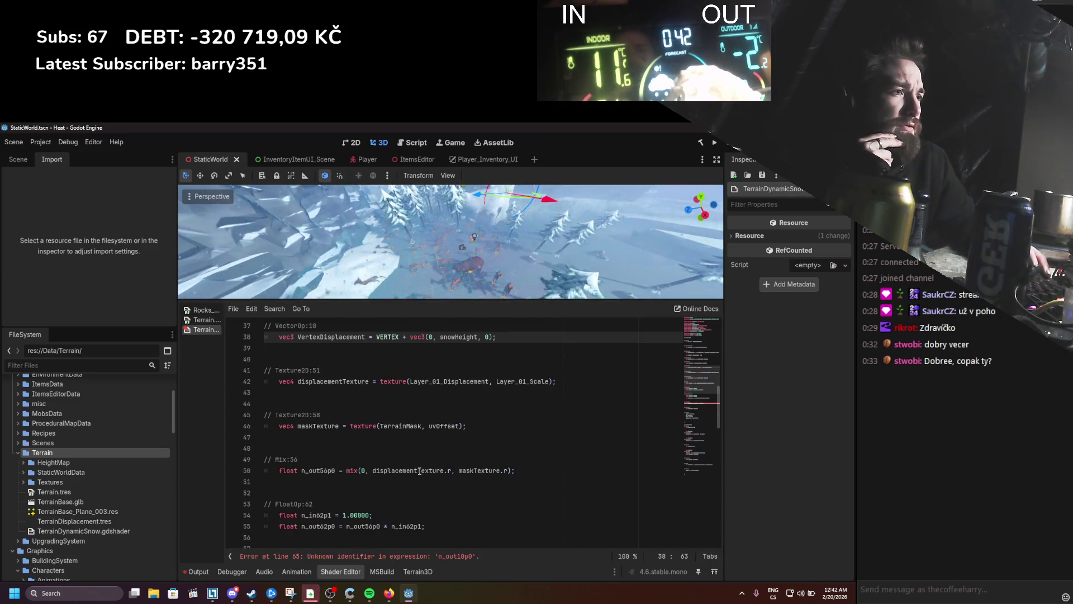
left_click(372, 471)
left_click_drag(372, 471, 505, 471)
scroll(339, 437, "down", 2)
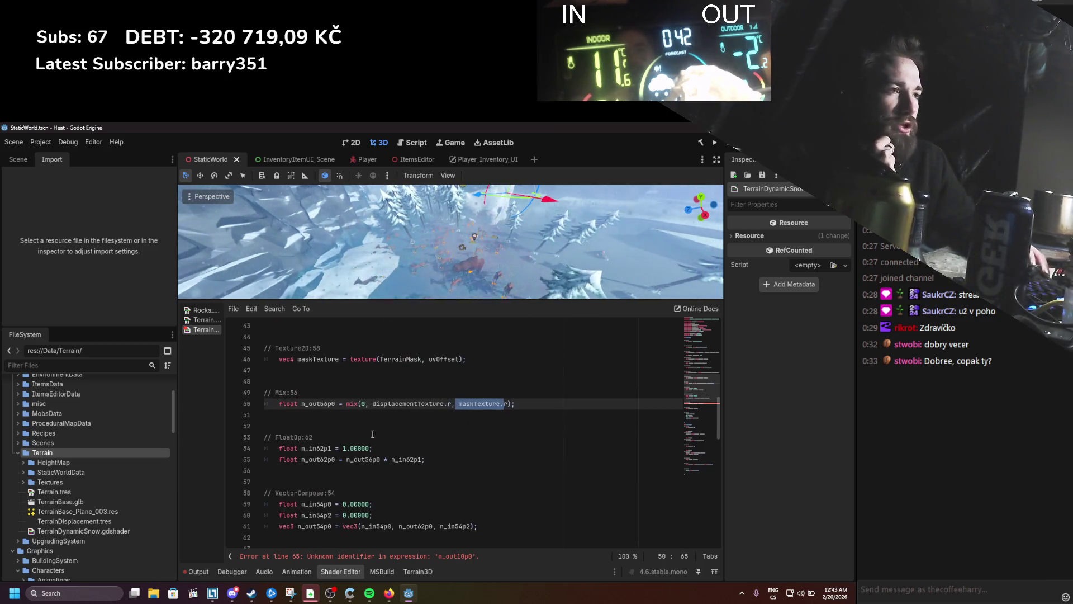
scroll(338, 437, "up", 2)
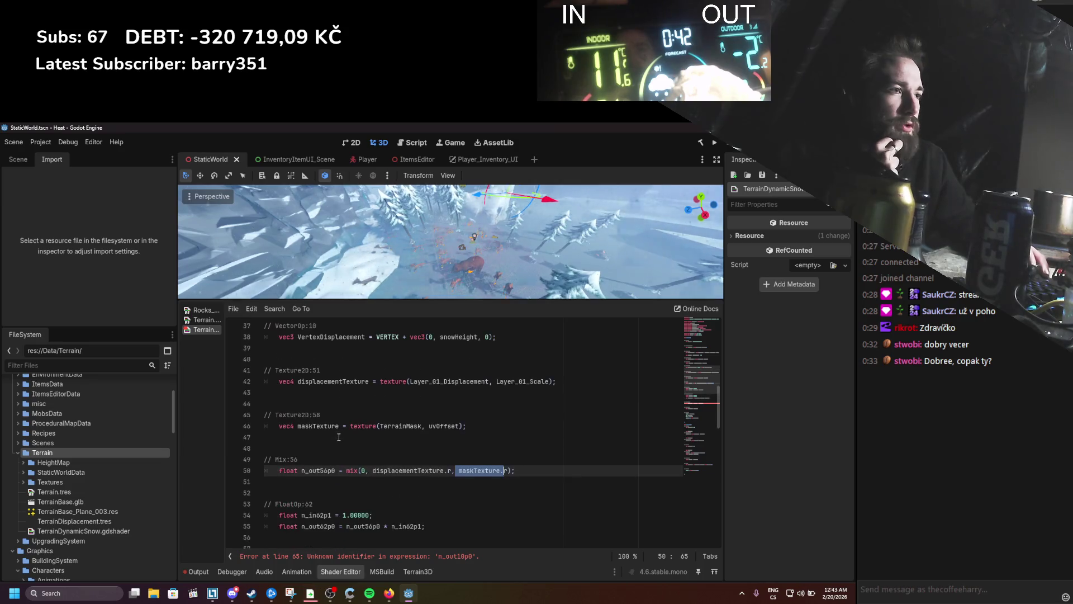
double_click(315, 472)
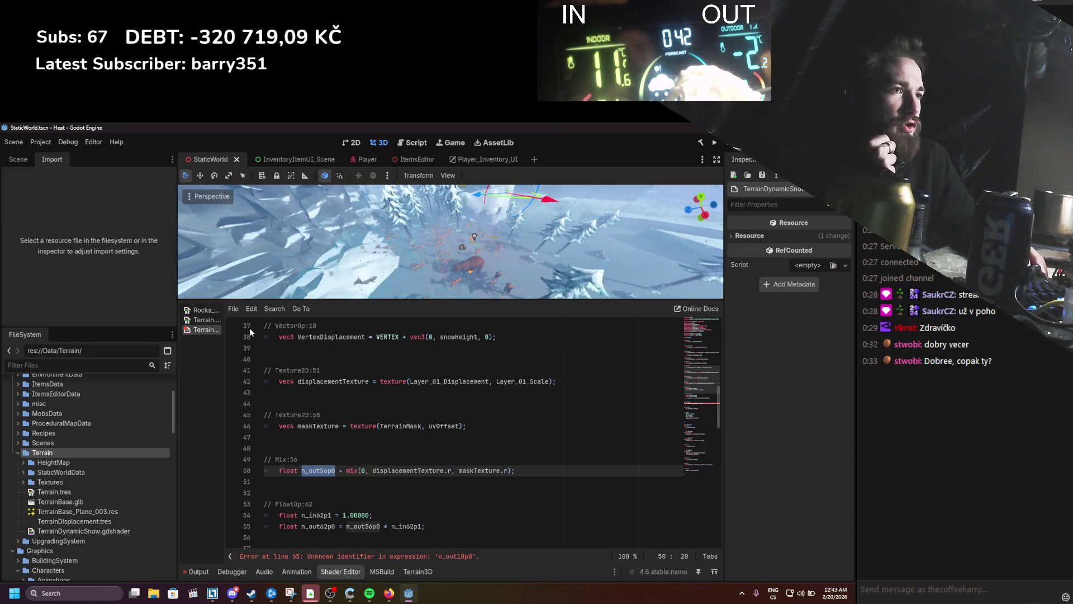
left_click(204, 319)
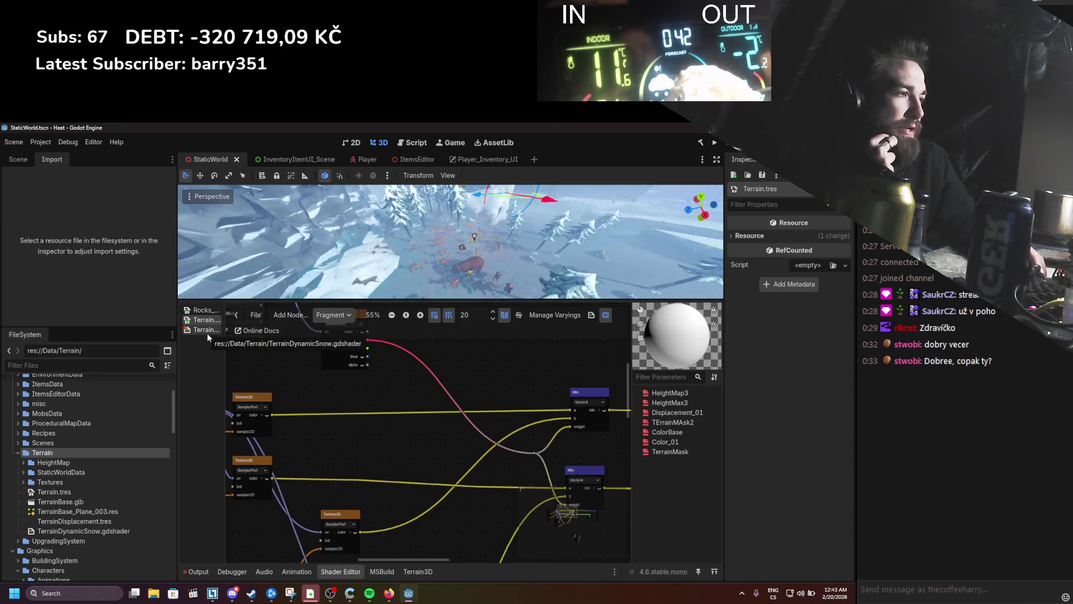
Step: Pan the Terrain graph and rearrange the two Texture2D nodes
mouse_move(347, 429)
left_mouse_down()
mouse_move(353, 417)
mouse_move(428, 414)
left_mouse_up()
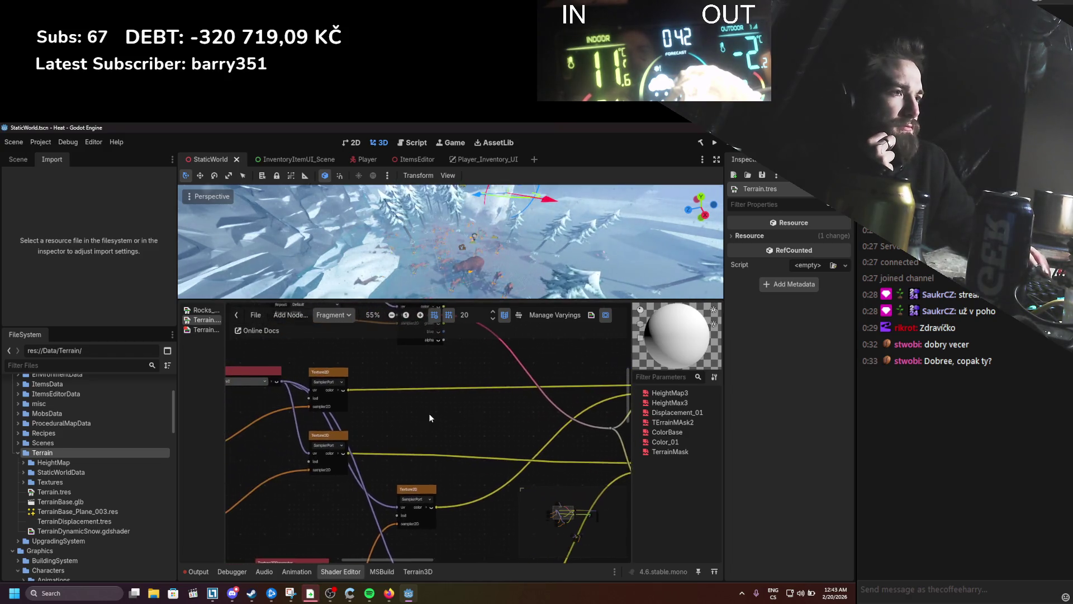
scroll(430, 412, "down", 1)
left_click_drag(353, 430, 429, 381)
mouse_move(348, 378)
left_mouse_down()
mouse_move(423, 426)
mouse_move(395, 435)
mouse_move(475, 417)
mouse_move(323, 457)
left_mouse_up()
scroll(323, 457, "down", 1)
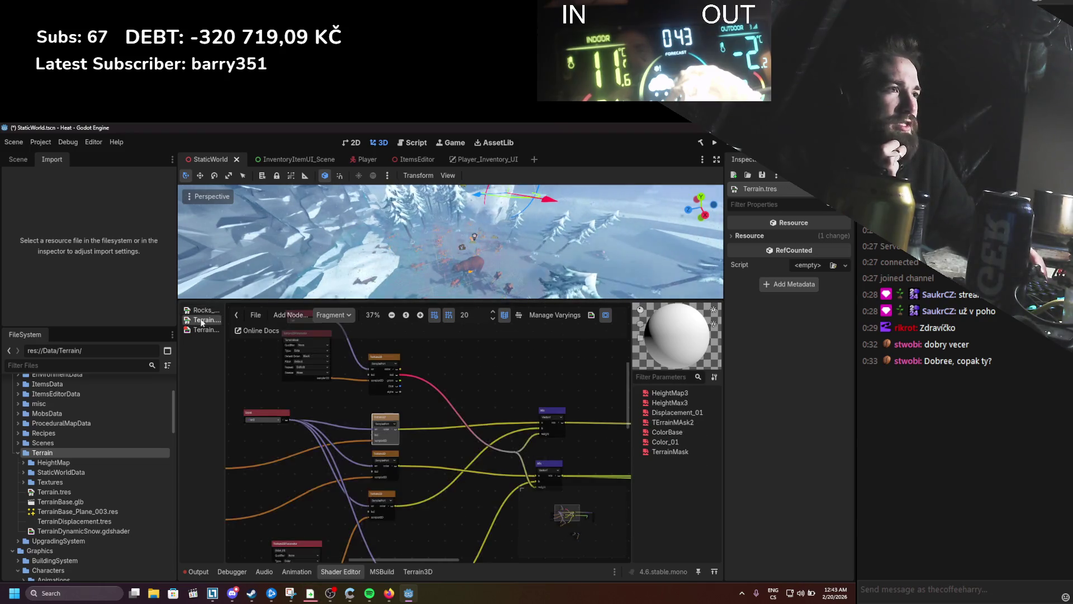
Step: In the graph's Vertex stage, nudge the Mix node up-left and select its Multiply node
left_click(340, 331)
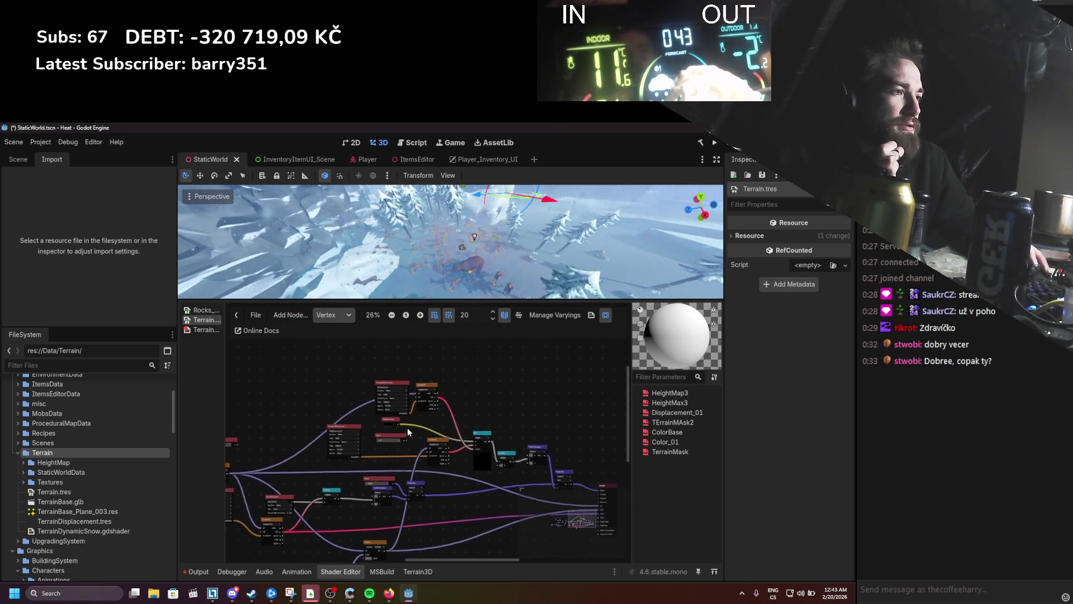
left_click_drag(462, 398, 439, 381)
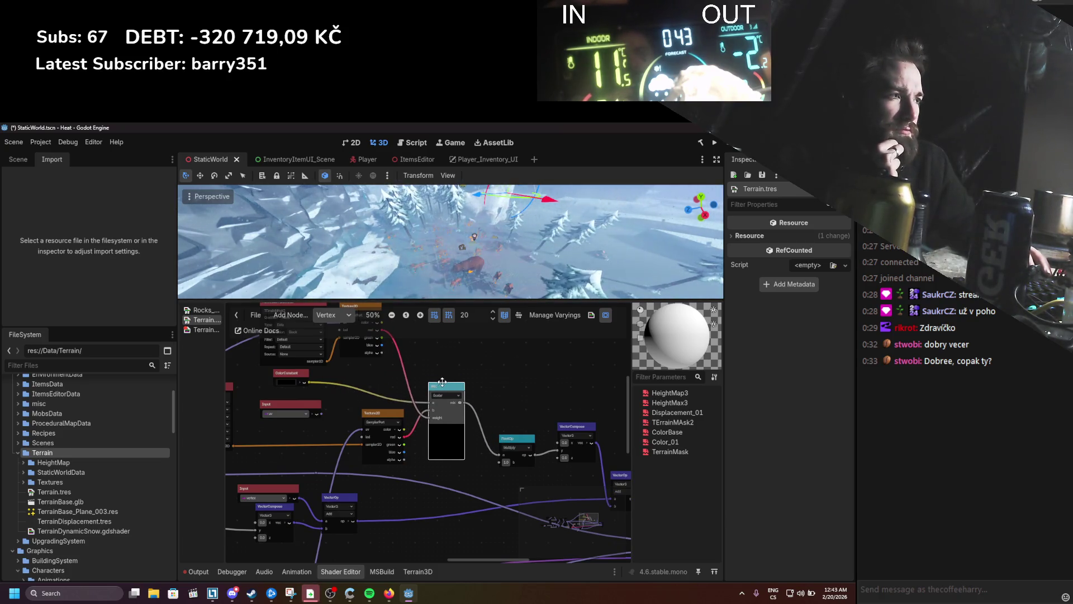
scroll(471, 484, "up", 1)
scroll(471, 479, "up", 1)
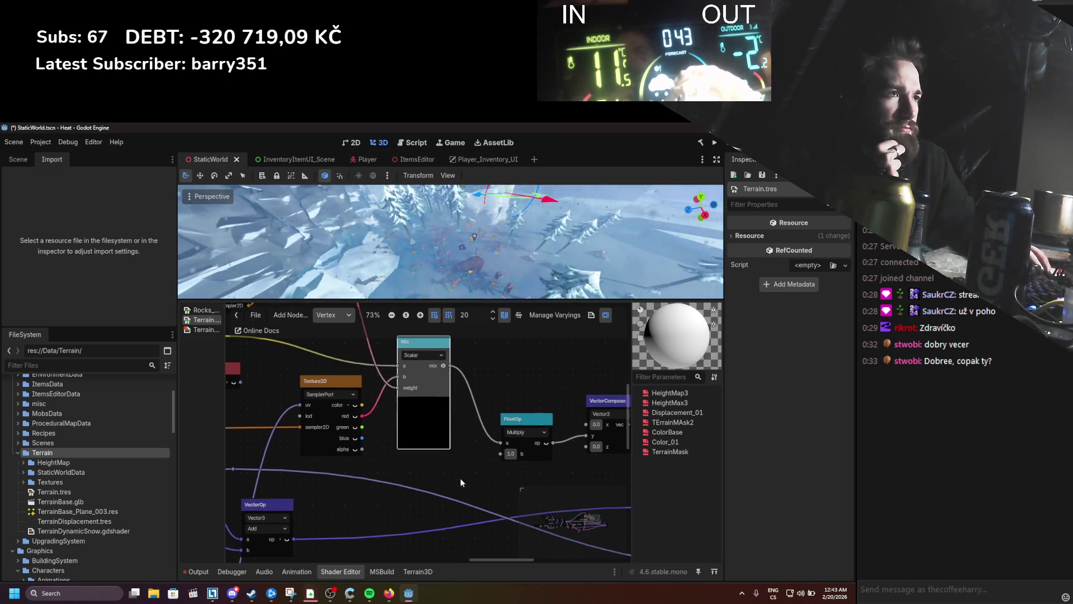
left_click(516, 421)
Step: Check the Rocks_WithSnow and Terrain shaders, then return to the TerrainDynamicSnow.gdshader code
left_click(203, 309)
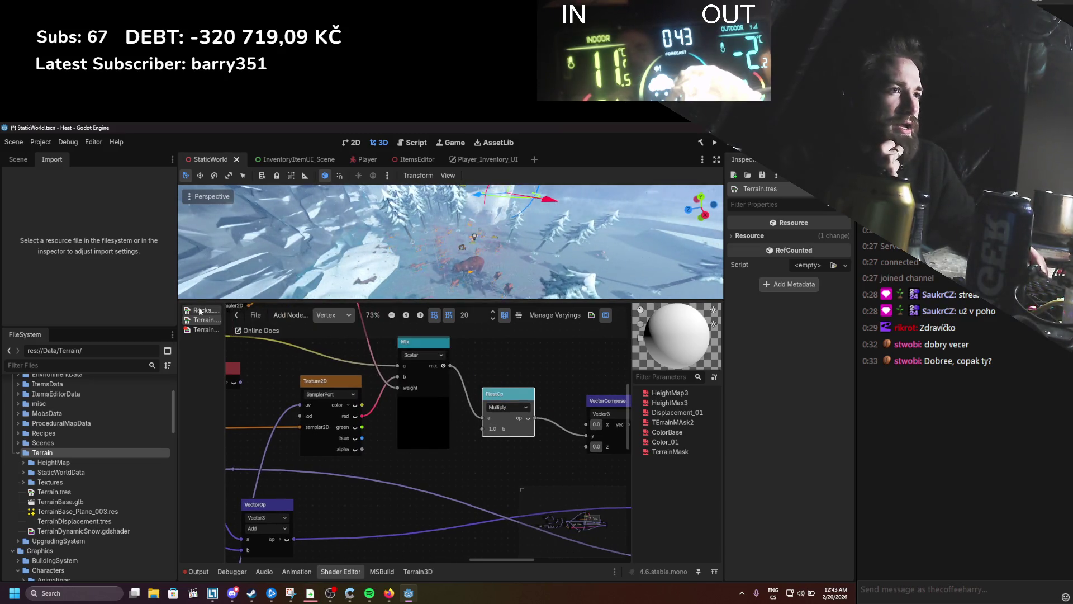
left_click(214, 319)
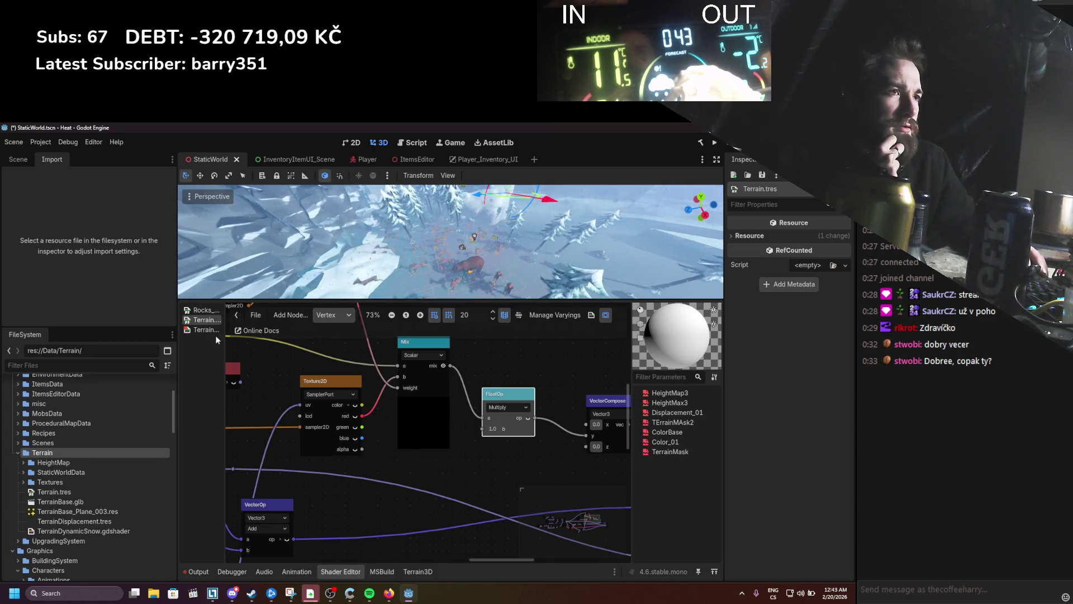
left_click(212, 329)
scroll(411, 419, "down", 1)
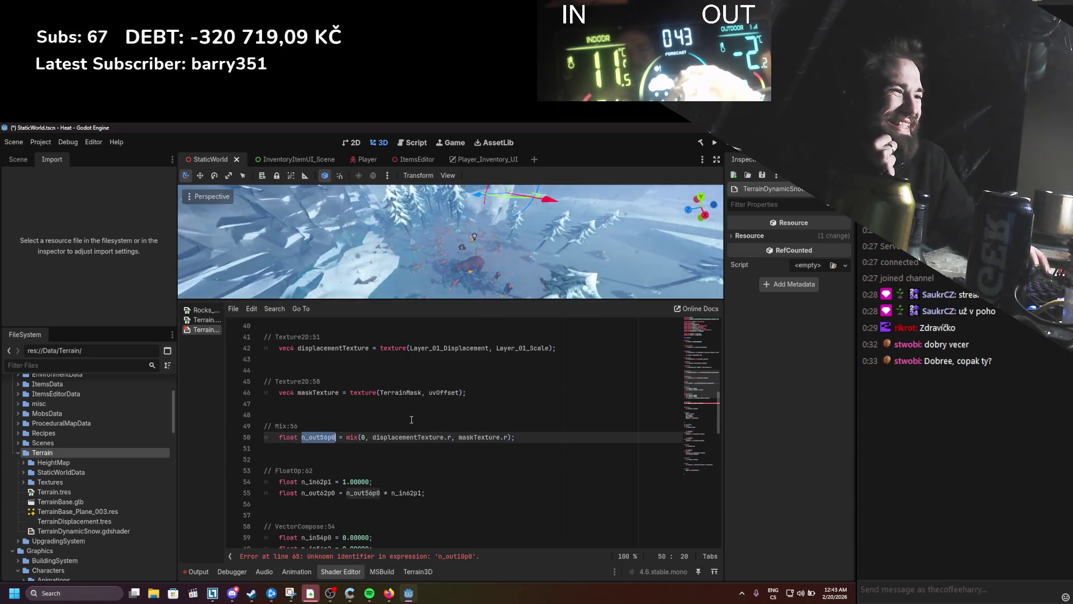
Step: Rename the line-50 mix result n_out56p0 to 'dispalcementValue'
left_click(354, 458)
double_click(318, 436)
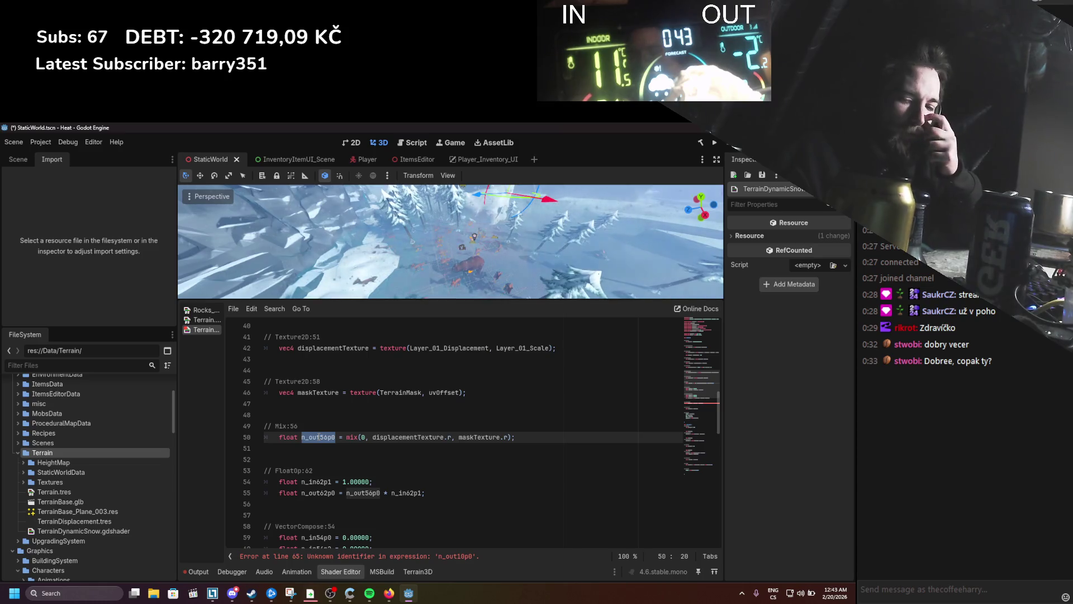
type("finalDispalc")
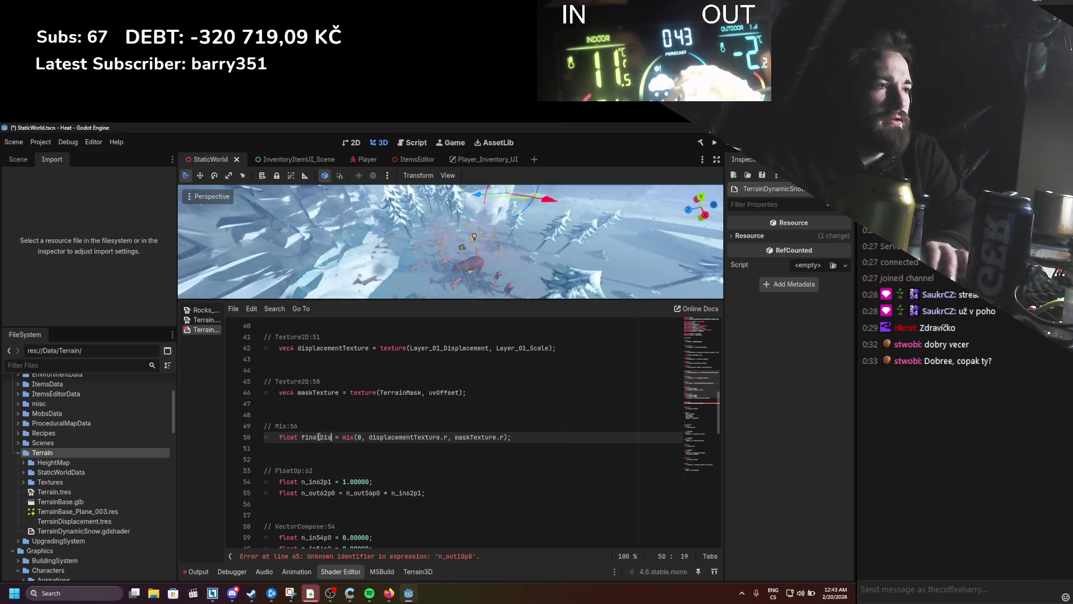
type("ementValue")
key("ctrl+s")
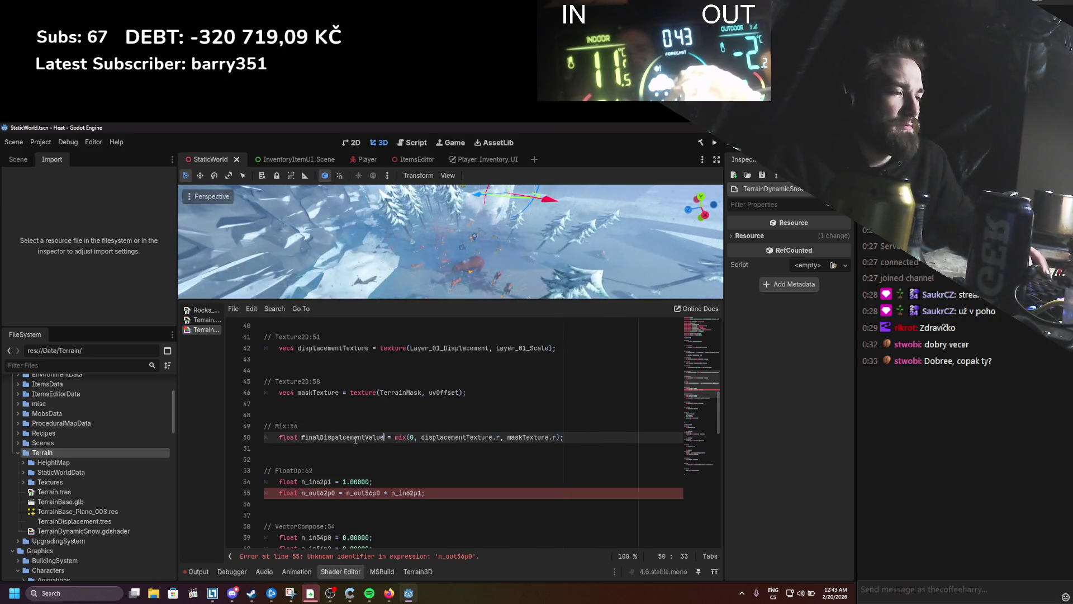
double_click(321, 436)
type("dispalcementValue")
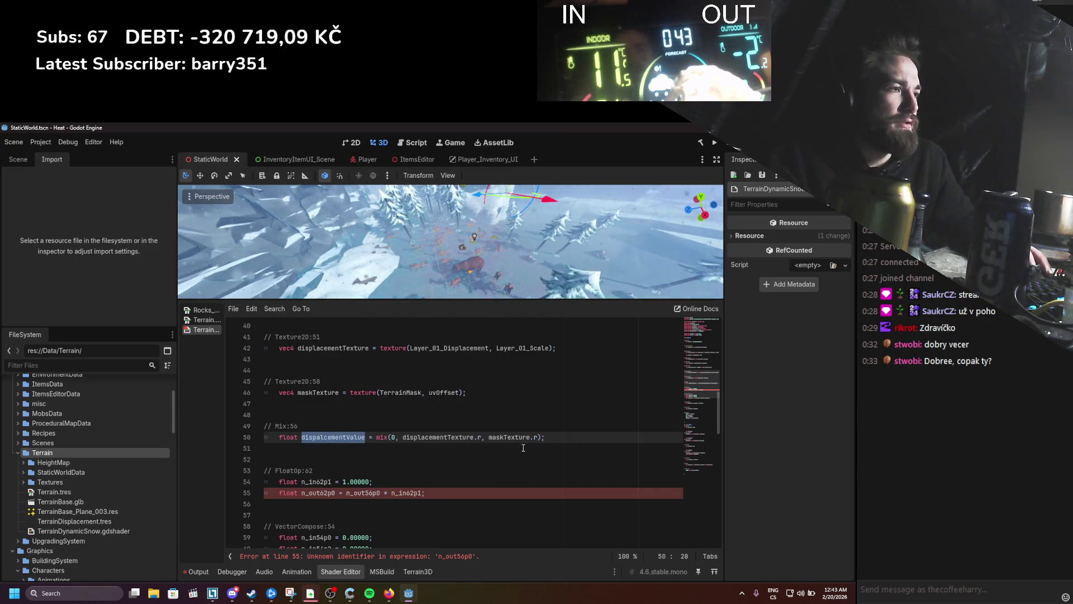
scroll(542, 437, "up", 13)
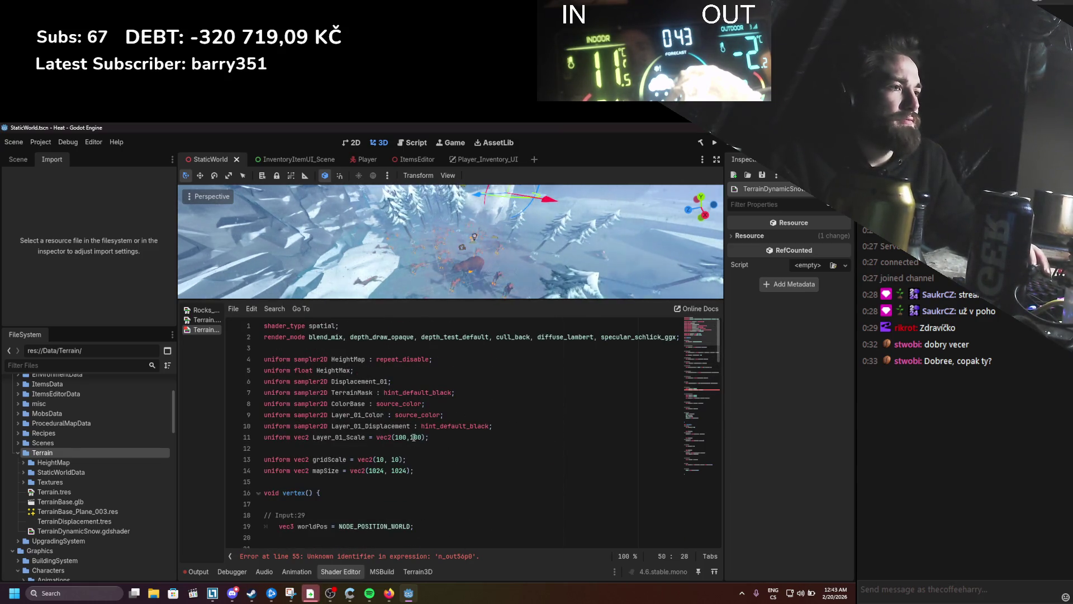
Step: Add a float displacementMultiplier uniform after line 10 and save
left_click(503, 427)
key("Return")
type("form sma")
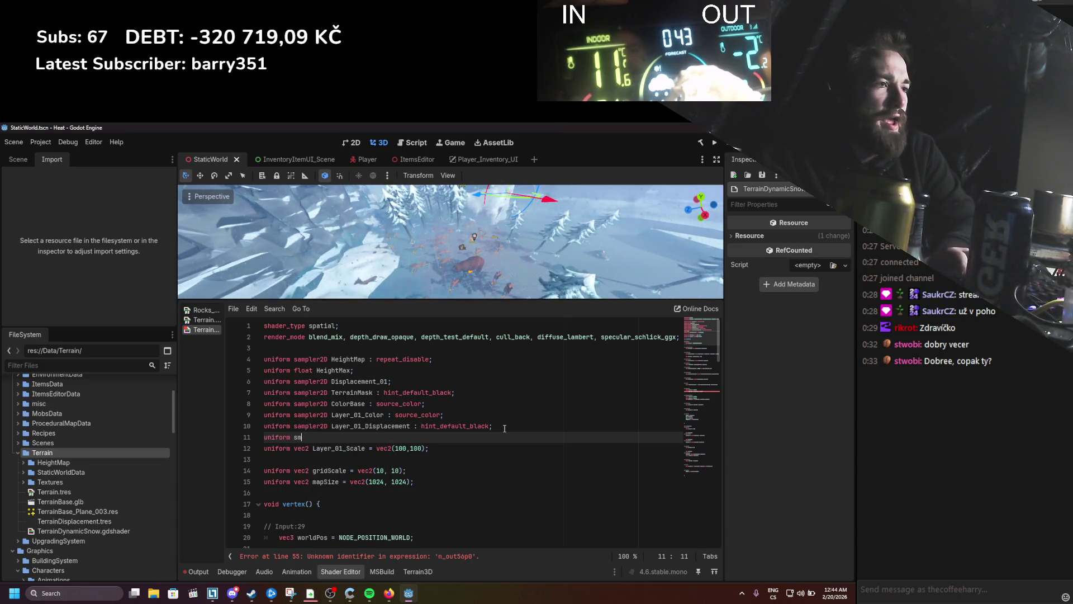
key("BackSpace")
key("BackSpace")
type("pler")
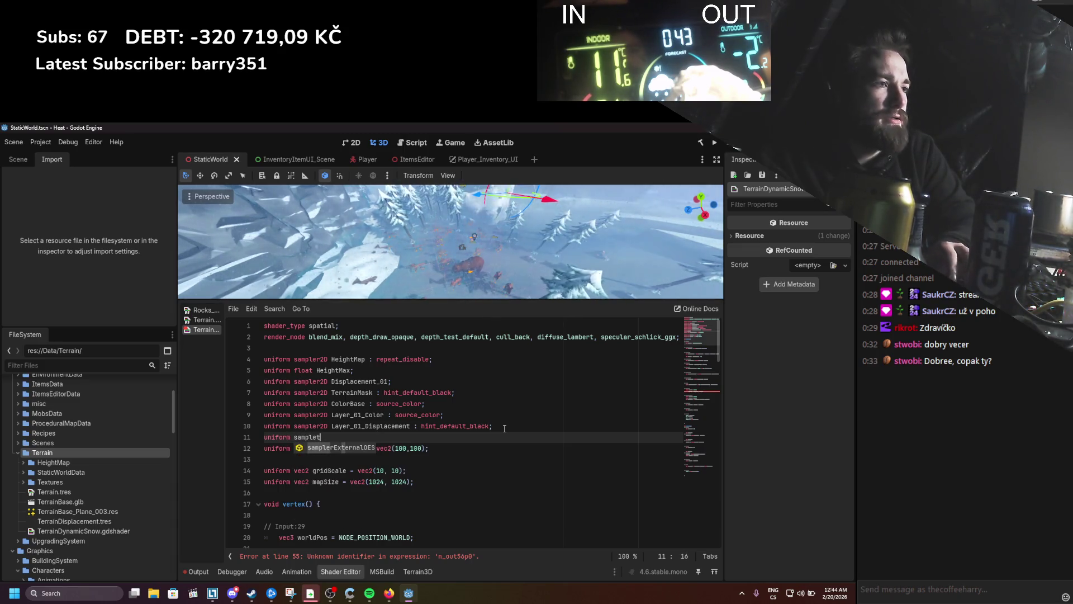
key("BackSpace")
key("BackSpace")
key("BackSpace")
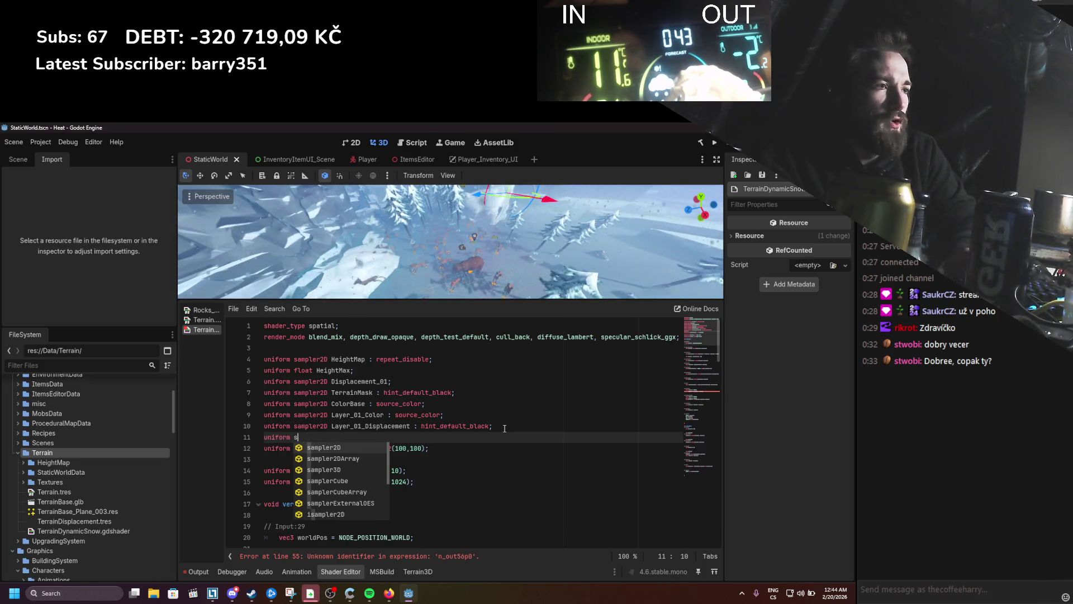
type("float displacementM")
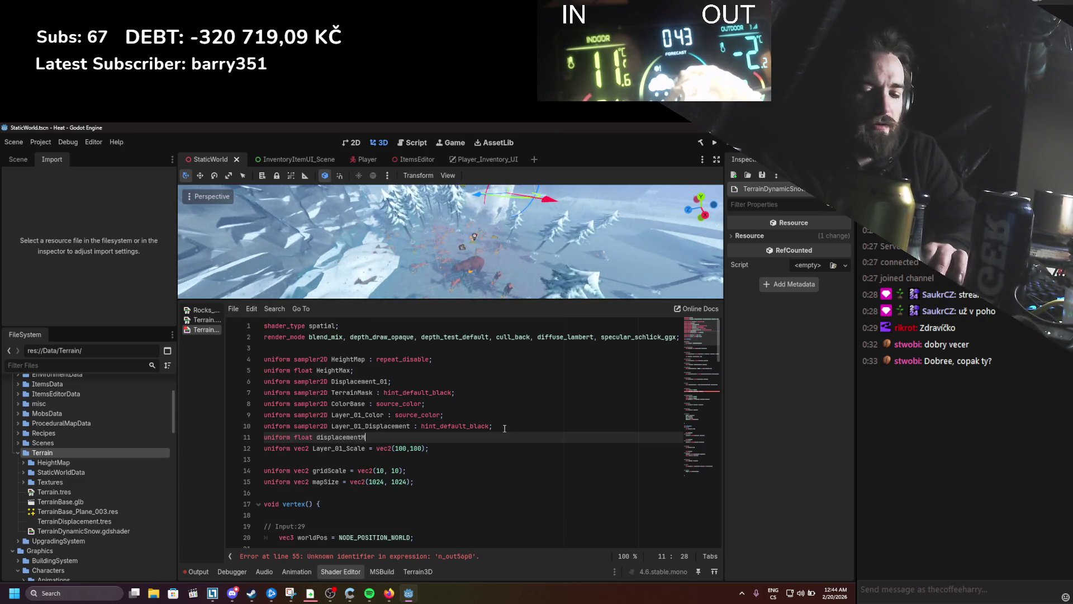
type("ultiplier;")
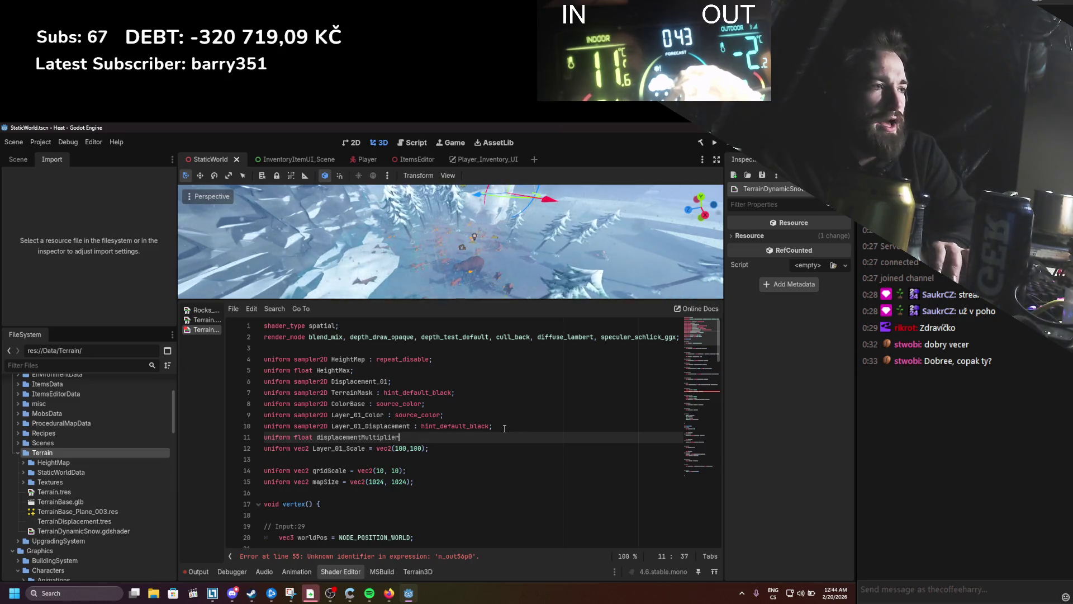
key("ctrl+s")
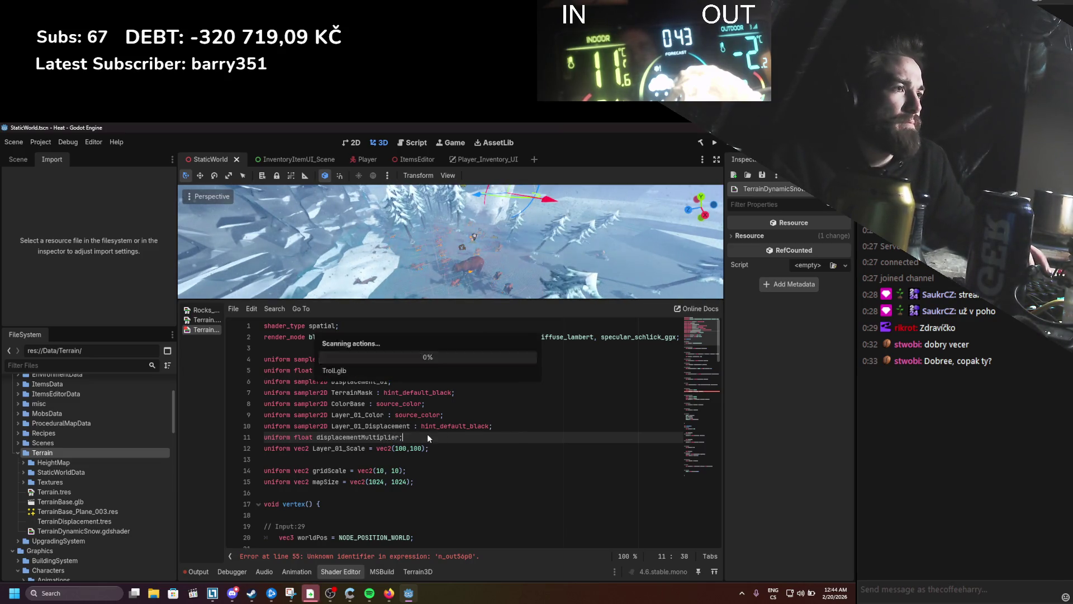
Step: Move the displacementMultiplier declaration to line 8, directly below the TerrainMask uniform
left_click_drag(426, 436, 263, 436)
key("ctrl+x")
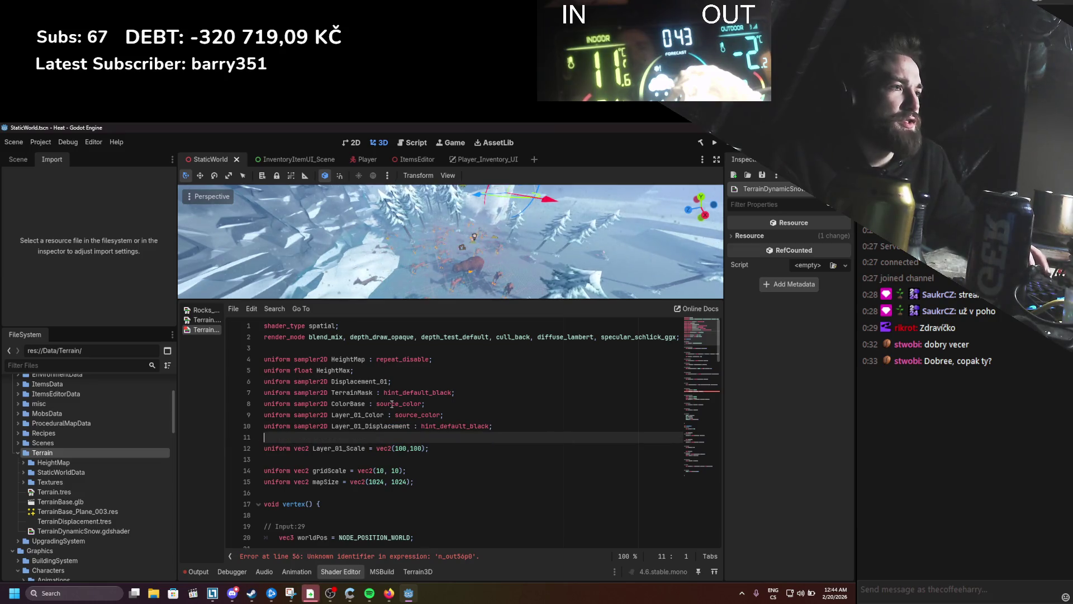
left_click(475, 394)
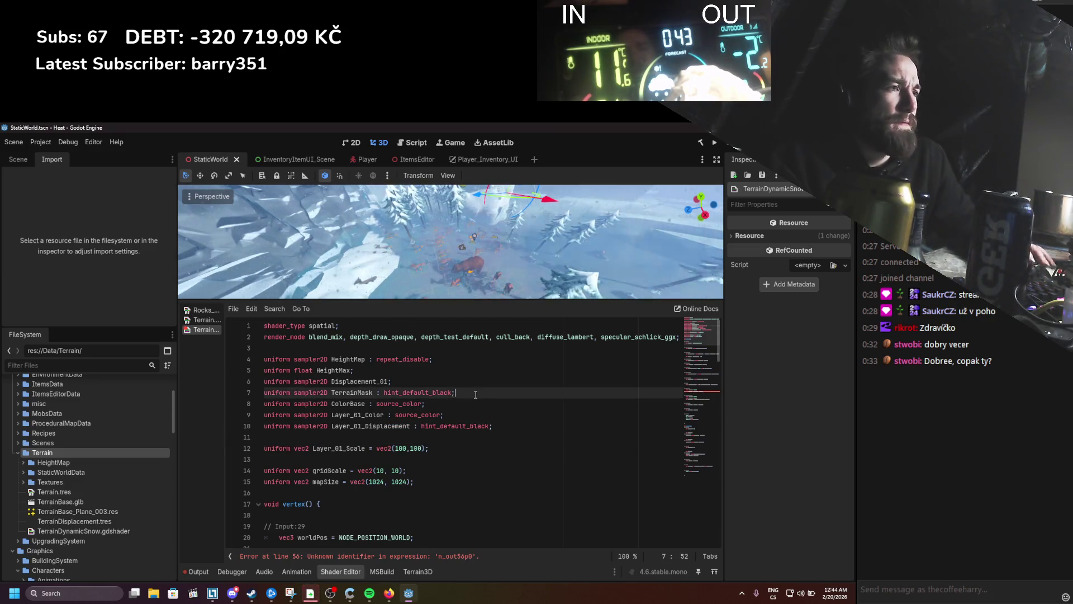
key("Return")
key("Return")
key("Return")
key("Up")
key("Up")
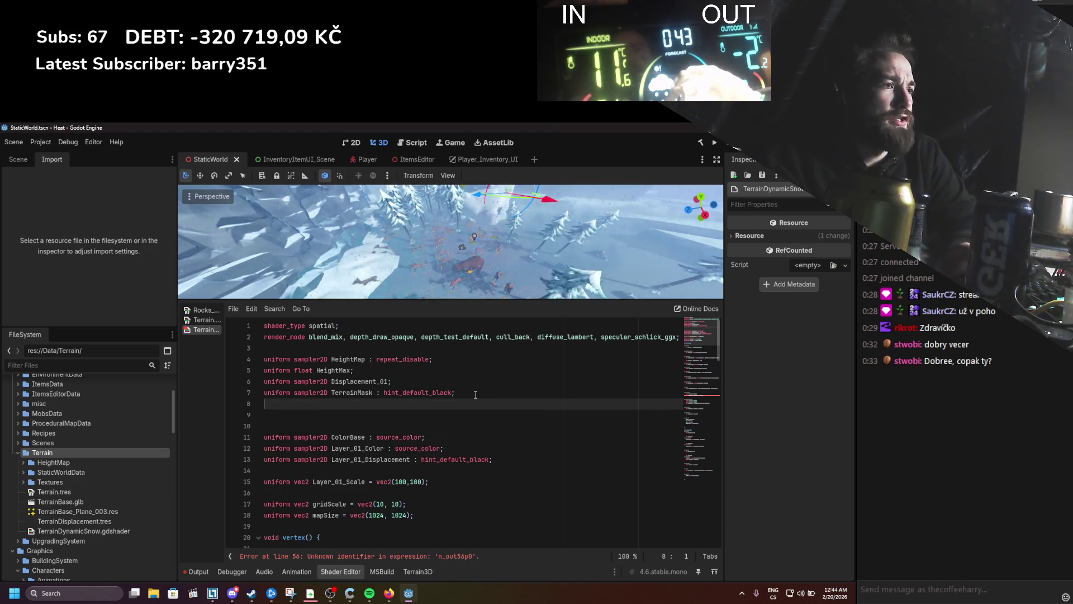
key("ctrl+v")
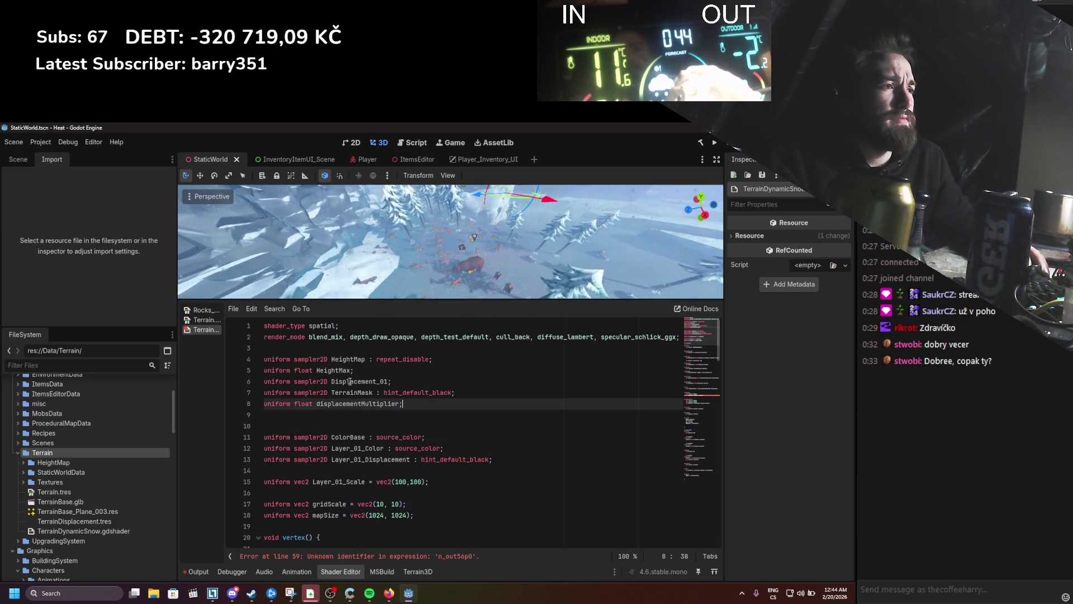
Step: Look over the code around the Displacement_01 uniform, then switch to the Terrain visual shader graph
double_click(350, 382)
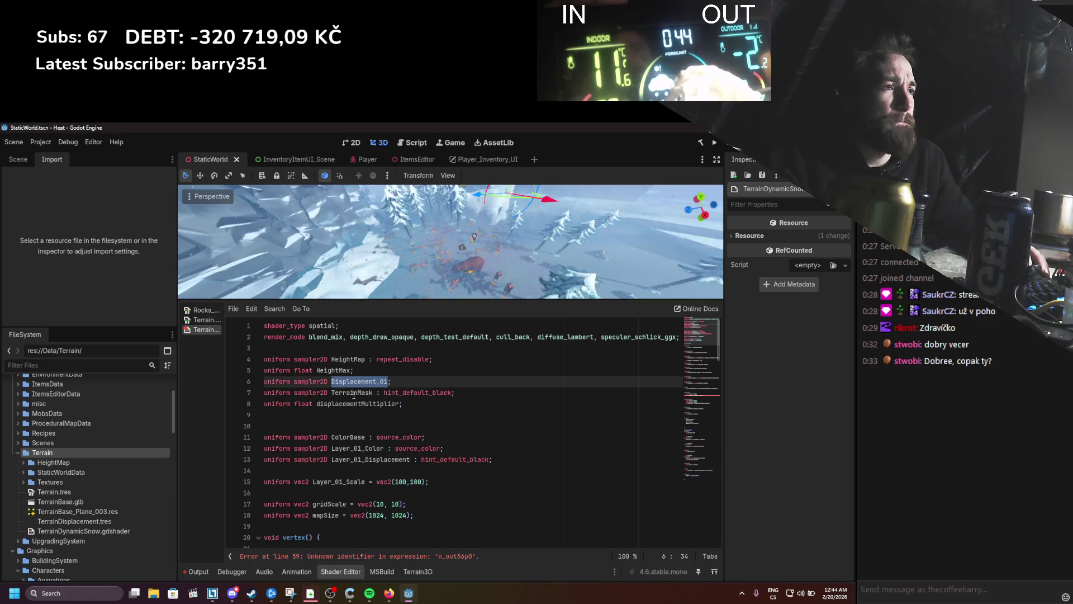
scroll(353, 395, "down", 12)
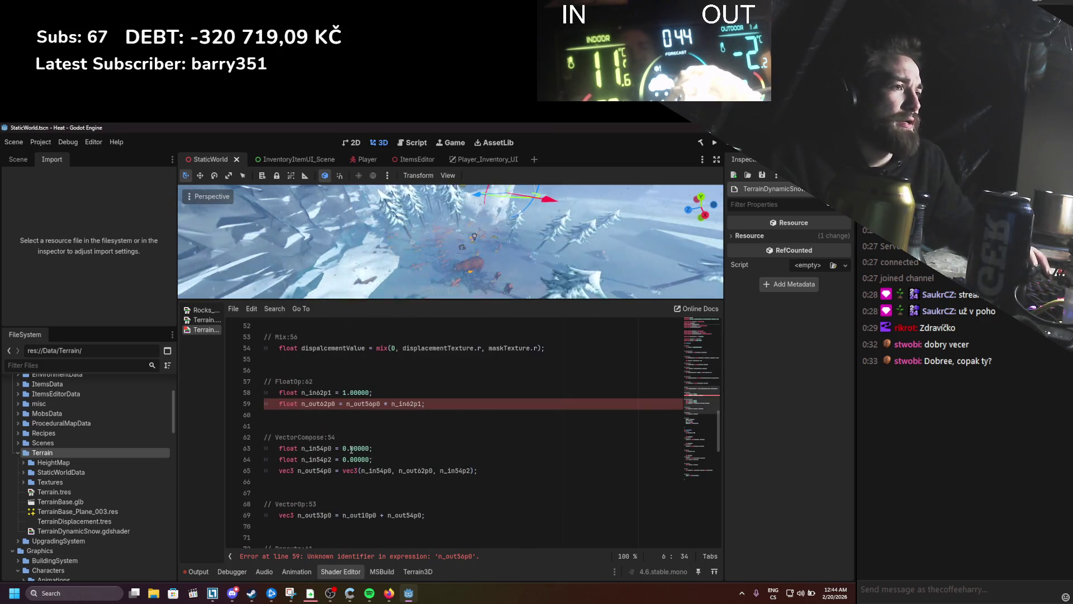
scroll(352, 448, "up", 2)
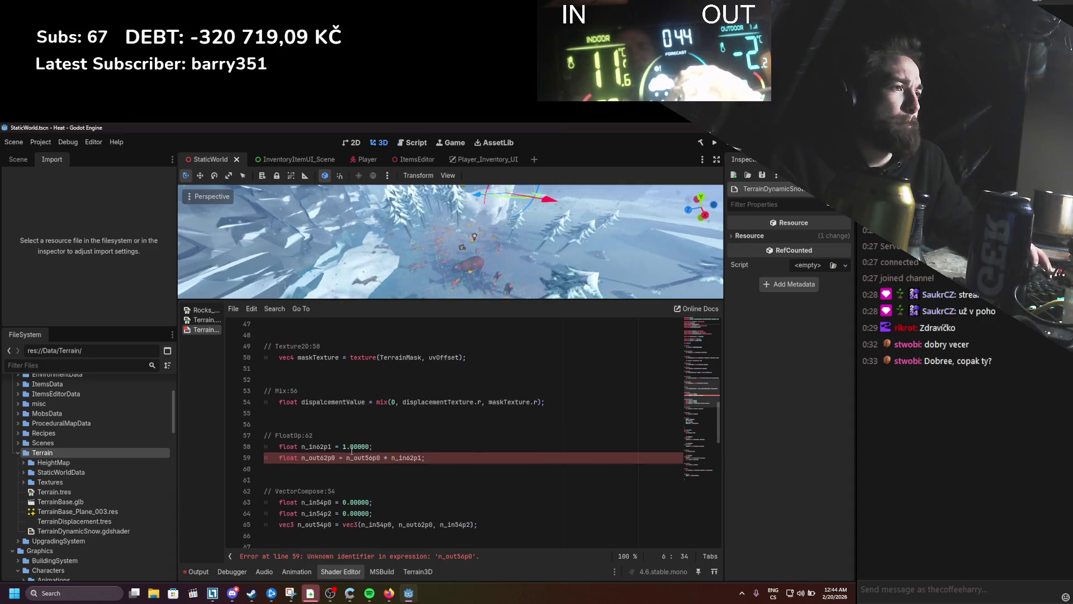
scroll(351, 449, "up", 11)
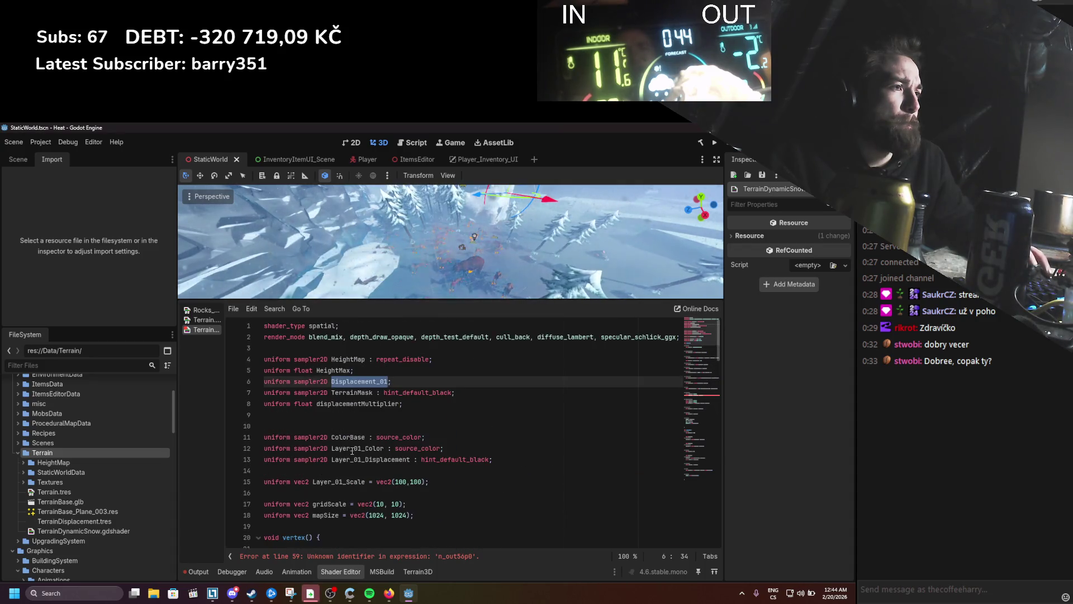
scroll(352, 451, "down", 10)
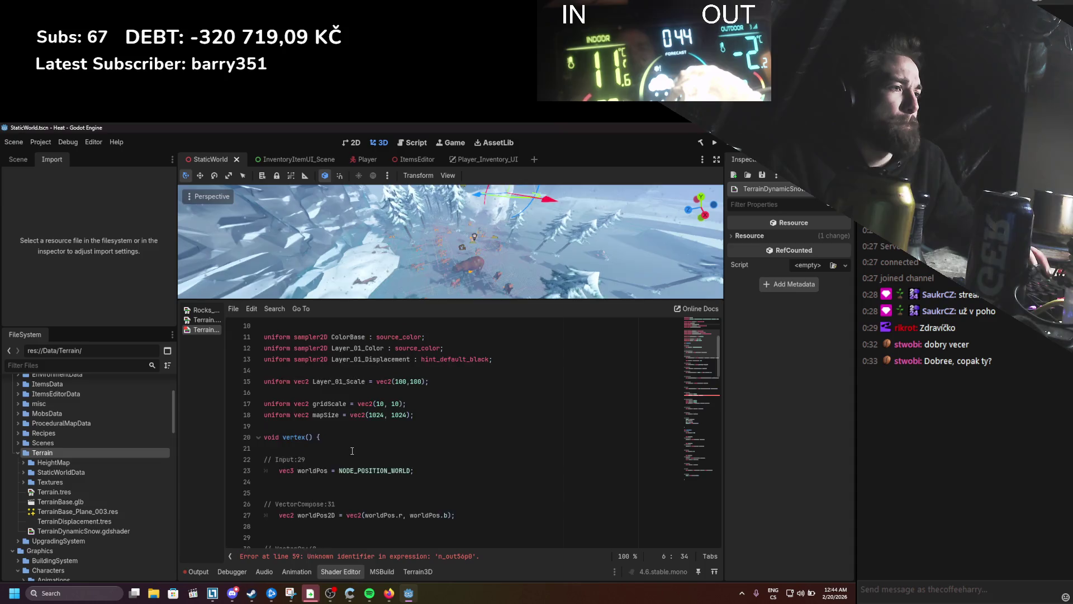
scroll(351, 450, "down", 6)
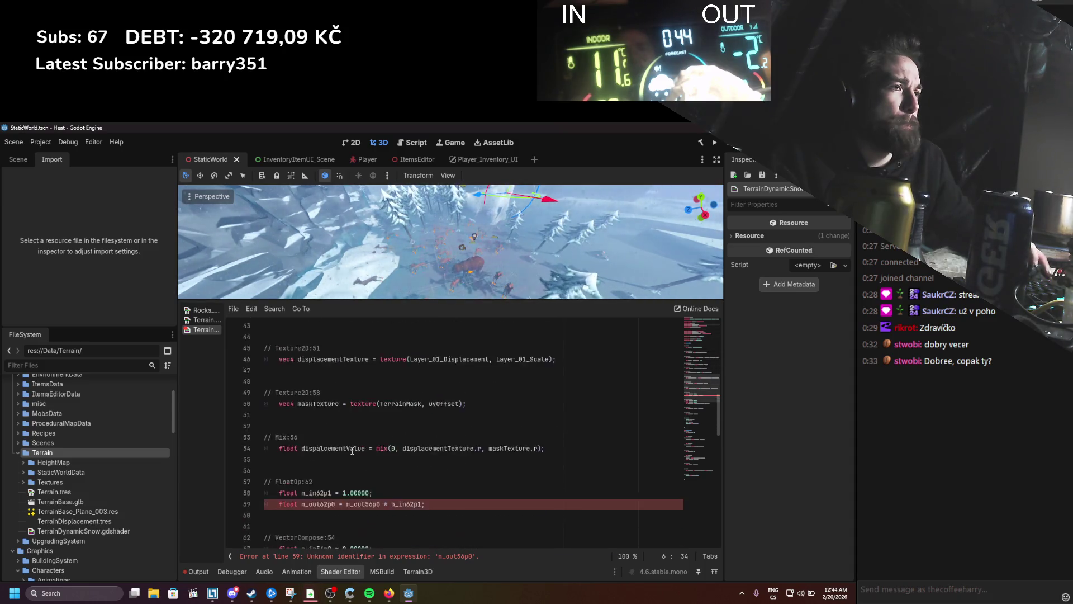
scroll(352, 451, "up", 3)
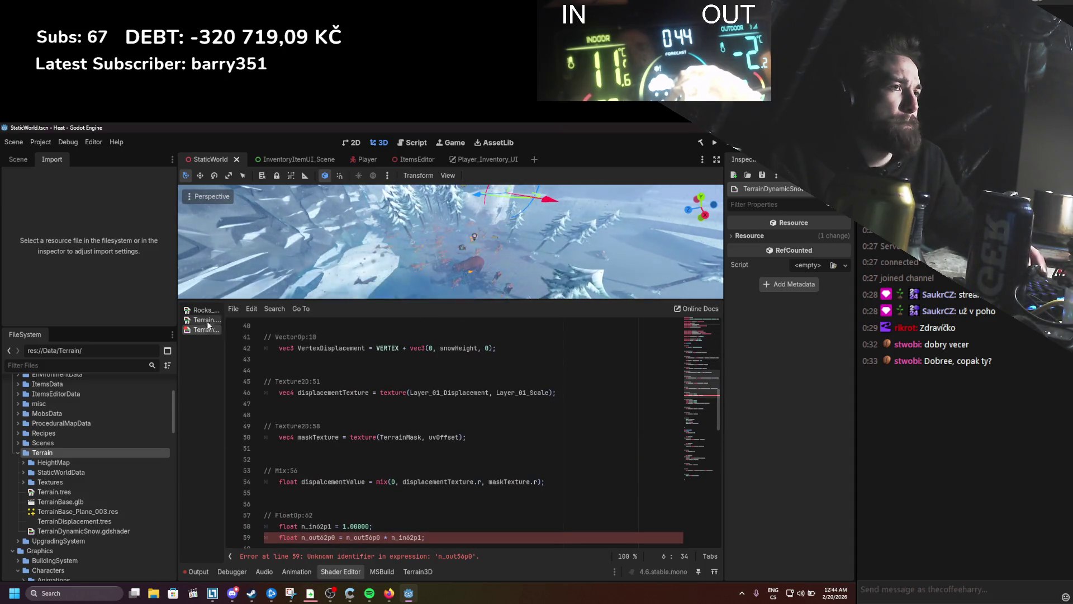
scroll(296, 380, "up", 12)
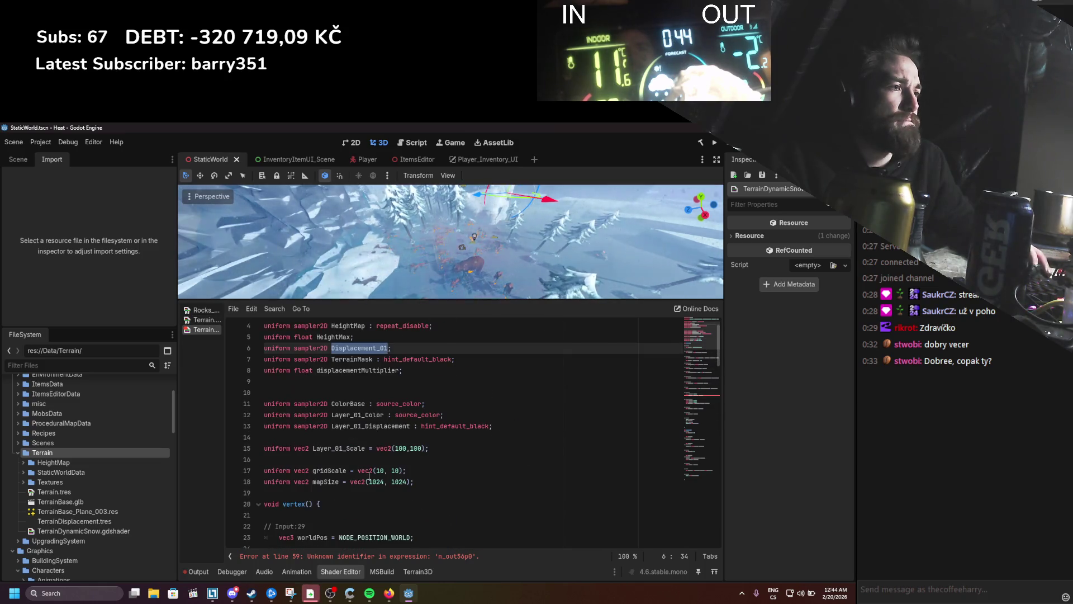
scroll(368, 476, "up", 1)
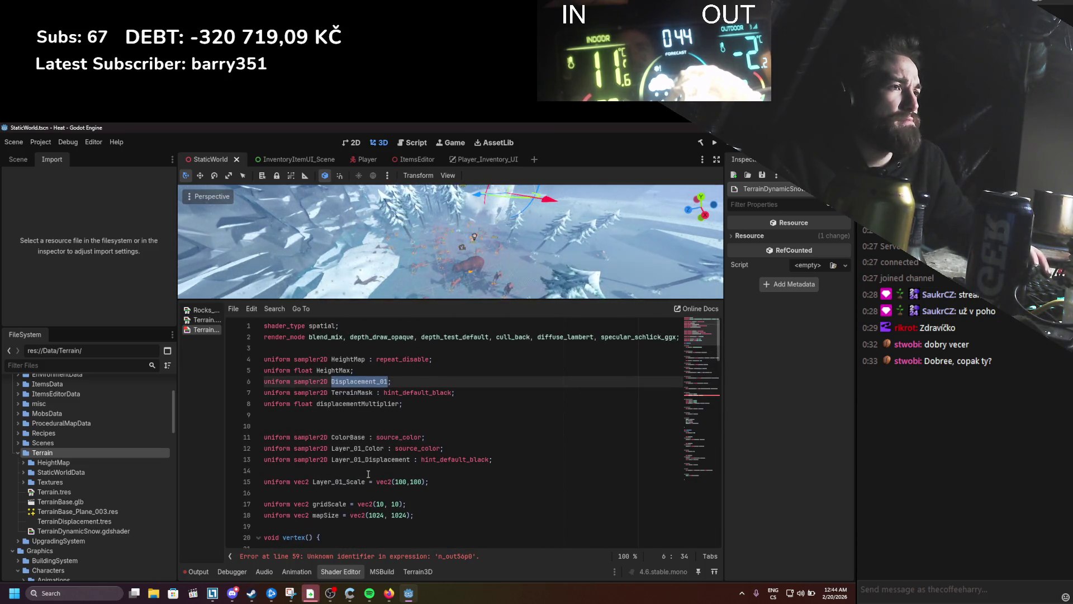
left_click(207, 320)
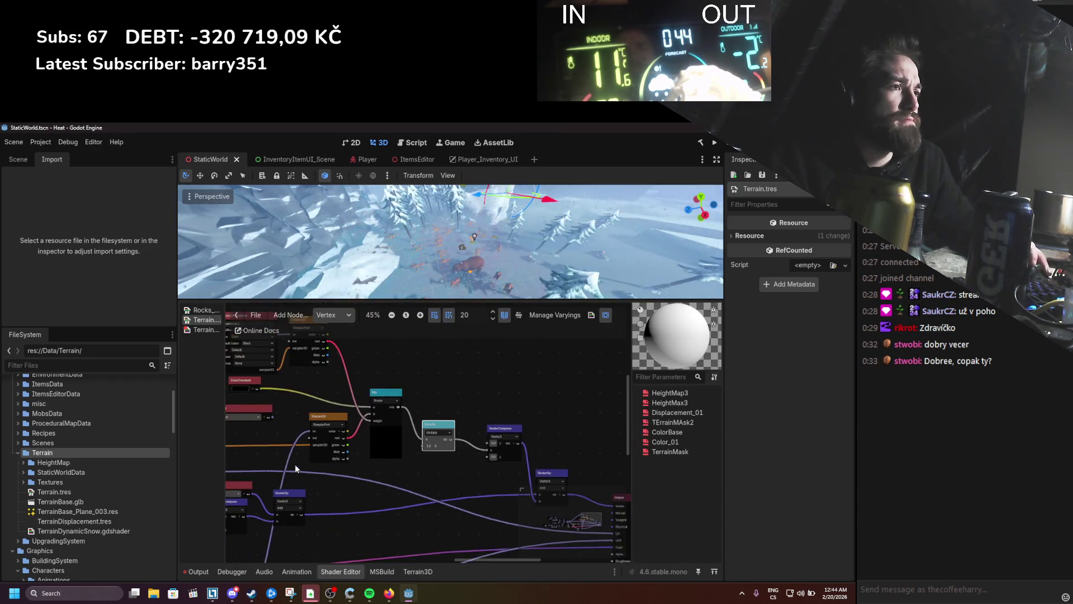
Step: After comparing the Terrain and Rocks_WithSnow graphs, delete the Displacement_01 uniform line from the snow shader
scroll(442, 509, "up", 1)
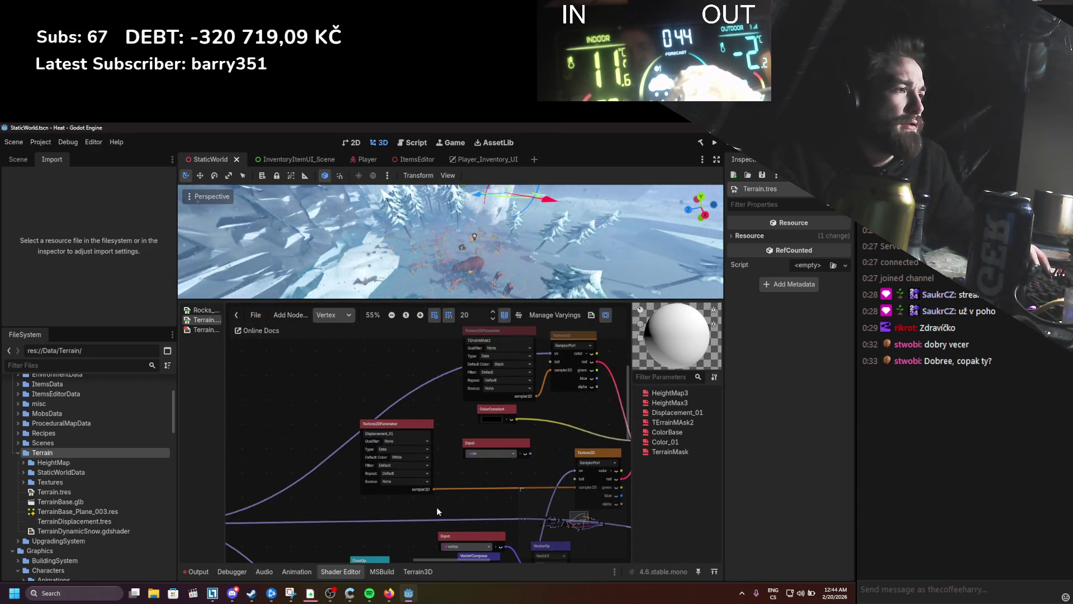
scroll(346, 497, "down", 1)
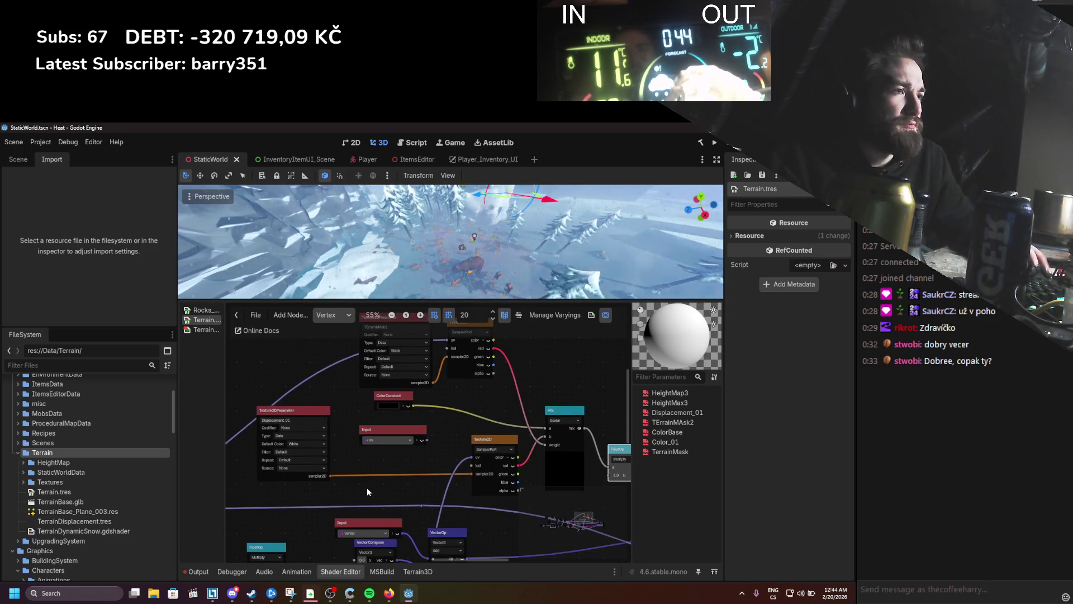
left_click(195, 311)
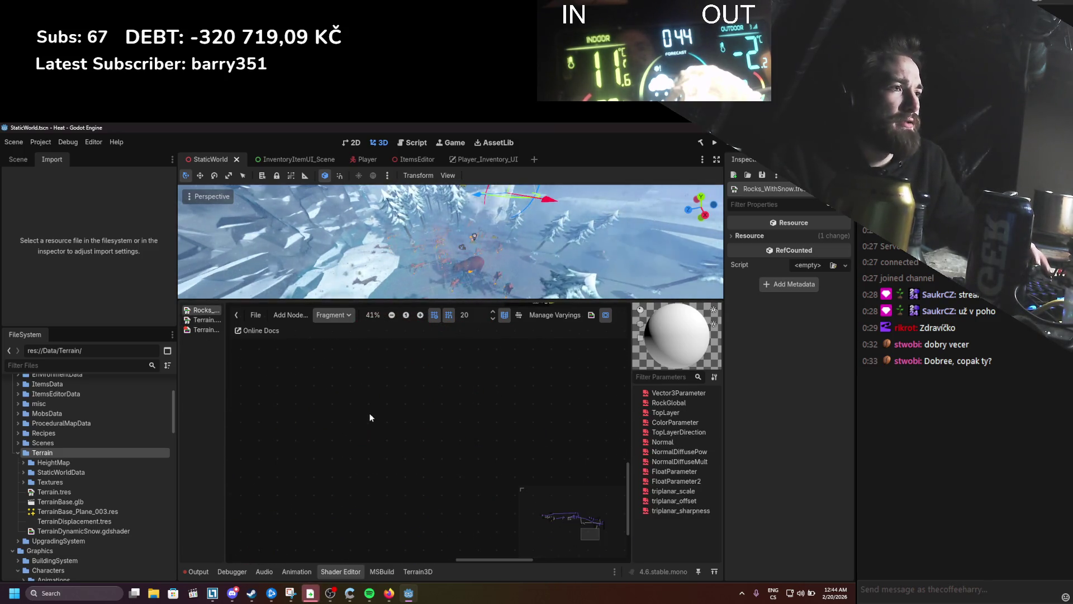
left_click(218, 330)
left_click_drag(355, 459, 449, 458)
left_click_drag(391, 381, 239, 385)
key("BackSpace")
key("BackSpace")
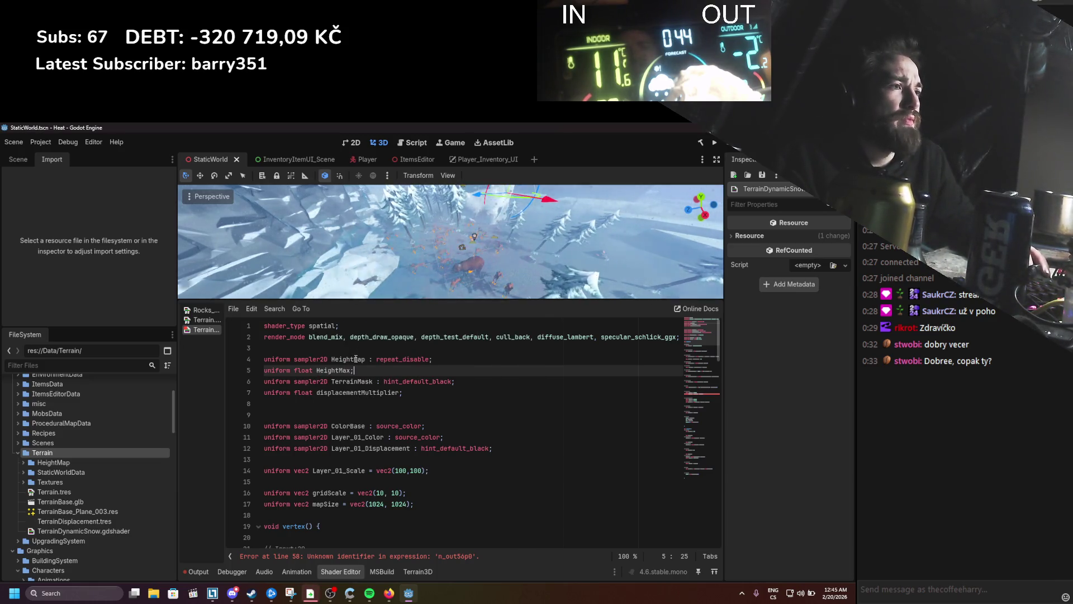
double_click(343, 371)
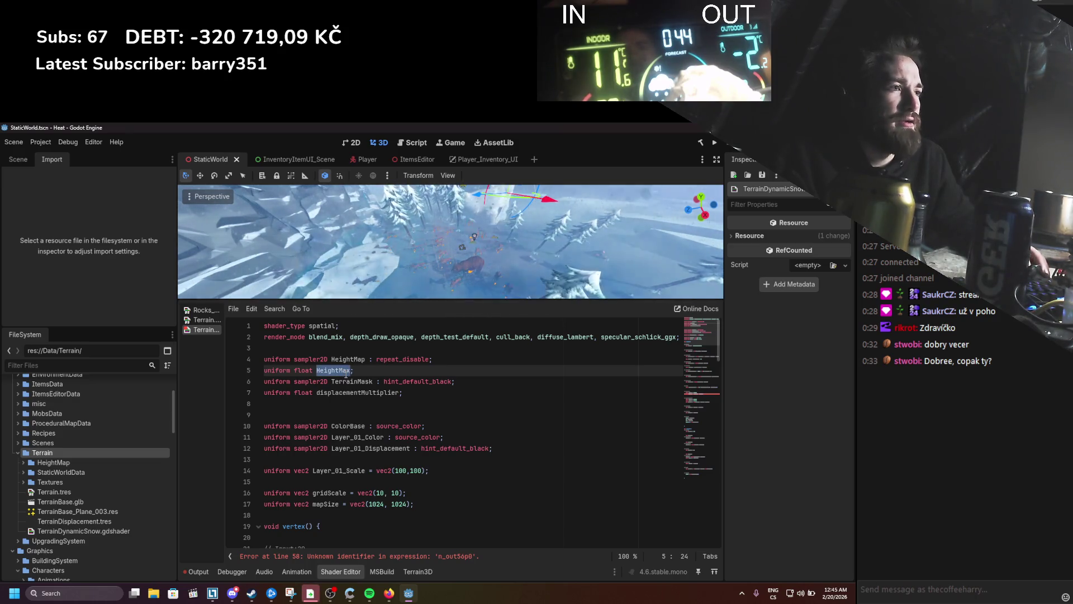
scroll(377, 447, "down", 10)
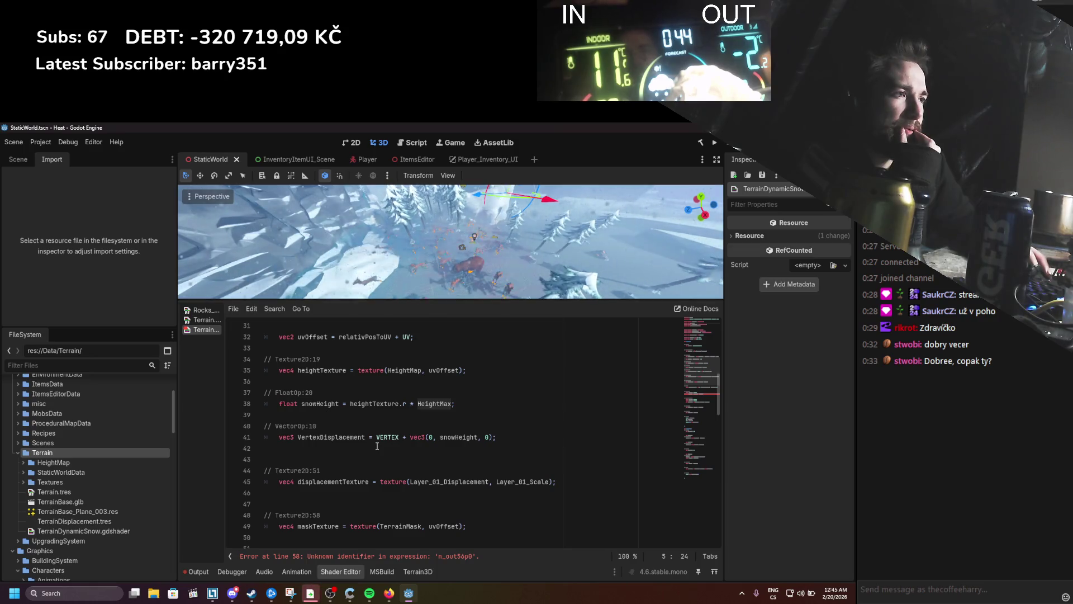
scroll(377, 445, "down", 5)
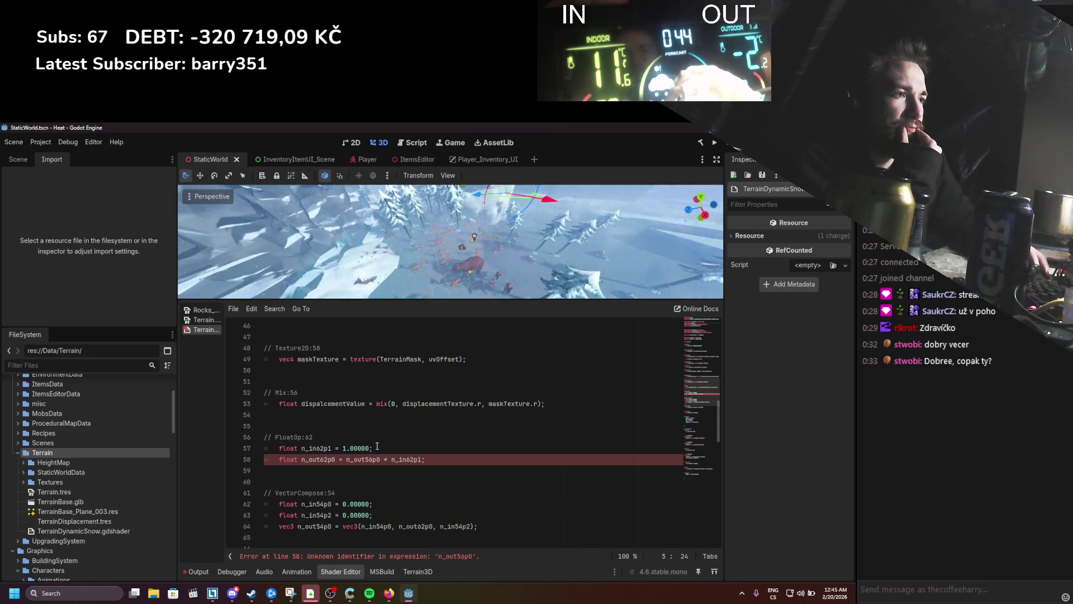
scroll(377, 445, "down", 4)
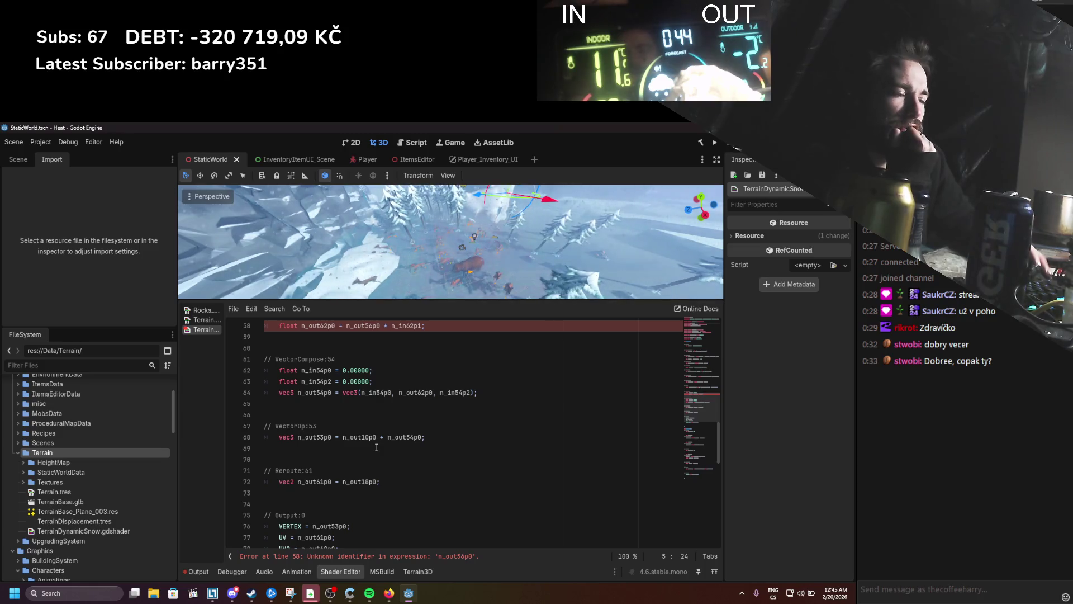
scroll(377, 447, "up", 9)
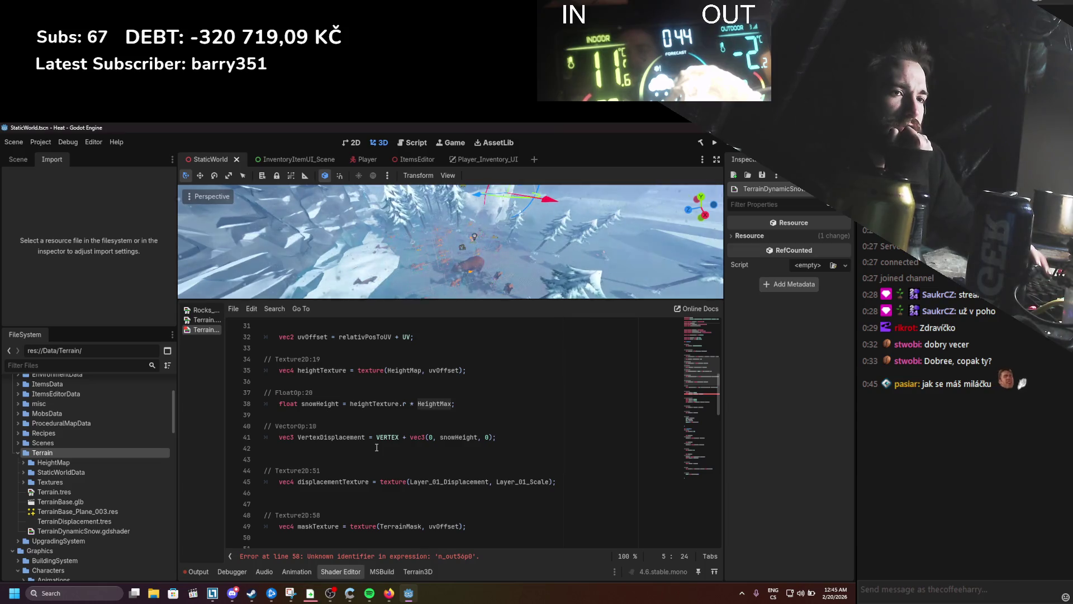
scroll(377, 447, "up", 10)
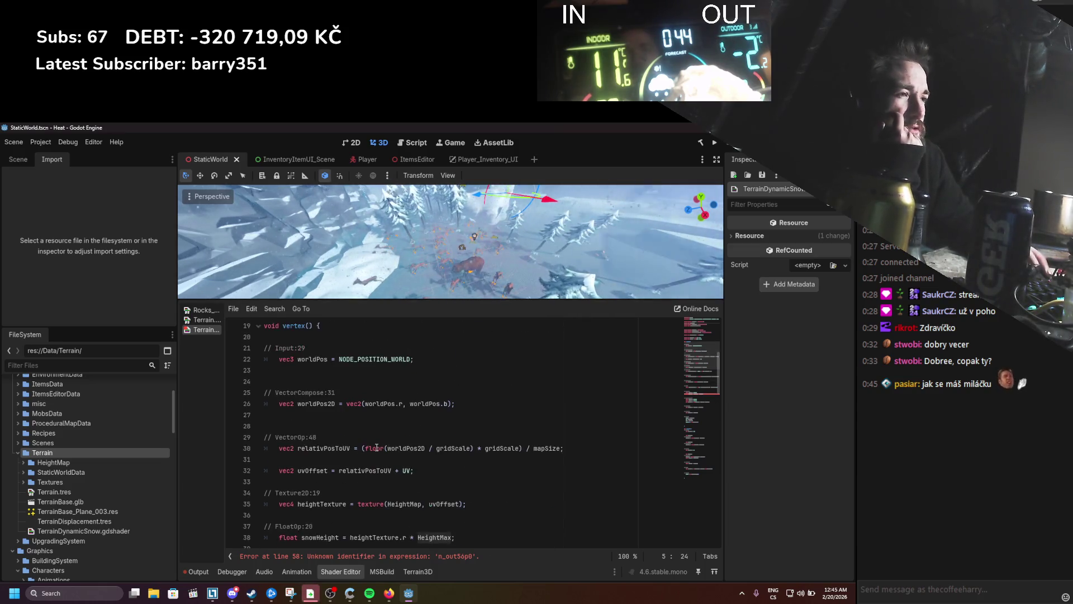
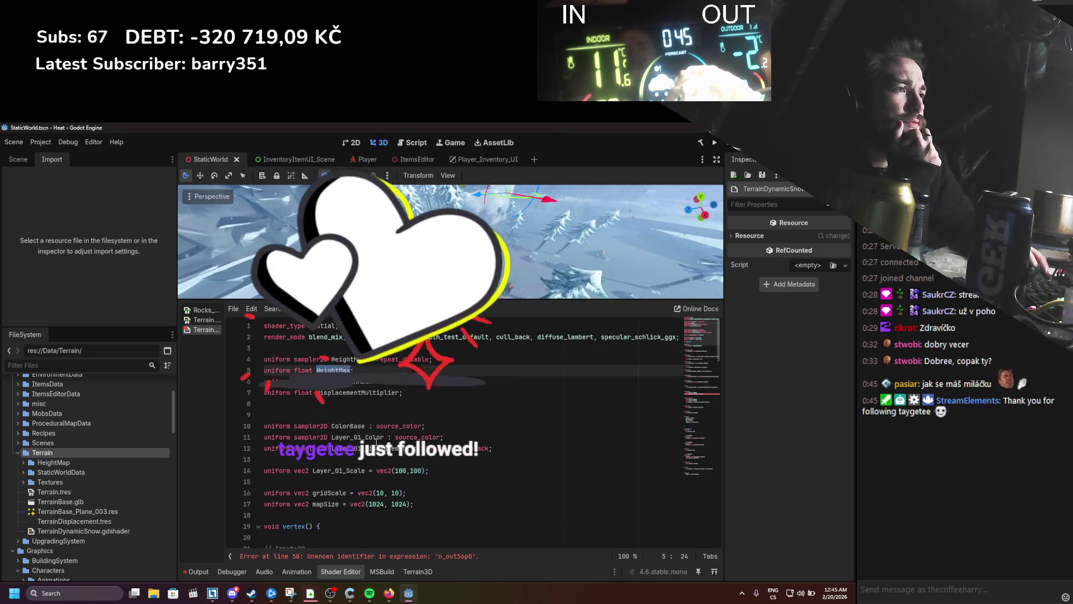
Step: Rename snowHeight to terrainHeight where the height is computed on line 38
scroll(375, 441, "down", 9)
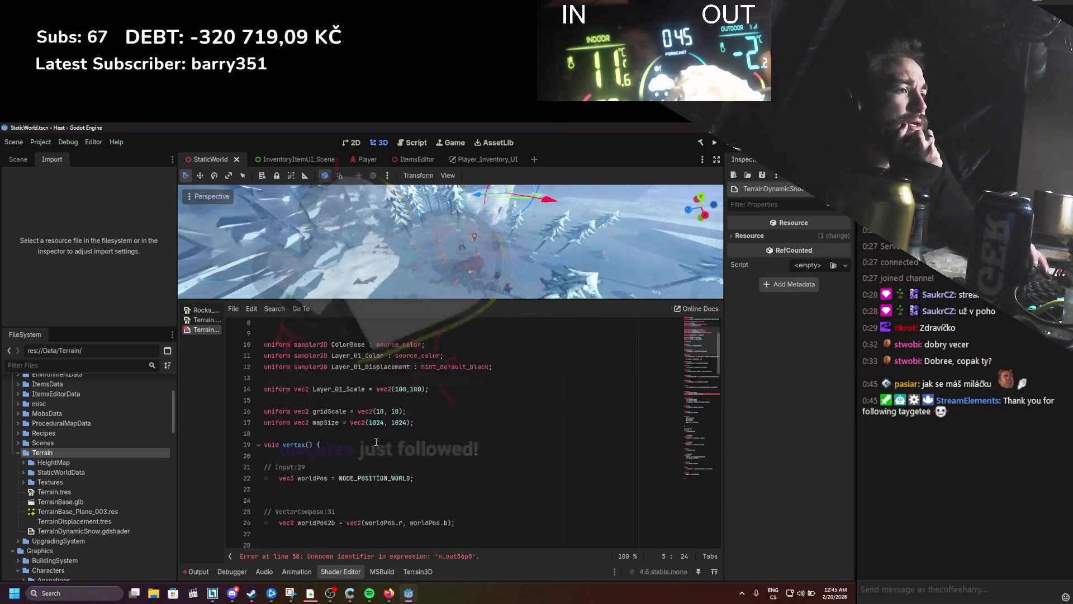
scroll(376, 442, "down", 2)
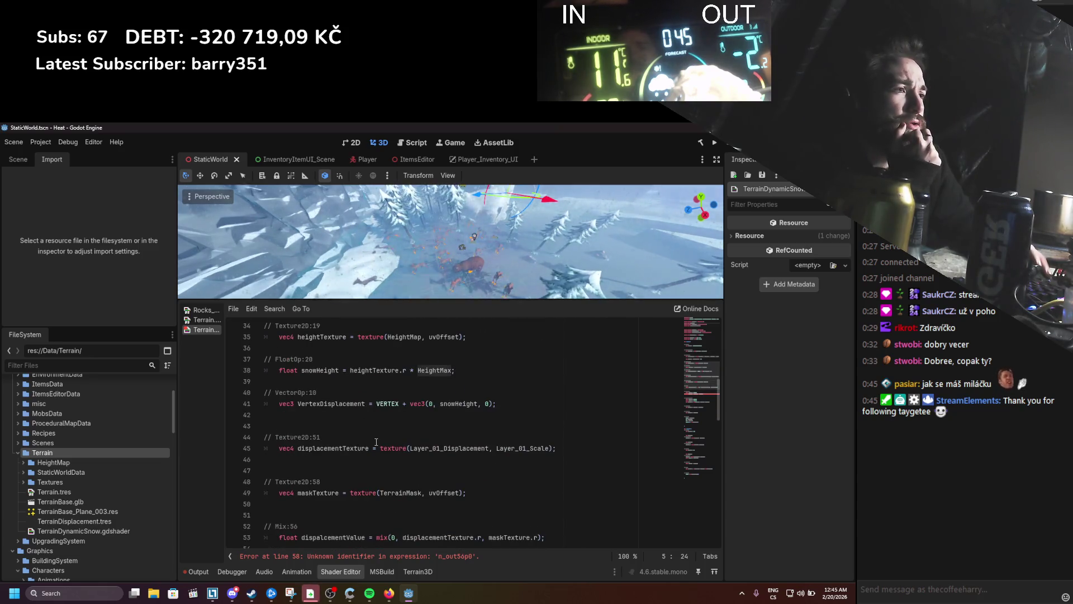
scroll(376, 442, "up", 3)
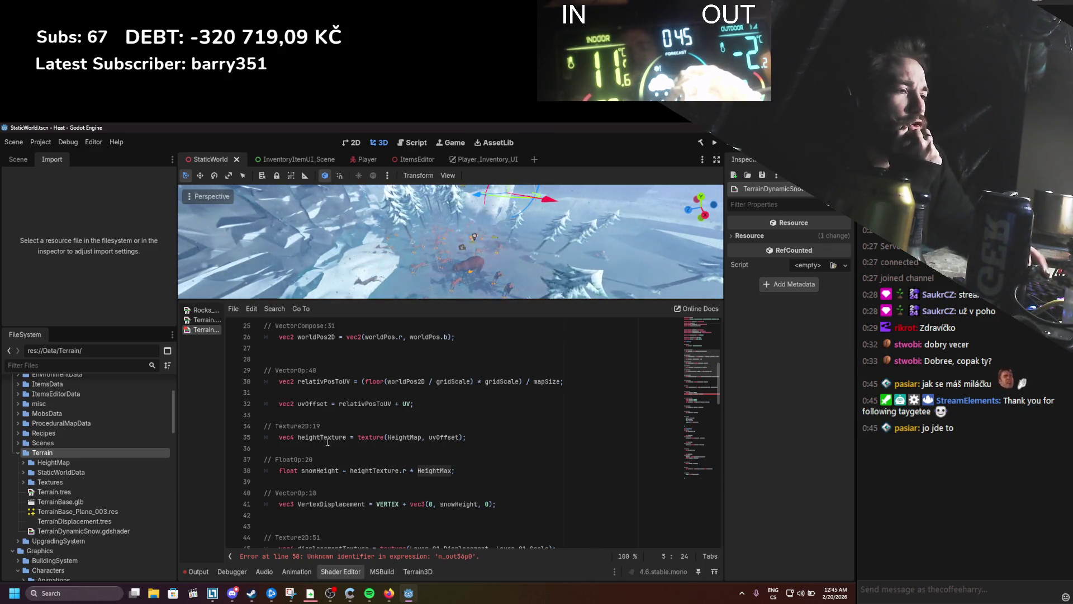
scroll(365, 481, "up", 8)
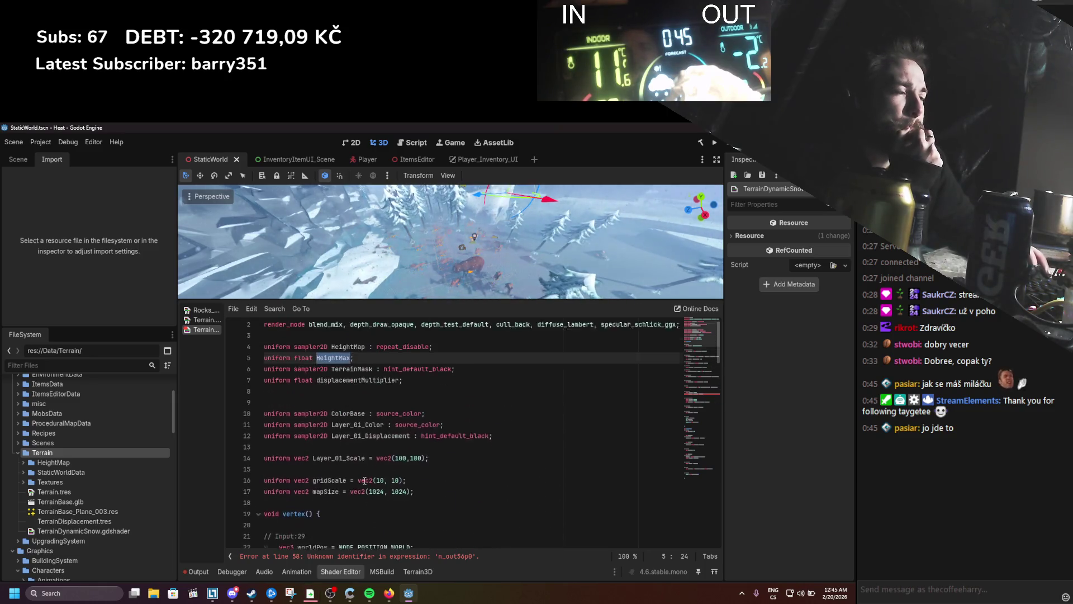
scroll(364, 481, "down", 8)
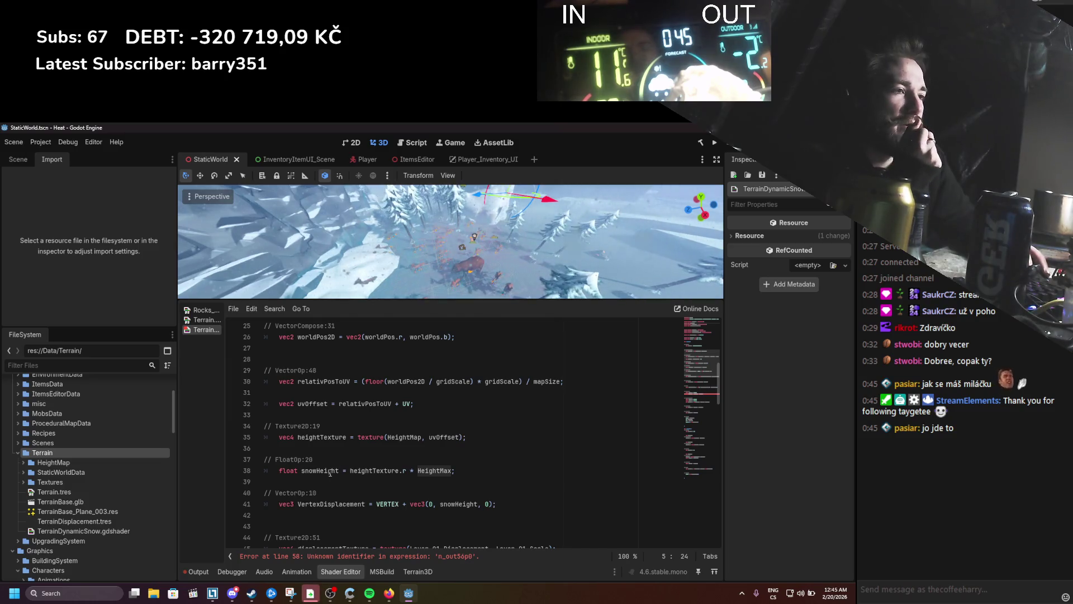
double_click(320, 470)
type("terrainHeight")
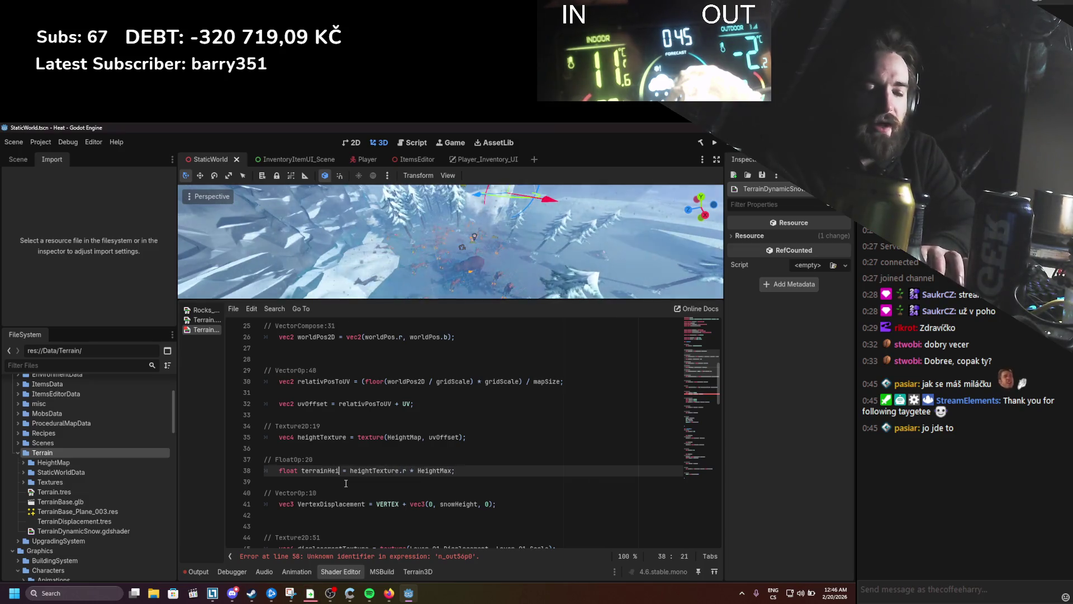
double_click(326, 471)
Step: Replace snowHeight with terrainHeight in the vertex displacement on line 41 and save
scroll(417, 486, "down", 1)
scroll(417, 486, "down", 1)
double_click(462, 470)
type("terrai")
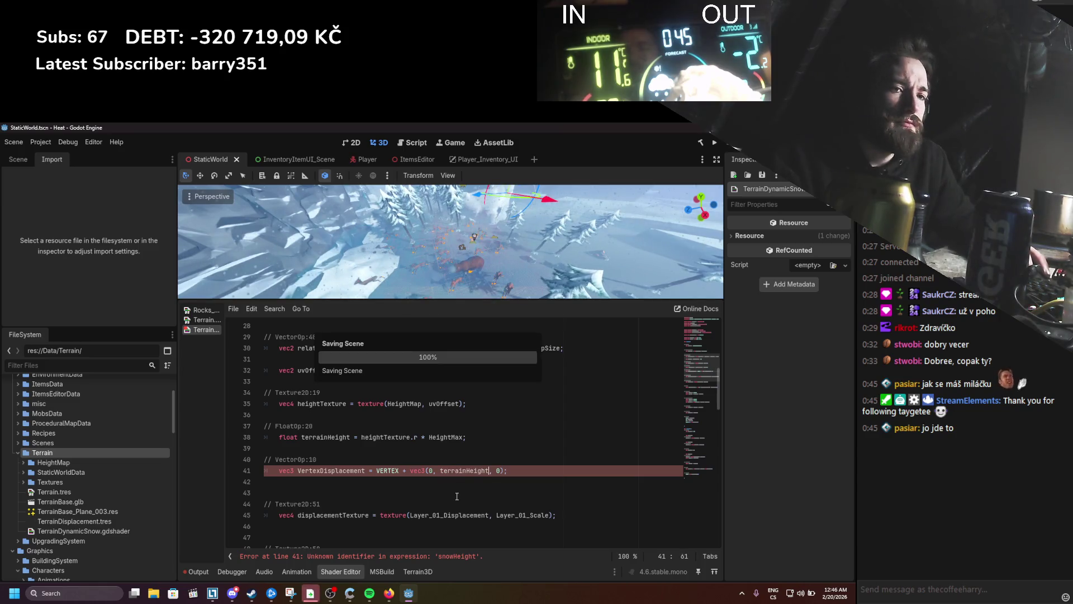
key("Return")
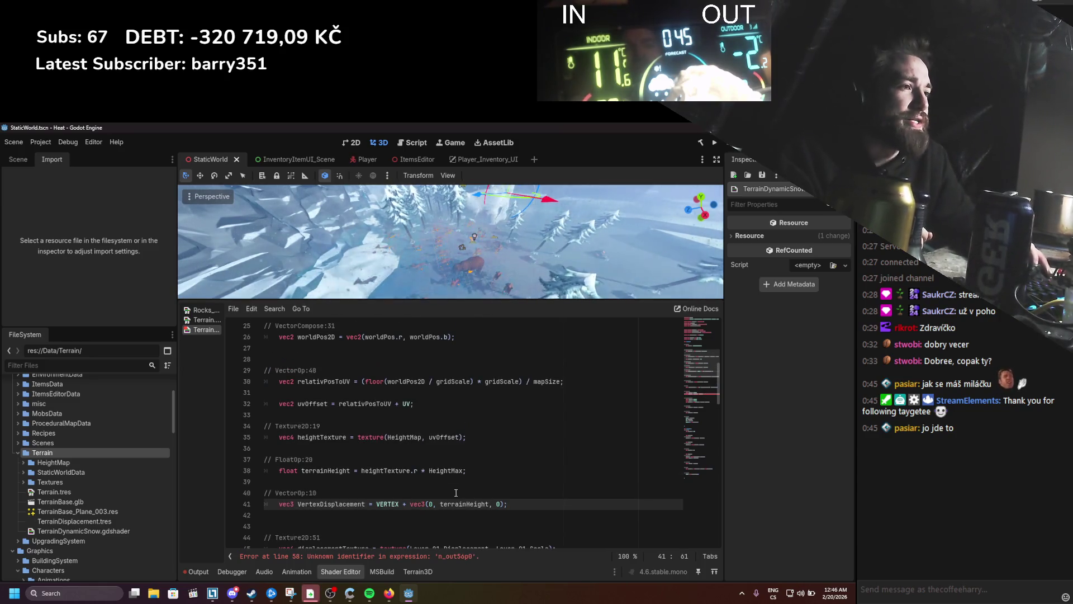
scroll(400, 472, "up", 8)
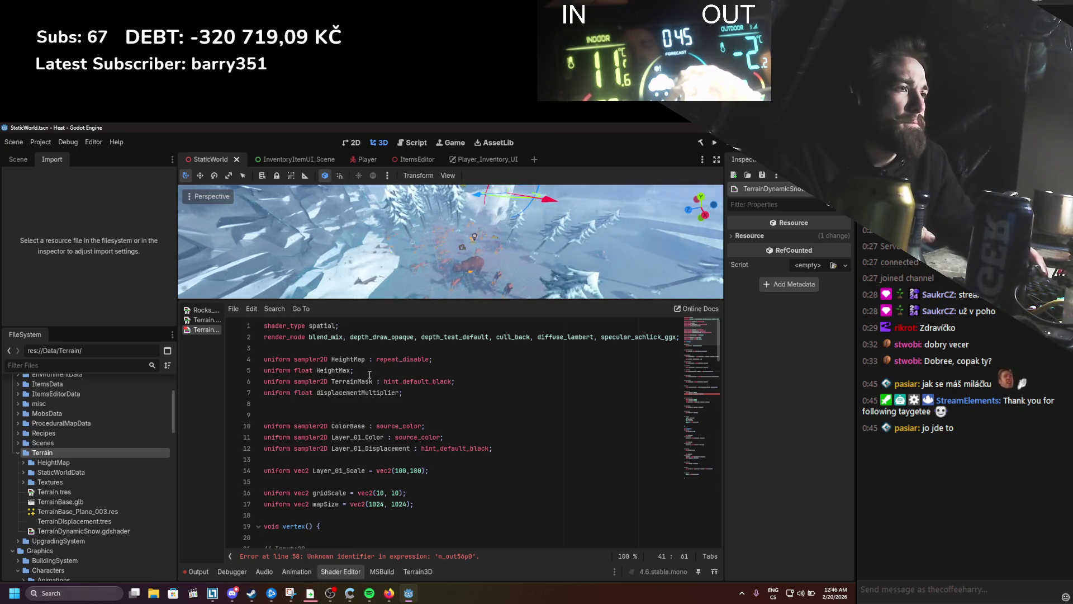
Step: Rename the HeightMap uniform to Terrain_HeightMap on line 4 and its use on line 35
left_click(331, 359)
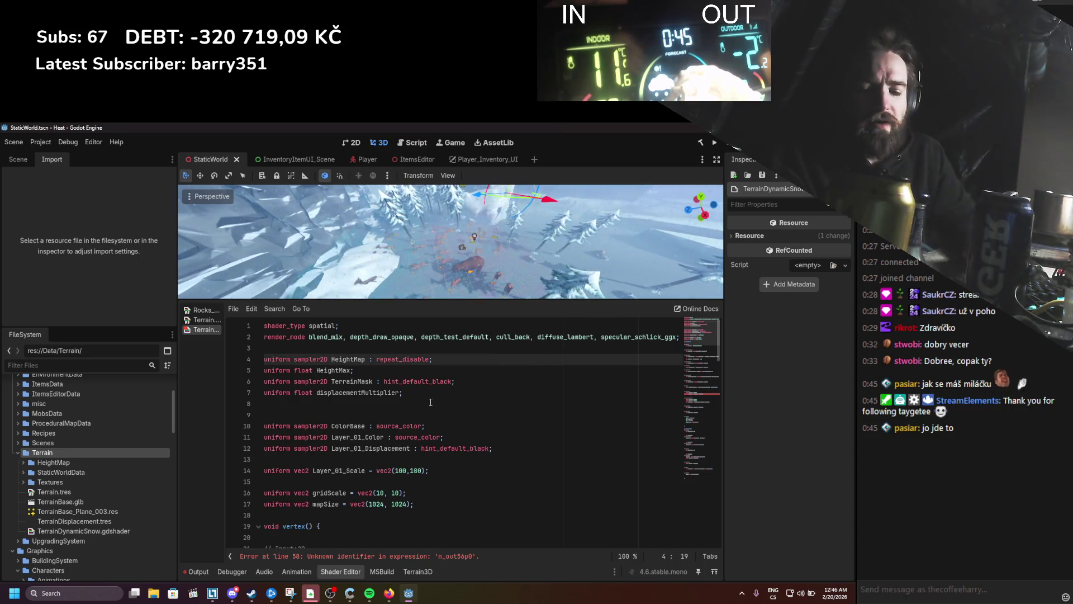
right_click(353, 361)
left_click(331, 359)
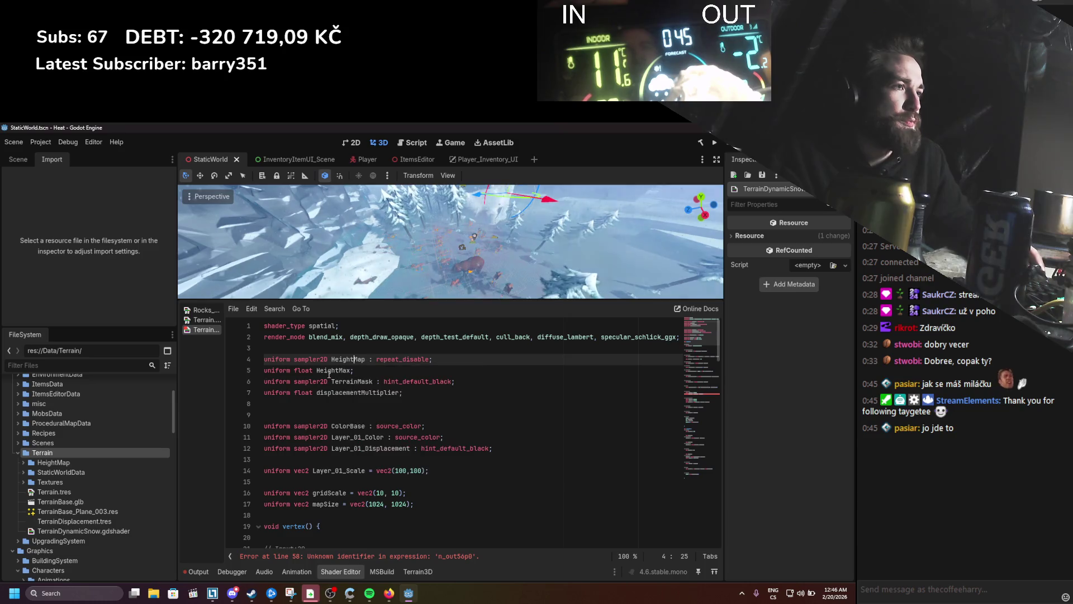
type("Terrain_")
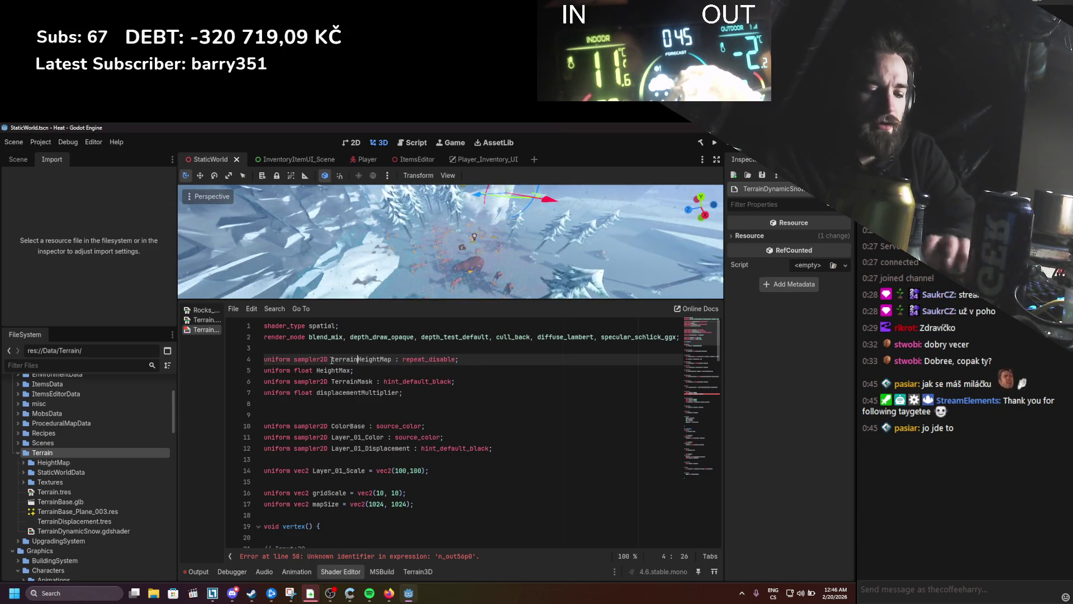
left_click(334, 360)
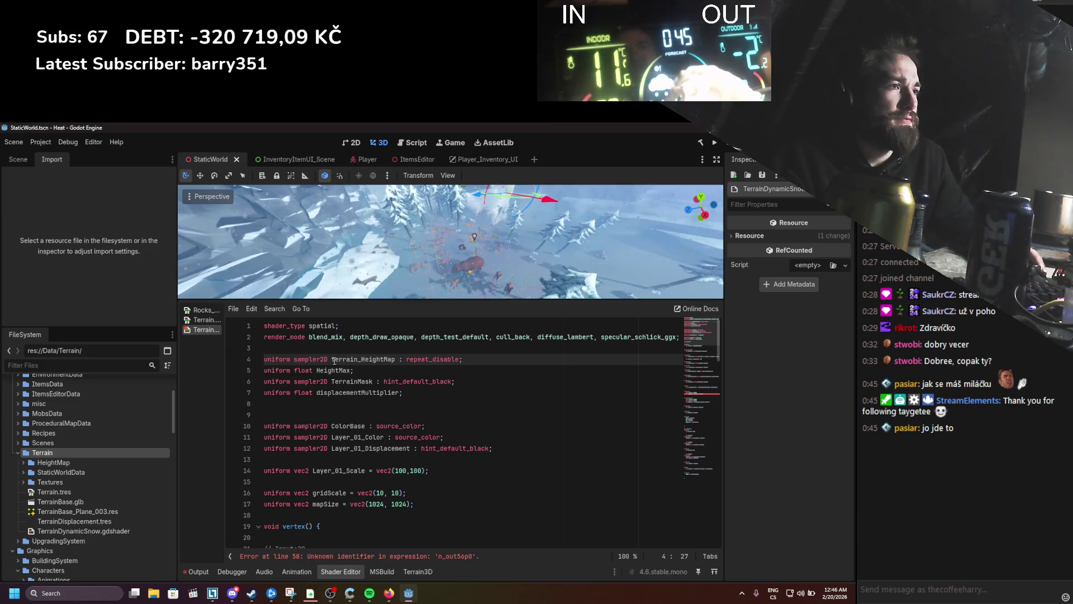
left_click(354, 392)
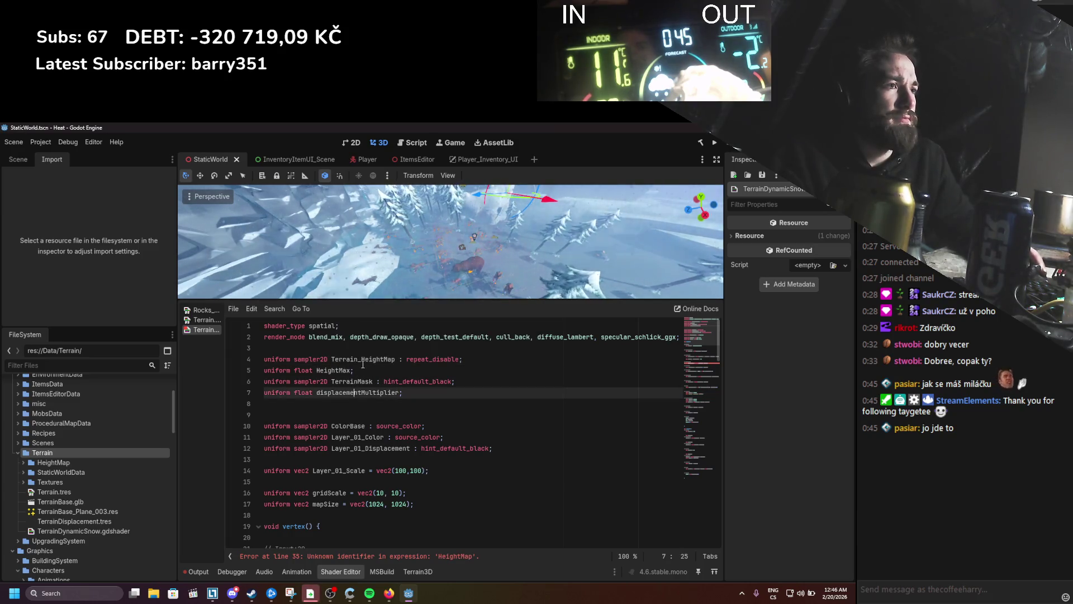
left_click_drag(362, 360, 334, 360)
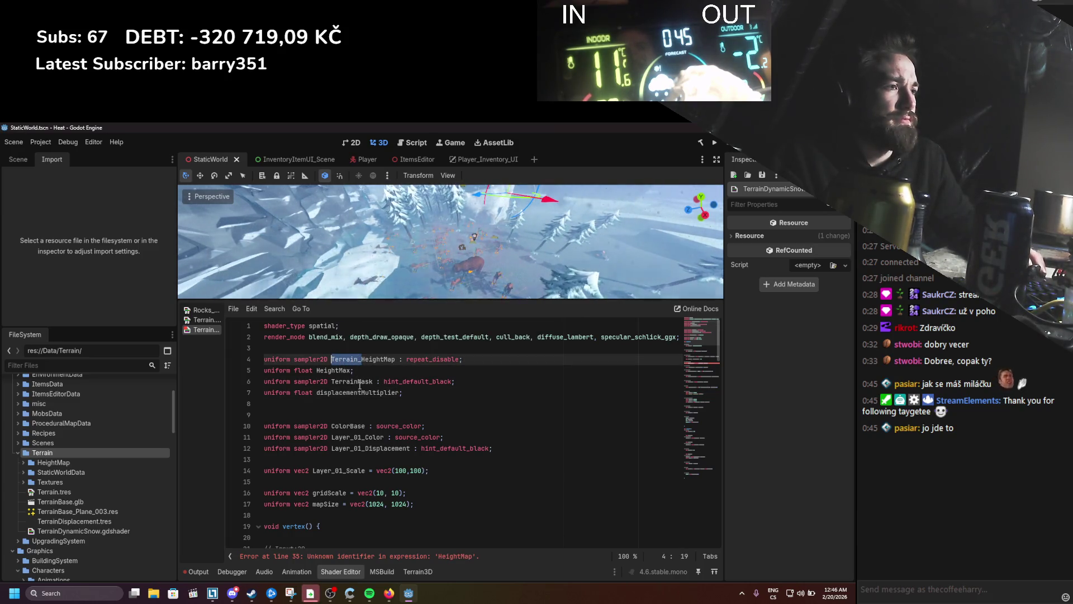
scroll(385, 369, "down", 10)
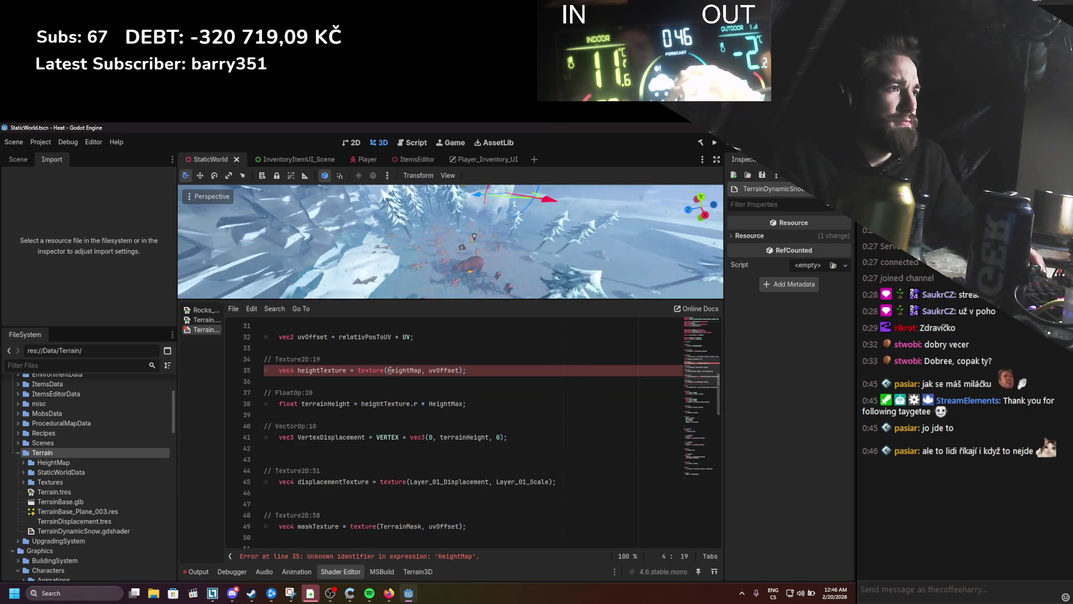
left_click(389, 370)
type("Terrain_")
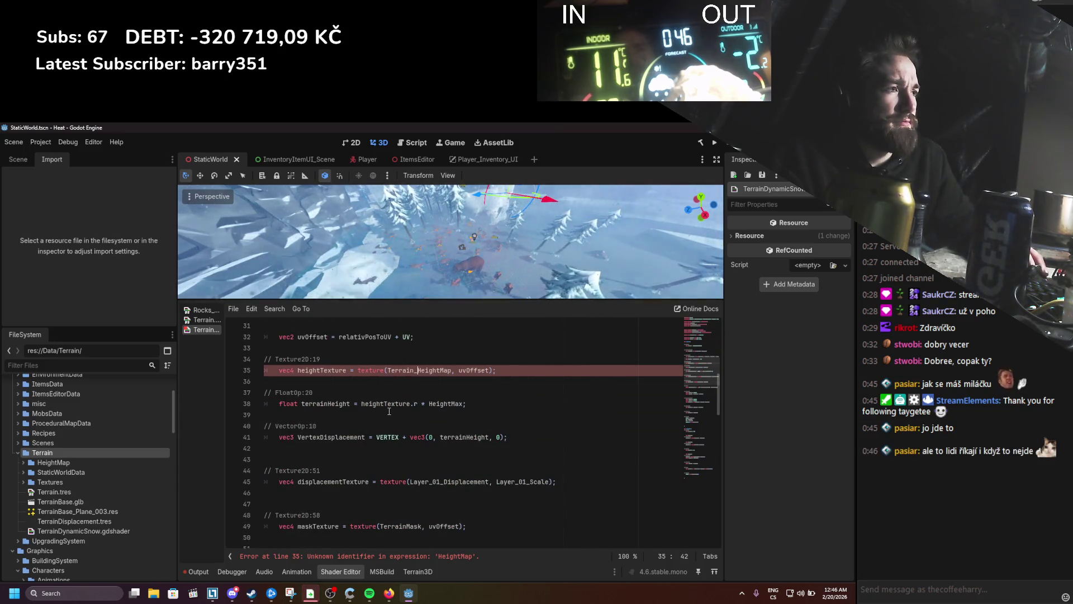
Step: Rename the HeightMax uniform to Terrain_HeightMax on line 5 and its use on line 38
scroll(386, 441, "down", 4)
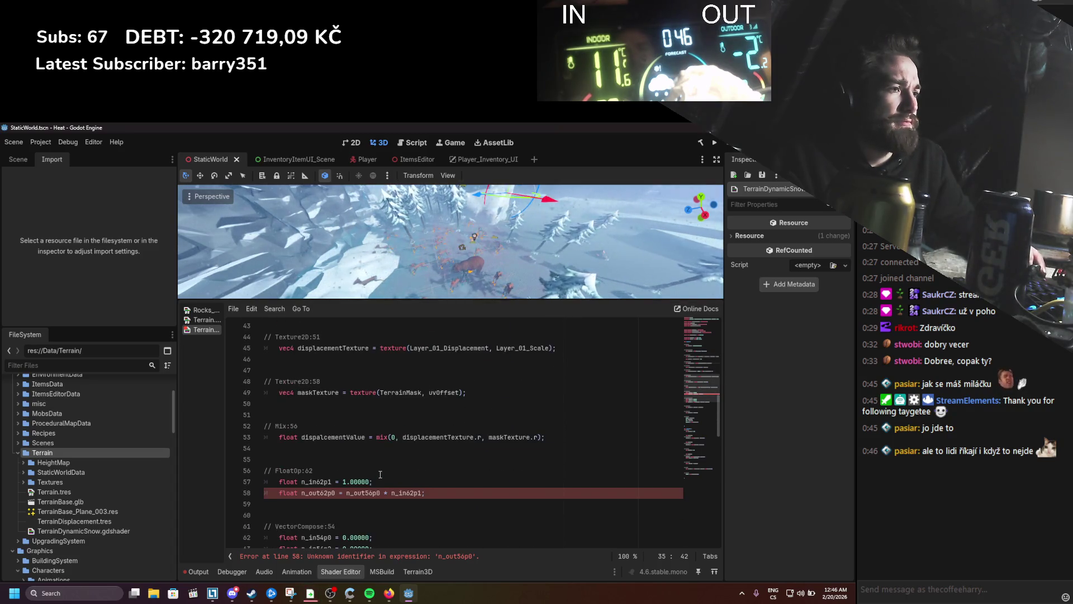
scroll(364, 436, "up", 14)
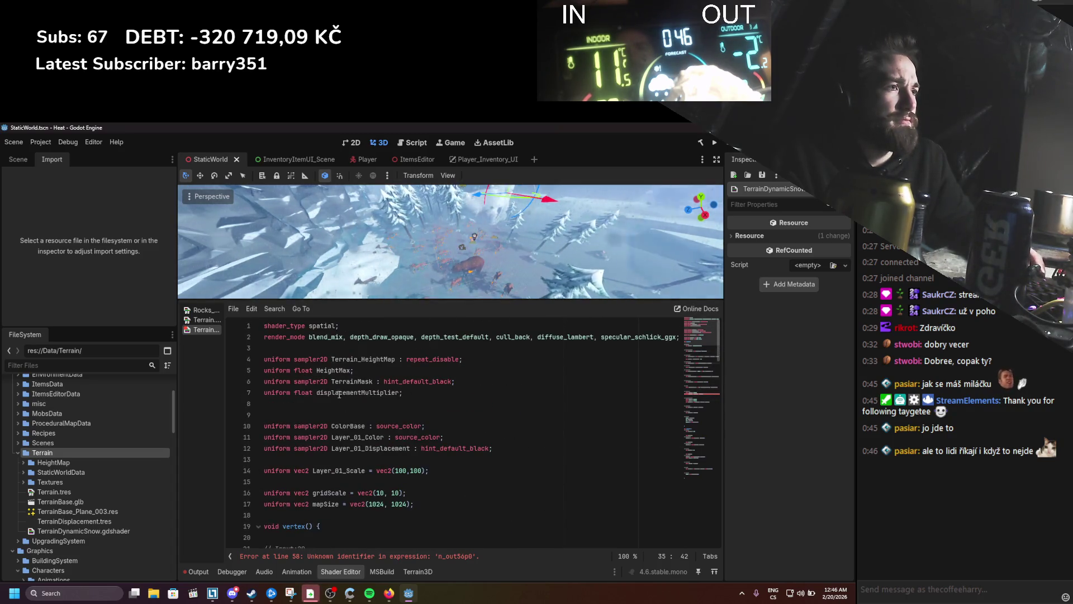
left_click(317, 370)
type("Terrain")
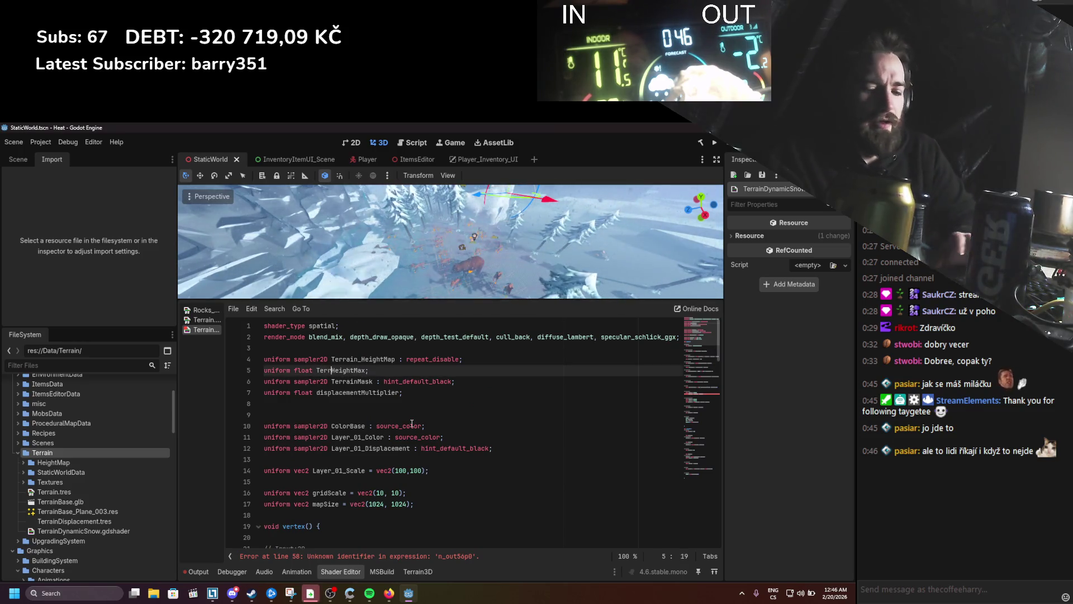
type("_")
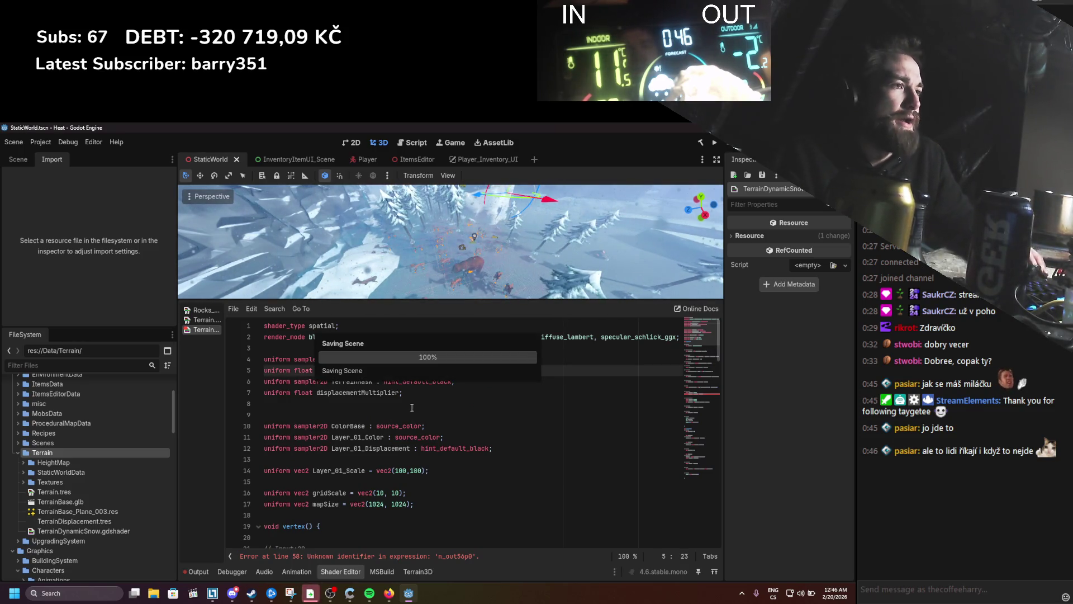
key("Escape")
scroll(425, 417, "down", 5)
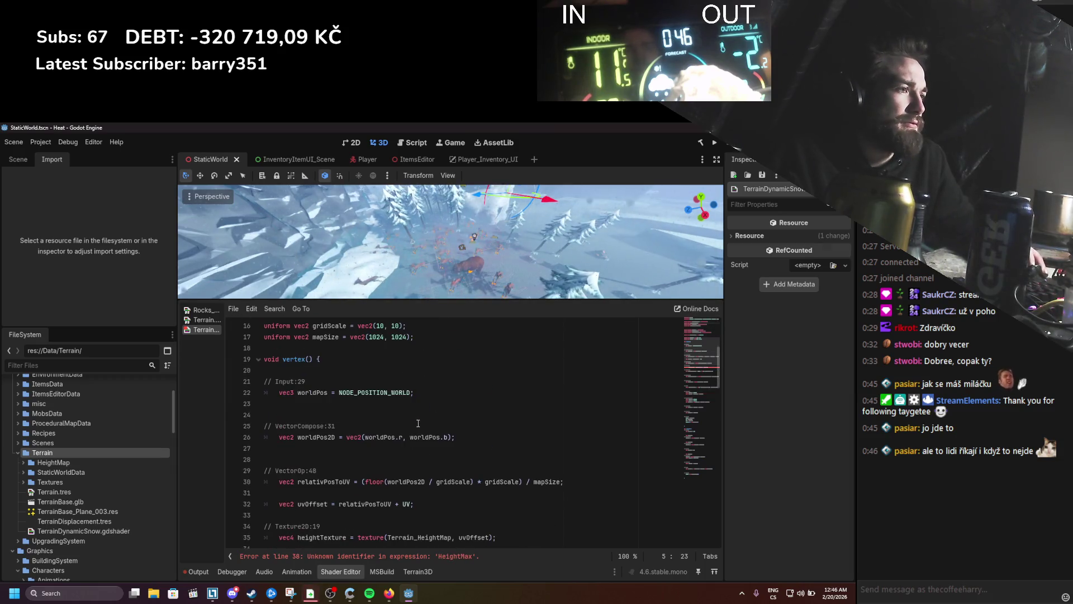
scroll(416, 426, "up", 5)
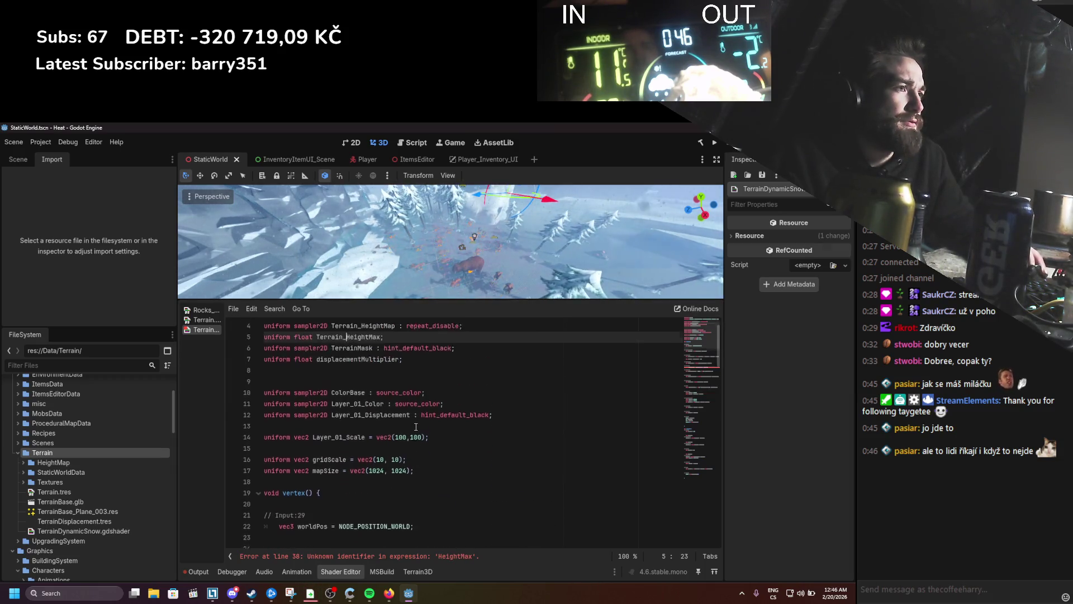
scroll(416, 426, "down", 5)
scroll(415, 427, "down", 4)
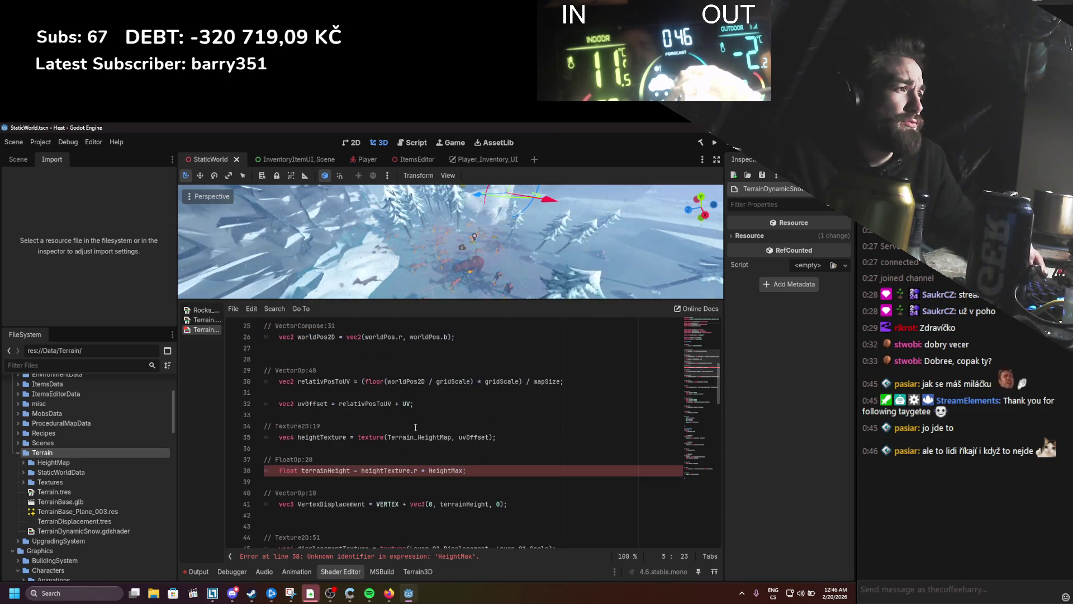
left_click(425, 436)
type("Terrain_")
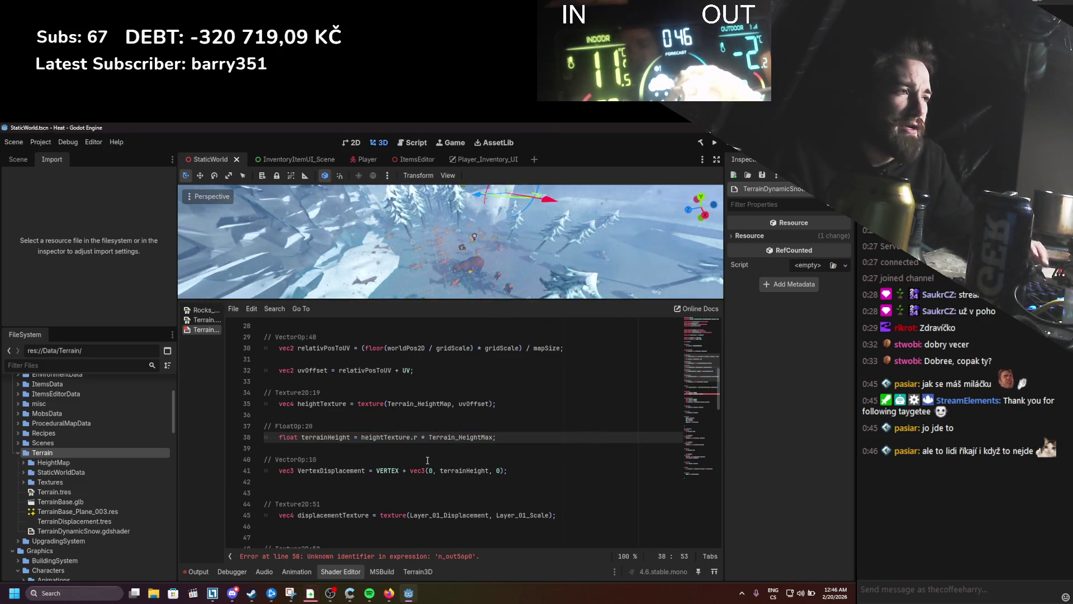
scroll(427, 460, "up", 9)
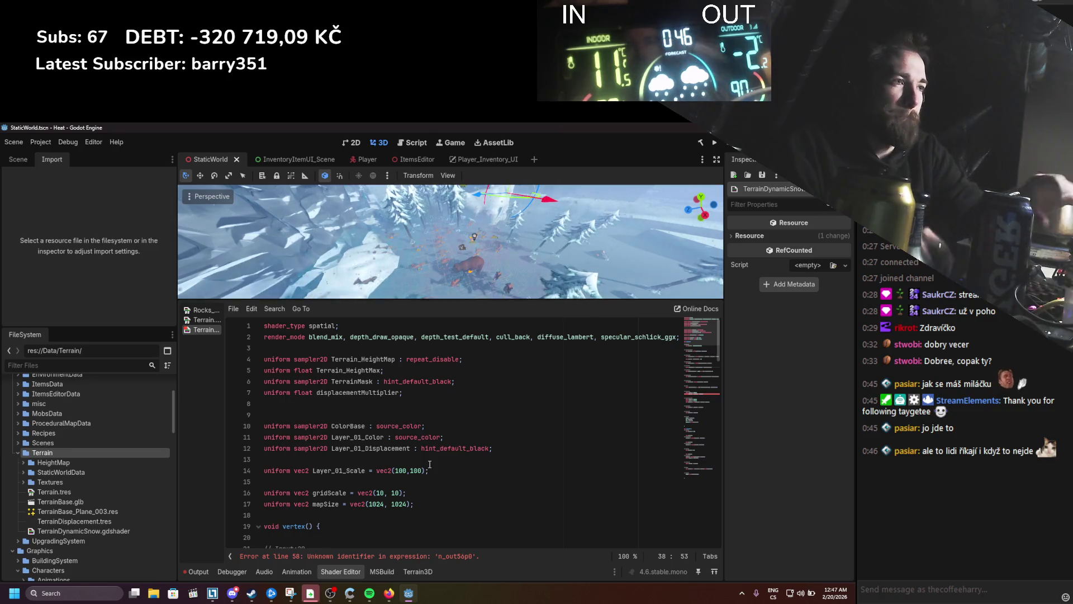
left_click(360, 380)
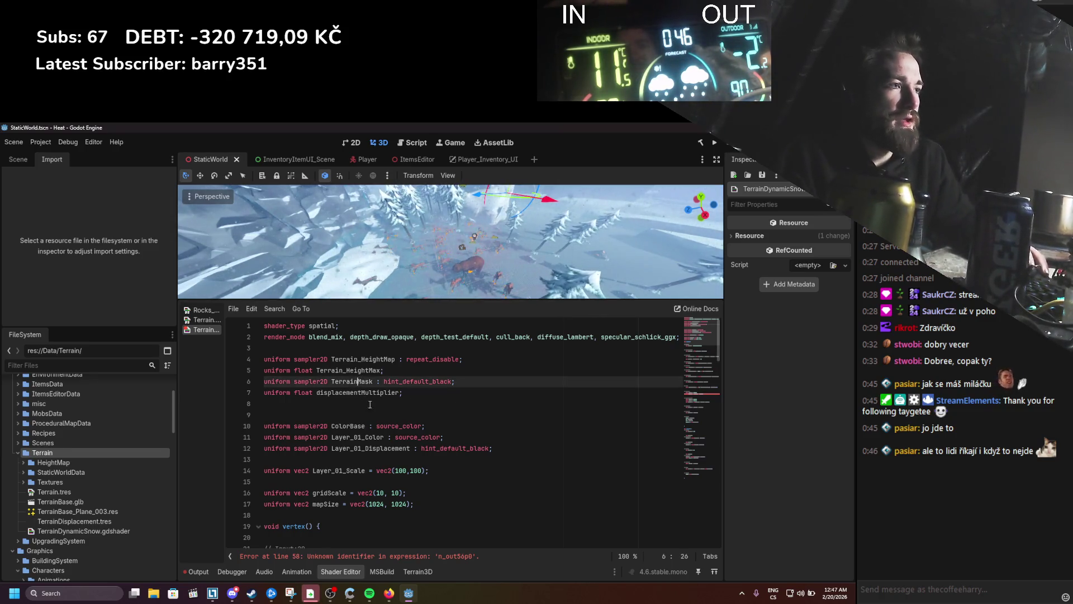
type("_")
key("ctrl+s")
double_click(352, 381)
key("ctrl+c")
scroll(369, 409, "down", 7)
scroll(369, 410, "down", 4)
double_click(398, 492)
key("ctrl+v")
scroll(384, 468, "up", 10)
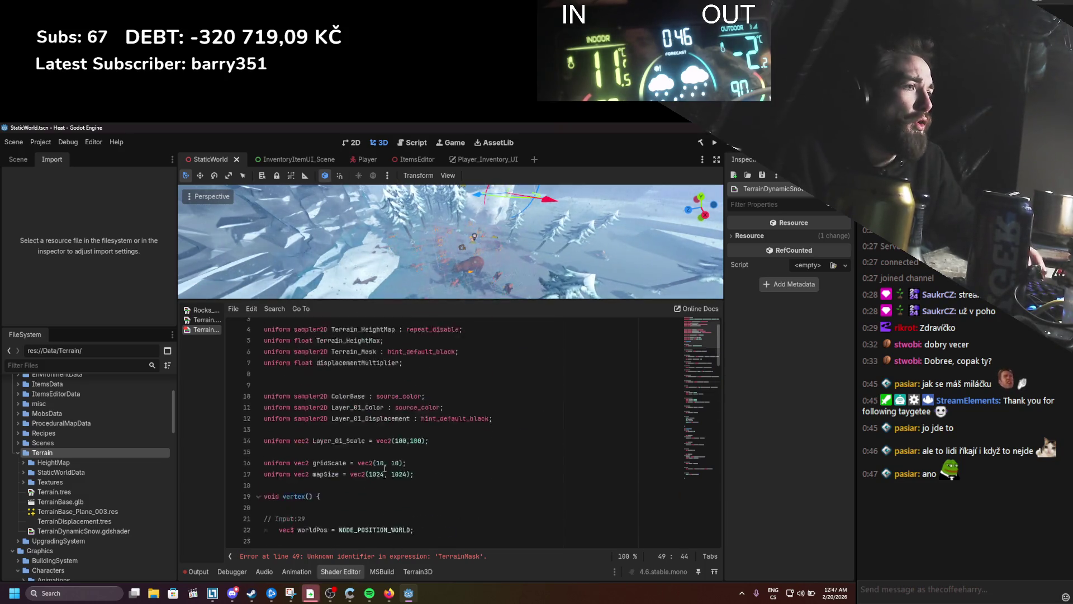
scroll(384, 469, "up", 1)
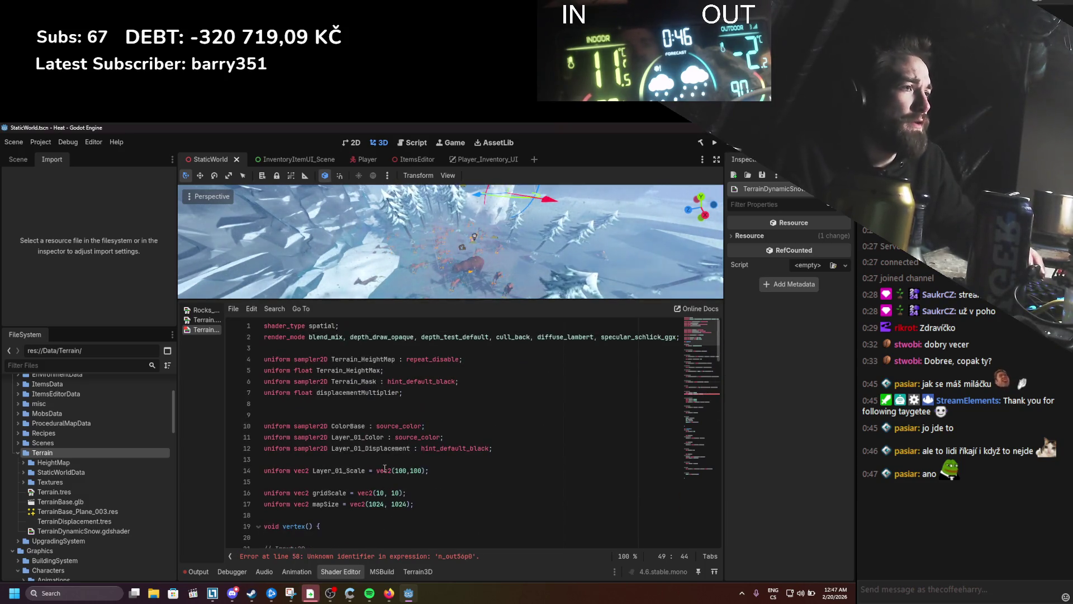
left_click(380, 393)
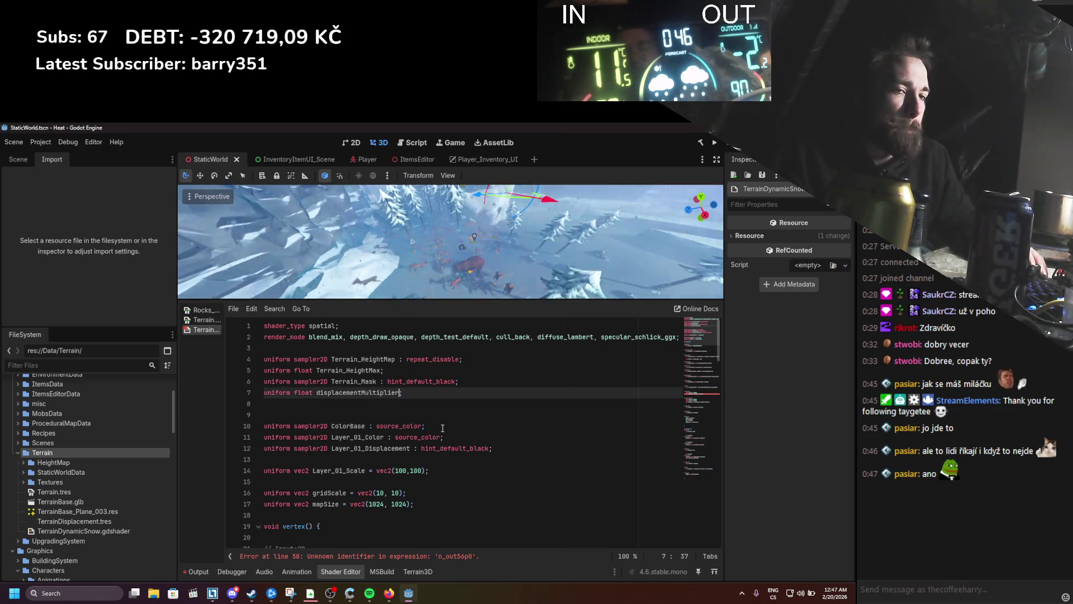
type("= 1")
key("ctrl+s")
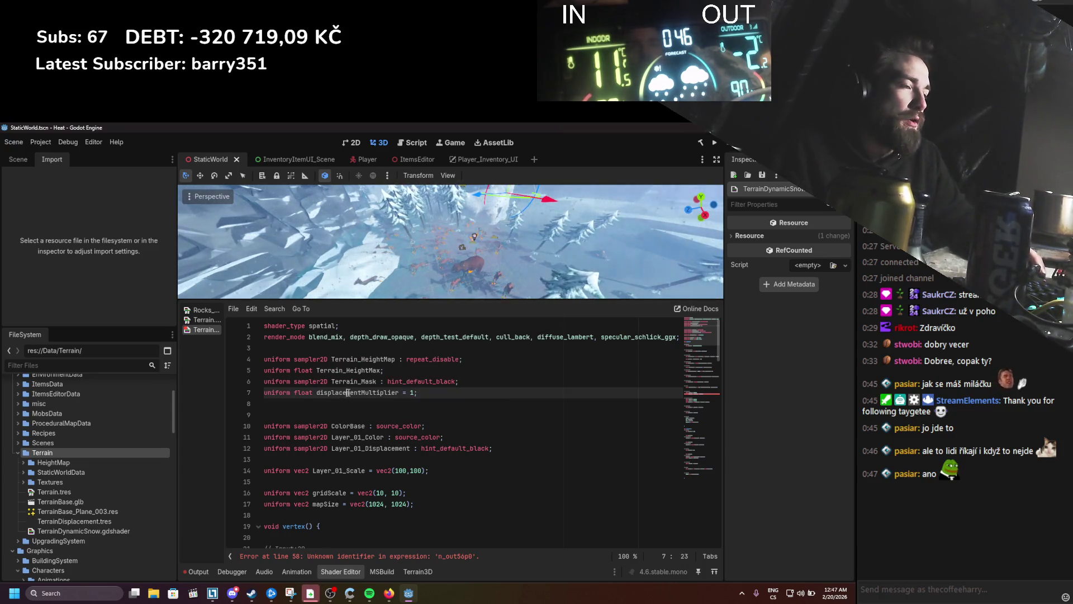
double_click(348, 393)
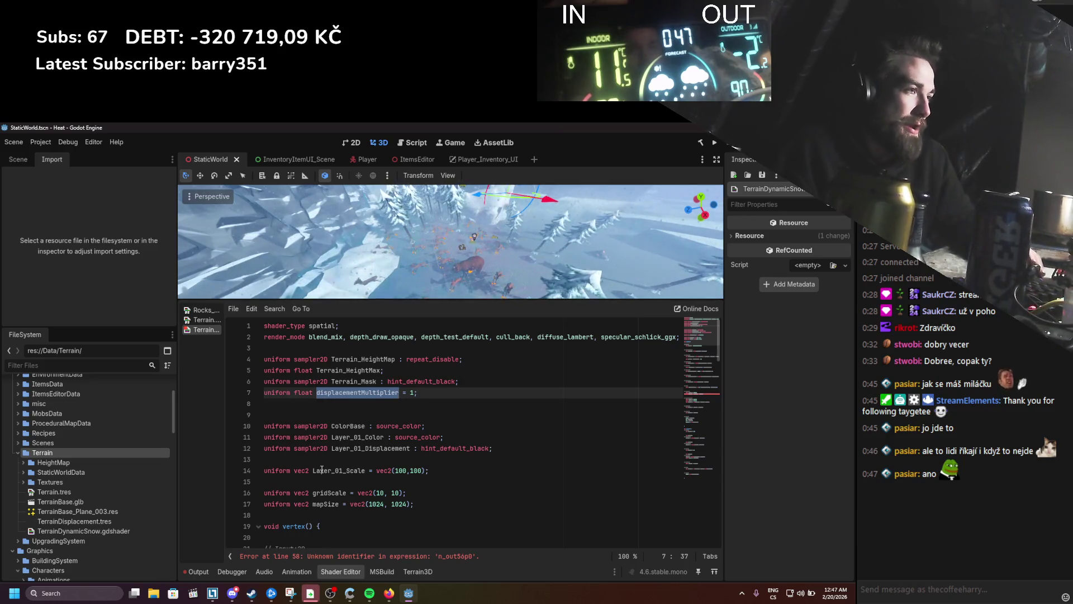
left_click(350, 417)
double_click(353, 393)
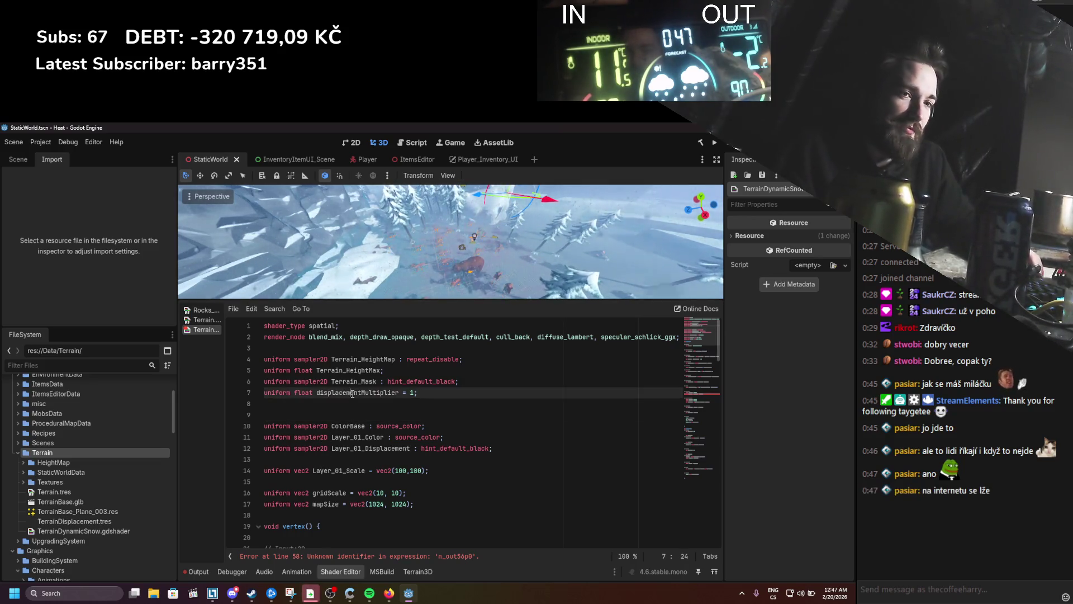
left_click(346, 404)
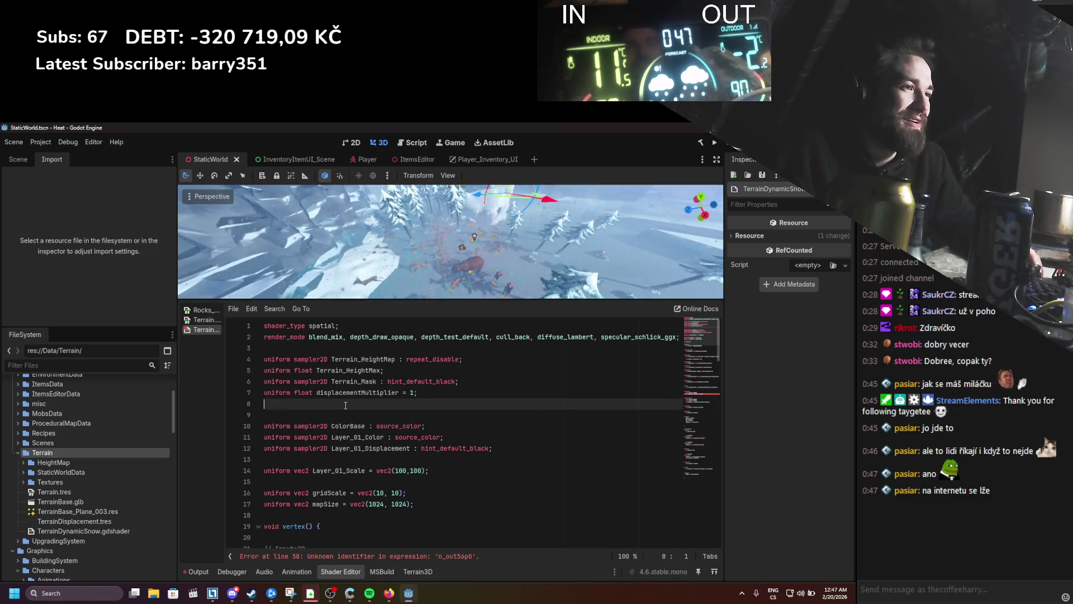
double_click(350, 393)
left_click(349, 415)
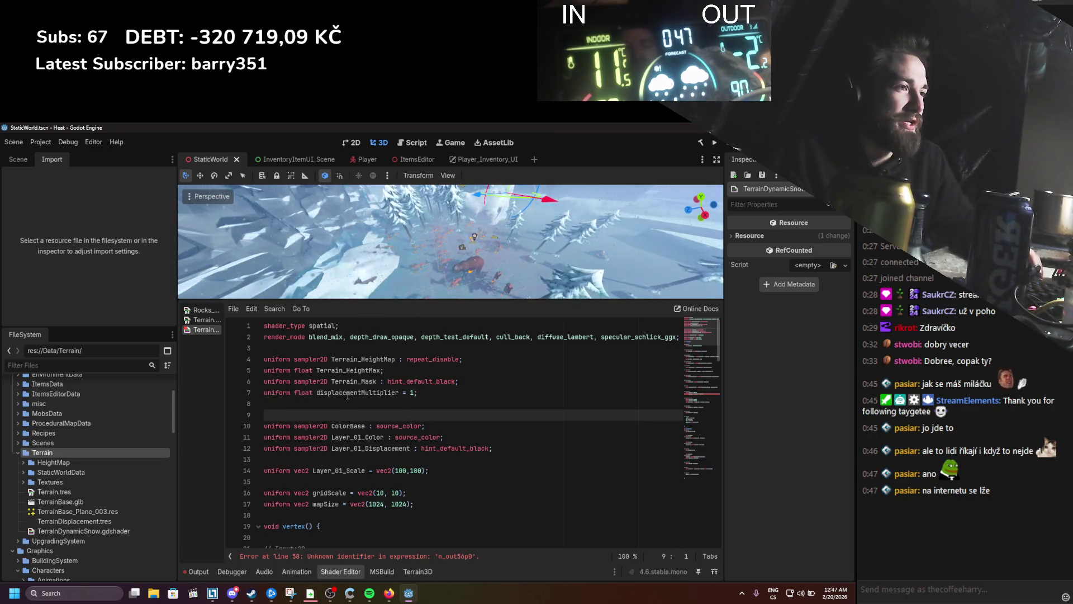
left_click(347, 393)
scroll(335, 433, "down", 1)
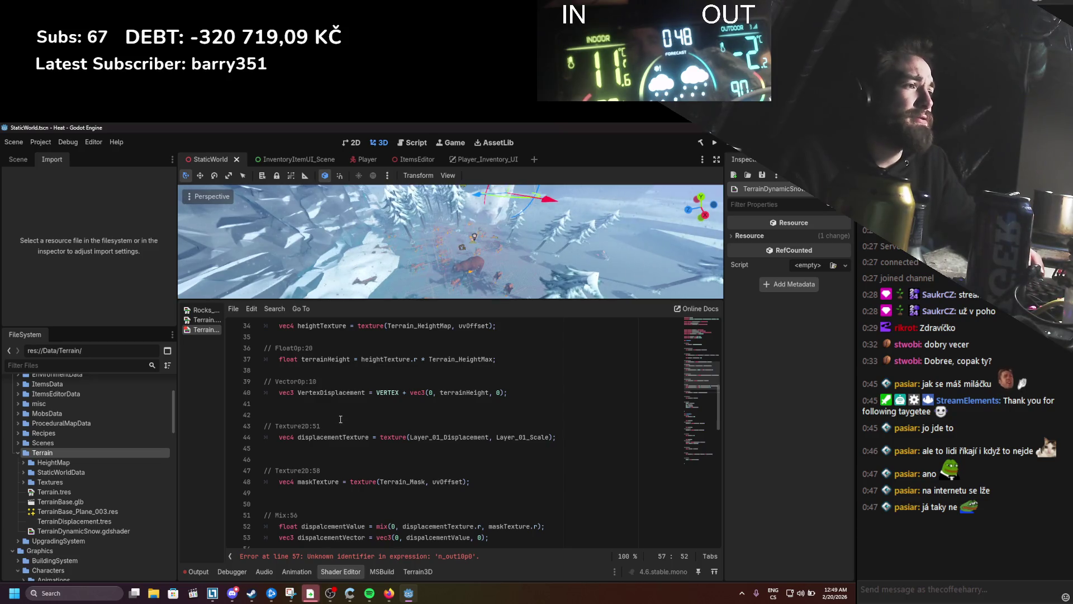
Step: Replace n_out10p0 on line 57 with VertexDisplacement
double_click(344, 392)
key("ctrl+c")
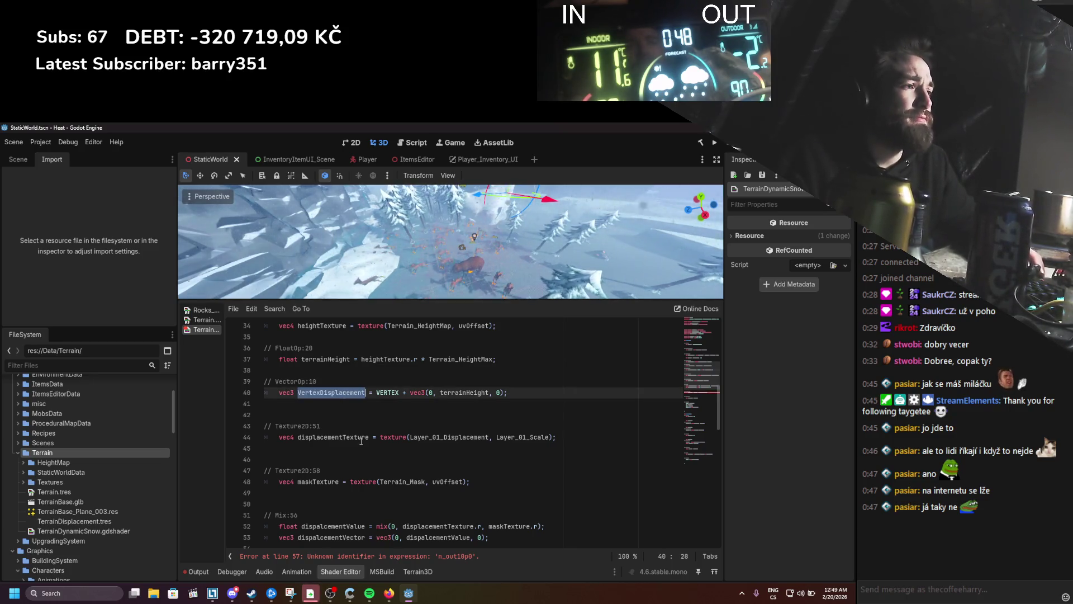
scroll(360, 443, "down", 1)
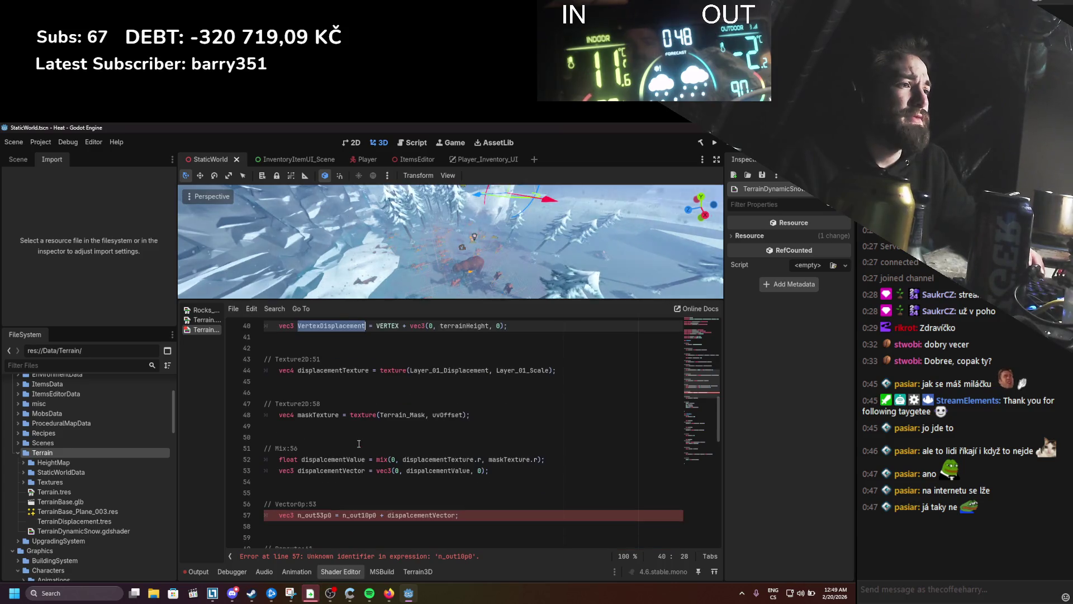
scroll(359, 443, "down", 1)
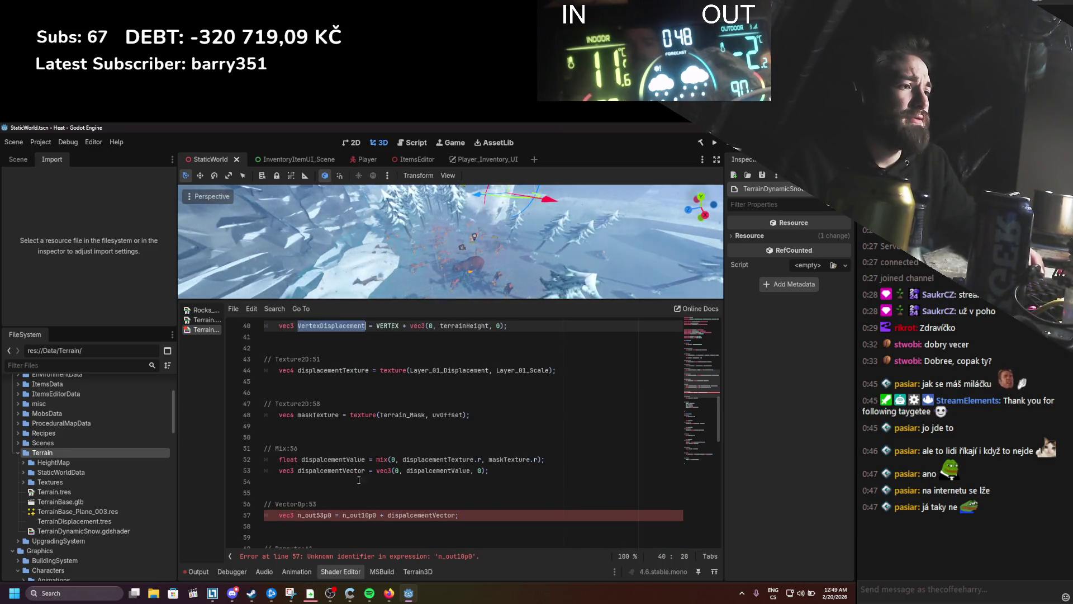
double_click(357, 515)
key("ctrl+v")
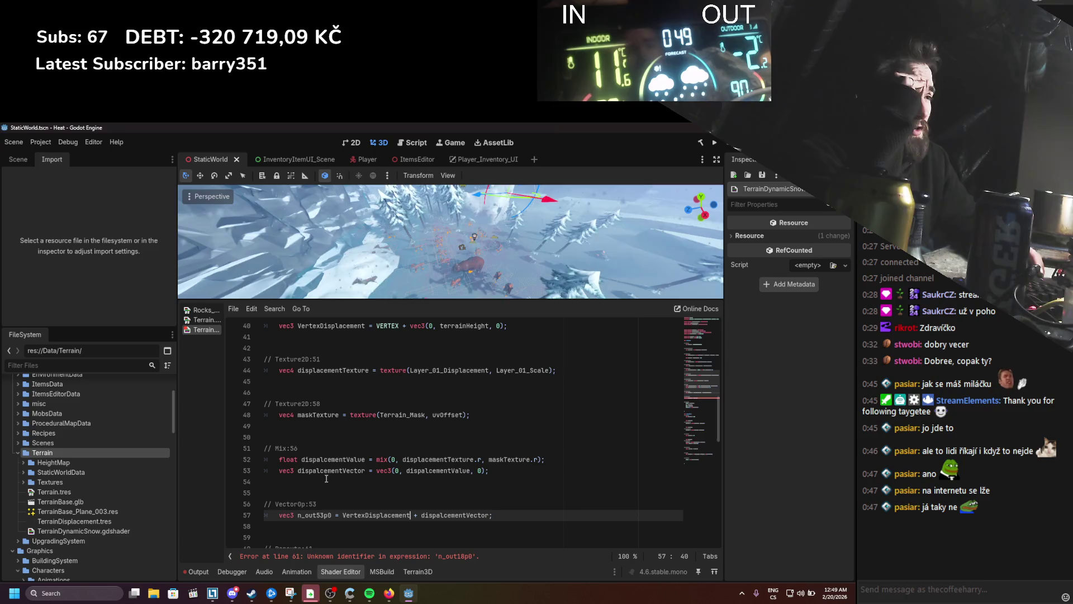
left_click(297, 470)
key("shift+Right")
key("shift+Right")
key("shift+Right")
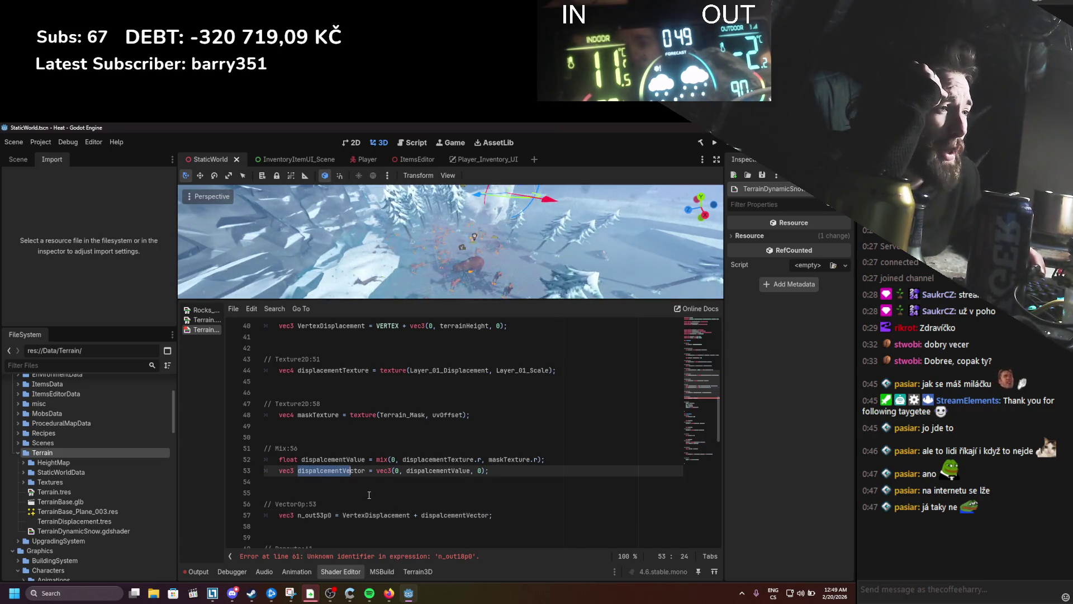
left_click(371, 515)
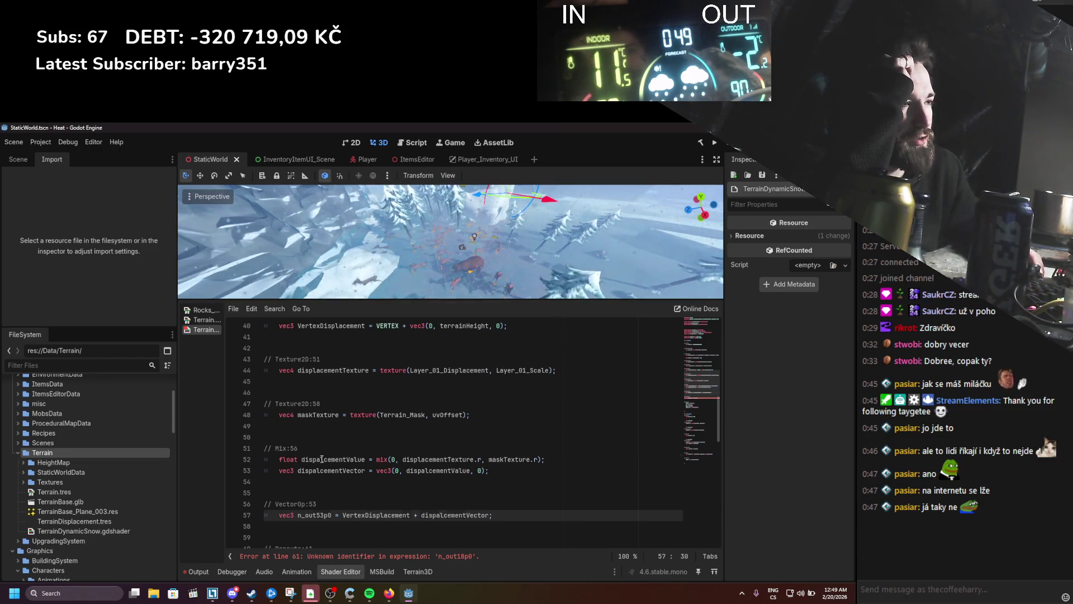
Step: Rename the line 52–53 variables to texturesTerrainDisplacement and texturesTerrainDisplacementVector
double_click(322, 459)
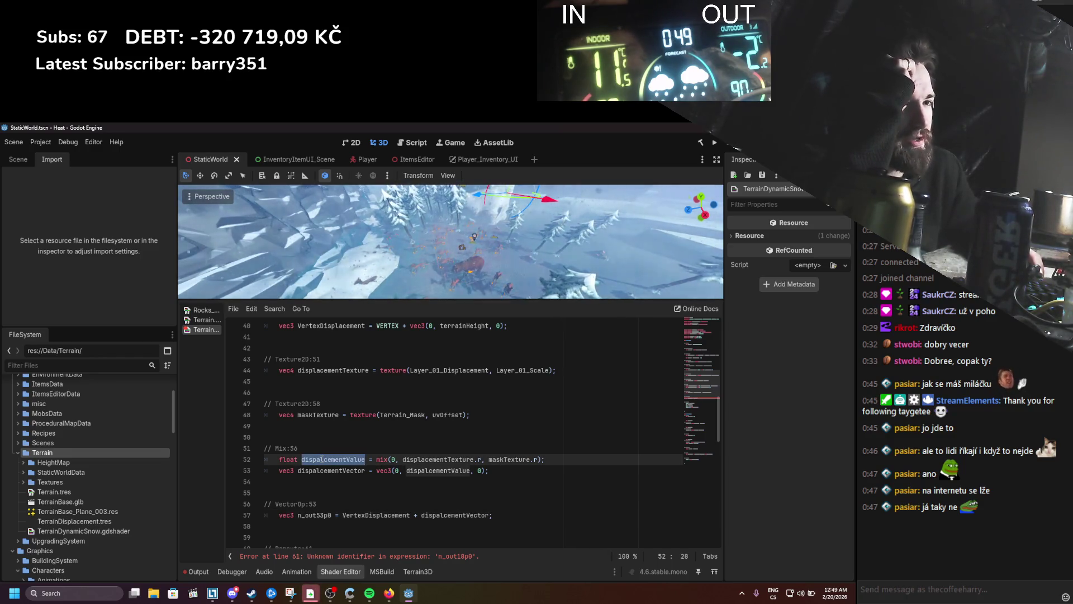
type("texturesTerra")
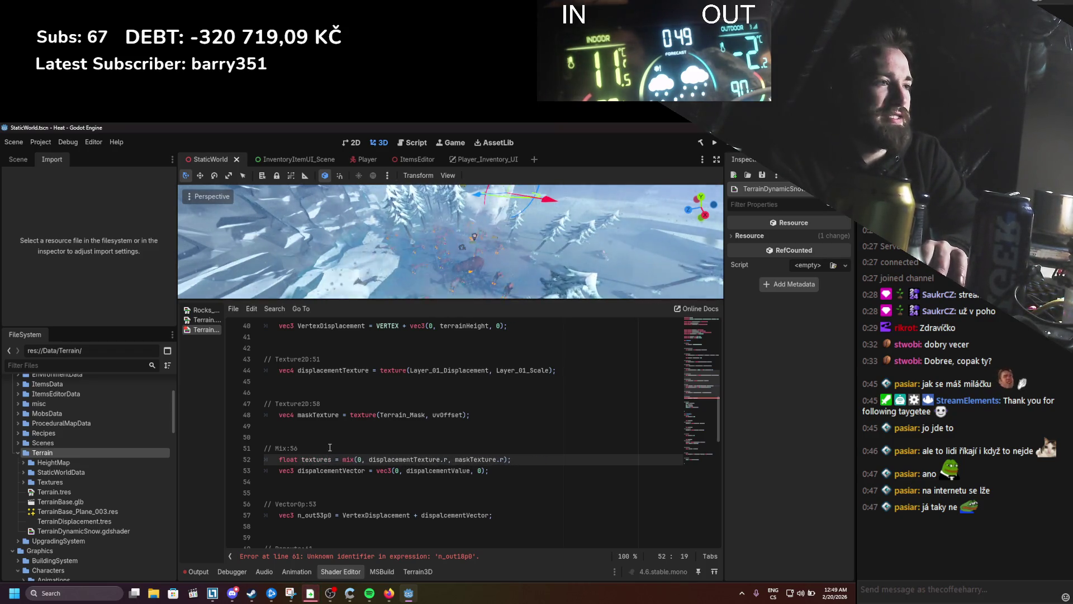
type("inDisplacem")
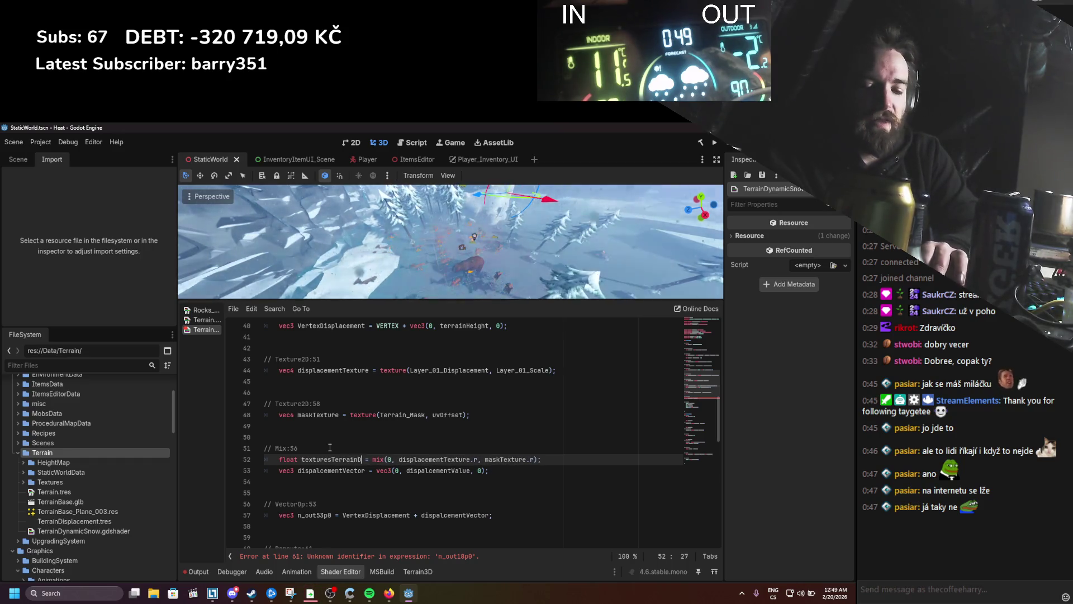
type("ent")
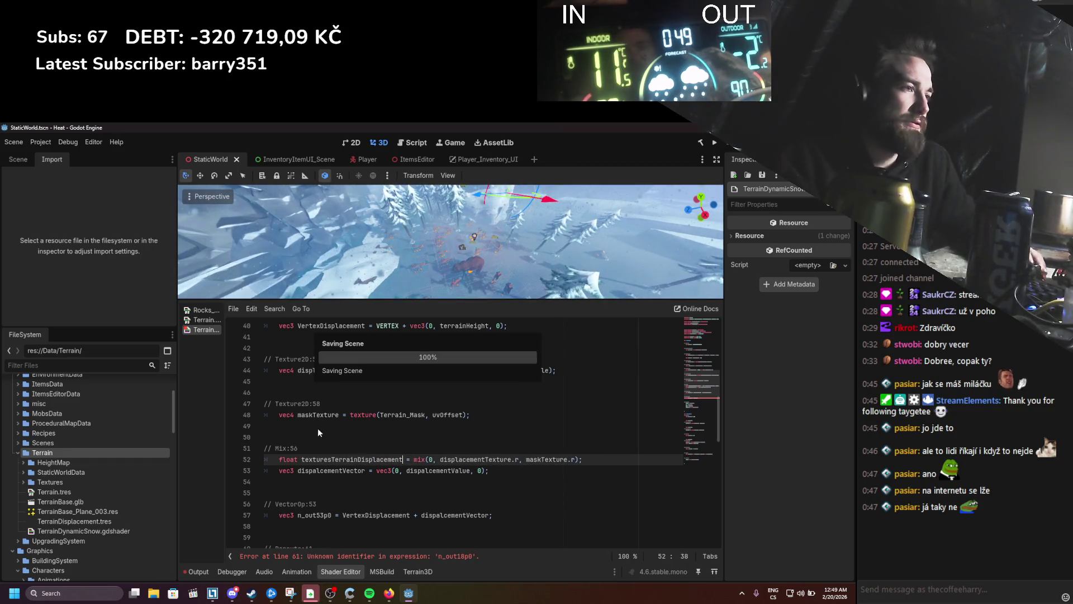
double_click(324, 459)
key("ctrl+c")
double_click(324, 469)
key("ctrl+v")
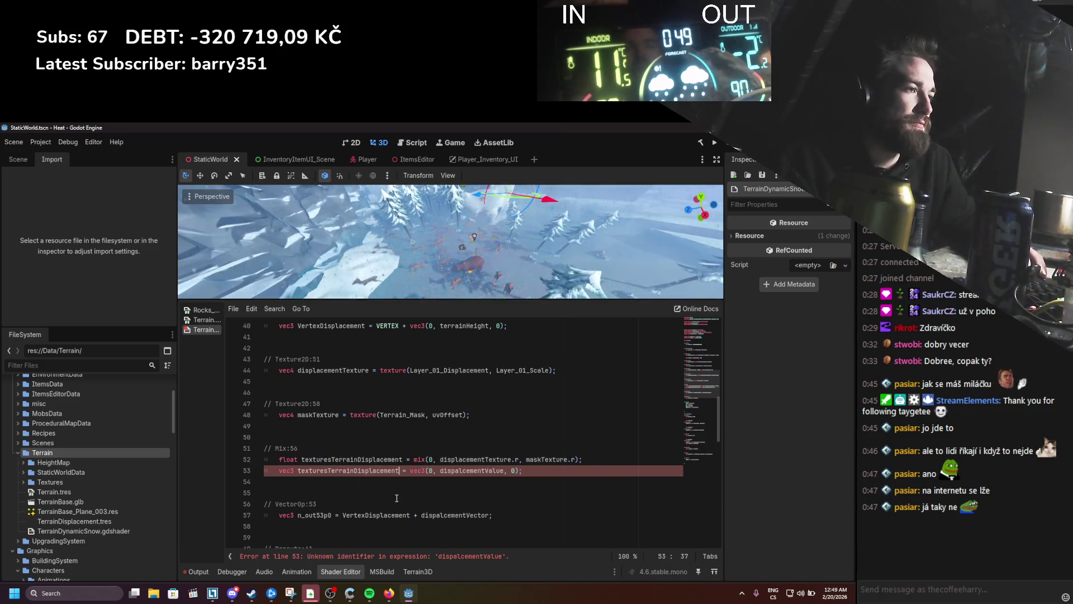
type("Vector")
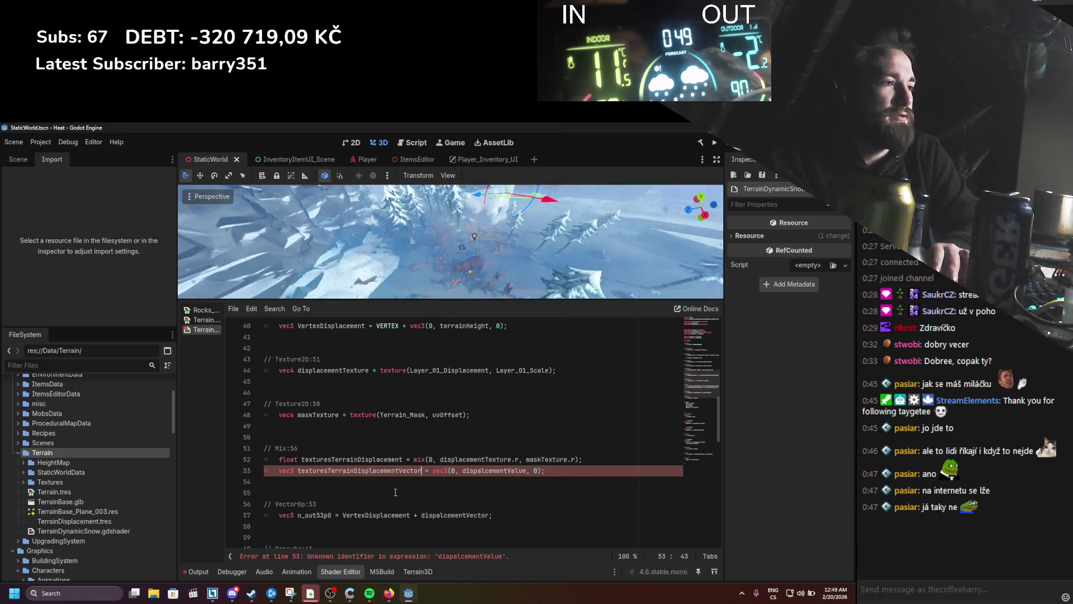
double_click(384, 459)
double_click(494, 470)
key("ctrl+v")
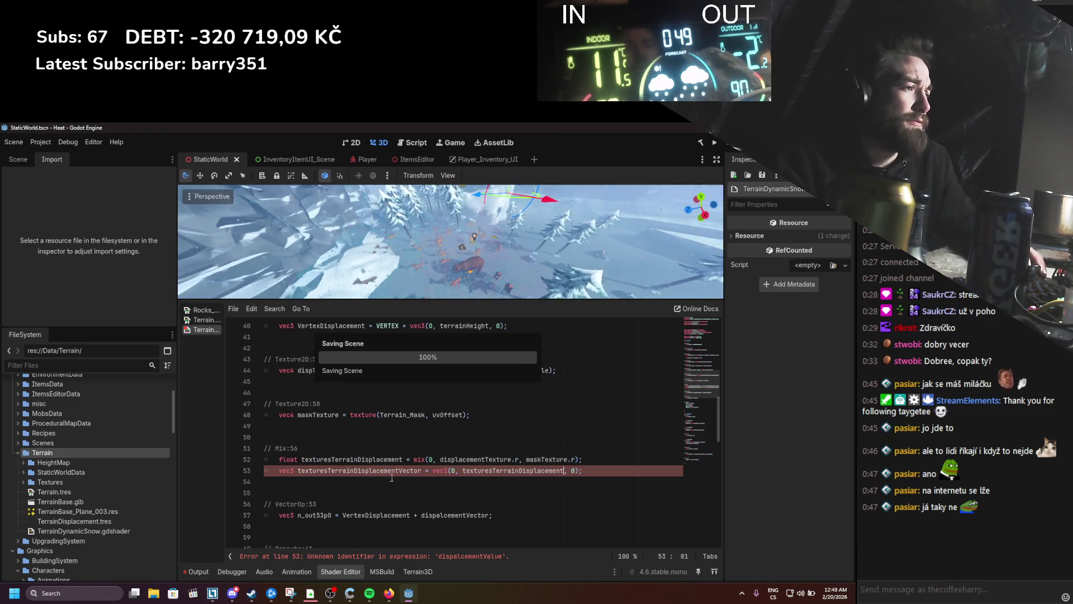
Step: Add texturesTerrainDisplacementVector into the line 57 displacement sum
double_click(360, 471)
key("ctrl+c")
double_click(450, 515)
key("ctrl+v")
scroll(477, 499, "down", 3)
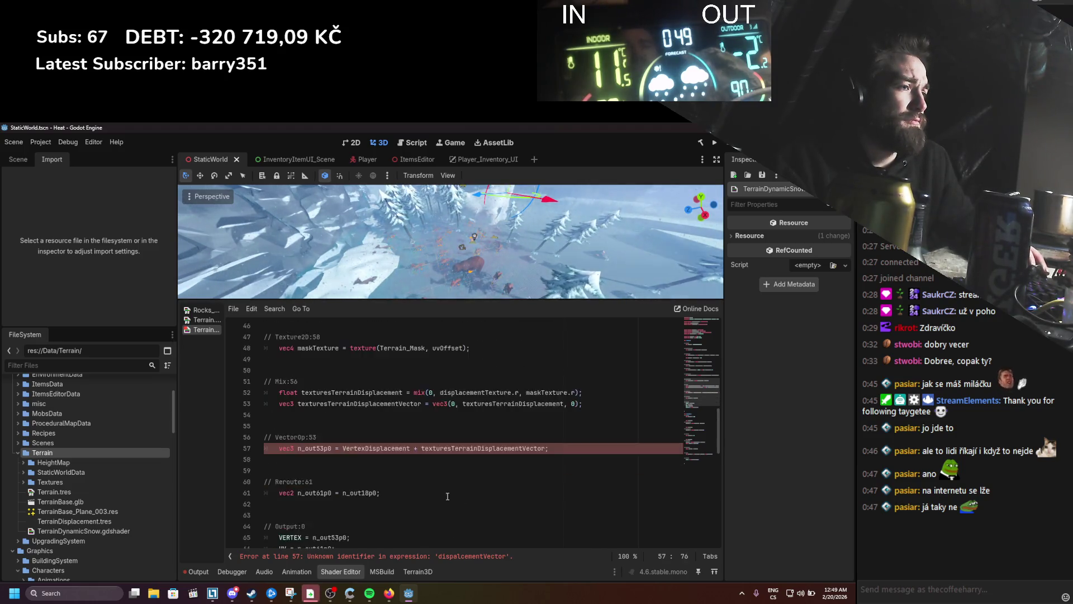
double_click(314, 415)
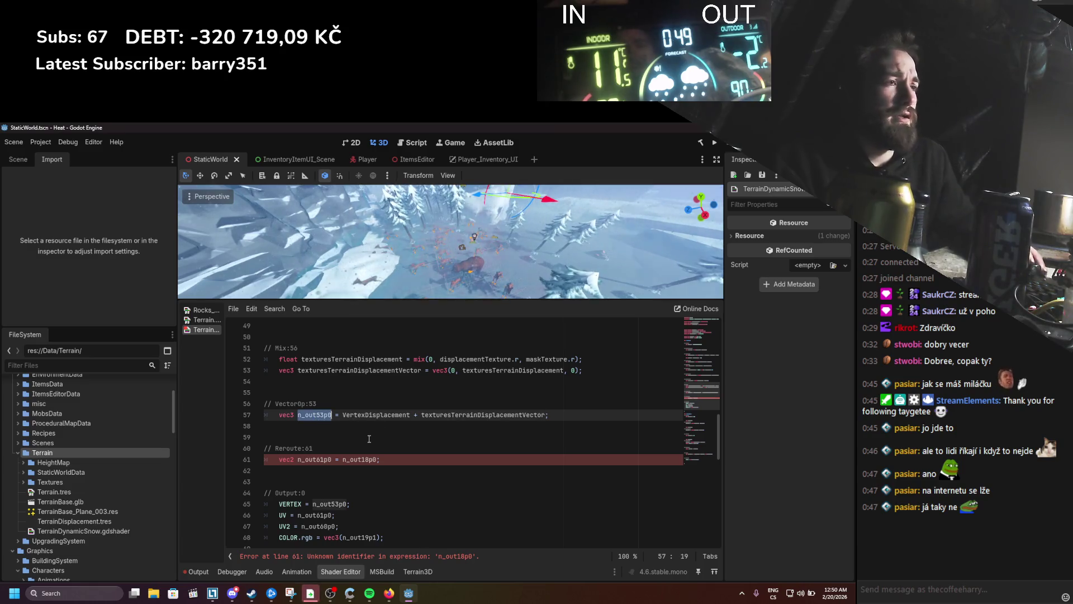
Step: Name the line 57 displacement sum finalVertex
type("finalD")
type("isplaceme")
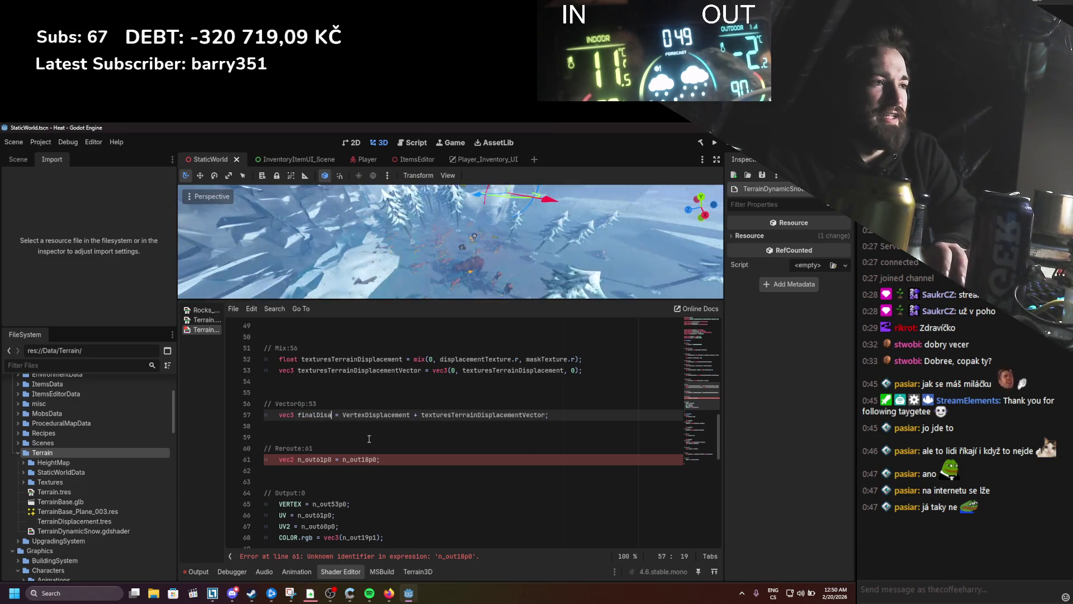
type("nt")
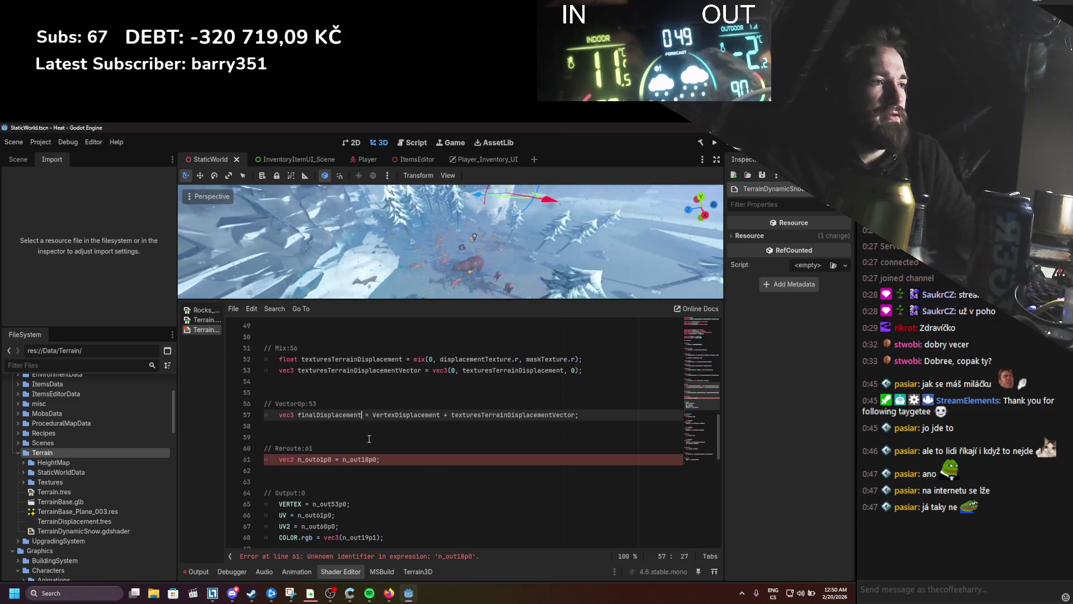
double_click(329, 415)
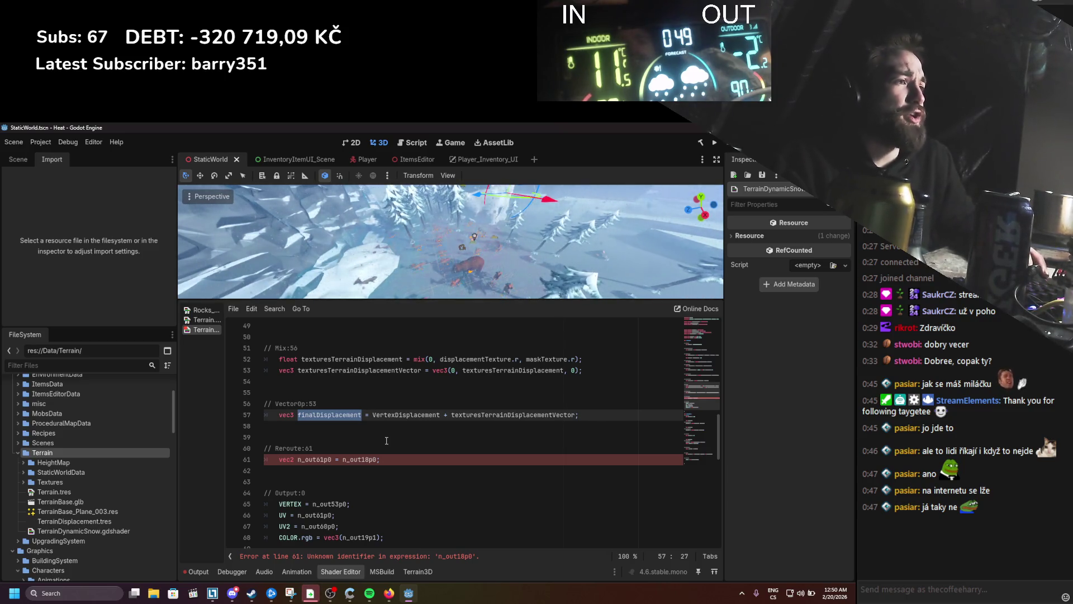
scroll(387, 440, "down", 1)
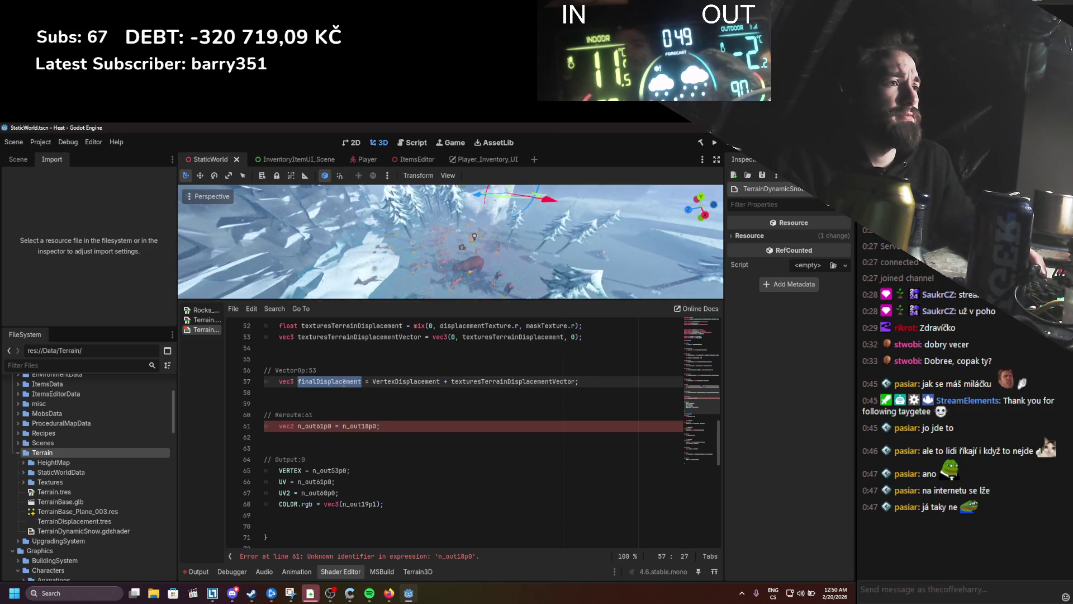
type("finalVertex")
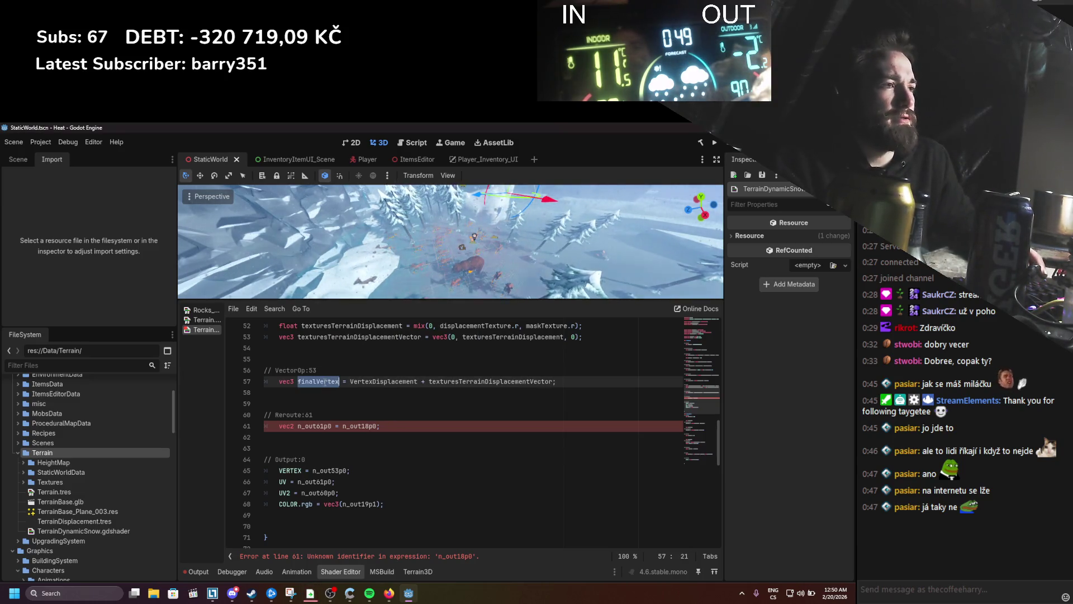
Step: Assign finalVertex to VERTEX and delete the erroring Reroute:61 lines
double_click(321, 470)
type("finalVertex")
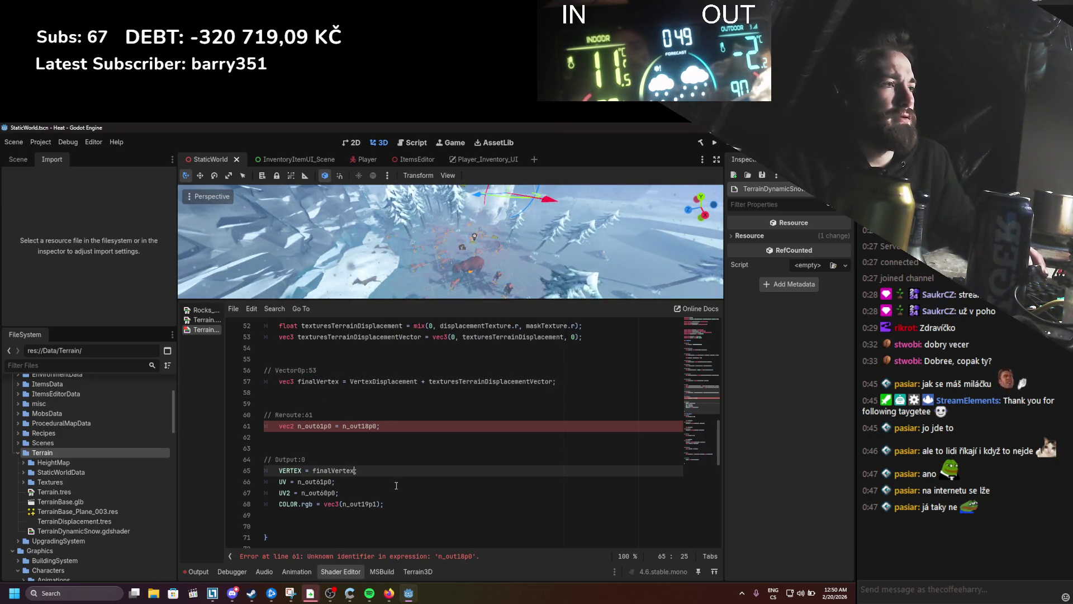
key("Return")
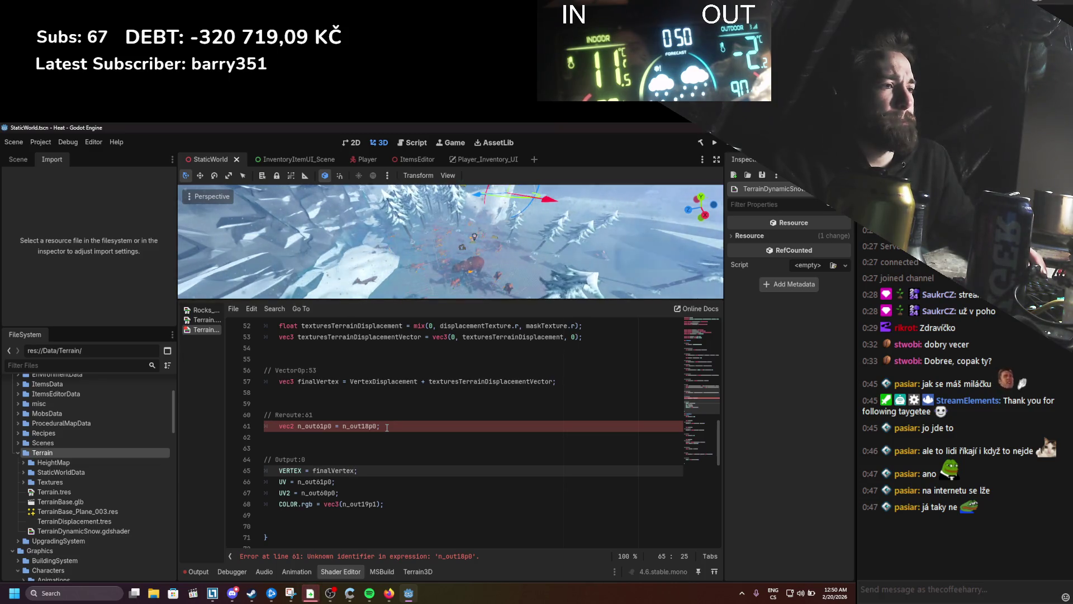
left_click_drag(387, 427, 264, 415)
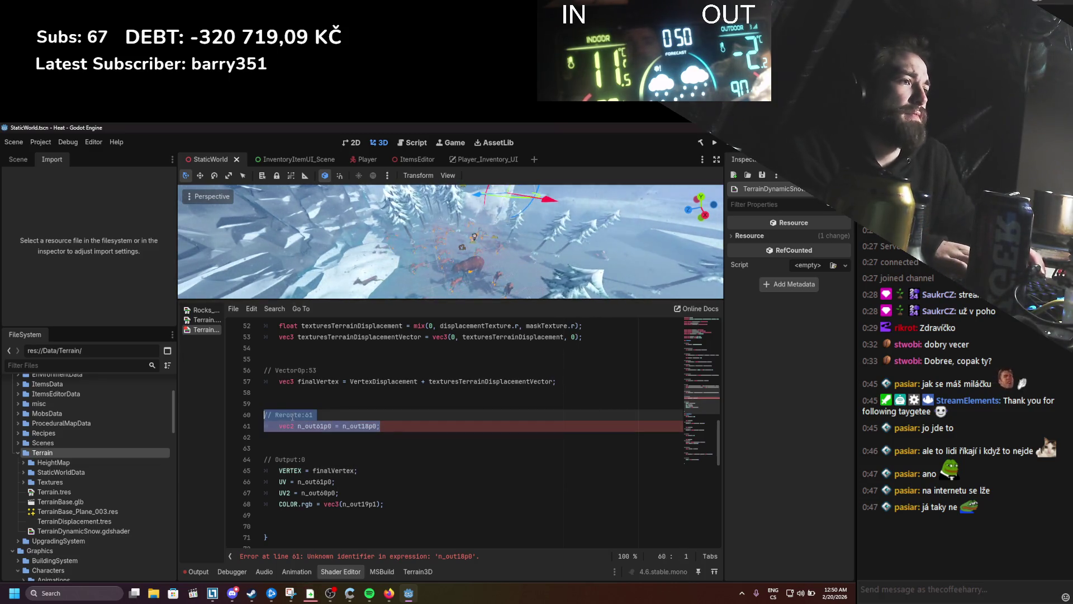
key("BackSpace")
key("BackSpace")
key("BackSpace")
key("BackSpace")
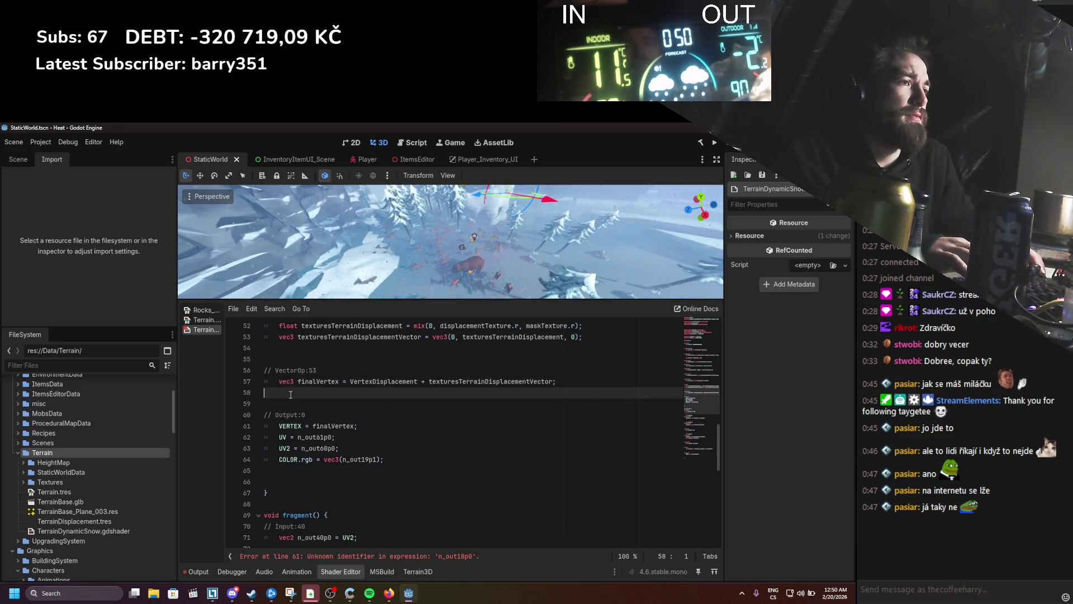
Step: Clear the leftover blank lines and set the UV assignment on line 61 to uvOffset
key("Delete")
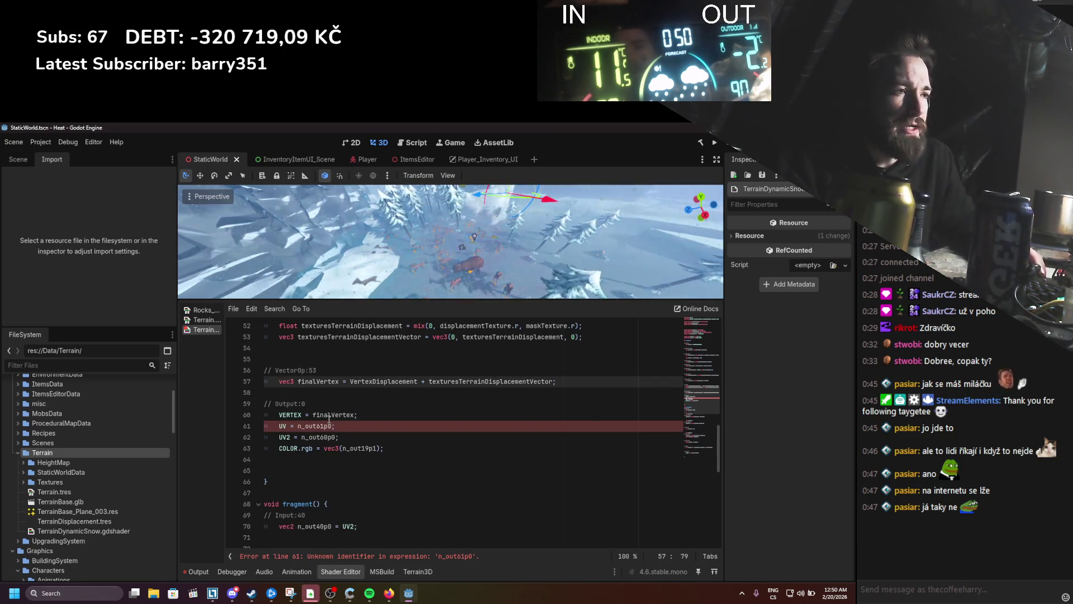
double_click(319, 426)
scroll(352, 486, "up", 8)
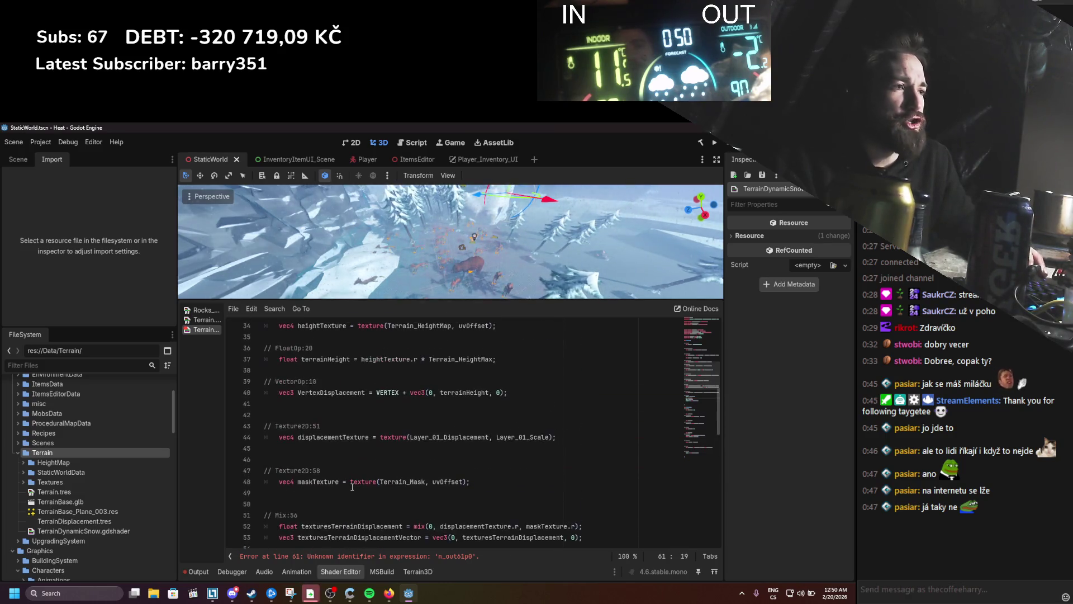
scroll(352, 486, "up", 6)
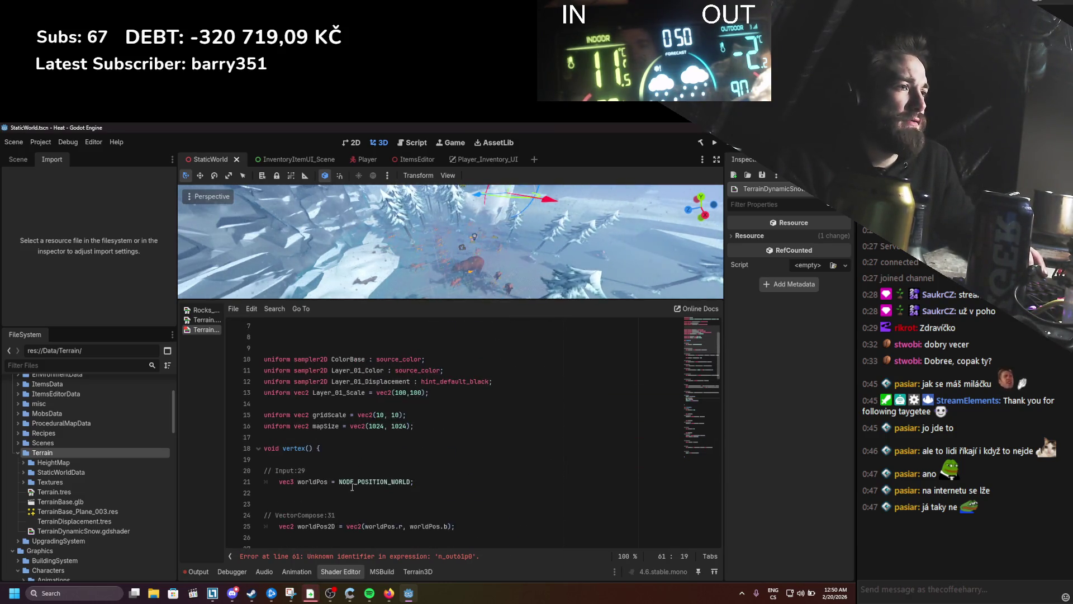
scroll(344, 464, "down", 3)
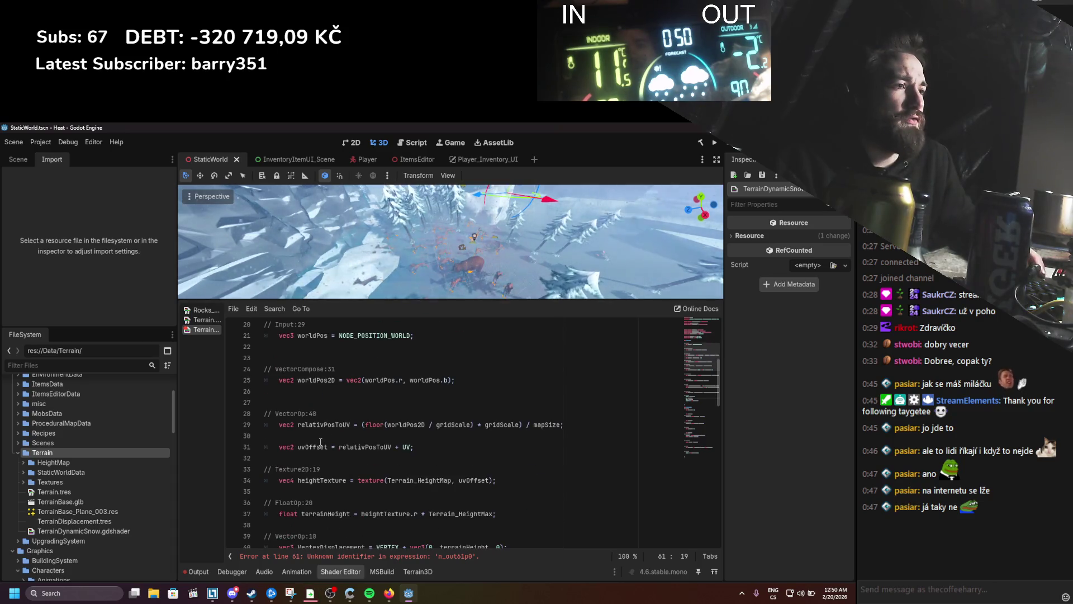
double_click(319, 447)
scroll(354, 467, "down", 3)
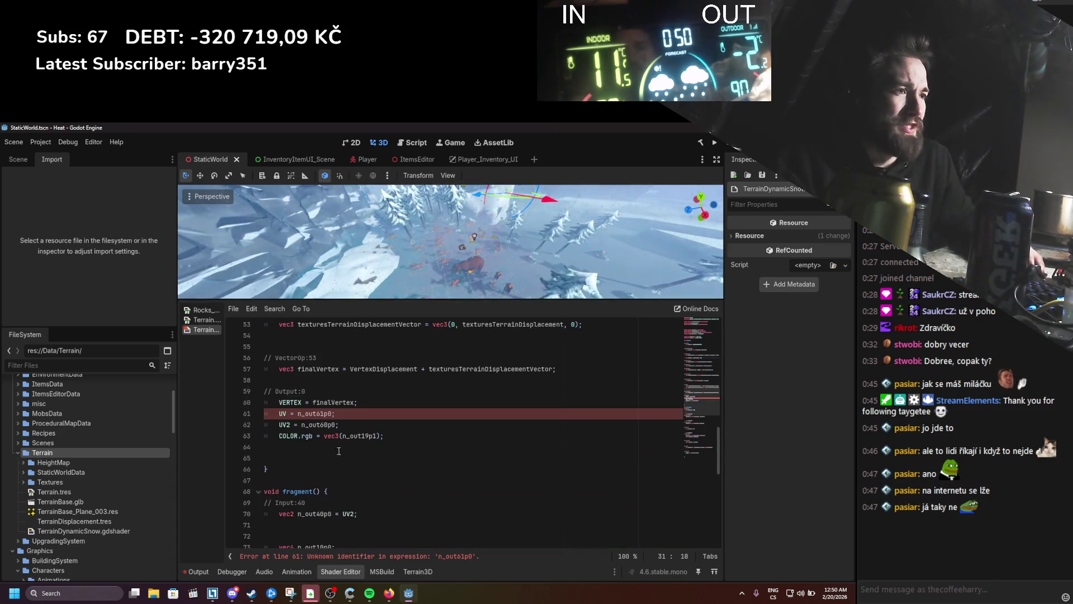
left_click(321, 414)
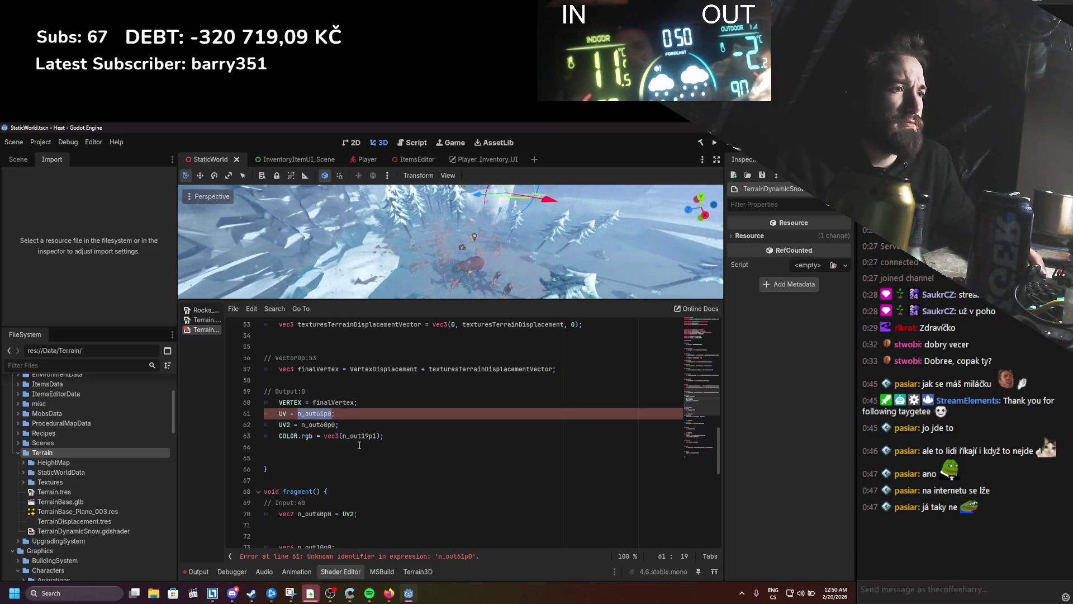
type("uvOffset")
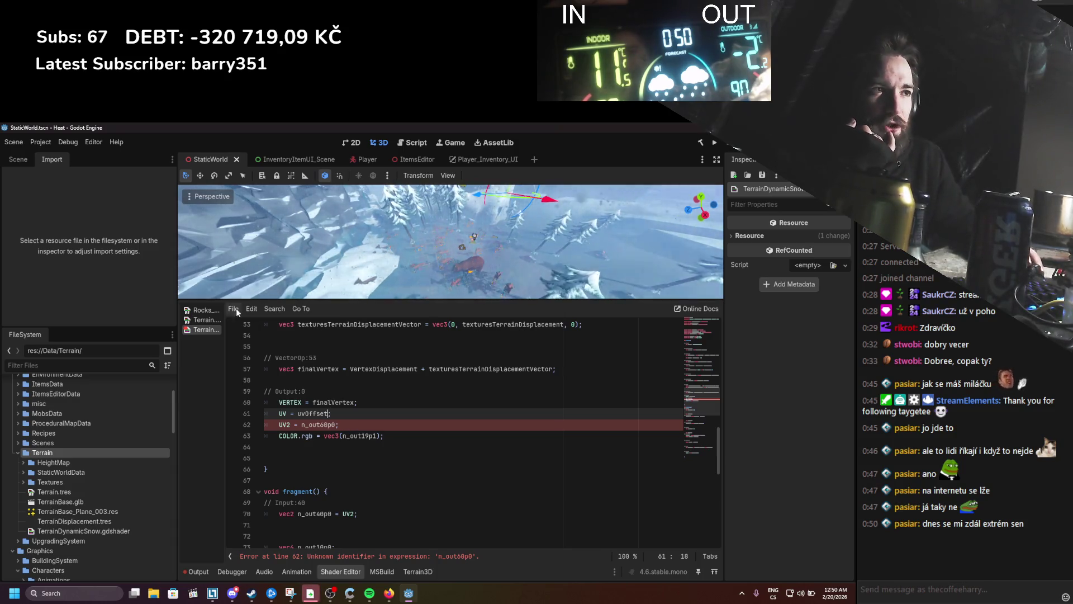
left_click(202, 322)
scroll(459, 479, "down", 5)
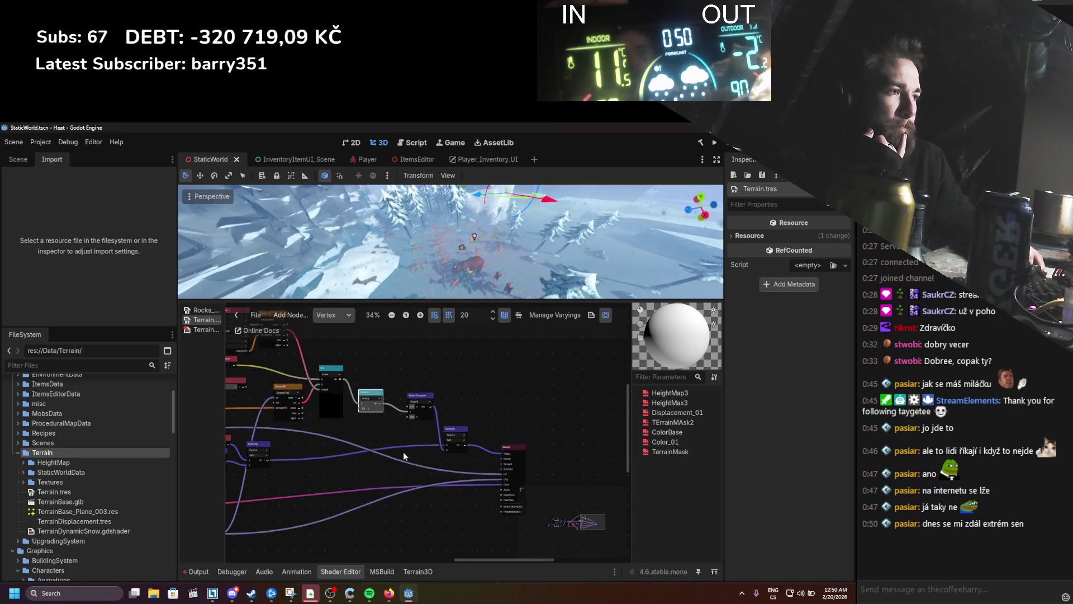
scroll(477, 449, "left", 6)
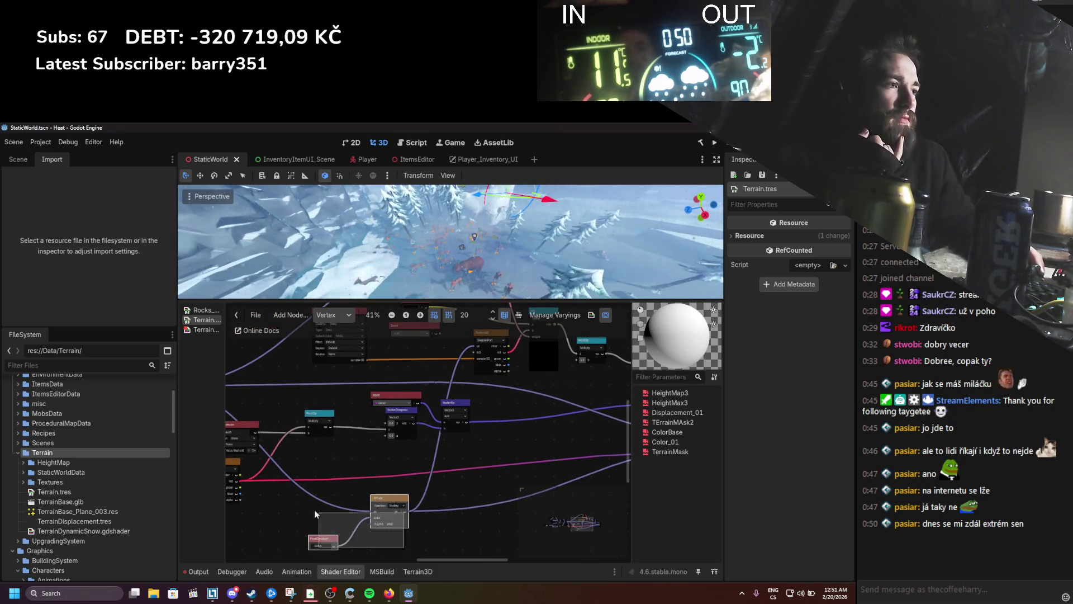
scroll(446, 461, "down", 3)
scroll(426, 478, "right", 3)
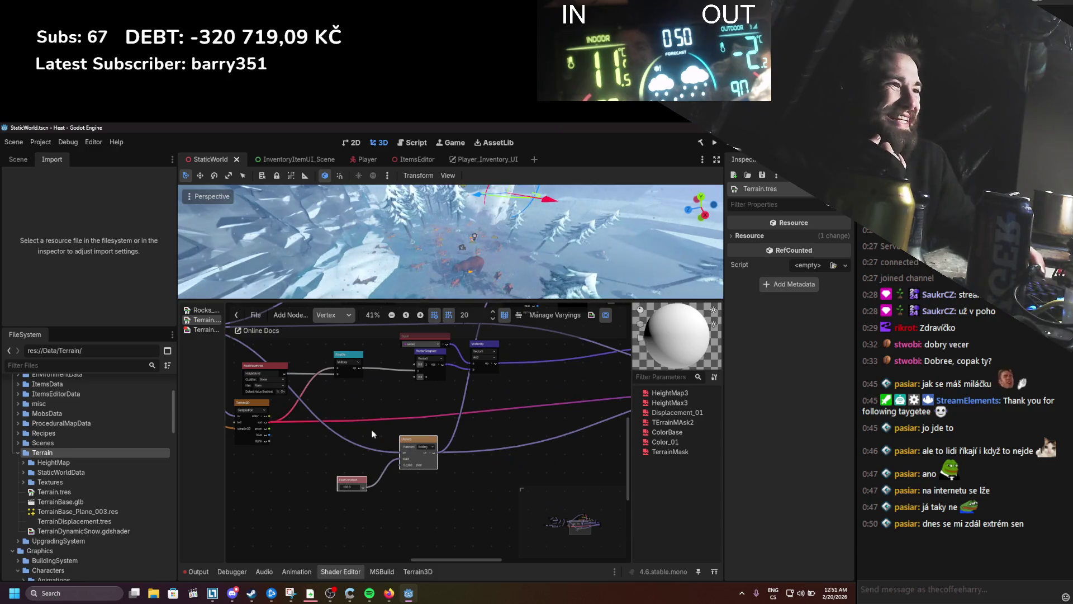
scroll(434, 474, "up", 3)
scroll(434, 474, "left", 3)
scroll(432, 474, "up", 1)
scroll(387, 496, "right", 1)
left_click(327, 316)
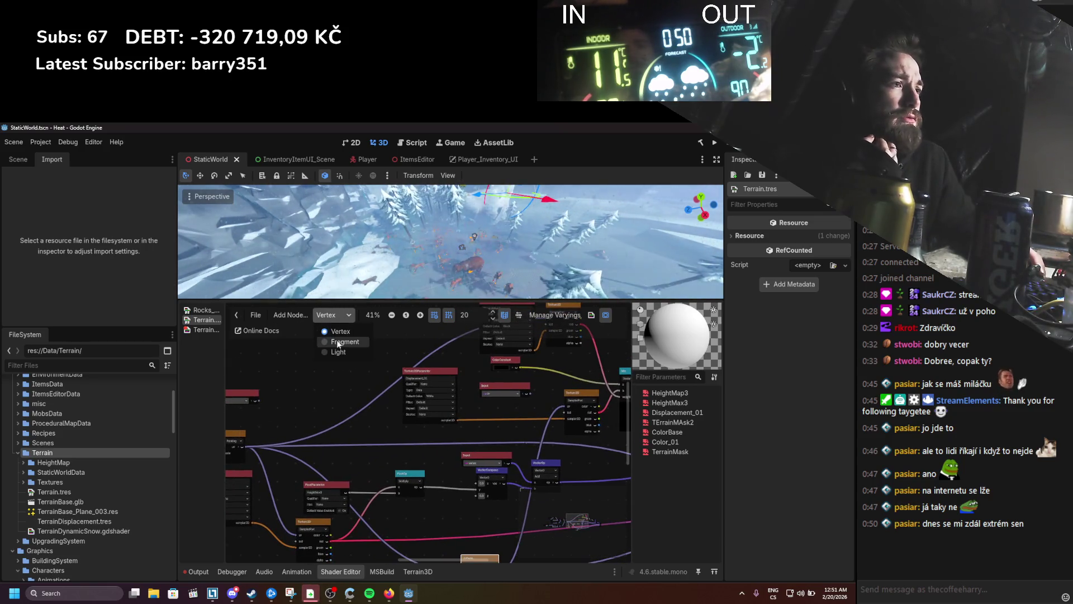
left_click(338, 341)
left_click(318, 317)
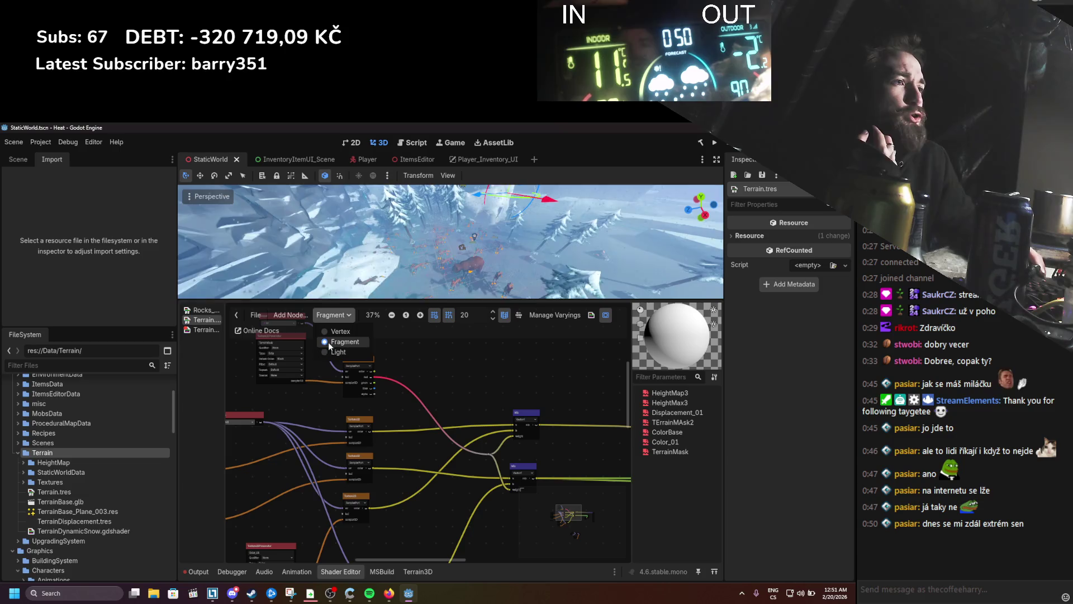
left_click(338, 334)
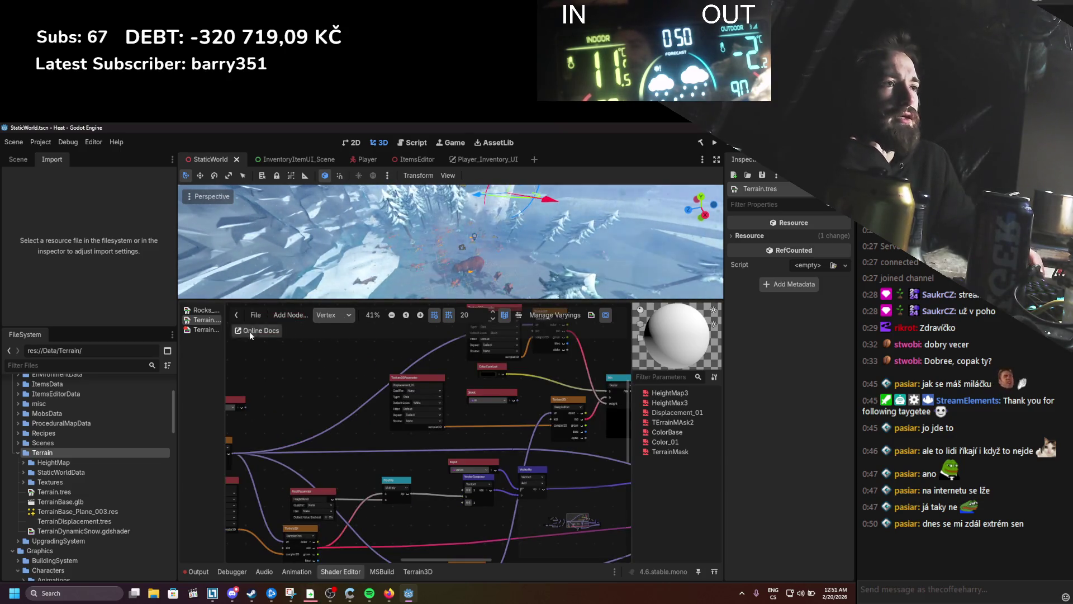
left_click(202, 329)
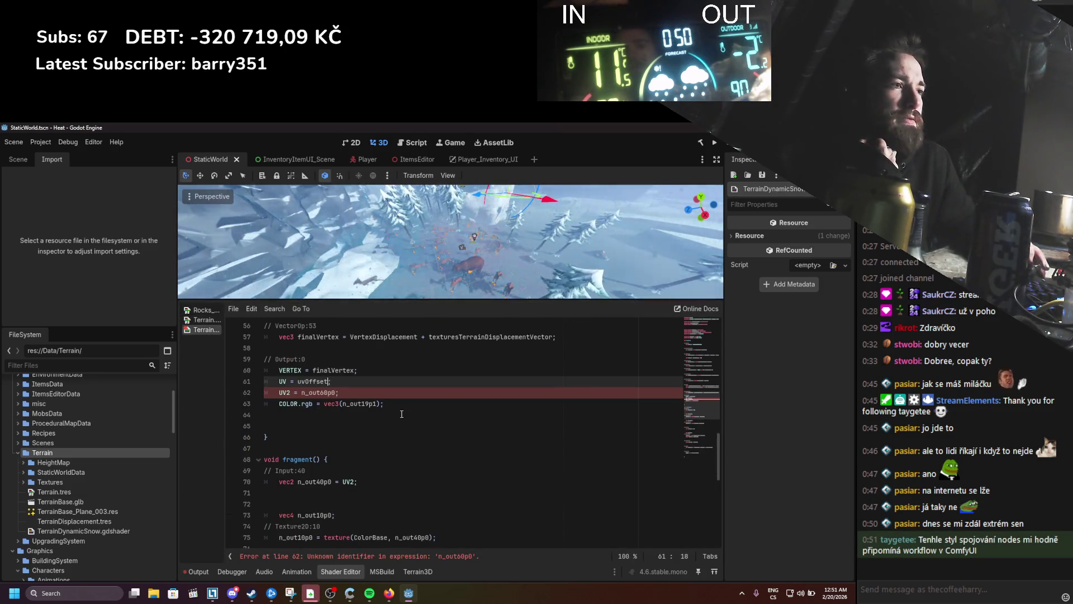
scroll(429, 459, "up", 7)
scroll(394, 469, "up", 1)
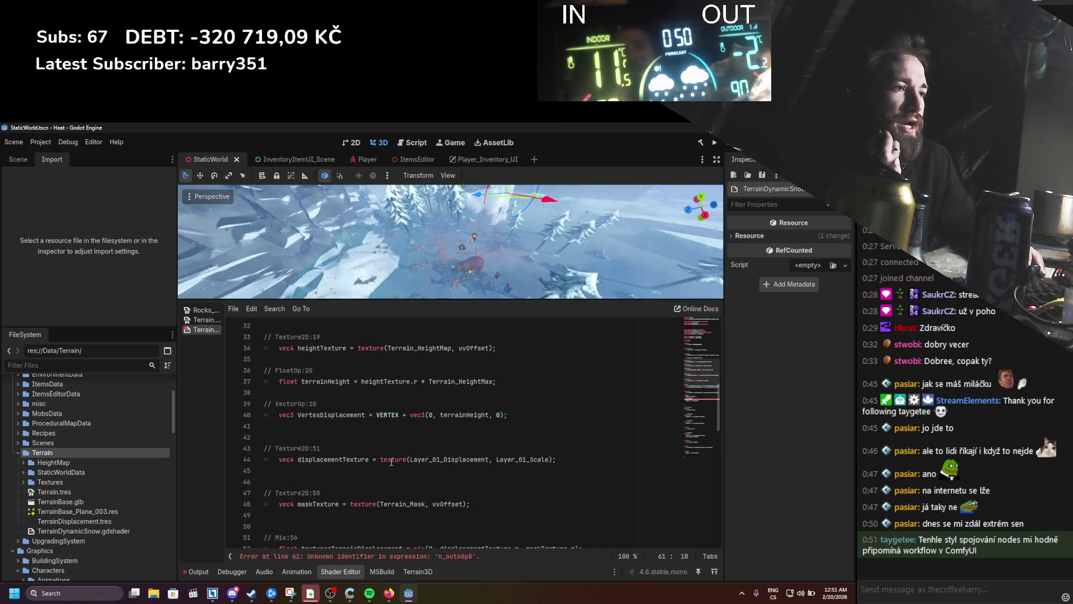
scroll(523, 389, "down", 2)
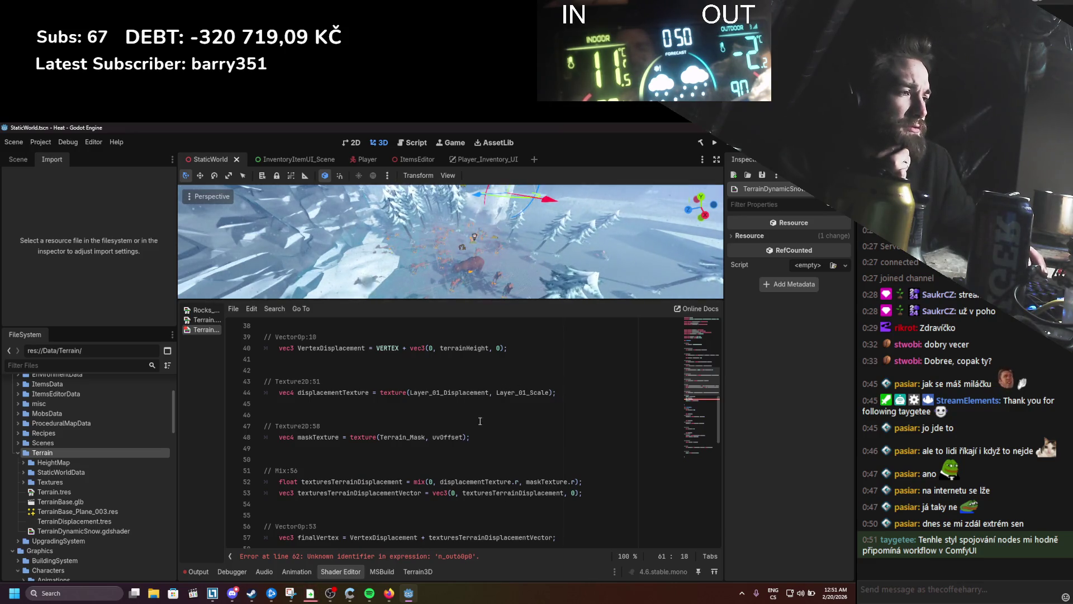
scroll(479, 420, "up", 2)
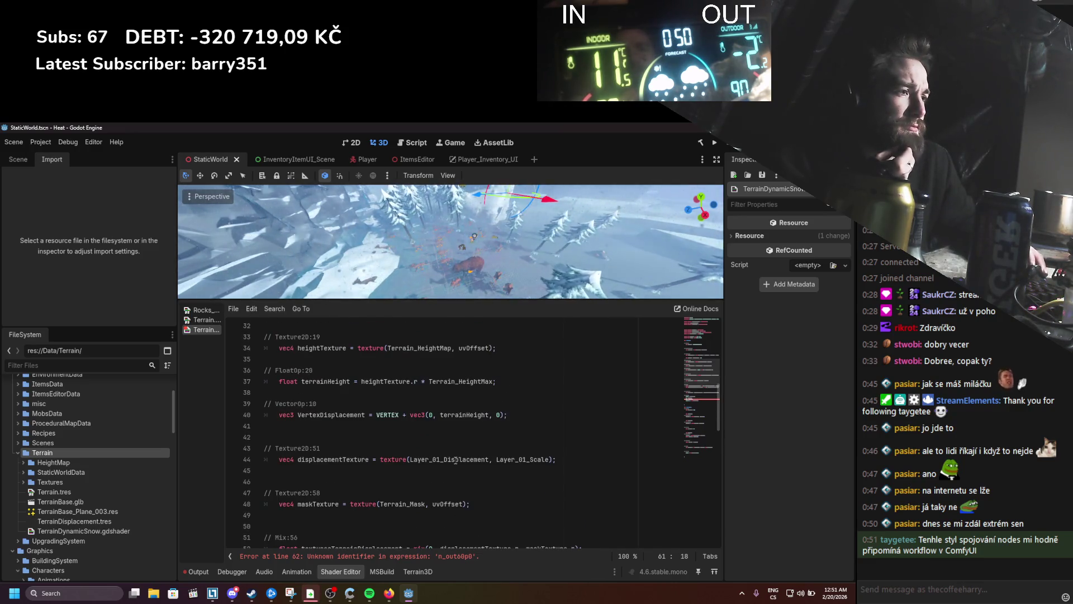
scroll(455, 460, "down", 2)
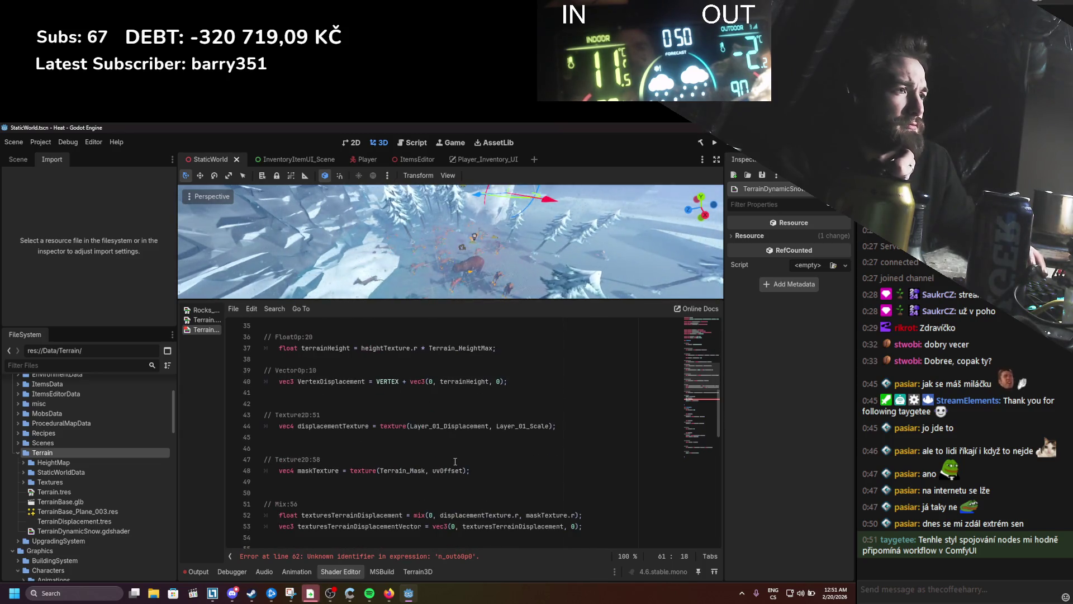
scroll(455, 461, "down", 3)
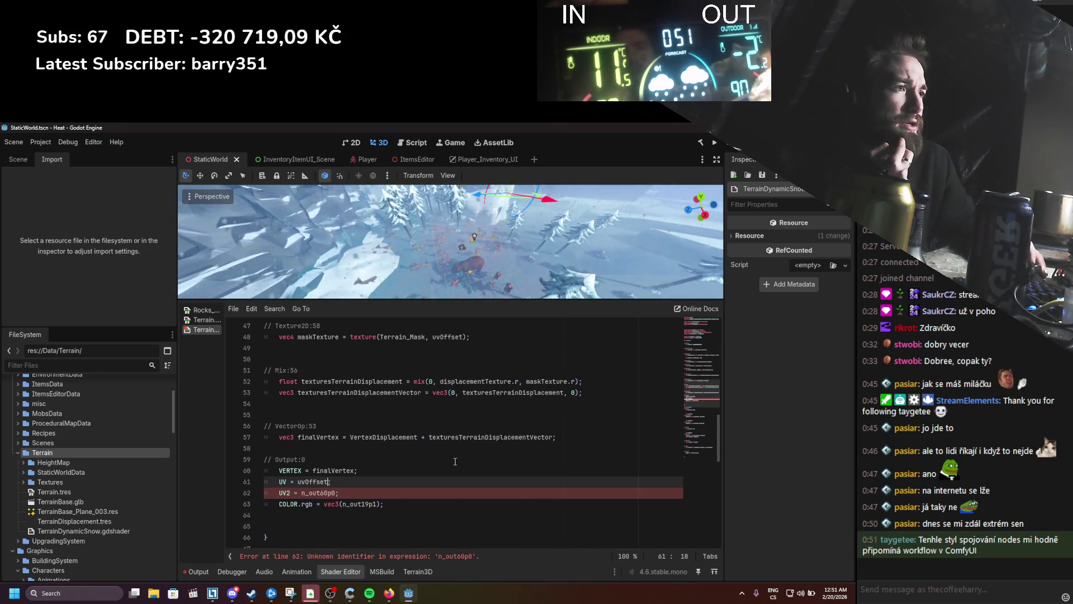
scroll(454, 461, "up", 3)
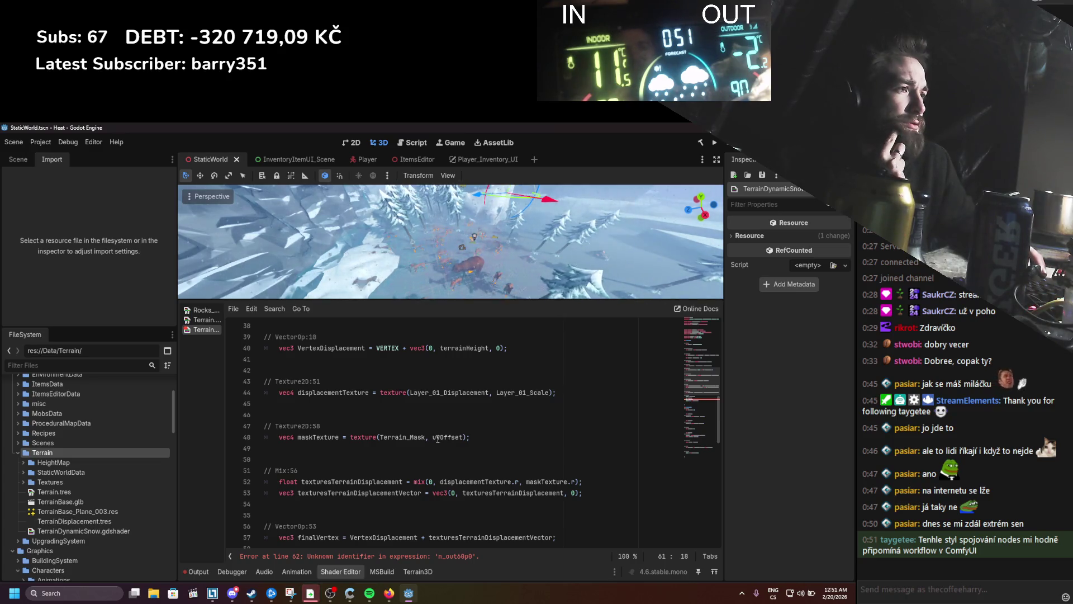
double_click(509, 393)
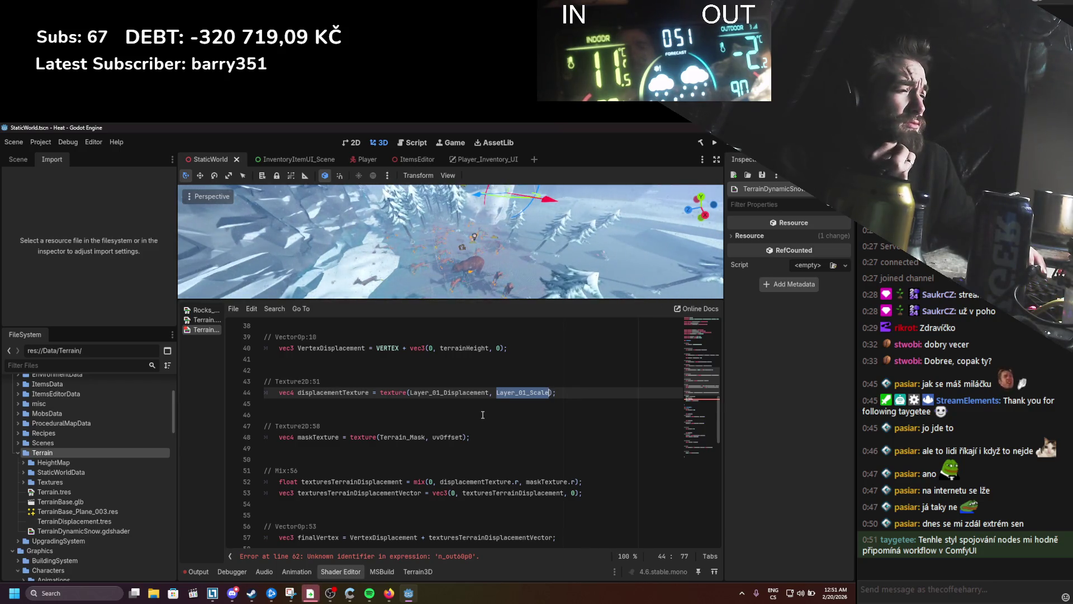
scroll(483, 414, "up", 10)
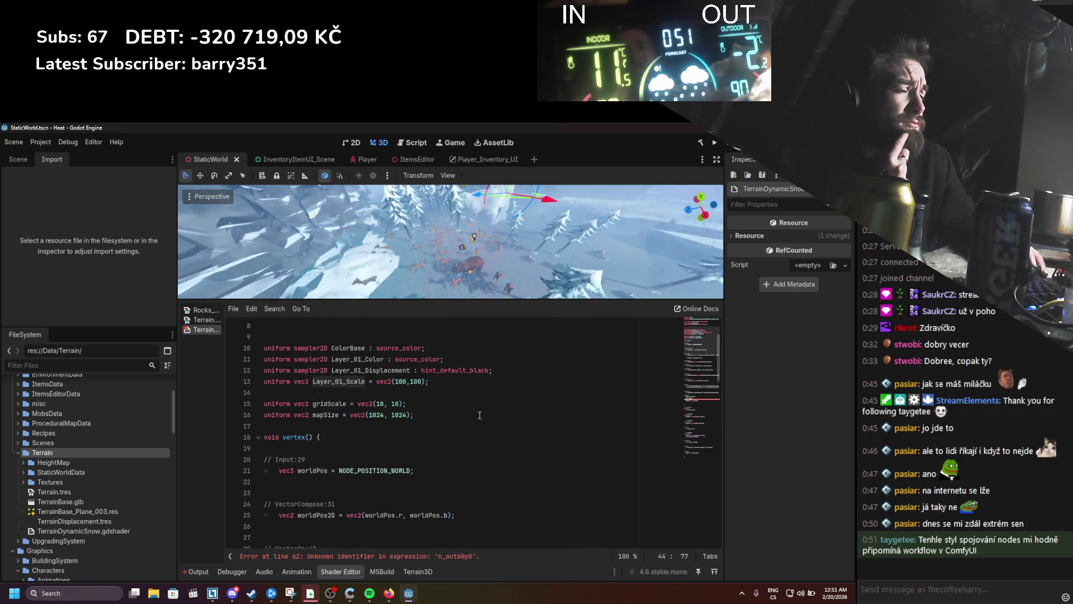
scroll(480, 414, "down", 8)
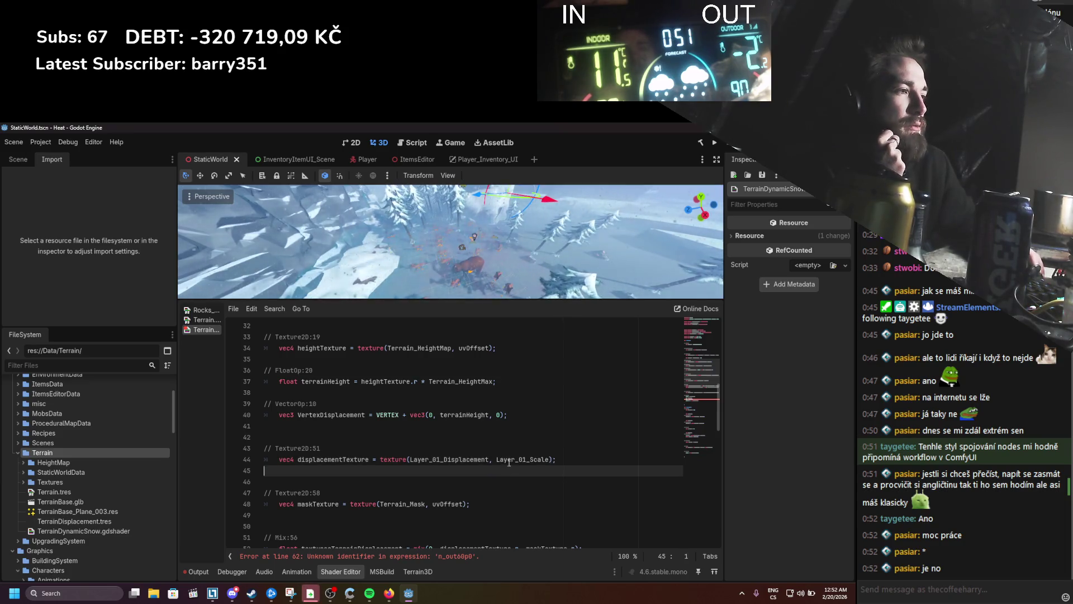
Step: Locate the Layer_01_Scale argument on line 44 and discard an unfinished vec declaration on line 32
key("shift+Home")
left_click(507, 464)
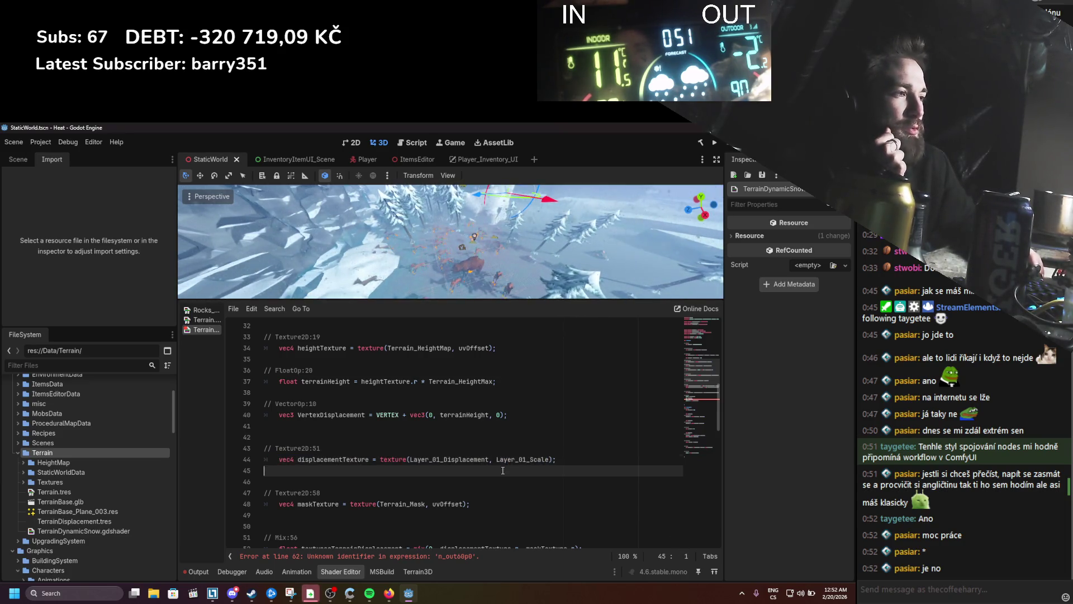
double_click(507, 464)
left_click(496, 463)
left_click(496, 462)
scroll(373, 424, "up", 2)
scroll(375, 414, "up", 1)
left_click(375, 398)
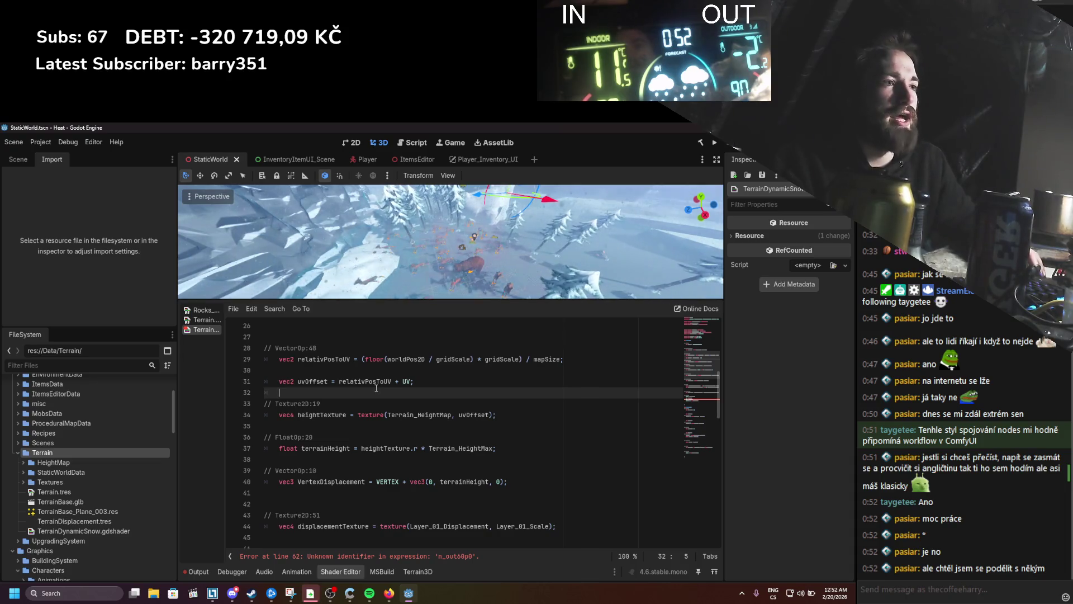
type("vec")
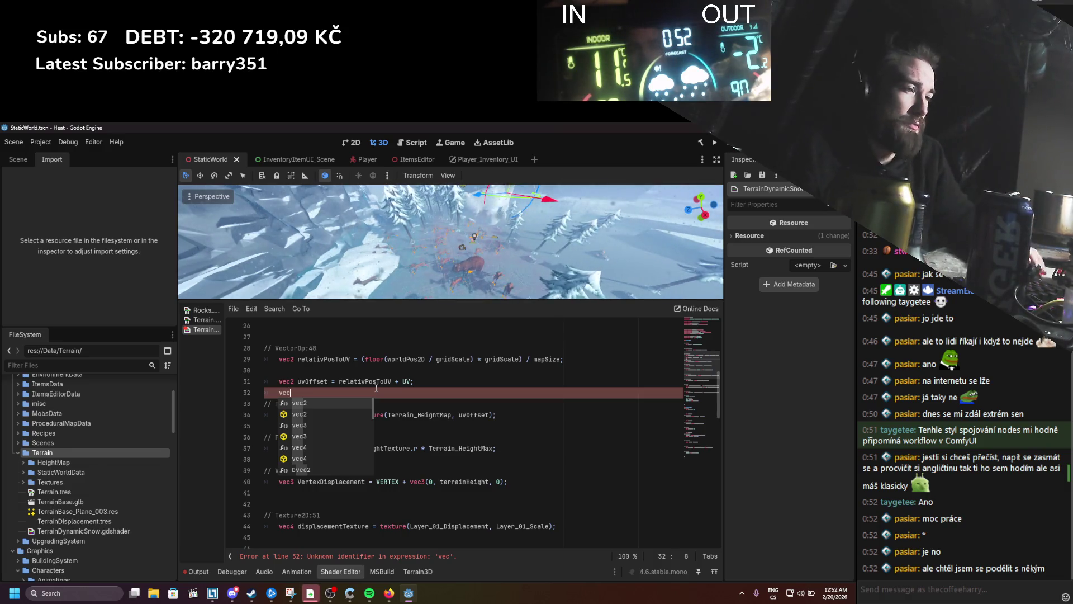
key("BackSpace")
key("BackSpace")
key("BackSpace")
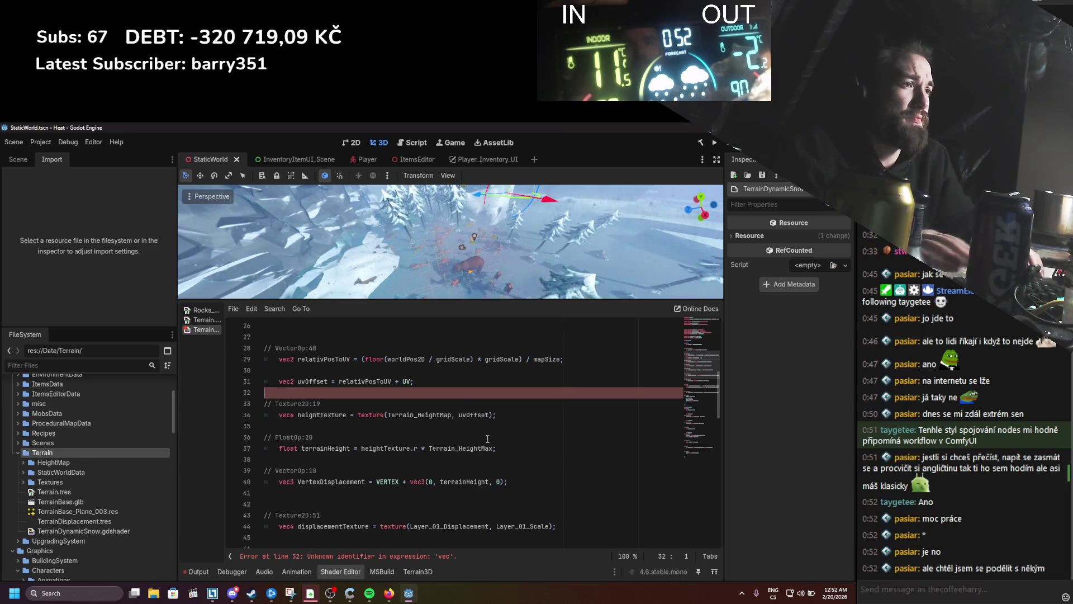
Step: Make the line 44 texture() call sample at uvOffset * Layer_01_Scale
scroll(495, 435, "down", 4)
left_click(493, 393)
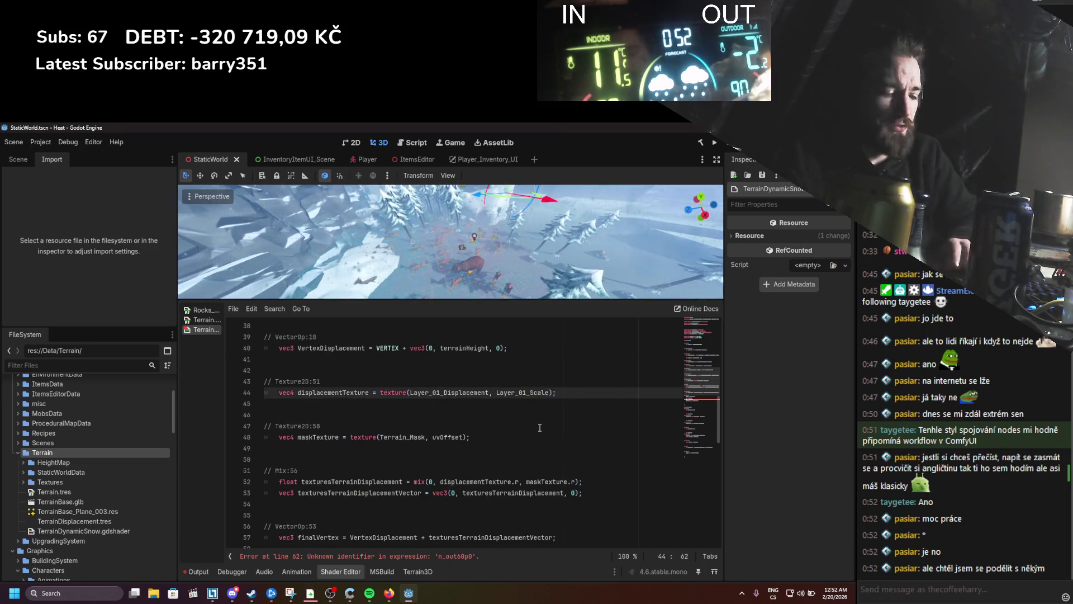
type("uvf")
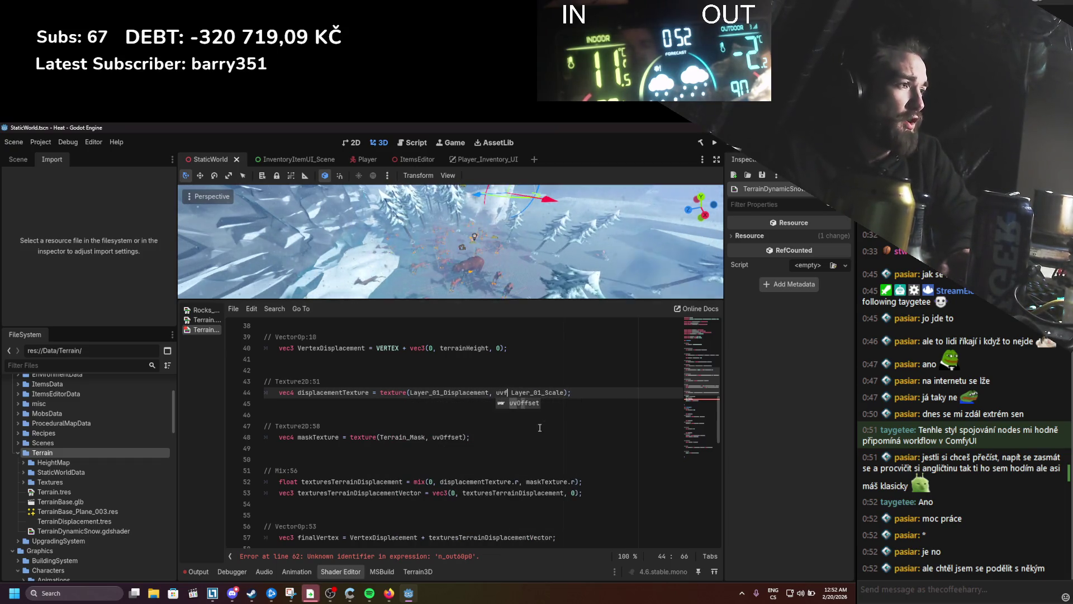
key("Return")
type("*")
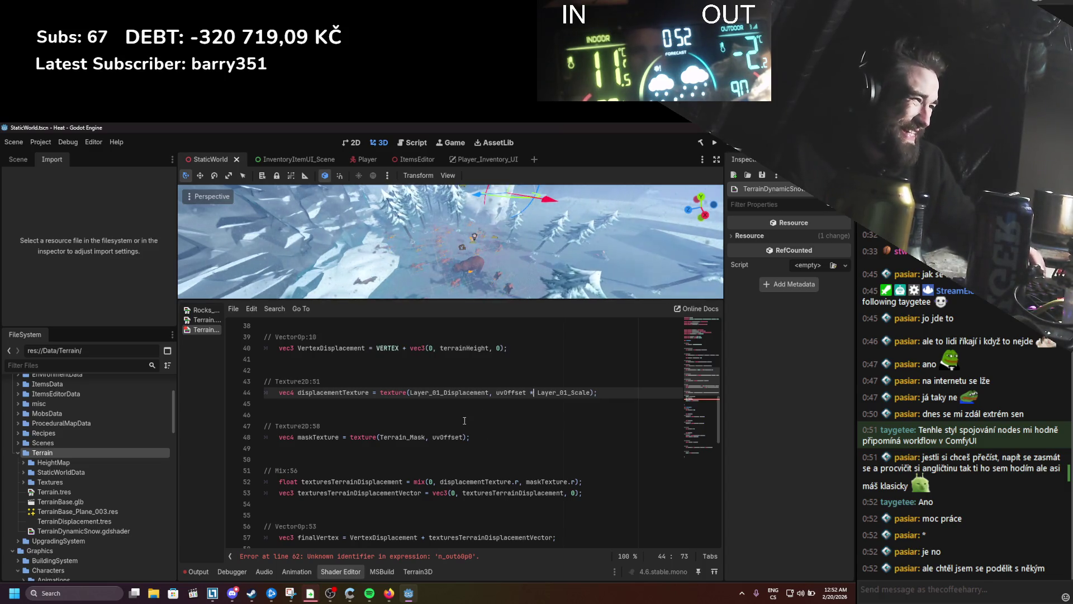
scroll(459, 417, "up", 3)
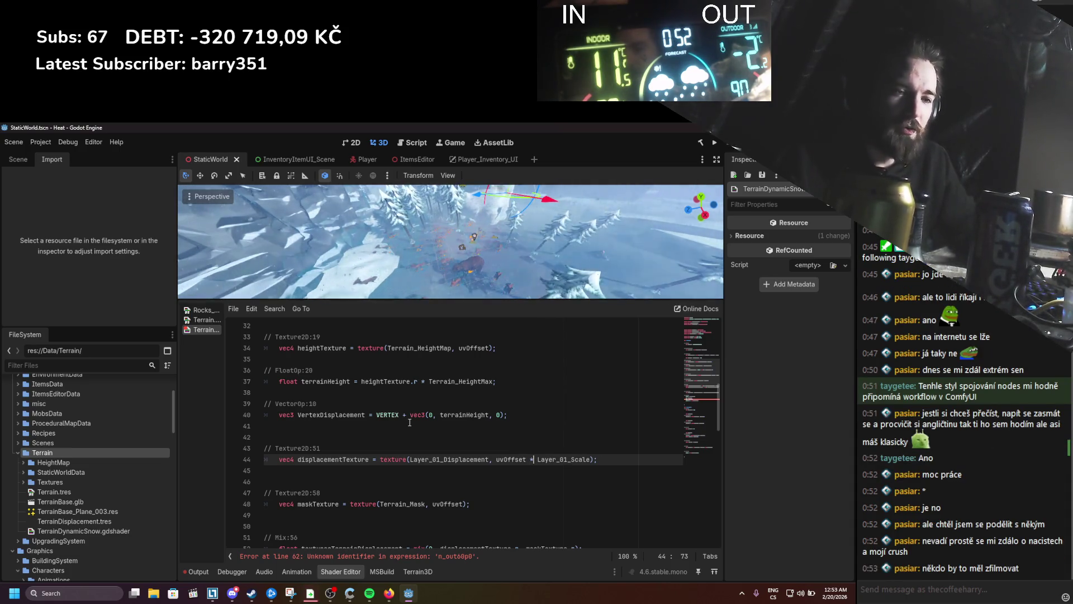
right_click(409, 422)
scroll(401, 401, "up", 3)
scroll(302, 389, "up", 2)
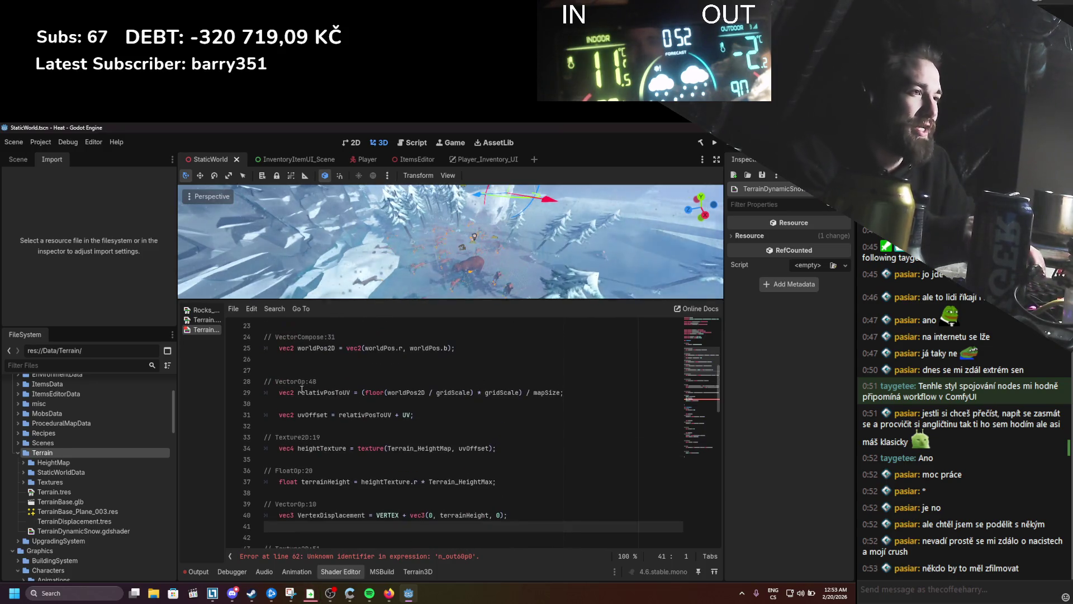
Step: Delete the Input:29, VectorCompose:31 and VectorOp:48 comments and their blank lines
scroll(327, 434, "up", 1)
left_click(575, 426)
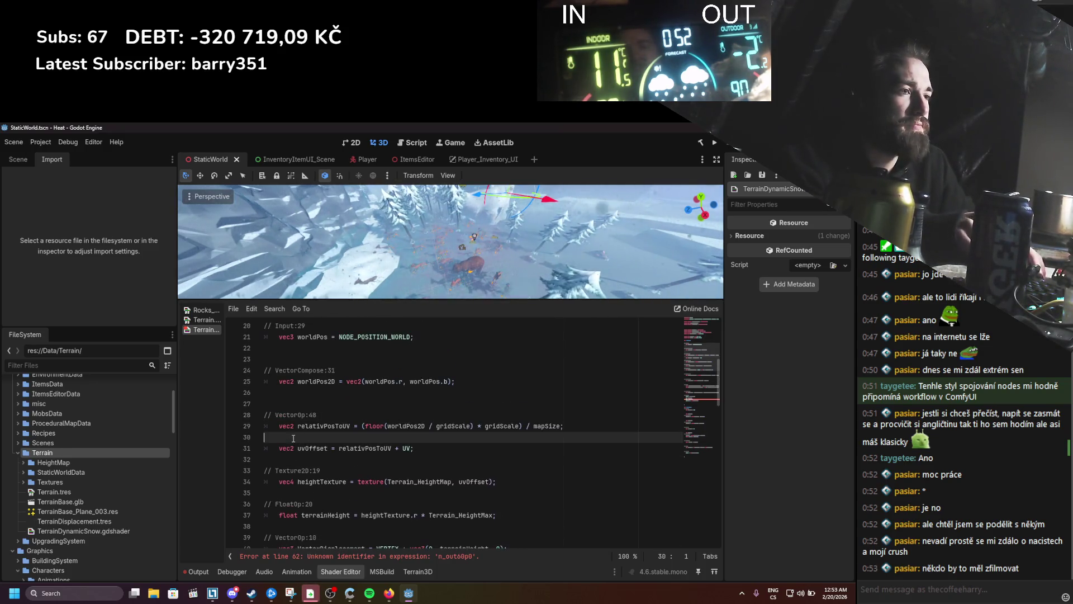
scroll(357, 460, "up", 3)
scroll(312, 408, "down", 1)
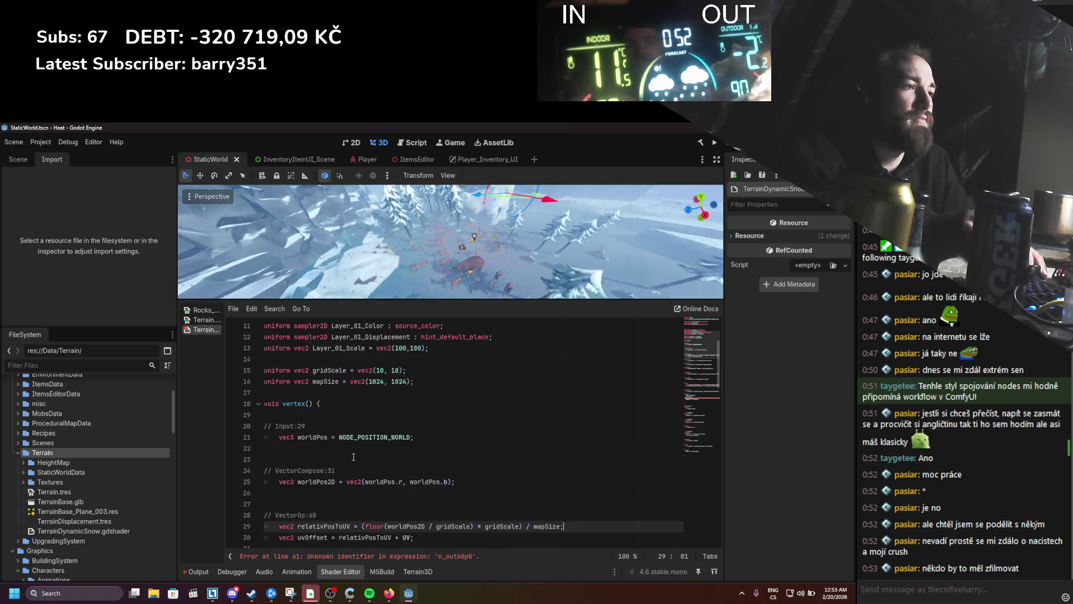
left_click(313, 393)
key("shift+Home")
key("BackSpace")
key("BackSpace")
left_click(338, 426)
key("shift+Home")
key("BackSpace")
key("BackSpace")
key("BackSpace")
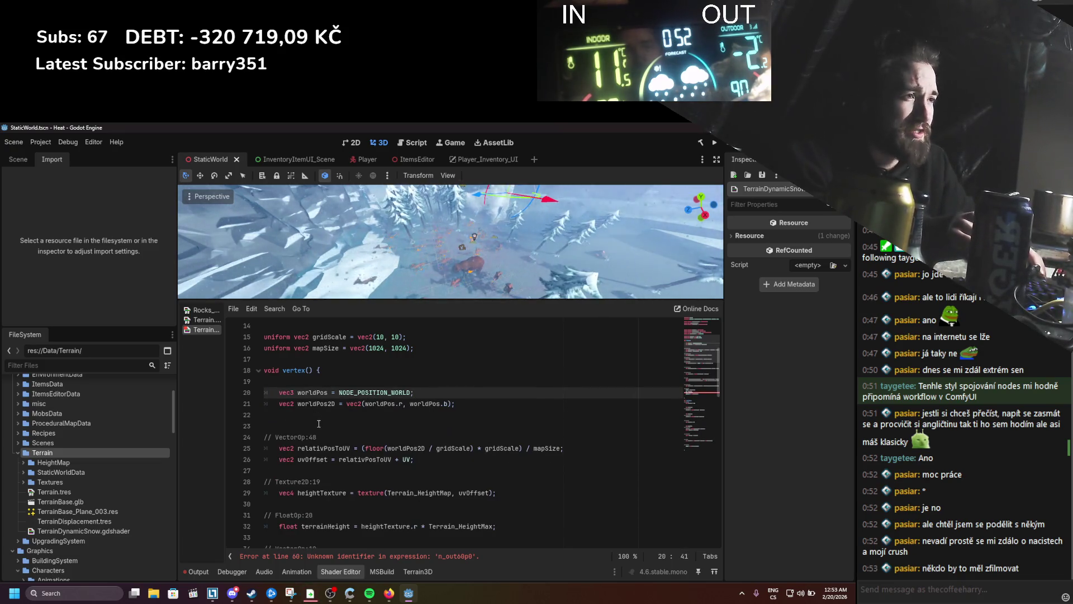
left_click_drag(319, 437, 277, 429)
key("BackSpace")
key("BackSpace")
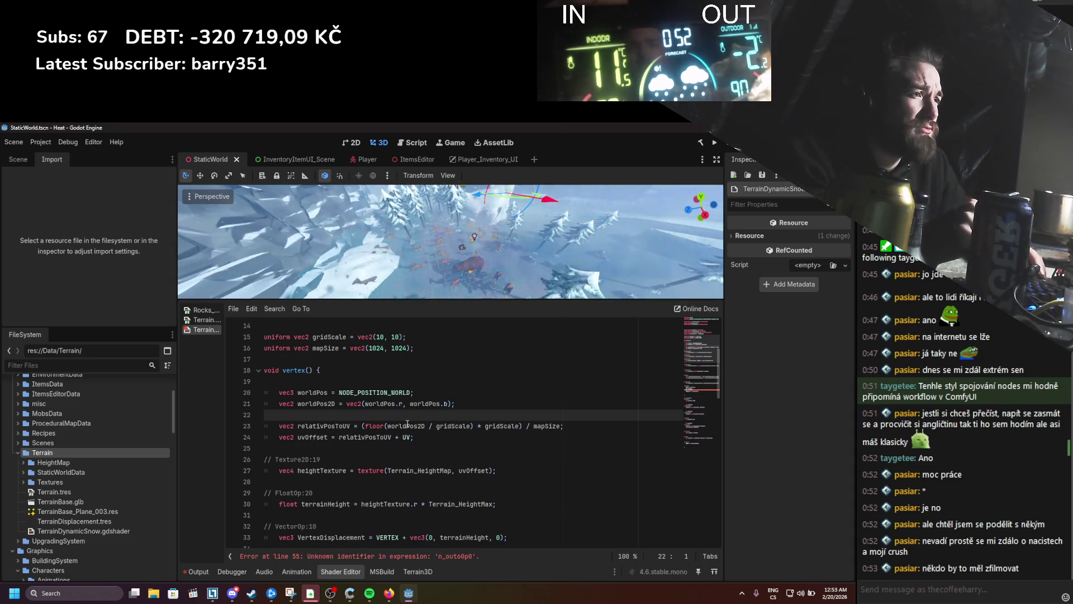
Step: Delete the Texture2D:19, FloatOp:20, Texture2D:51 and VectorOp:10 comments and blank lines
scroll(407, 423, "down", 1)
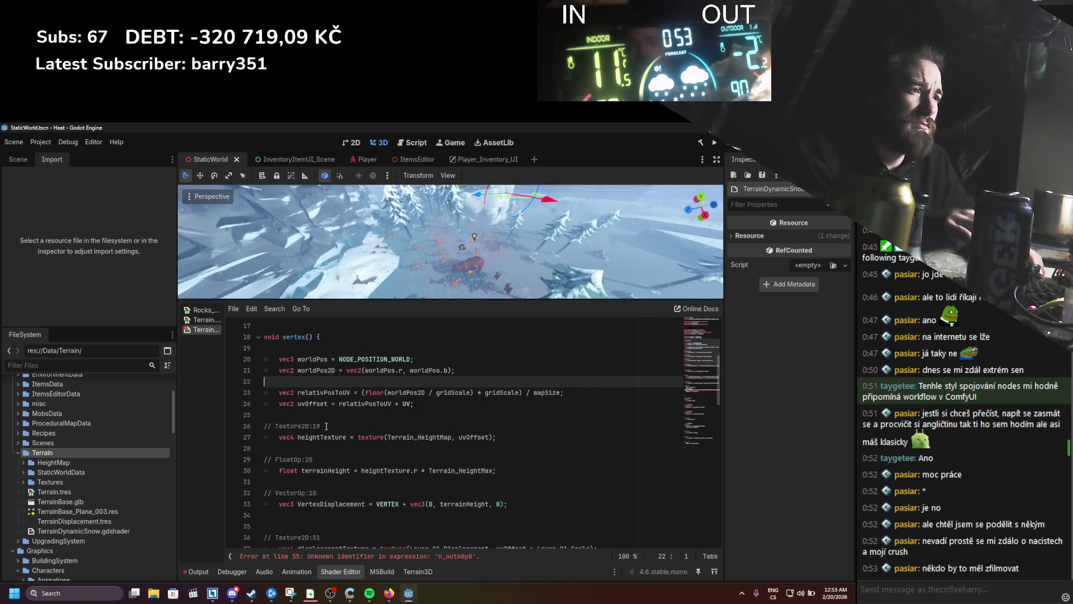
left_click_drag(320, 426, 250, 423)
key("BackSpace")
key("BackSpace")
left_click_drag(313, 447, 250, 447)
key("BackSpace")
key("BackSpace")
key("BackSpace")
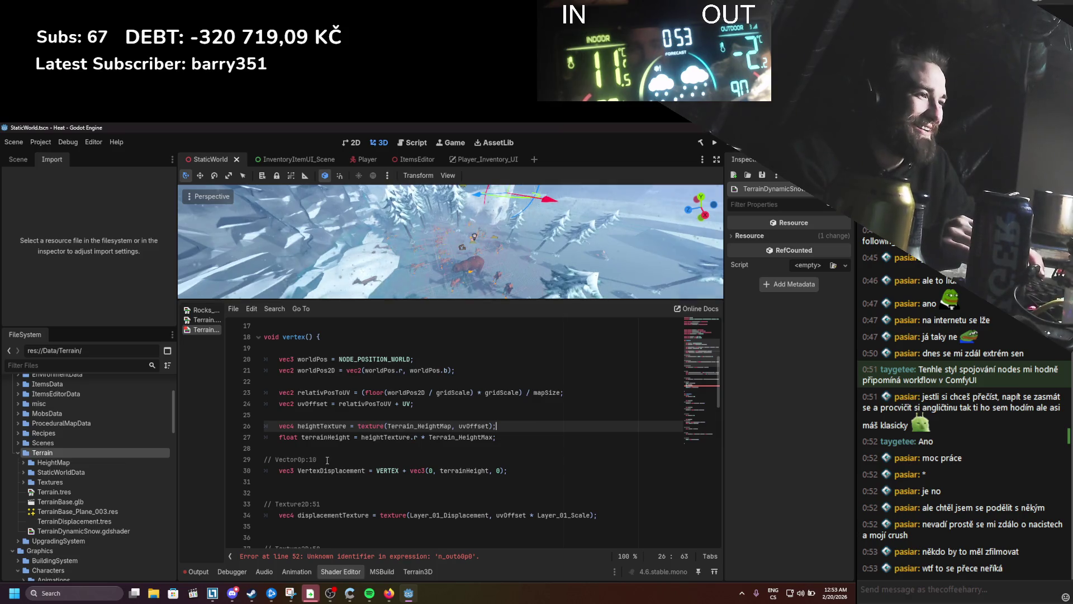
left_click_drag(332, 503, 250, 502)
key("BackSpace")
key("BackSpace")
key("BackSpace")
key("BackSpace")
left_click_drag(316, 459, 264, 459)
key("BackSpace")
key("BackSpace")
Step: Delete the Texture2D:58, Mix:56 and VectorOp:53 comments and save the shader
scroll(404, 467, "down", 1)
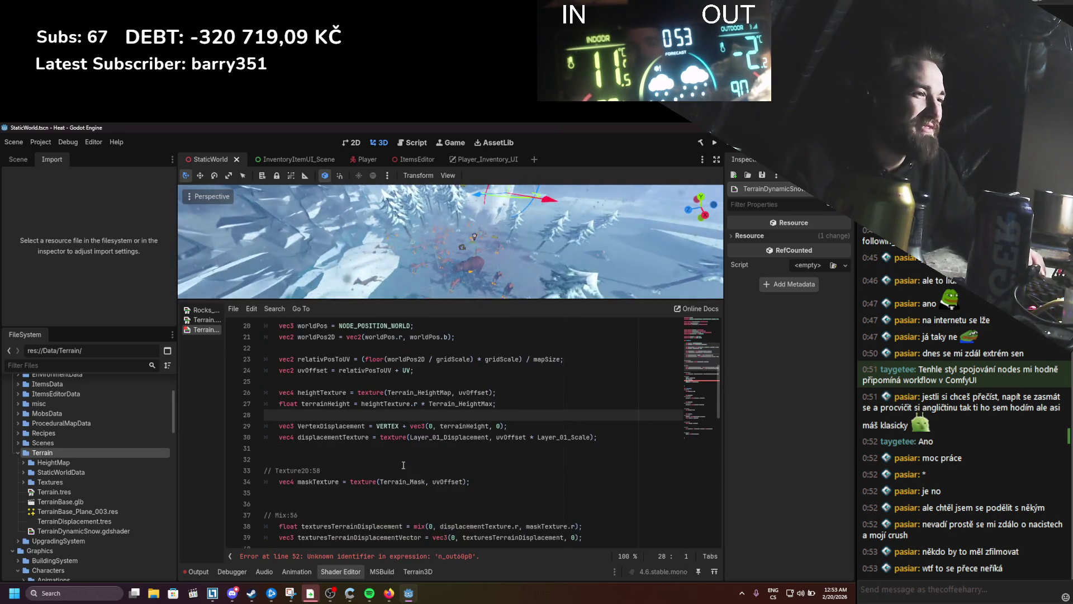
left_click_drag(320, 470, 254, 458)
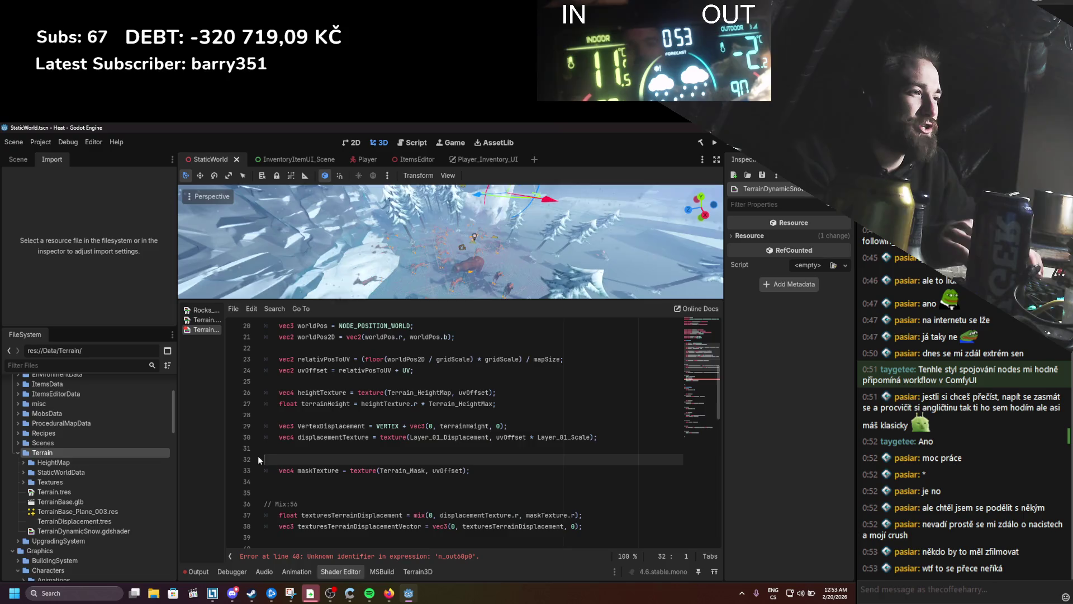
key("BackSpace")
key("BackSpace")
left_click_drag(299, 492, 257, 489)
key("BackSpace")
key("BackSpace")
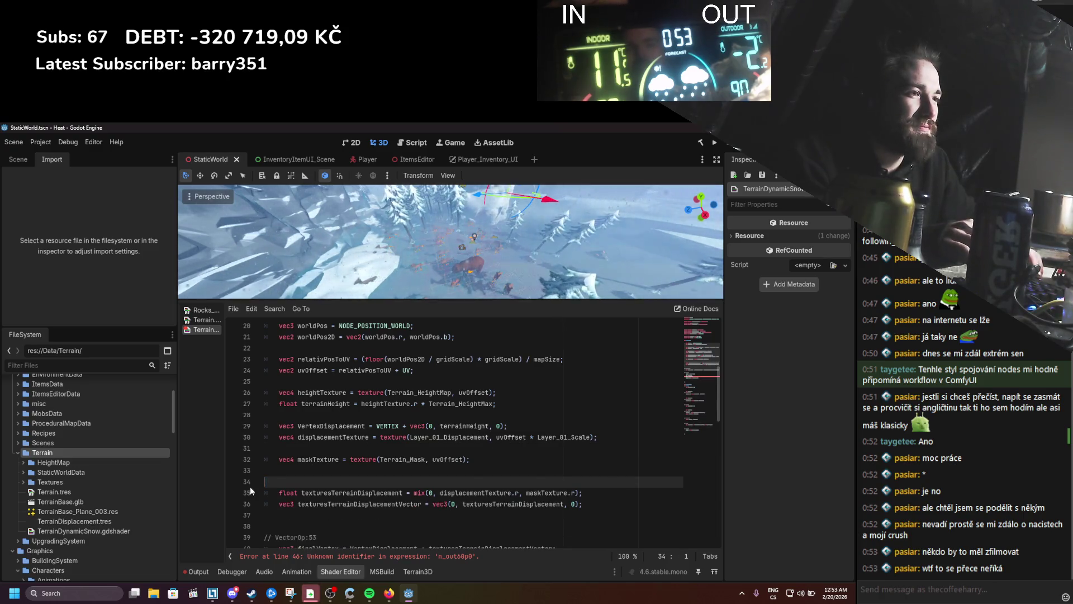
scroll(252, 481, "down", 2)
left_click_drag(317, 459, 255, 455)
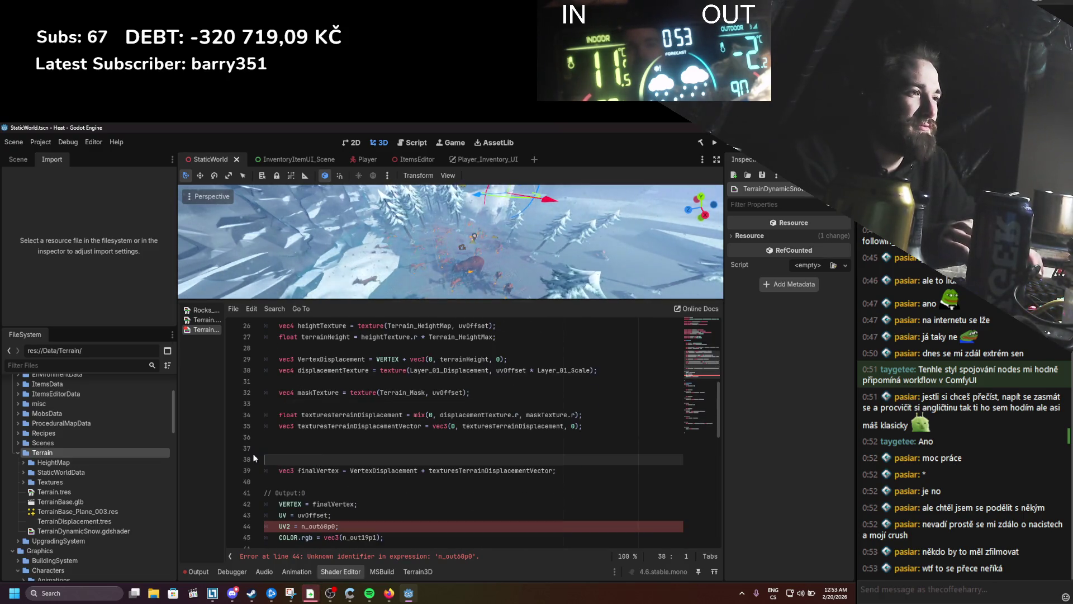
key("BackSpace")
key("BackSpace")
scroll(338, 459, "up", 5)
key("ctrl+s")
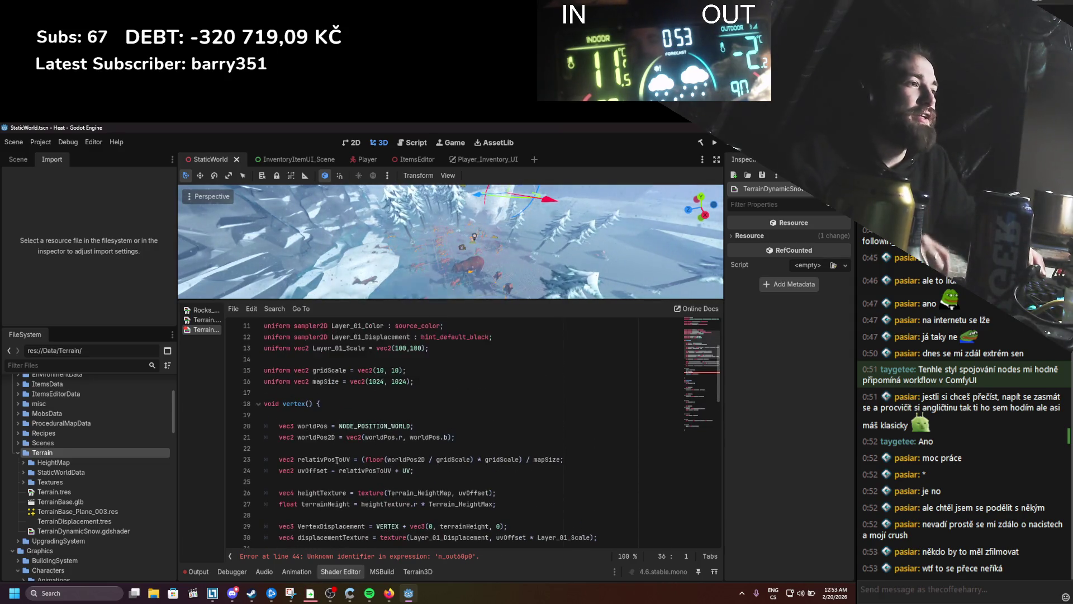
Step: Review the cleaned vertex code and switch to the Terrain.tres visual shader graph
scroll(338, 459, "down", 4)
left_click_drag(564, 536, 264, 325)
scroll(293, 397, "up", 4)
scroll(292, 397, "down", 3)
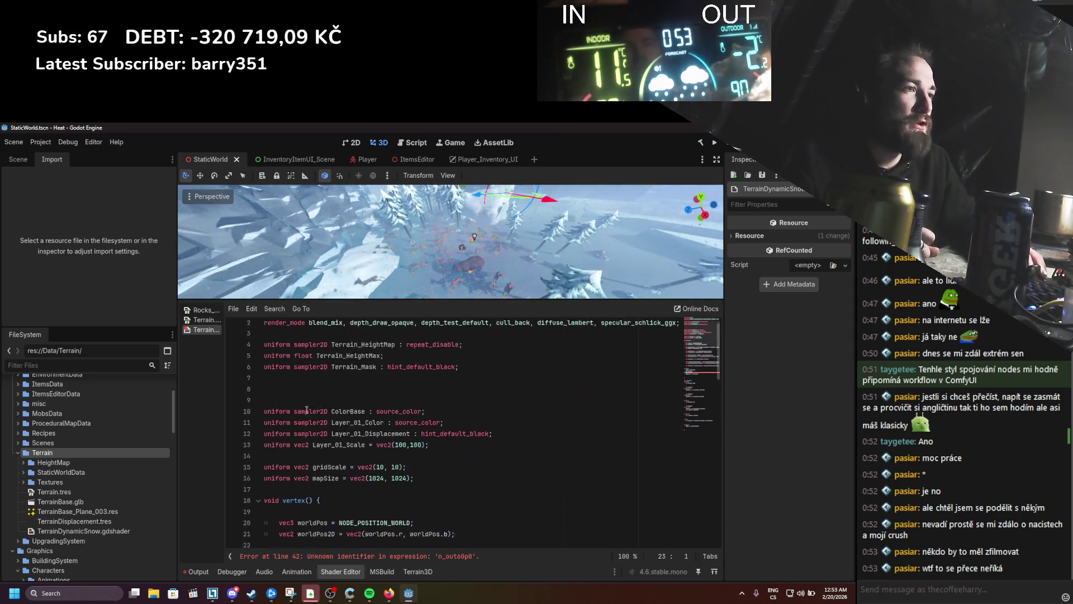
scroll(293, 397, "up", 3)
left_click(203, 320)
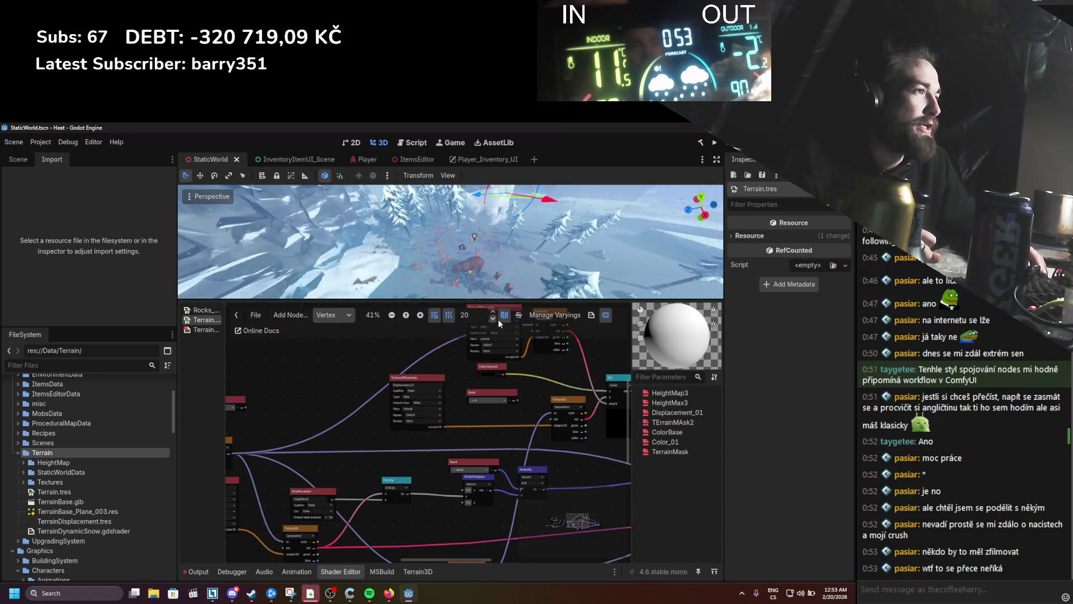
Step: Inspect the Terrain visual shader's generated code
left_click(591, 315)
scroll(418, 393, "up", 20)
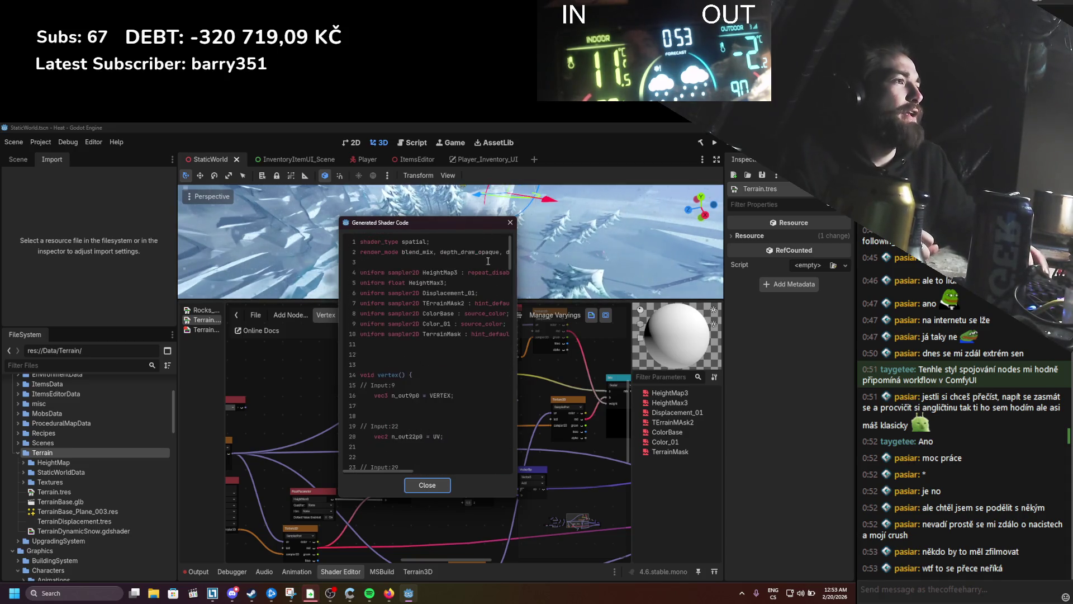
left_click(506, 224)
Step: Delete the broken 'UV2 = n_out60p0;' line from TerrainDynamicSnow.gdshader and save
left_click(205, 329)
scroll(448, 430, "down", 3)
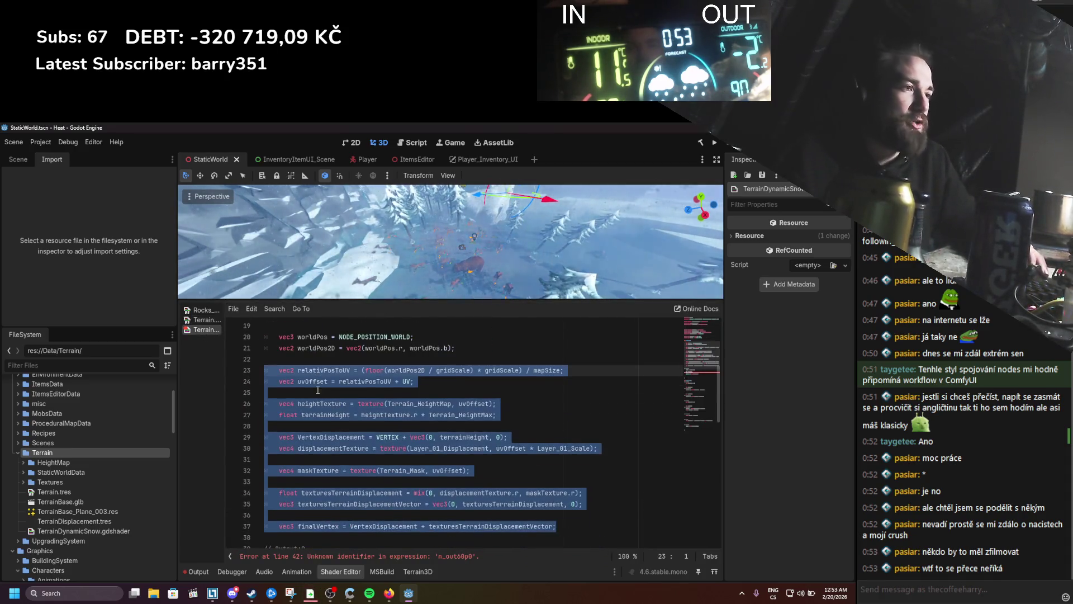
left_click(463, 437)
scroll(443, 460, "down", 4)
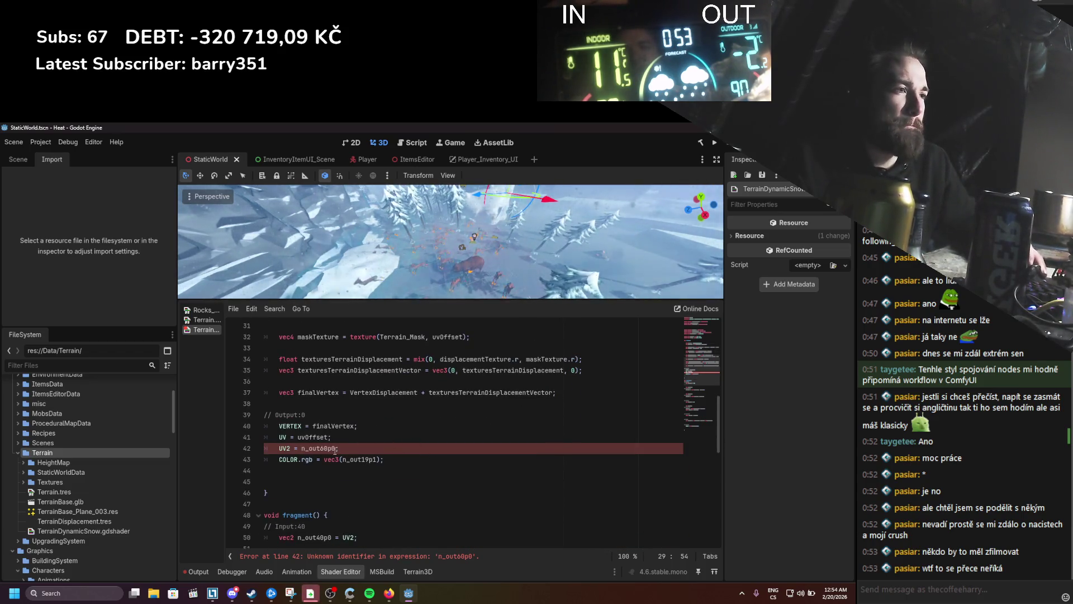
left_click_drag(391, 448, 231, 453)
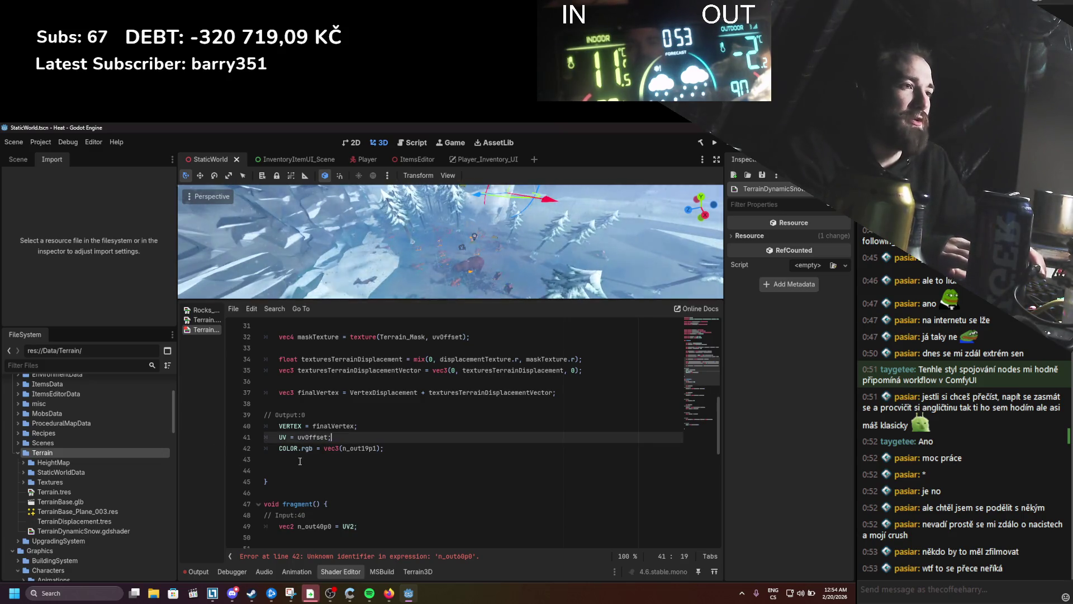
key("BackSpace")
key("BackSpace")
left_click(247, 460)
key("BackSpace")
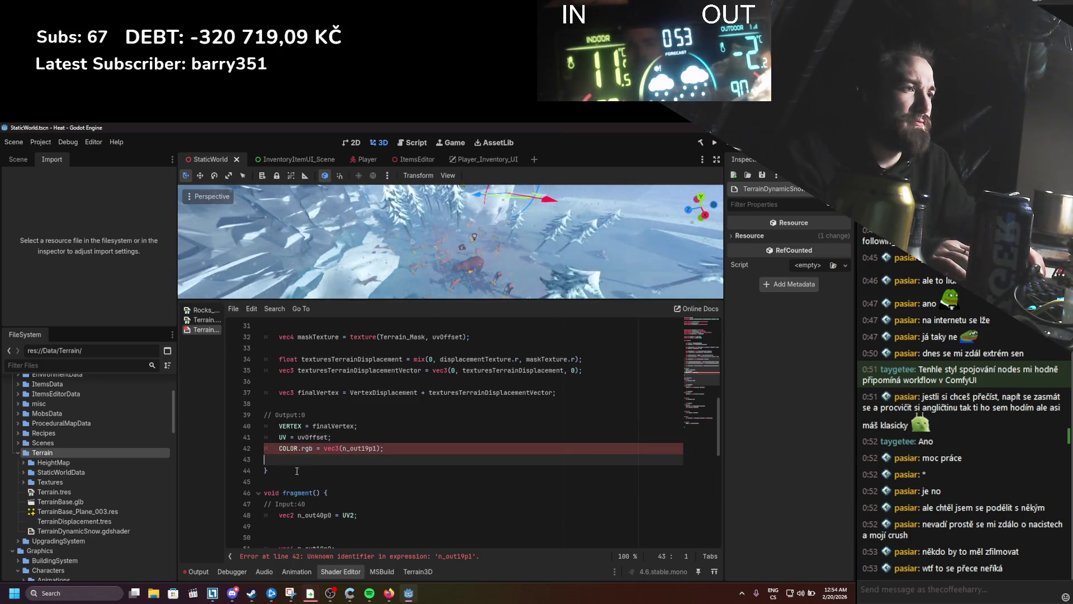
scroll(357, 468, "up", 1)
key("ctrl+s")
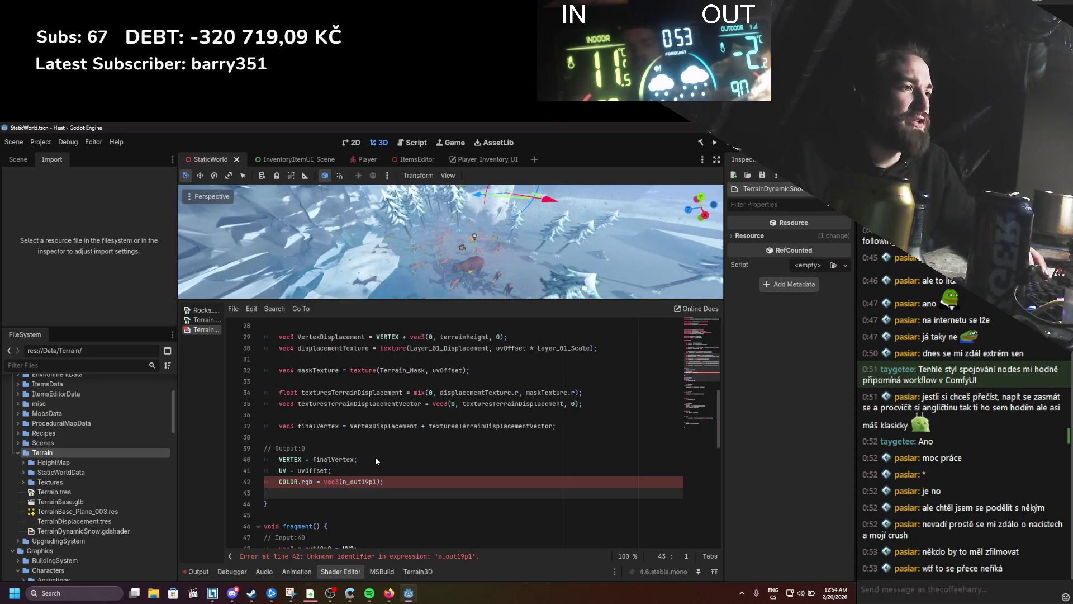
scroll(368, 458, "up", 2)
Step: Recheck the generated code, then delete the 'COLOR.rgb = vec3(n_out19p1);' line
left_click(205, 320)
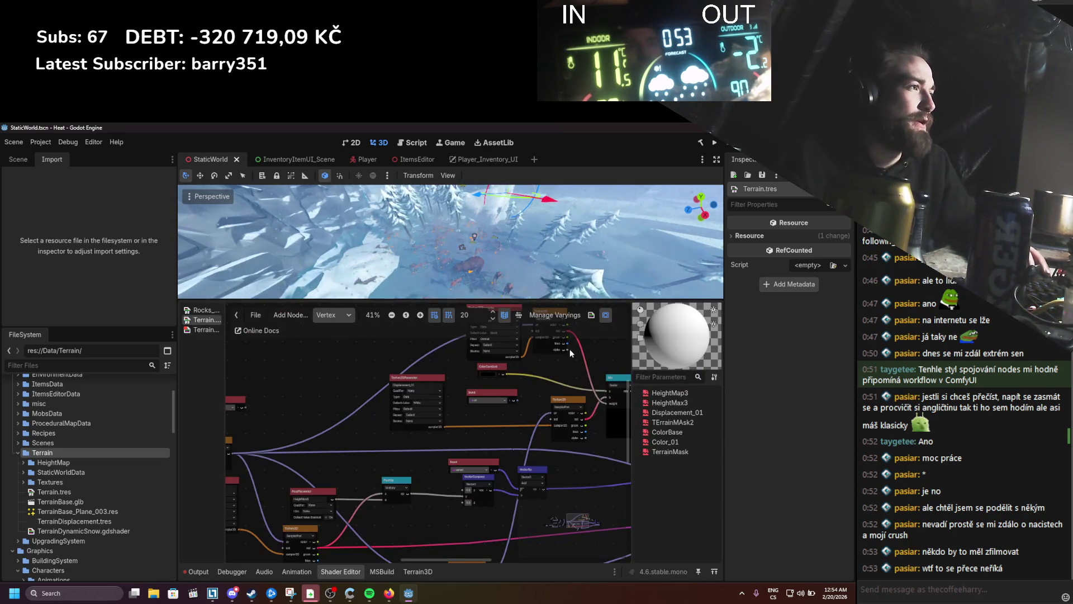
left_click(592, 314)
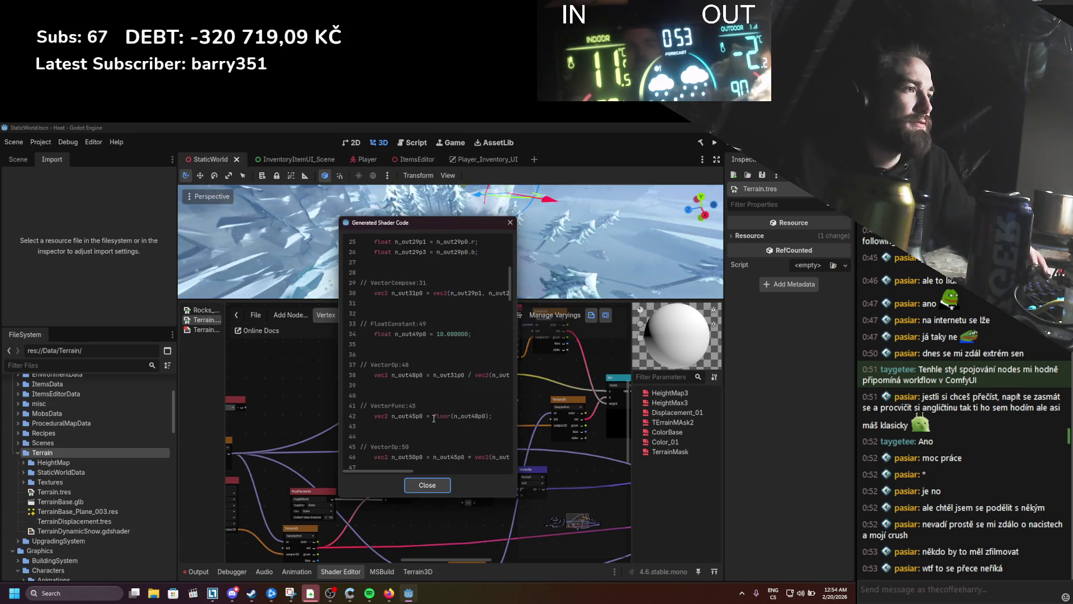
scroll(434, 425, "up", 5)
scroll(433, 417, "down", 11)
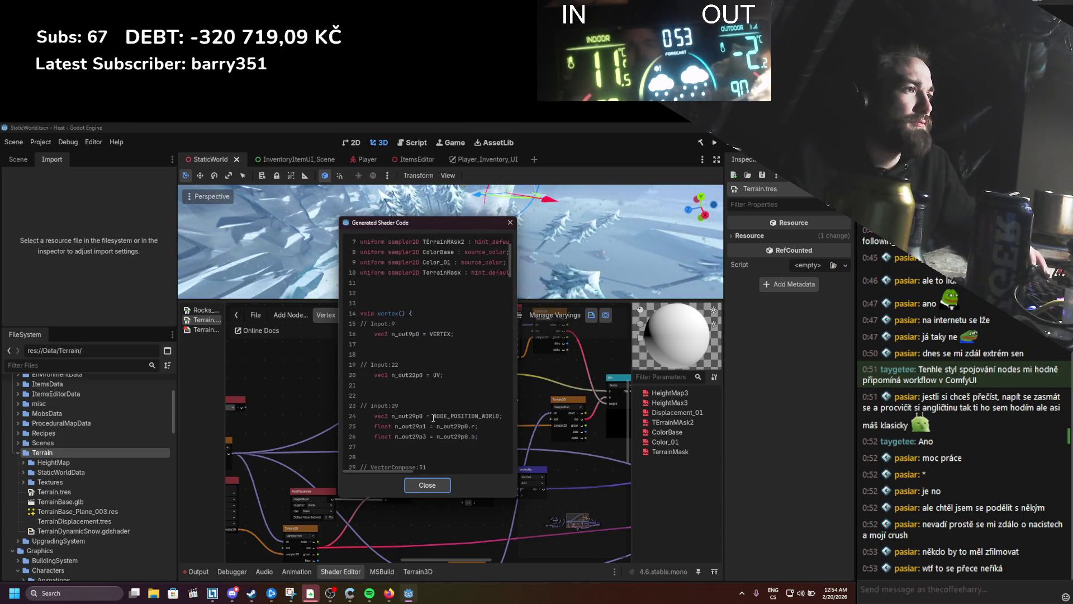
scroll(433, 415, "down", 4)
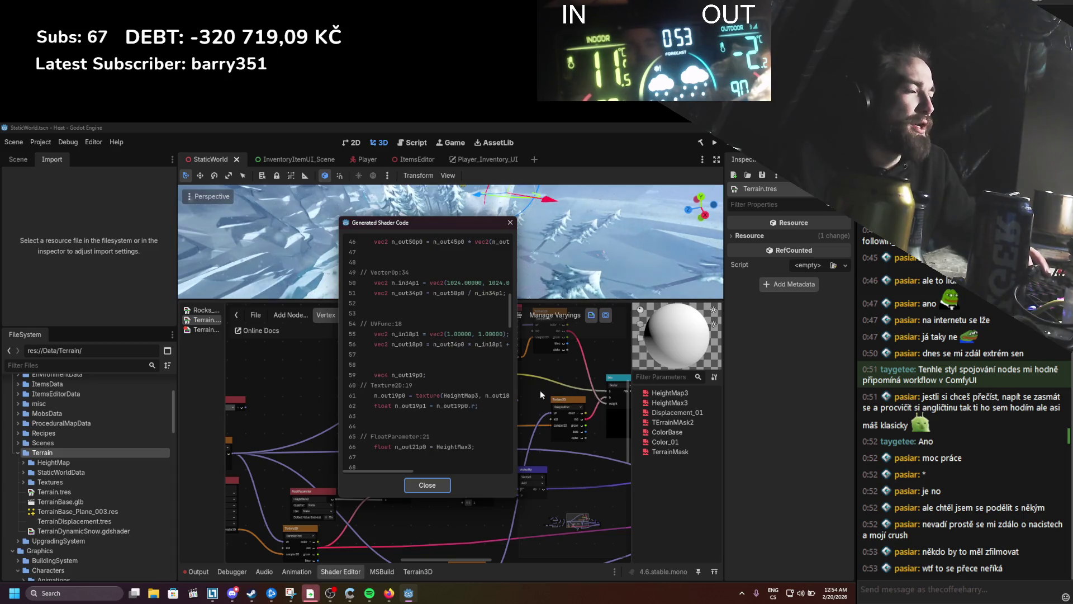
key("Escape")
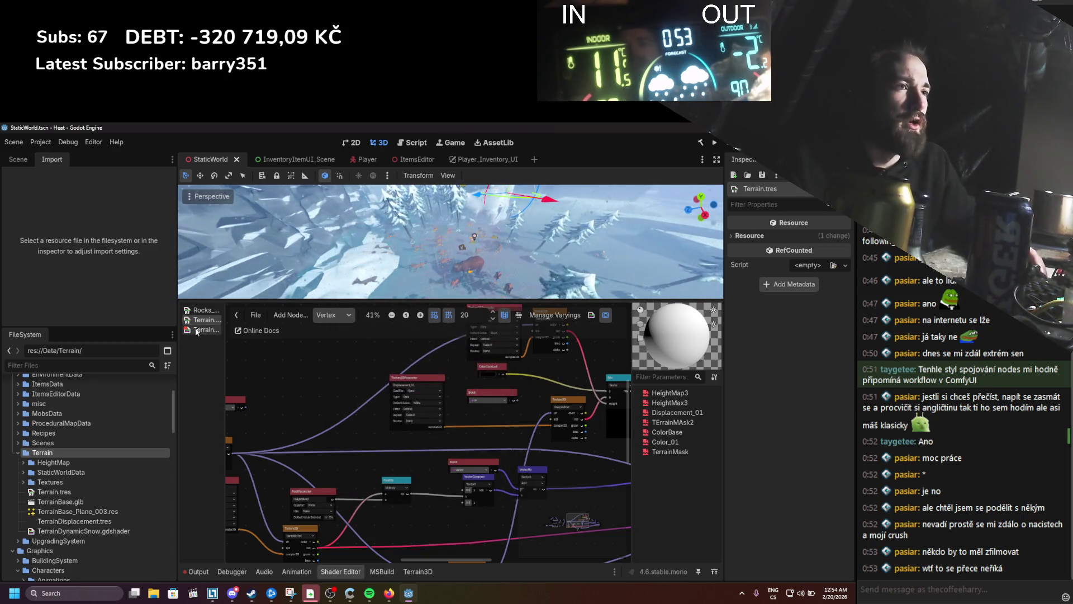
left_click(202, 329)
left_click_drag(386, 416, 253, 417)
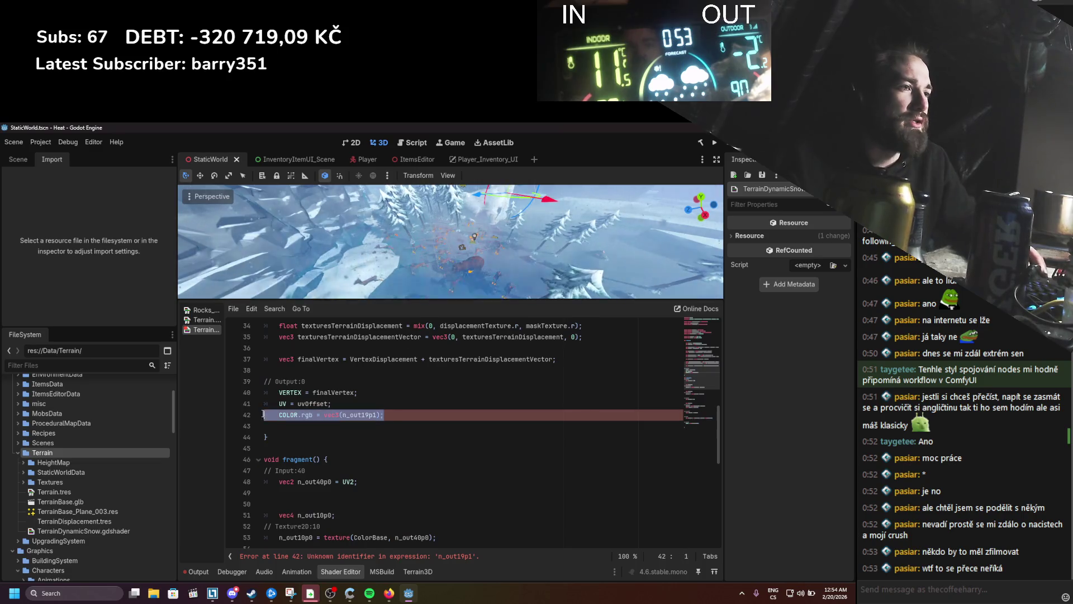
key("BackSpace")
key("BackSpace")
key("Delete")
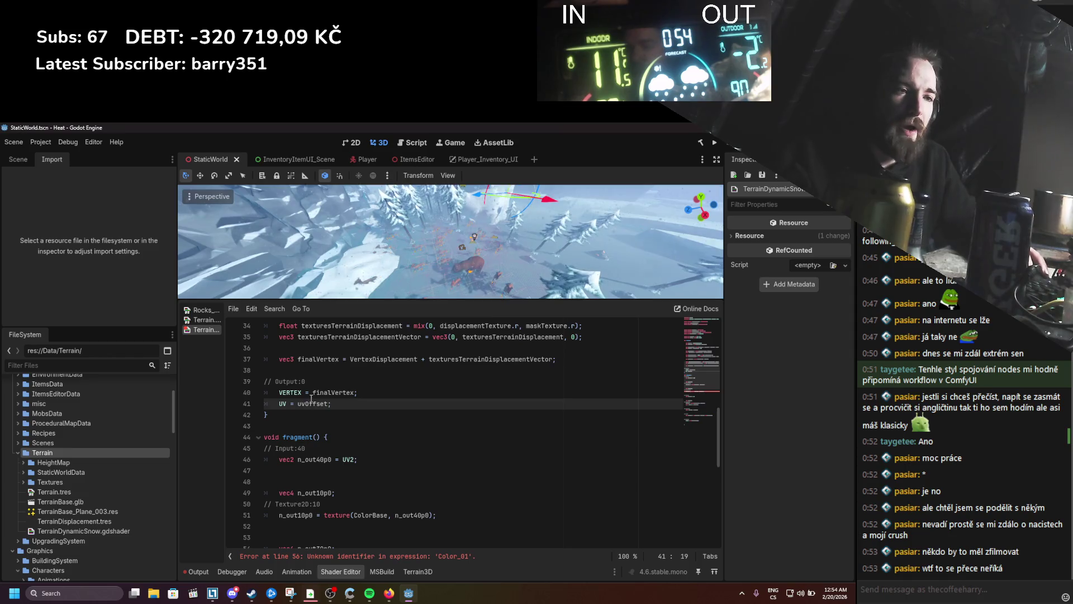
Step: Replace Color_01 with Layer_01_Color, rename n_out30p0 to vec4 texture_01, and save
scroll(343, 436, "down", 1)
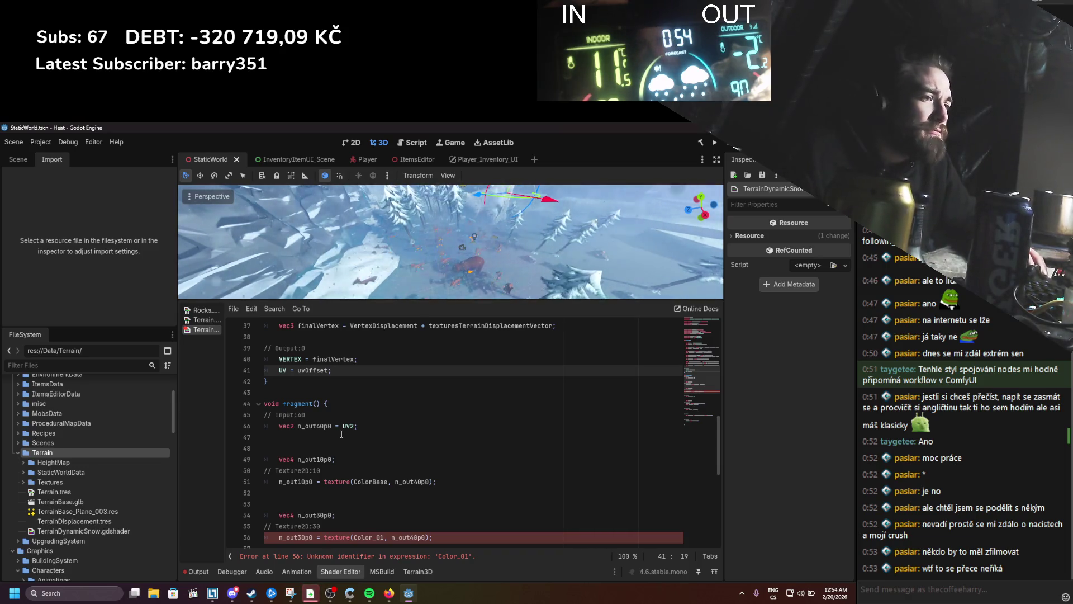
scroll(340, 430, "down", 2)
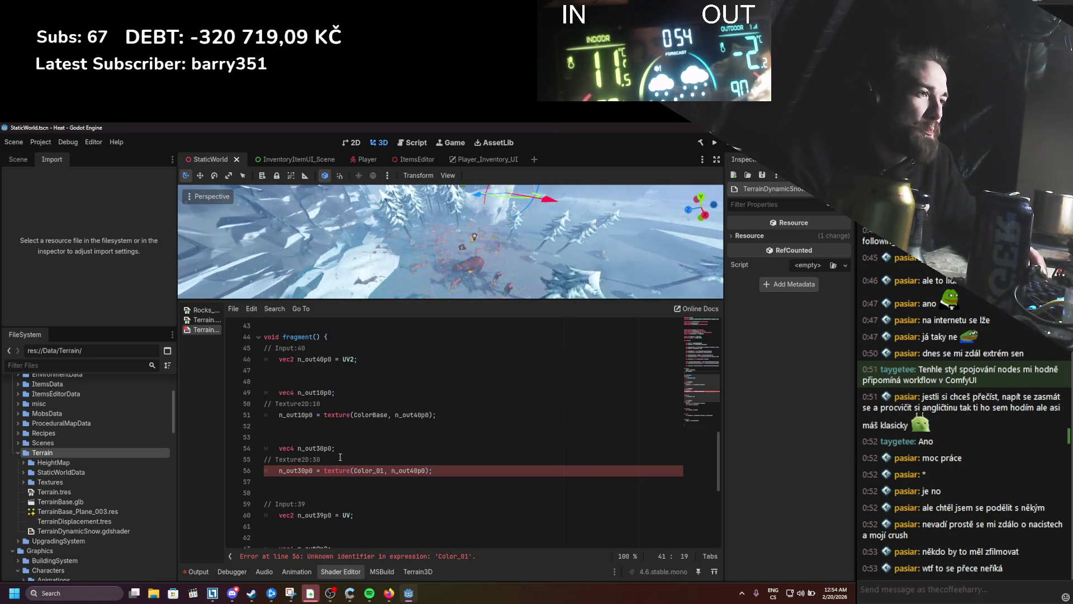
left_click(393, 477)
scroll(380, 480, "up", 14)
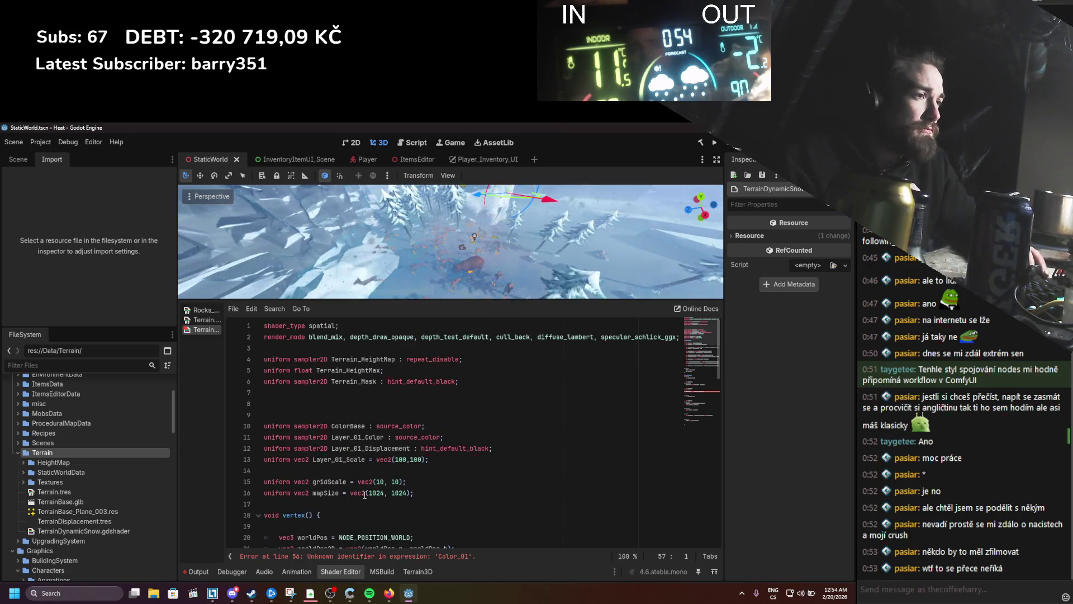
double_click(363, 437)
key("ctrl+c")
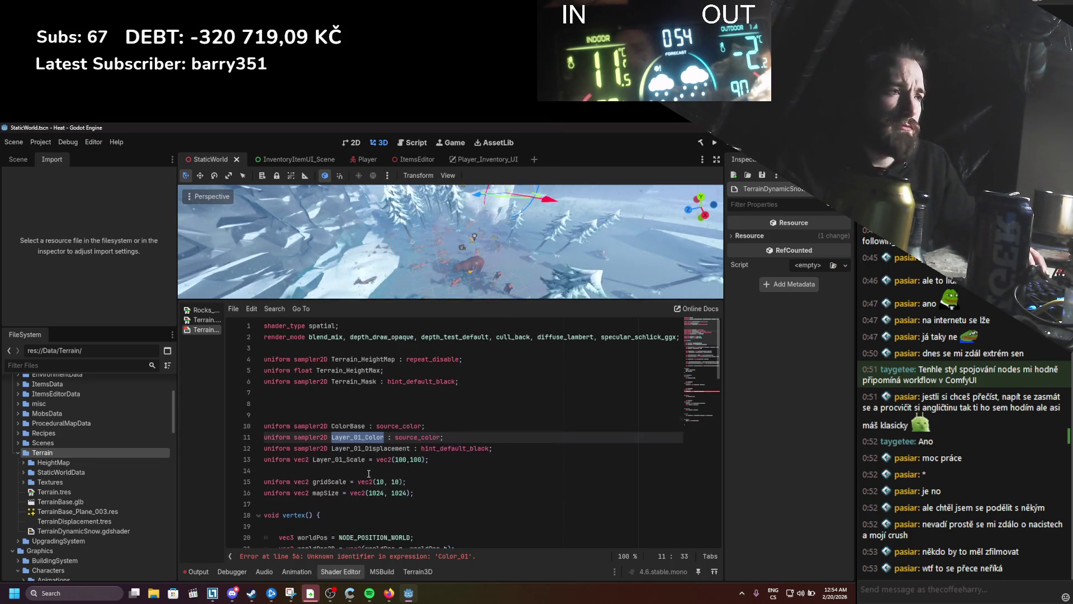
scroll(368, 473, "down", 15)
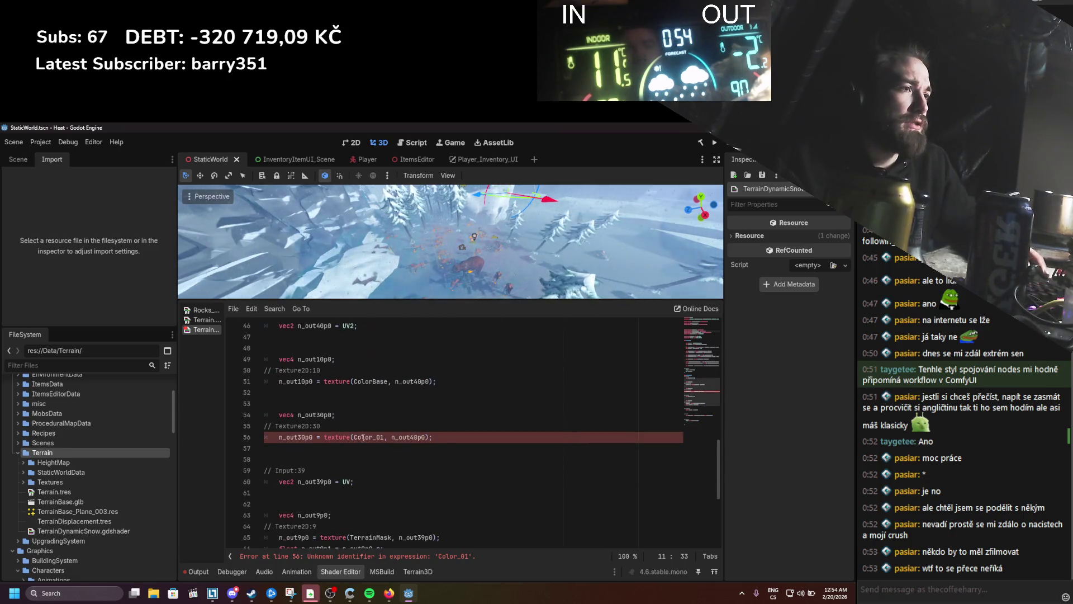
double_click(363, 438)
key("ctrl+v")
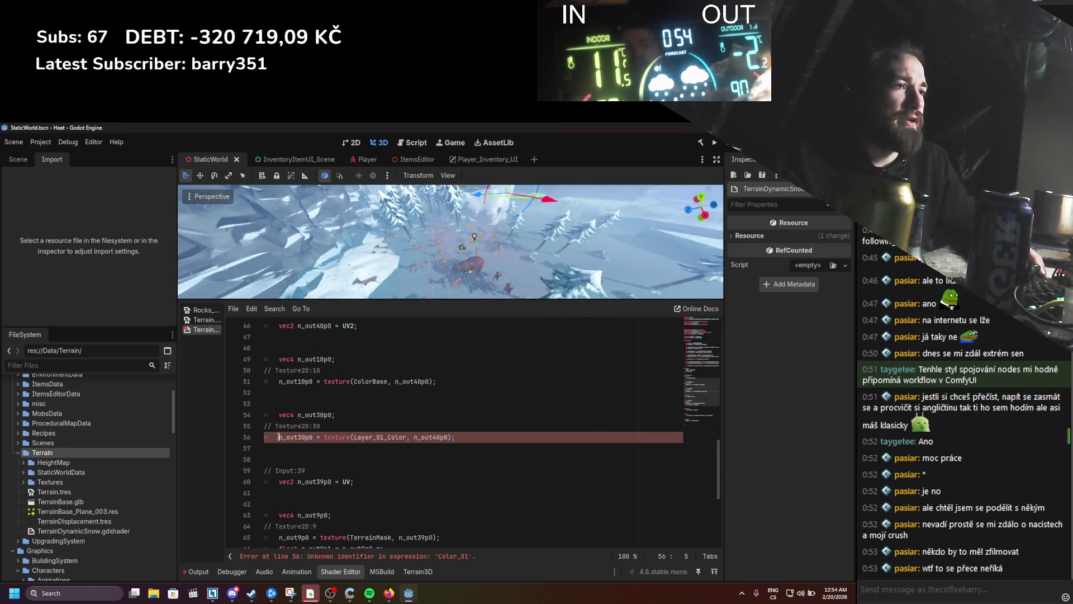
type("vec ")
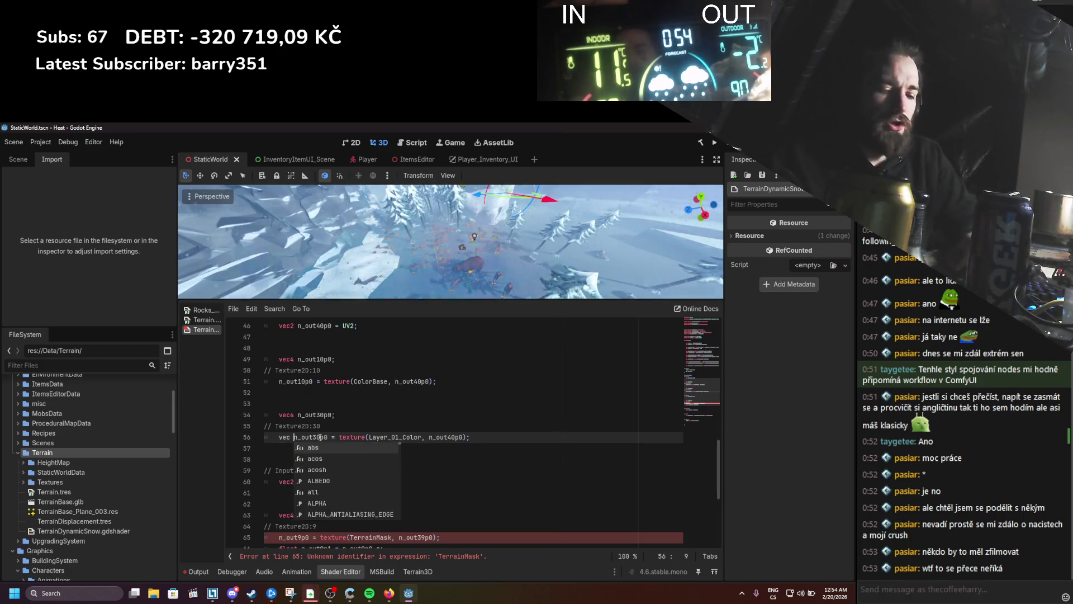
type("4")
double_click(314, 437)
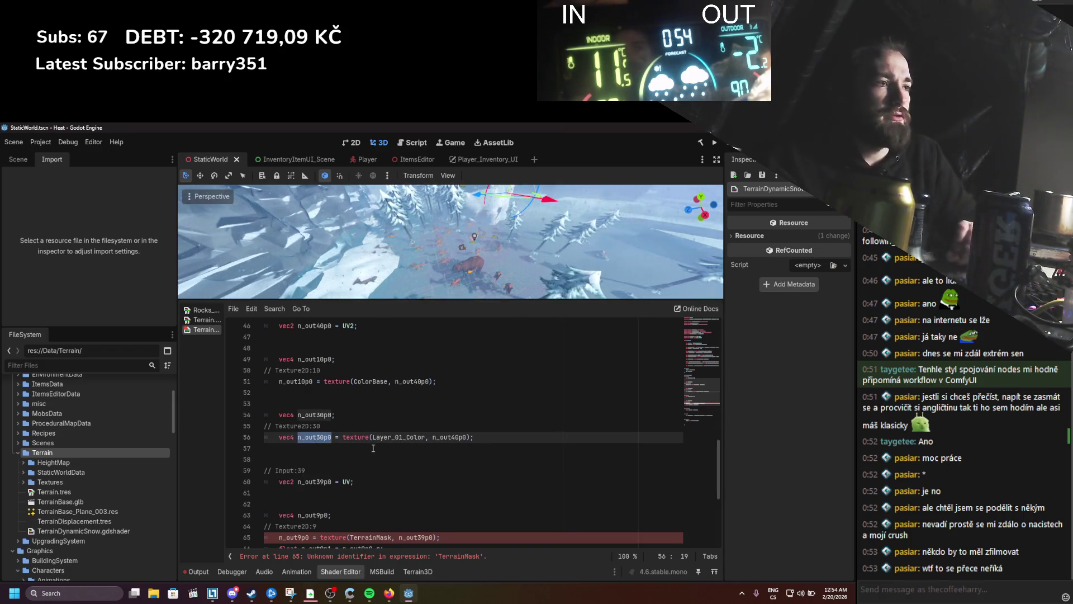
type("textur")
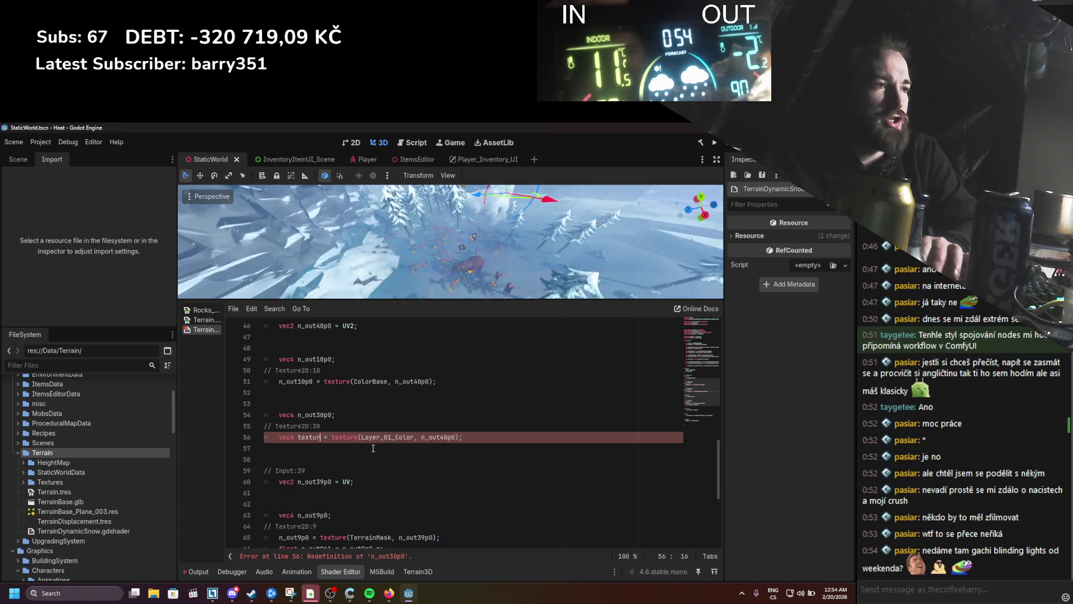
type("e_01")
key("ctrl+s")
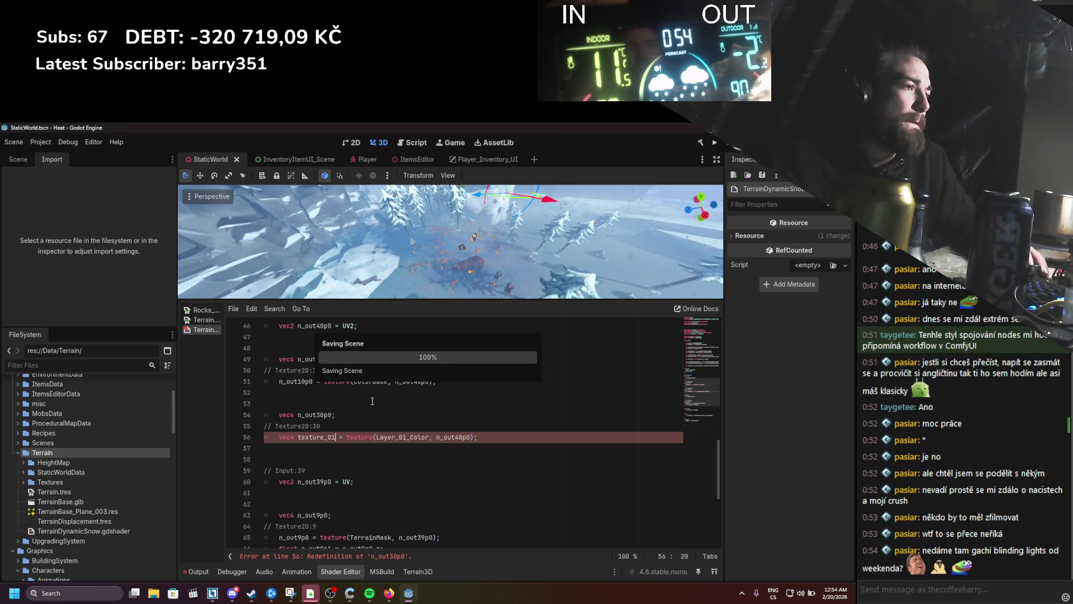
Step: Turn the unused n_out30p0 line into layer_01_UV = UV * Layer_01_Scale
left_click(327, 414)
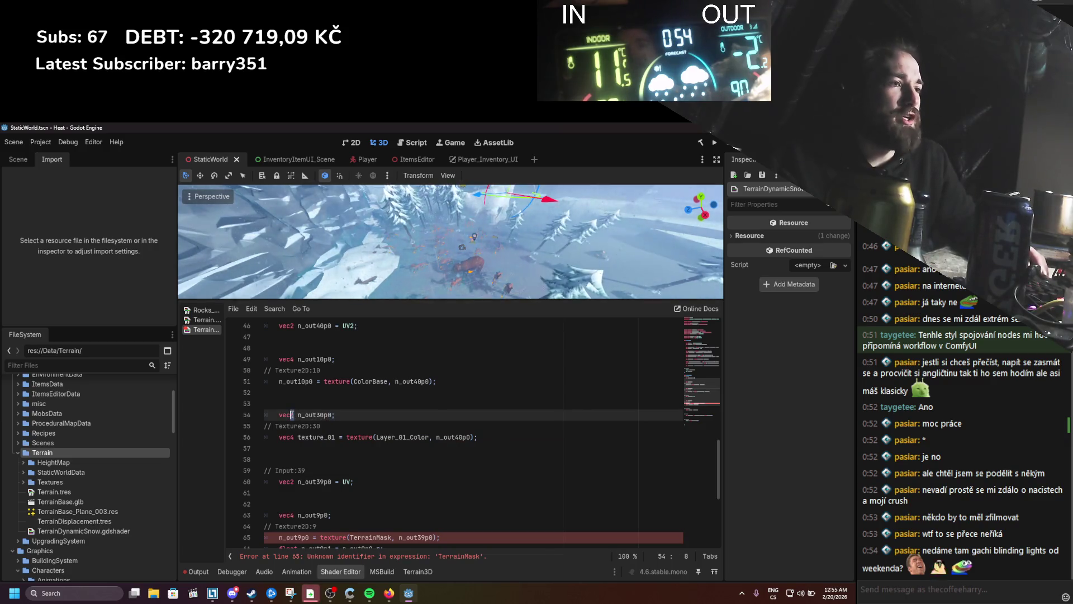
double_click(305, 415)
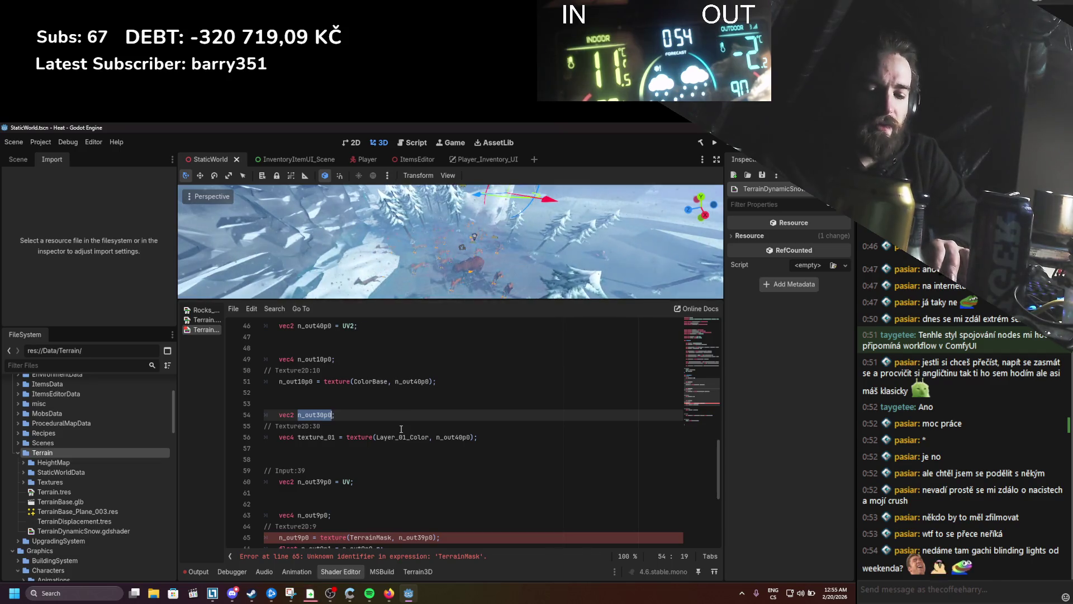
type("layer")
type("_01_U")
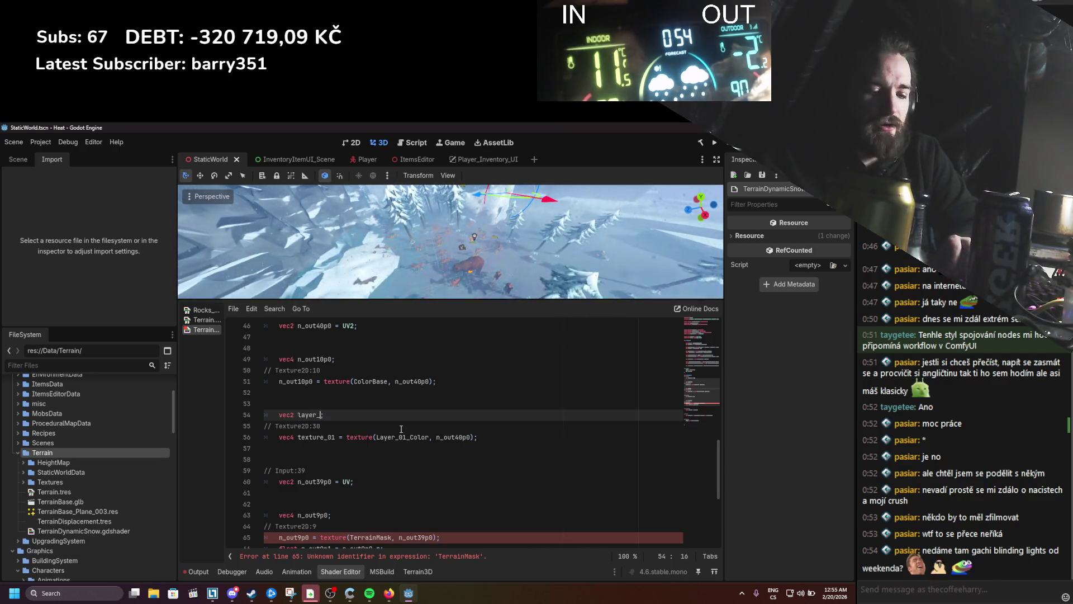
type("V")
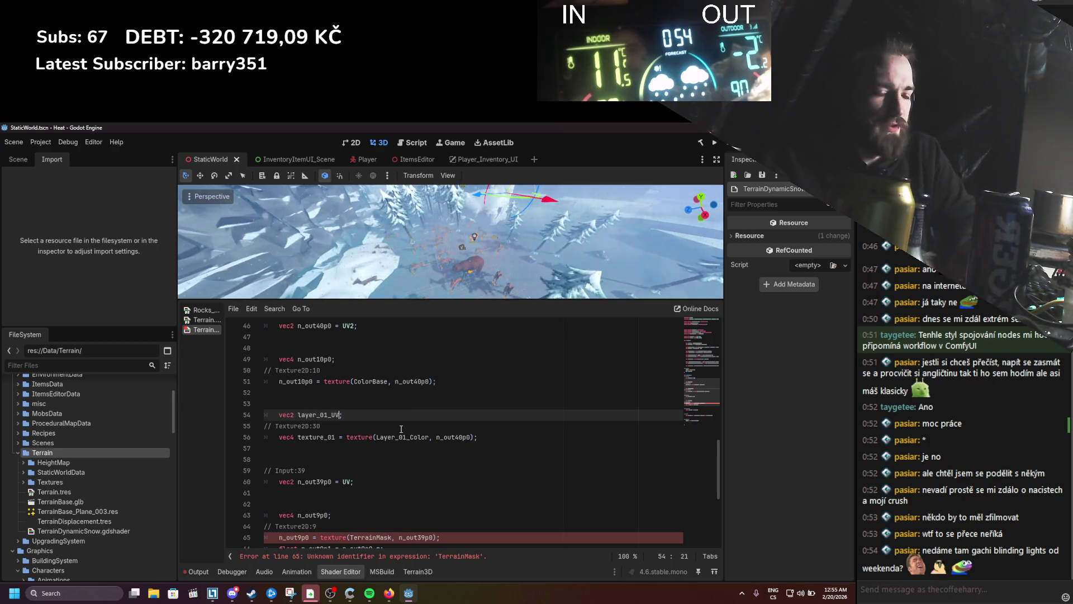
type(" = UV")
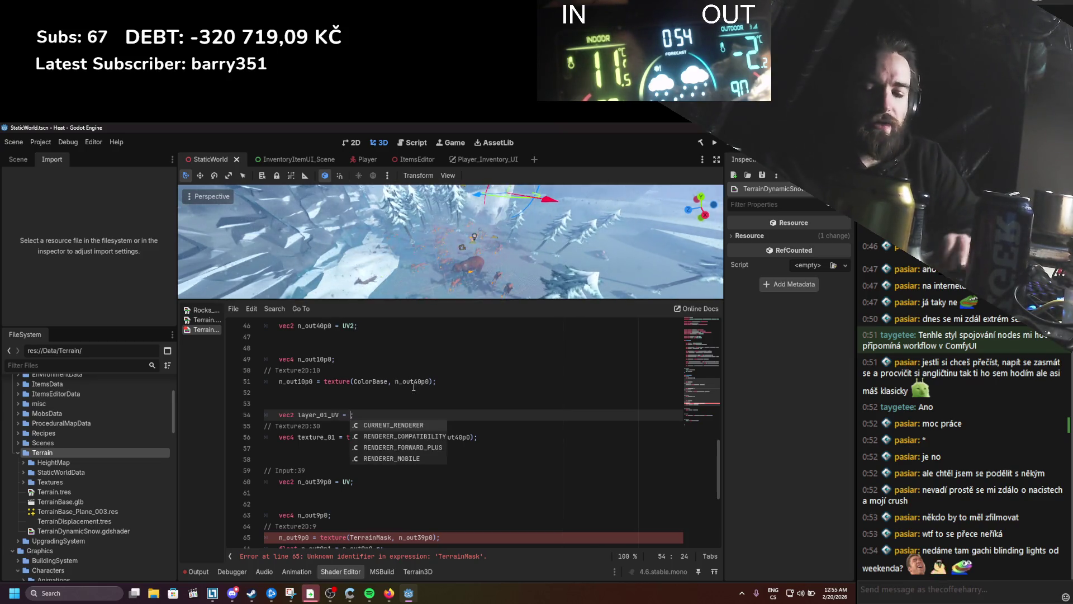
key("Escape")
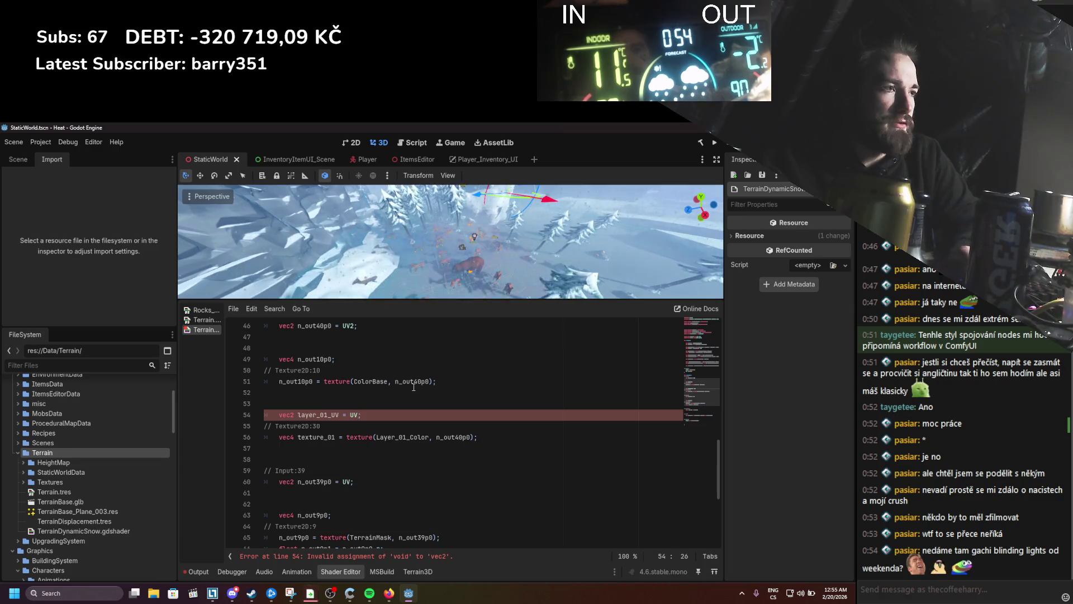
type("* la")
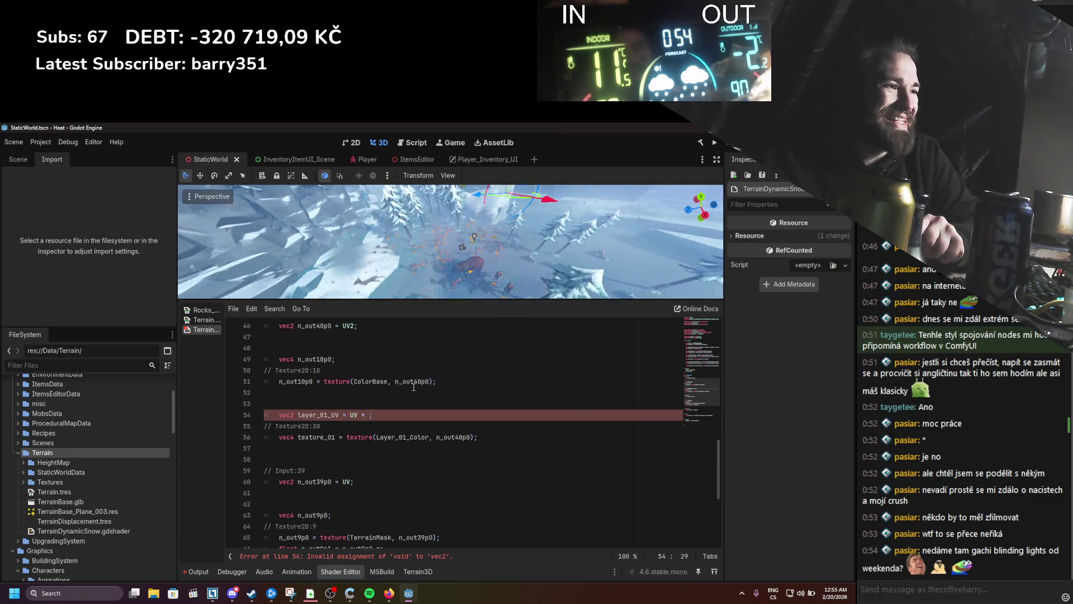
type("ye")
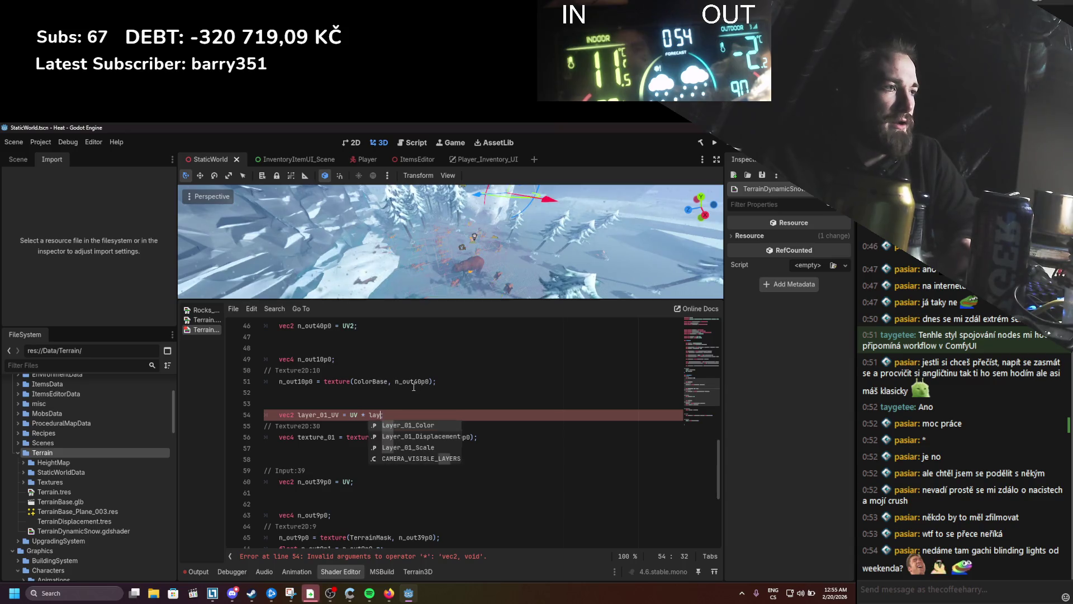
key("Down")
key("Down")
key("Return")
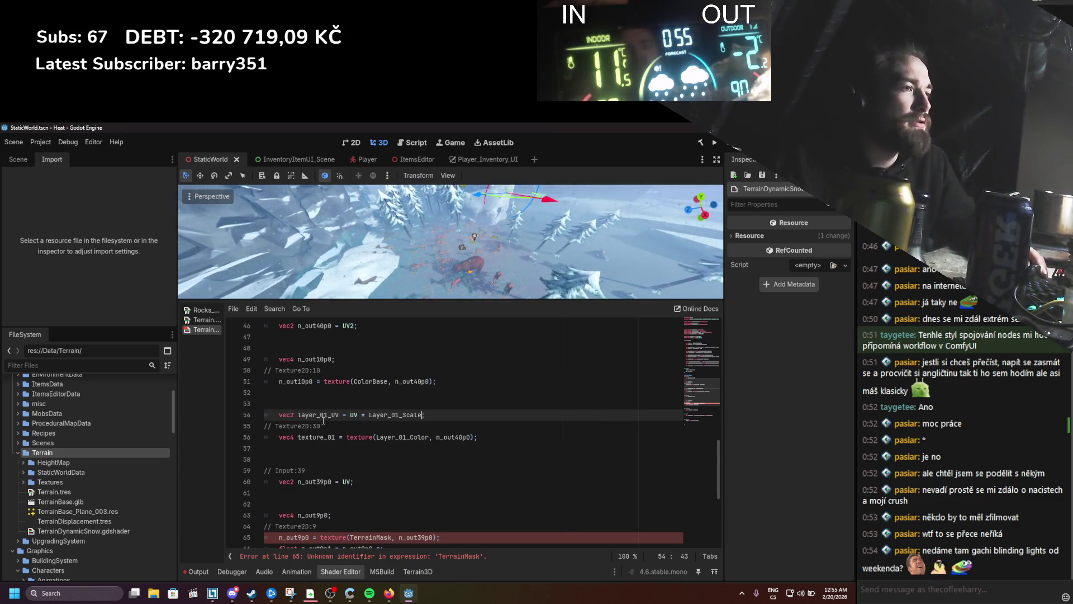
Step: Merge the vec4 declaration into the n_out10p0 assignment, drop the Texture2D comment, and rename it baseTexture
scroll(325, 409, "up", 1)
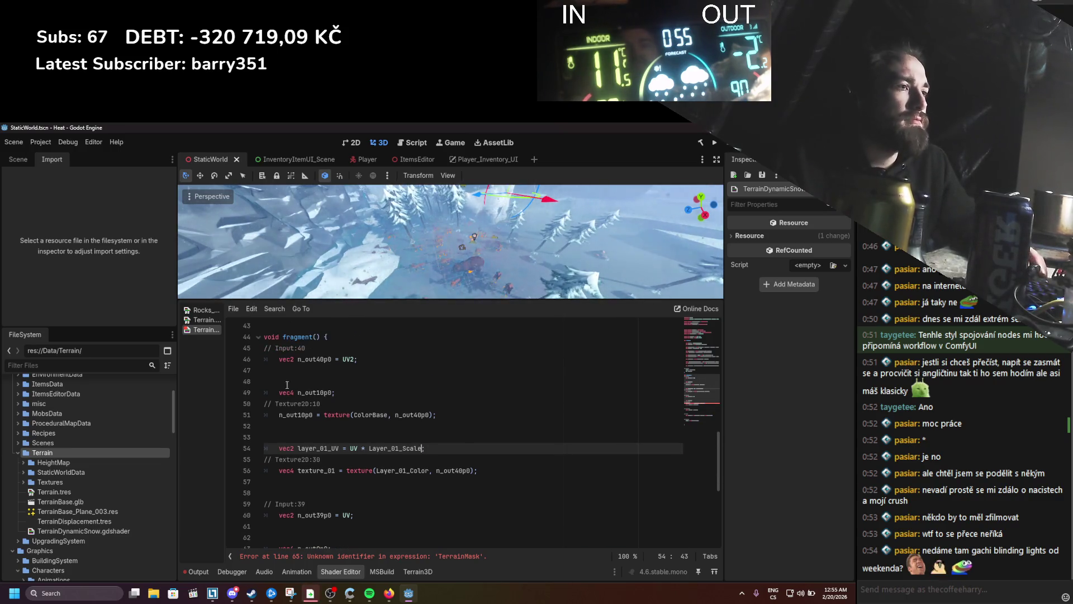
left_click(294, 392)
key("ctrl+x")
left_click(279, 415)
key("ctrl+v")
left_click(337, 391)
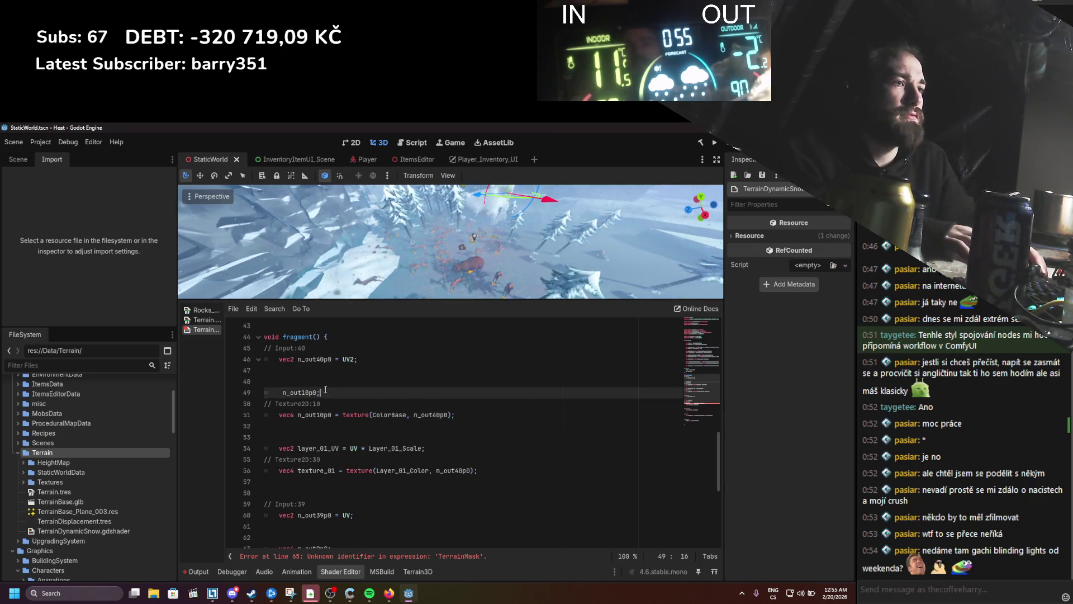
key("BackSpace")
key("BackSpace")
key("BackSpace")
key("Down")
key("ctrl+shift+k")
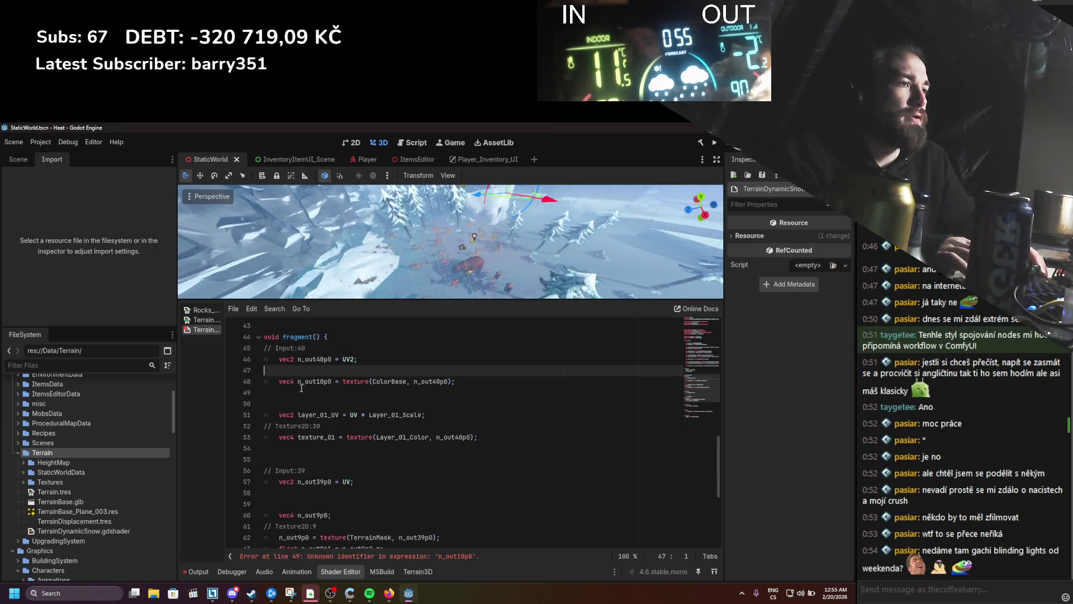
double_click(314, 381)
type("baseTex")
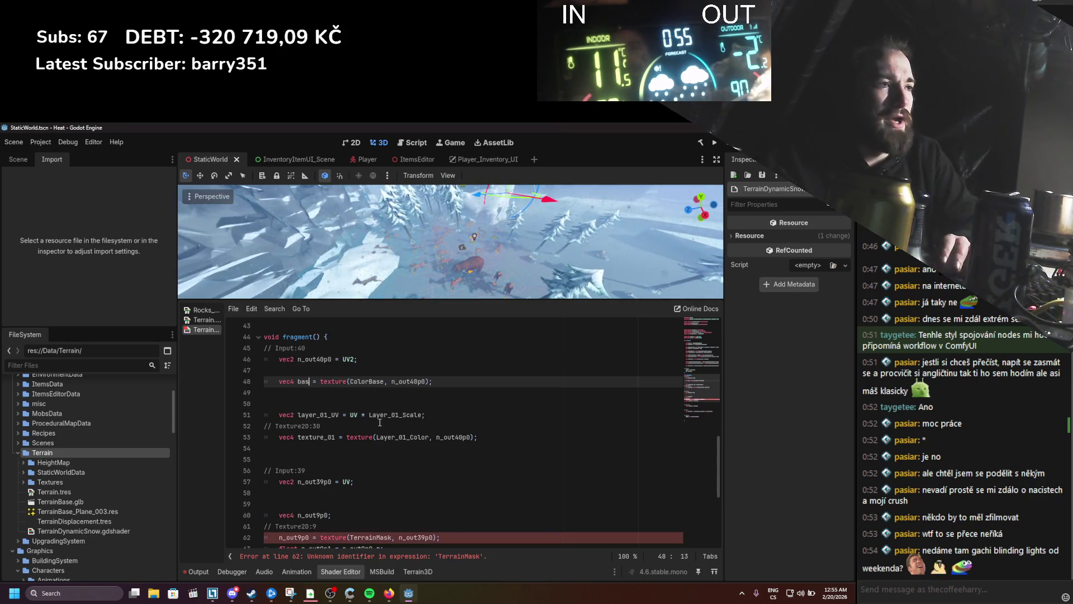
type("ture")
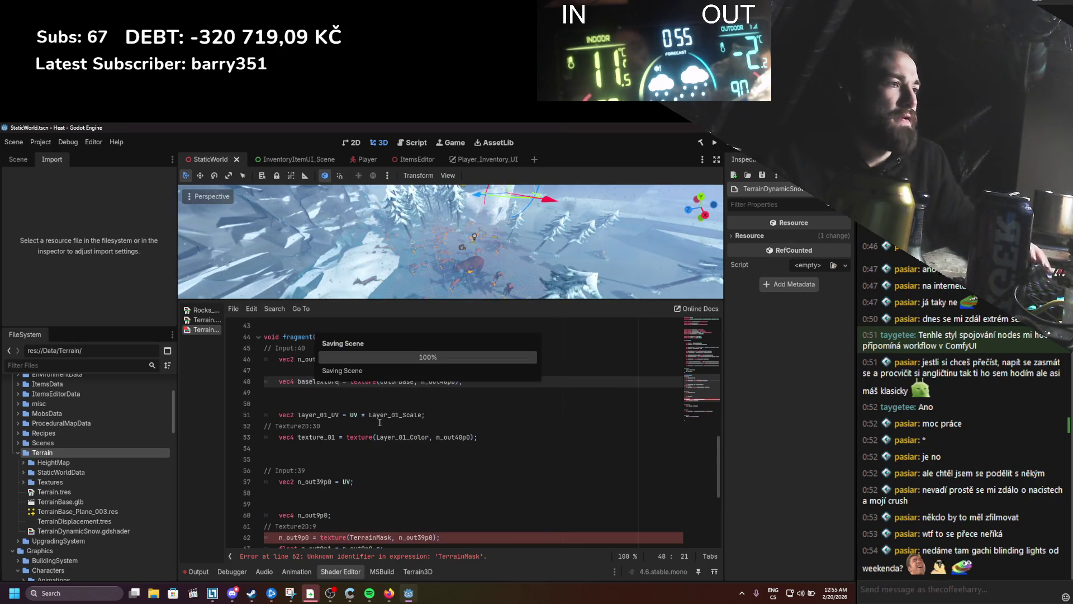
scroll(380, 423, "up", 10)
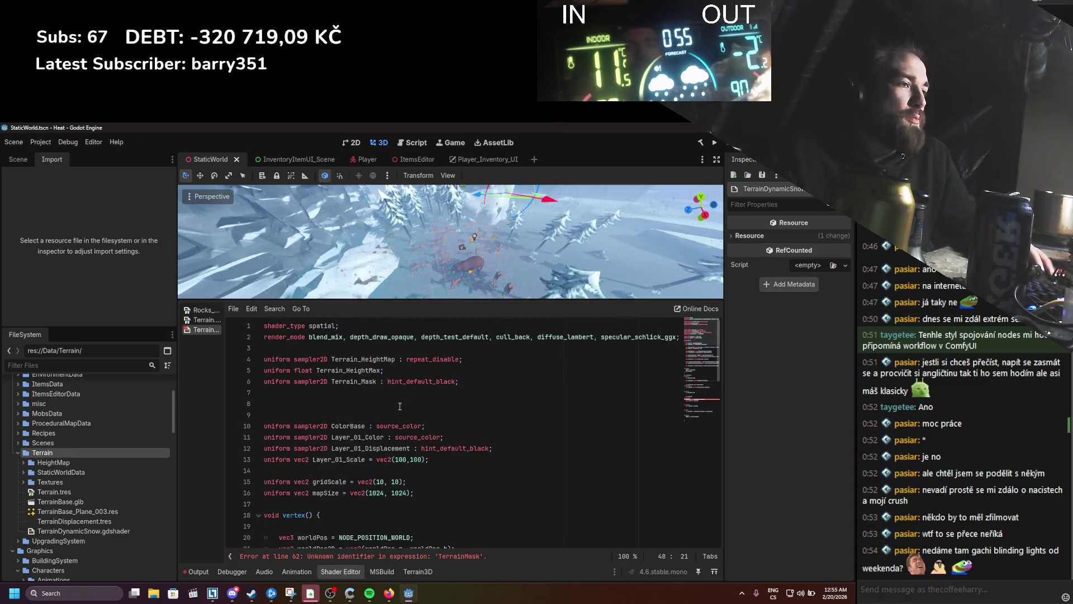
Step: Make Layer_01_Scale a float uniform with a plain scalar default instead of vec2
double_click(302, 459)
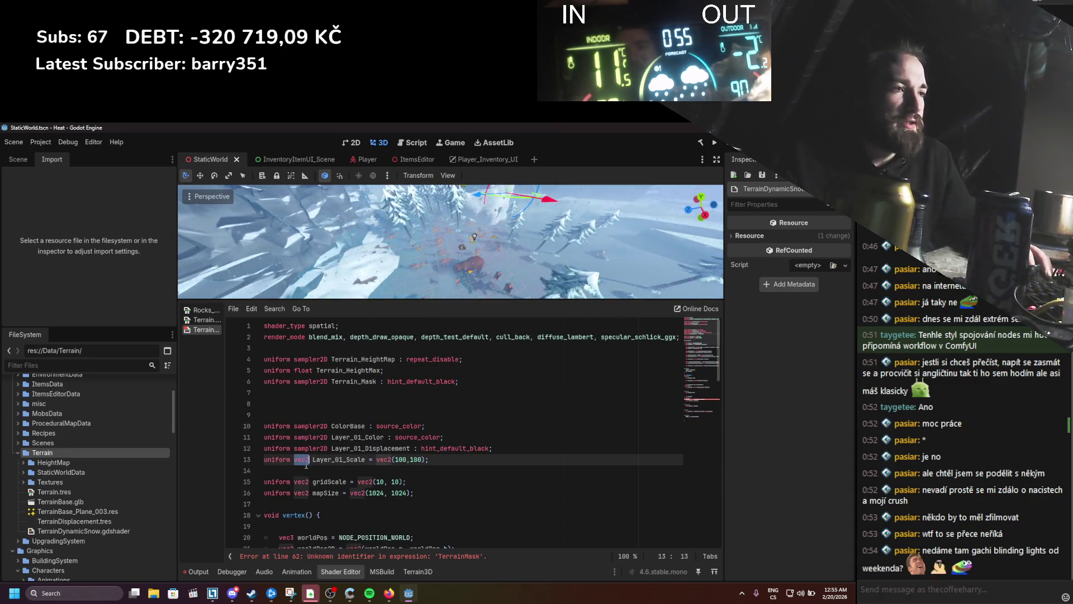
type("float")
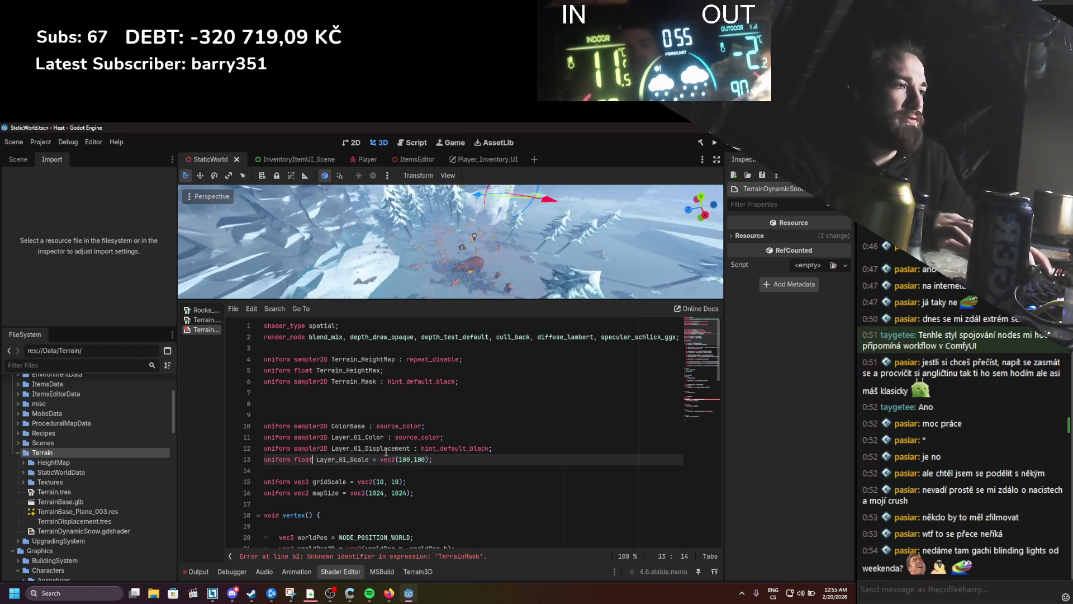
key("BackSpace")
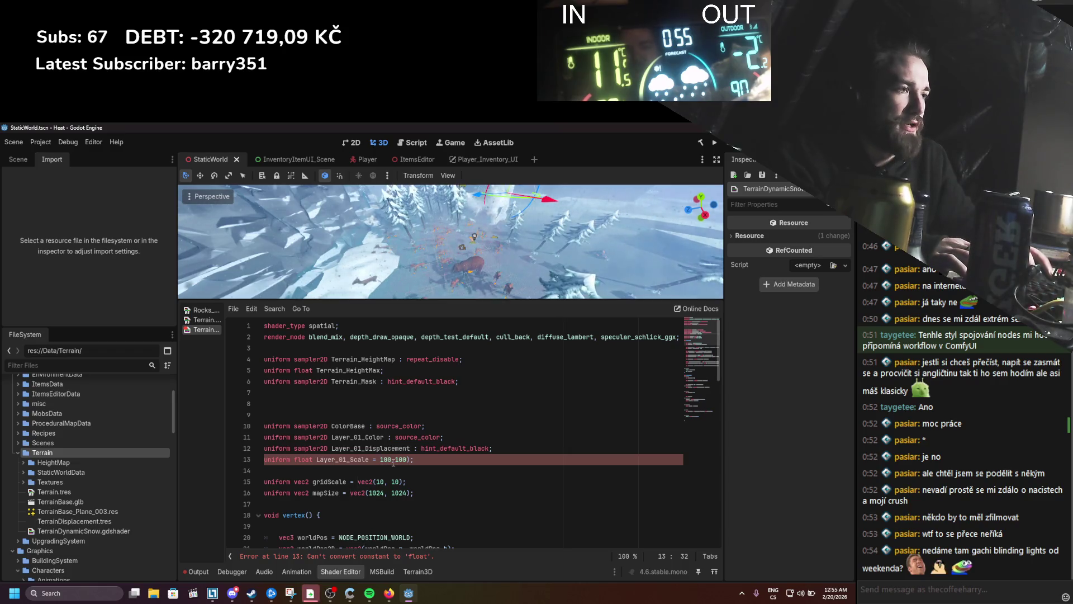
key("Delete")
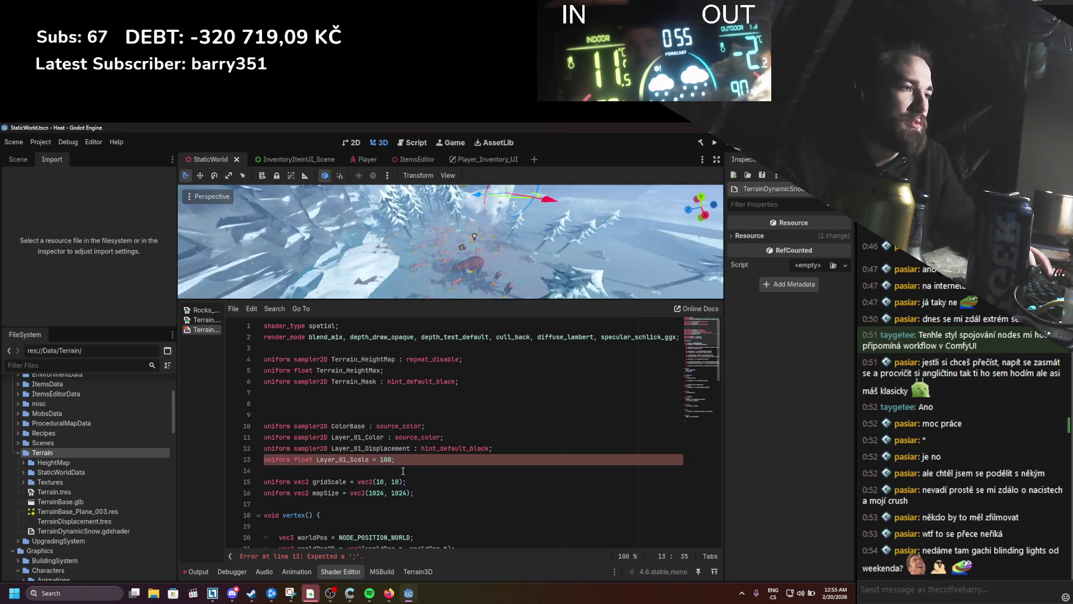
type(";")
double_click(352, 460)
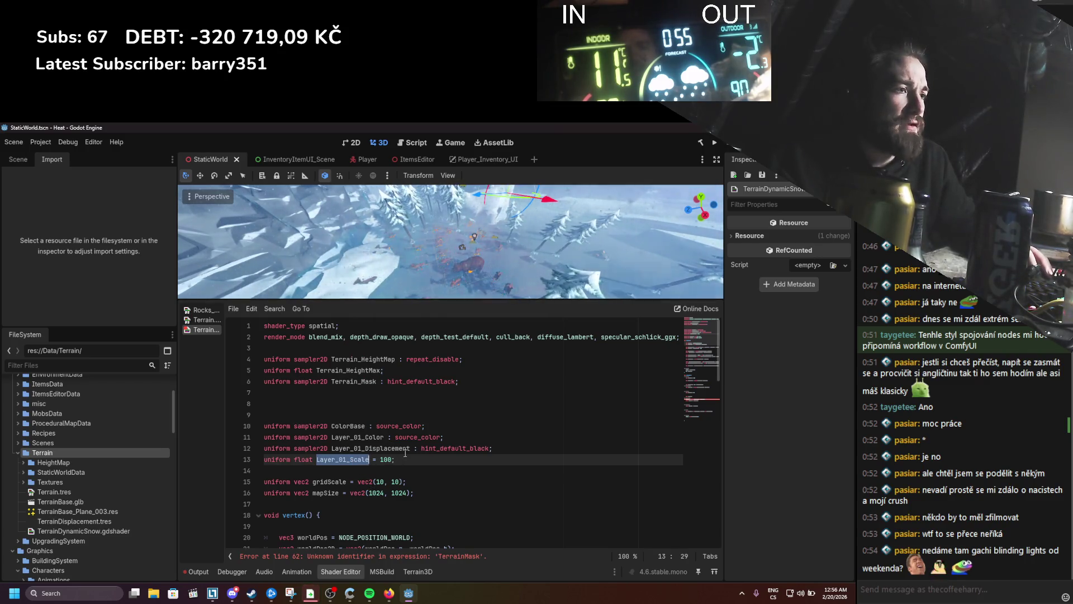
Step: Rename ColorBase to Layer_00_Color and add a Layer_00_Scale uniform defaulting to 100, then save
left_click(440, 427)
key("Return")
key("Return")
key("Return")
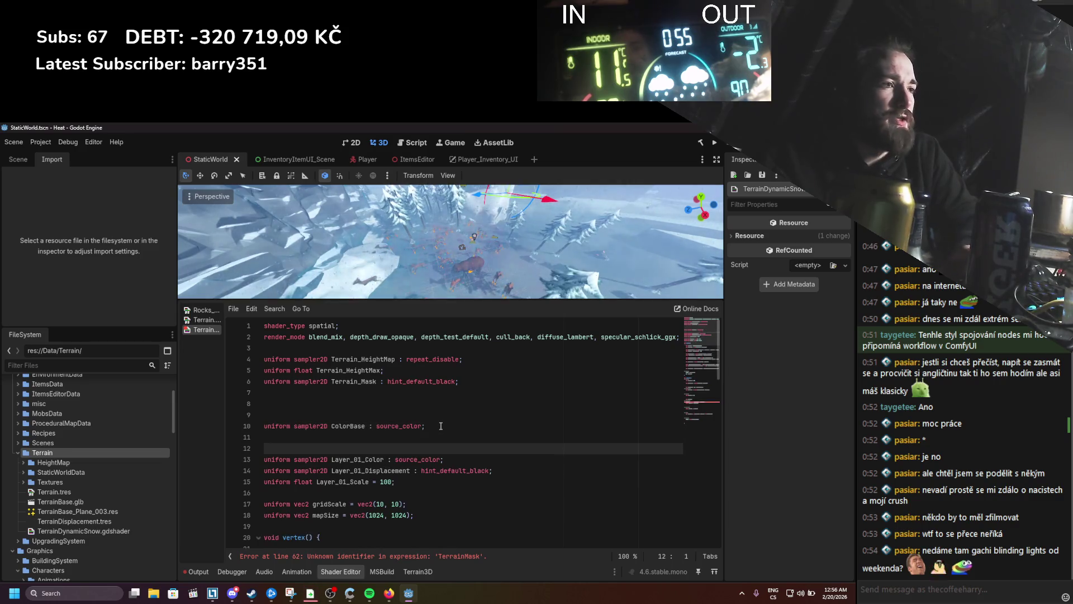
key("Up")
key("Up")
type("u")
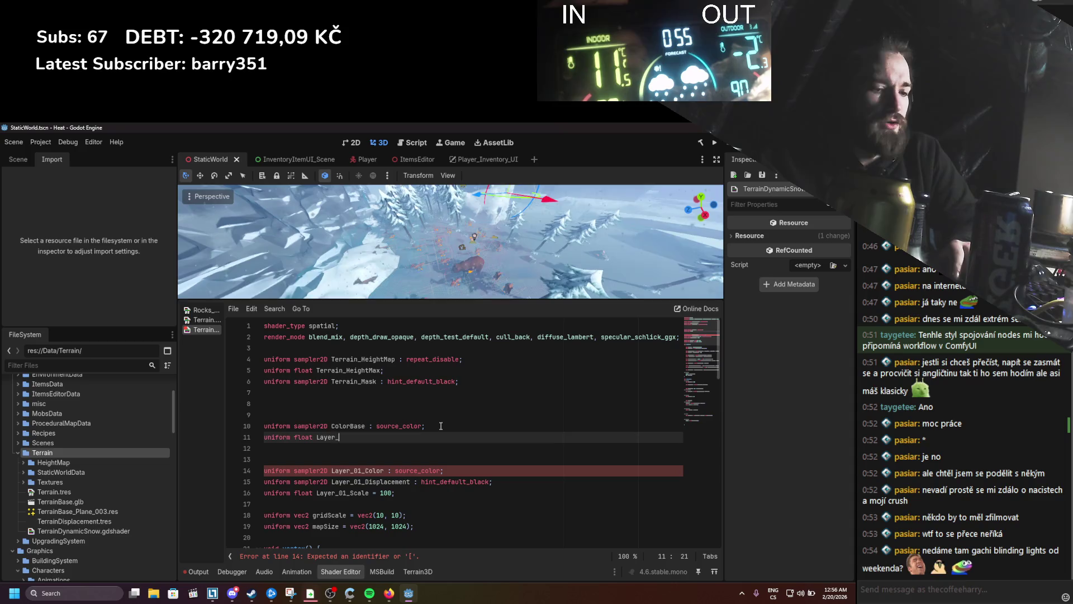
type("00")
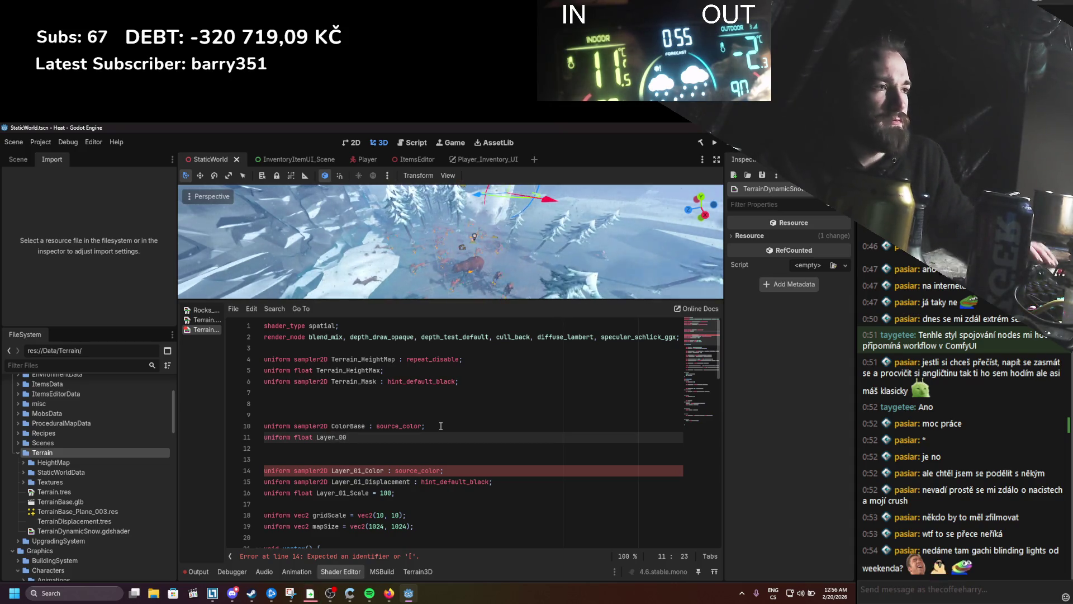
left_click(332, 426)
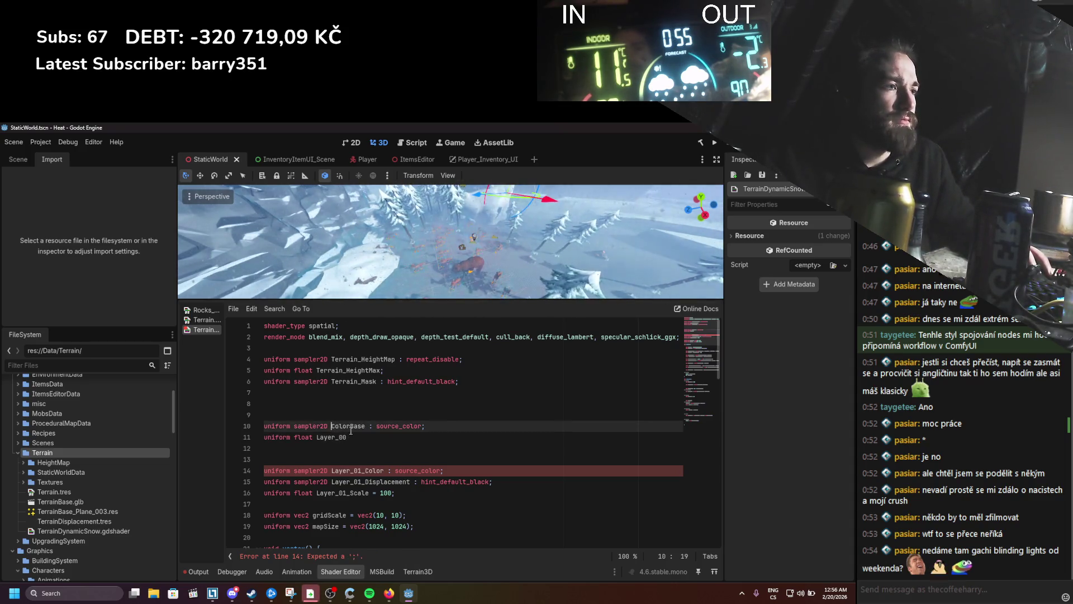
type("Layer_00_")
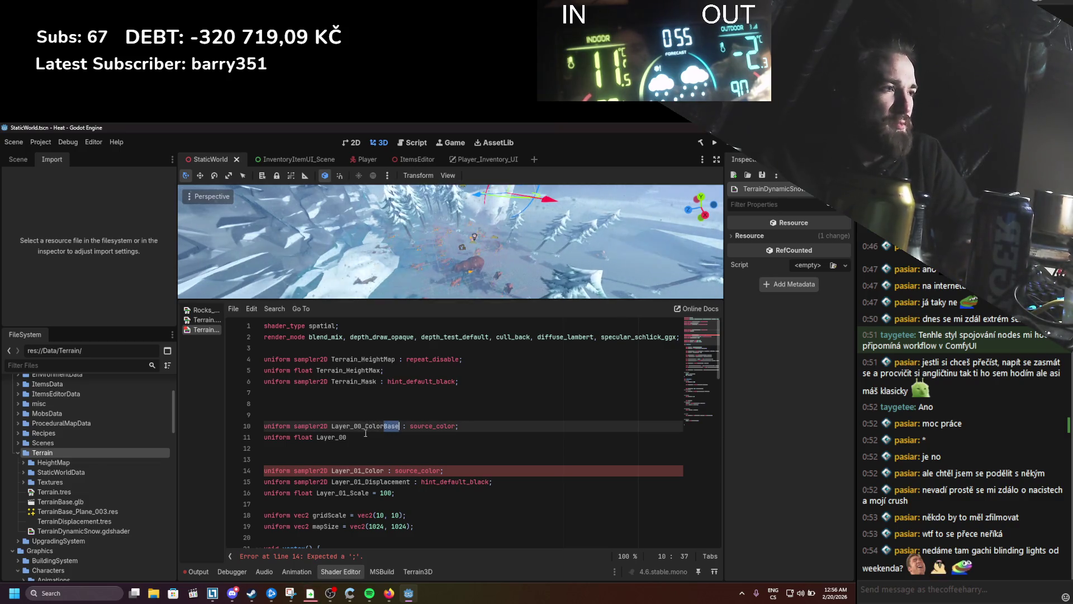
key("BackSpace")
left_click(365, 433)
type("_")
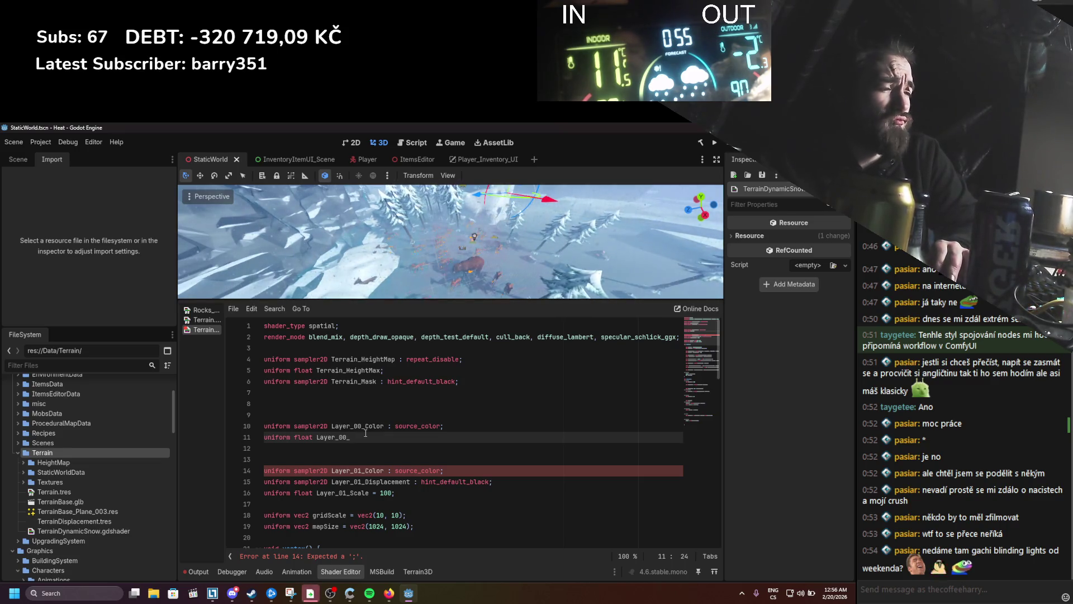
type("Scale")
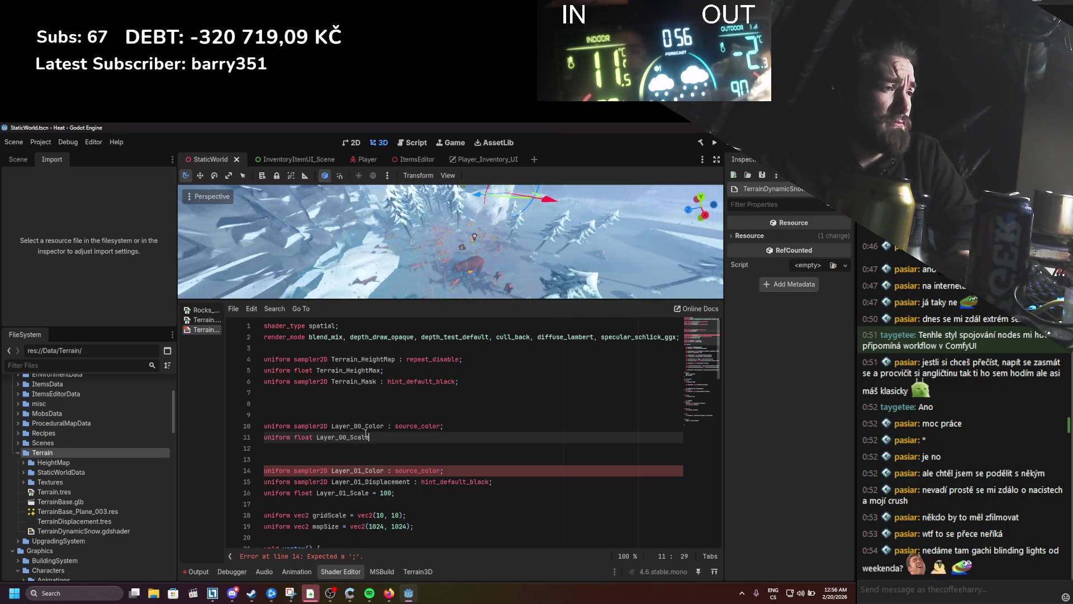
type(" =")
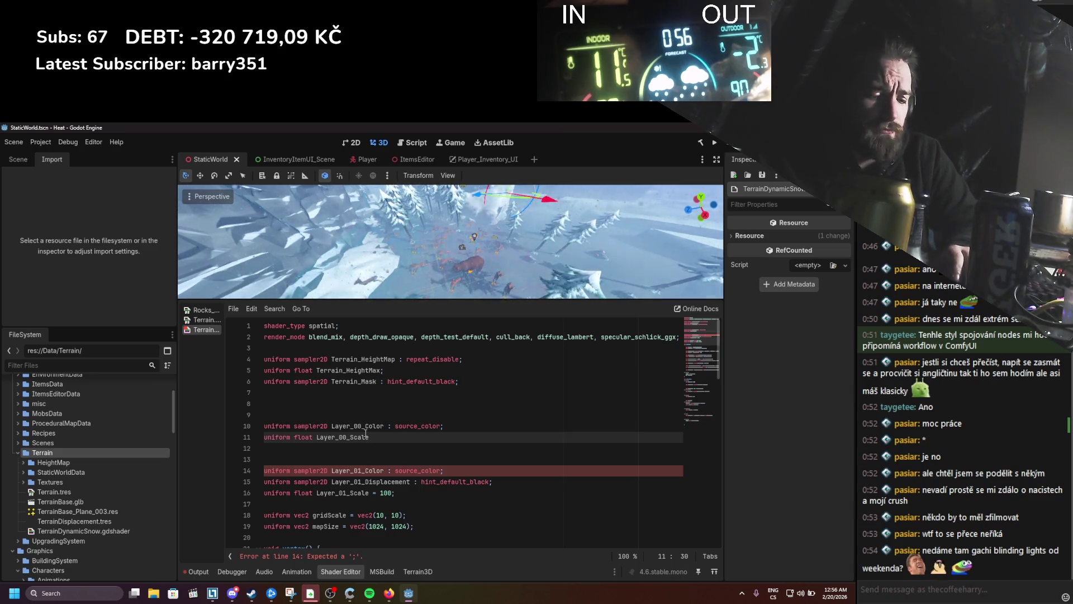
type(" 100;")
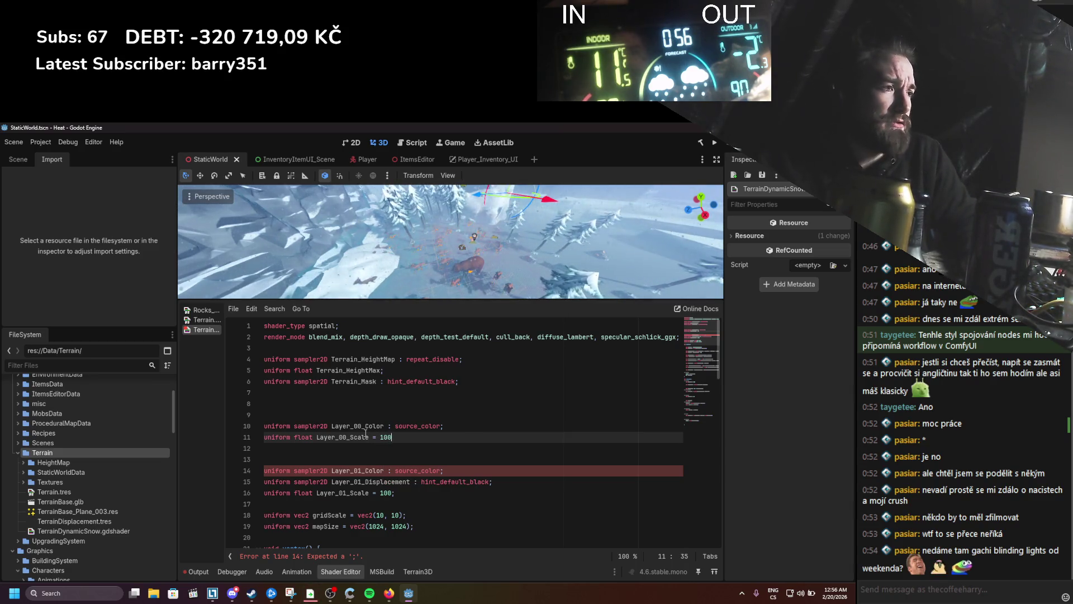
key("ctrl+s")
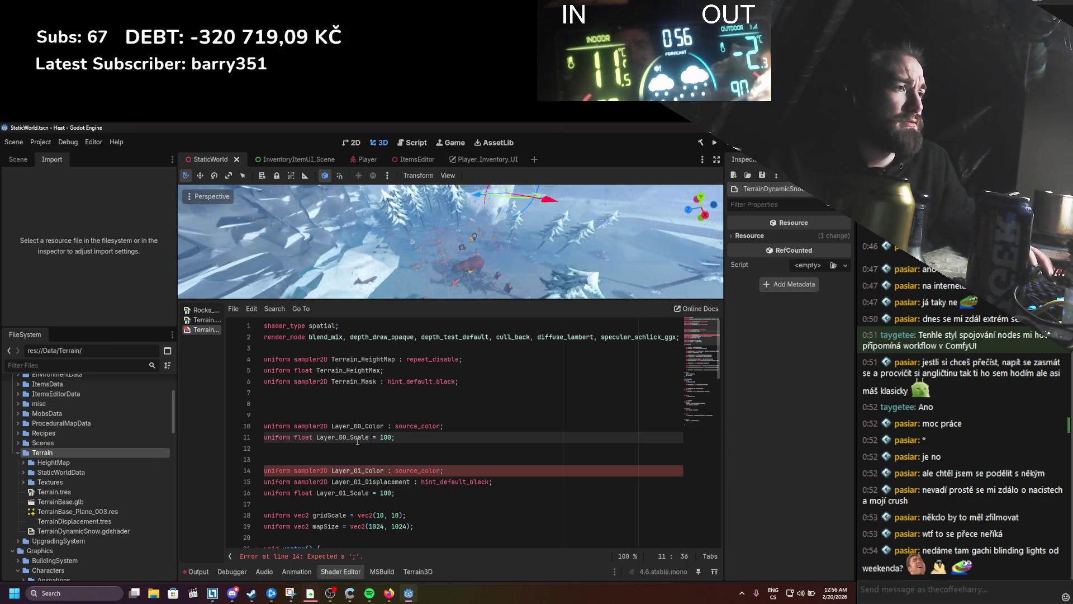
double_click(346, 426)
key("ctrl+c")
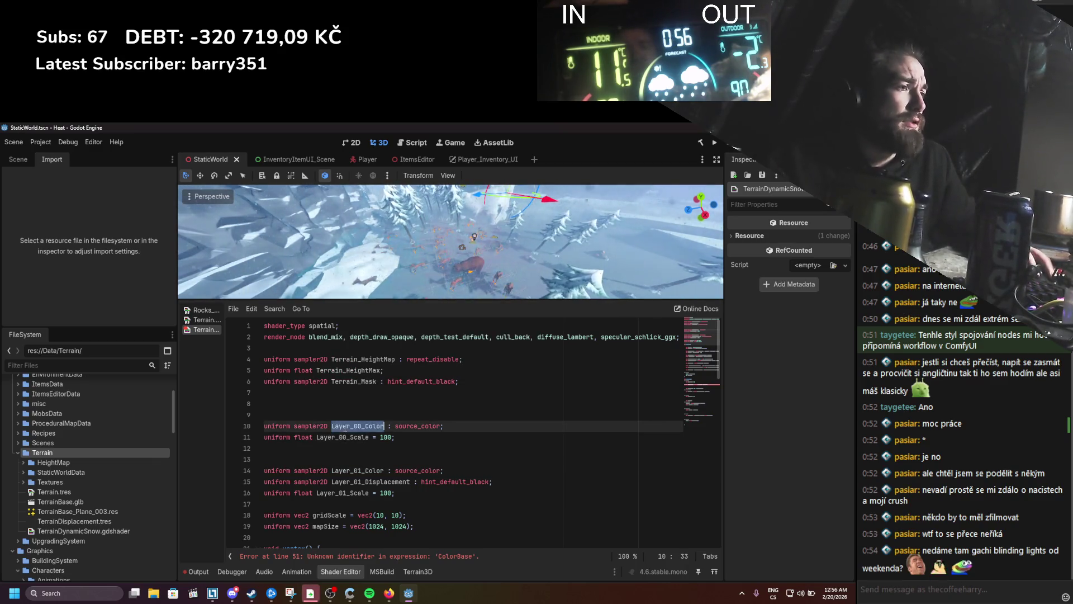
scroll(364, 445, "down", 6)
Step: Swap ColorBase for Layer_00_Color and sample texture_01 at UV * Layer_01_Scale, then save
scroll(375, 450, "down", 8)
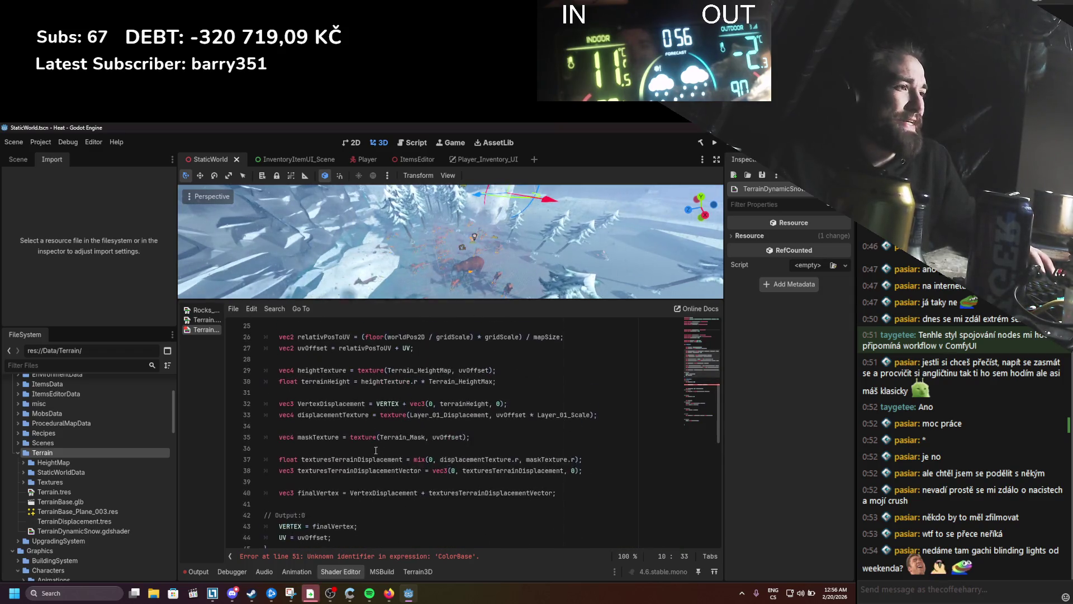
double_click(391, 414)
key("ctrl+v")
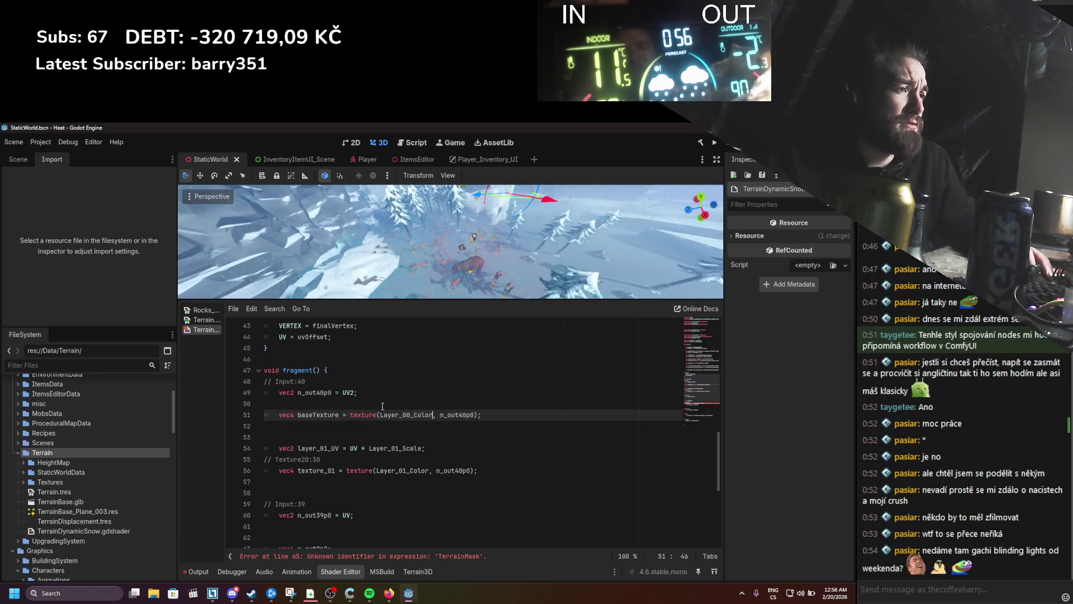
left_click(350, 401)
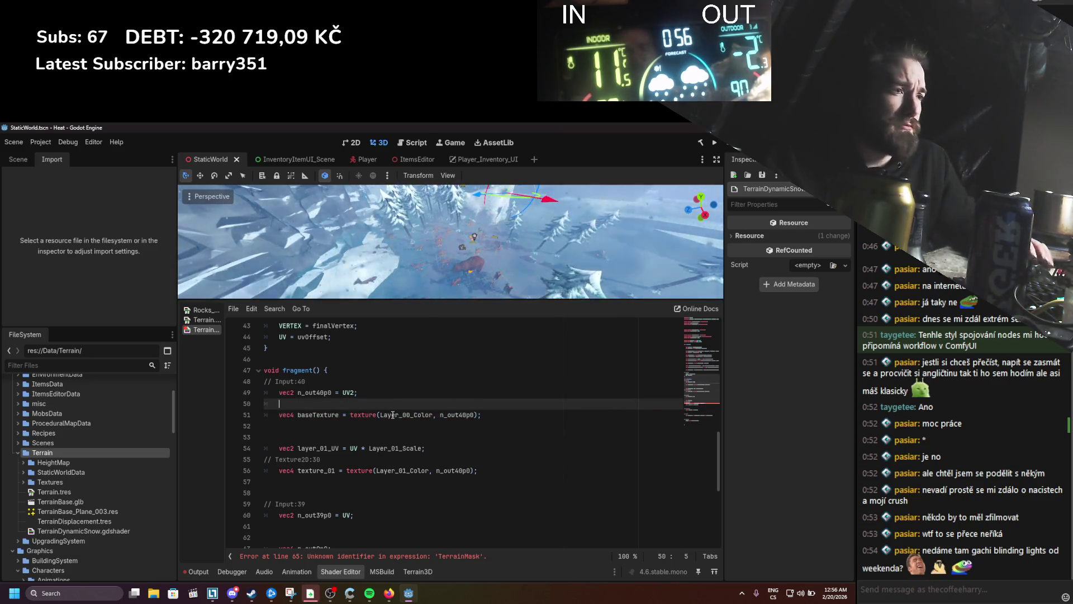
type("vec")
key("ctrl+space")
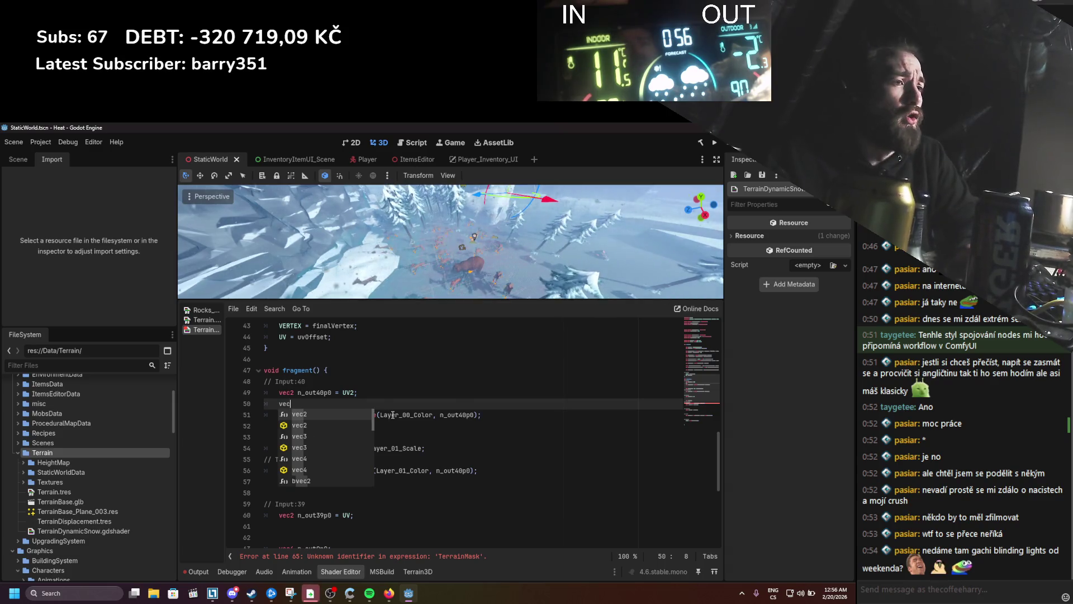
left_click(400, 393)
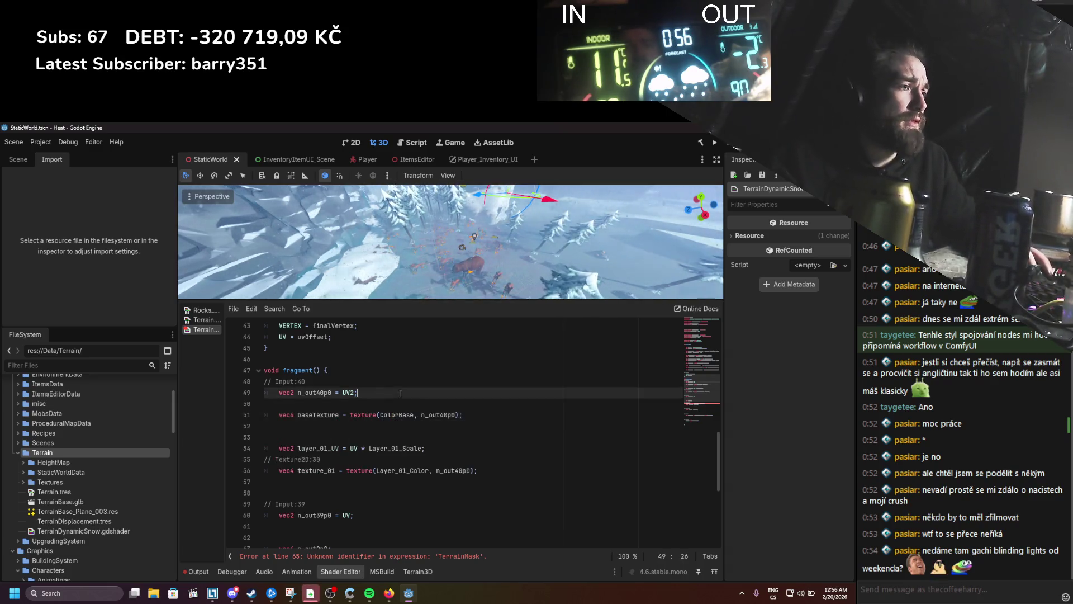
left_click_drag(352, 448, 423, 448)
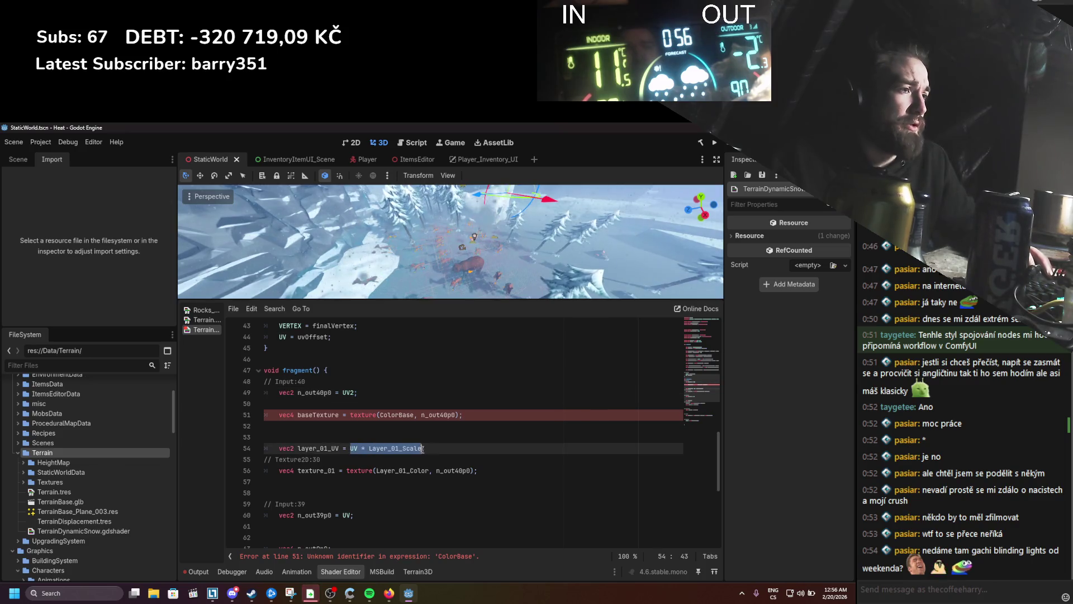
key("ctrl+x")
double_click(448, 471)
key("ctrl+v")
key("ctrl+s")
Step: Delete the leftover layer_01_UV and UV2 lines and use the scaled UV in the baseTexture sample
triple_click(377, 448)
key("BackSpace")
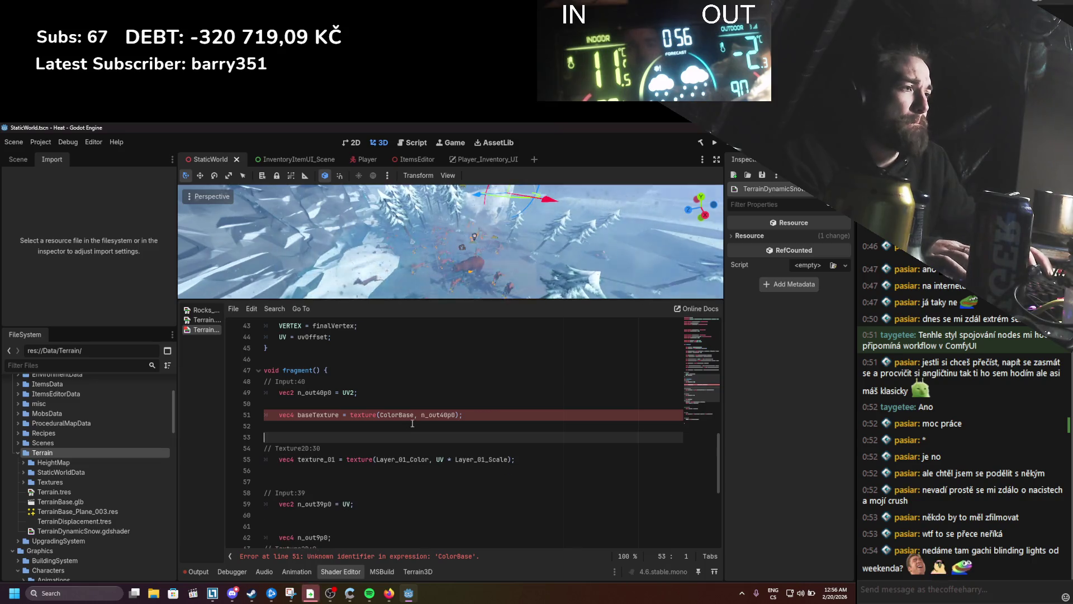
left_click(436, 414)
double_click(436, 414)
key("ctrl+v")
key("ctrl+s")
left_click(482, 414)
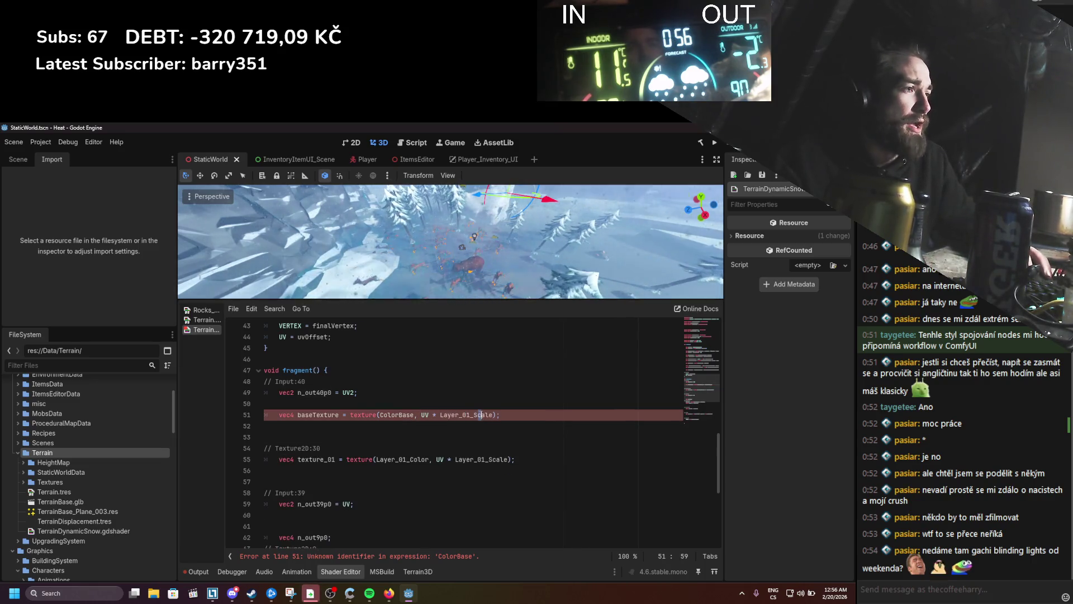
double_click(482, 414)
type("Lay")
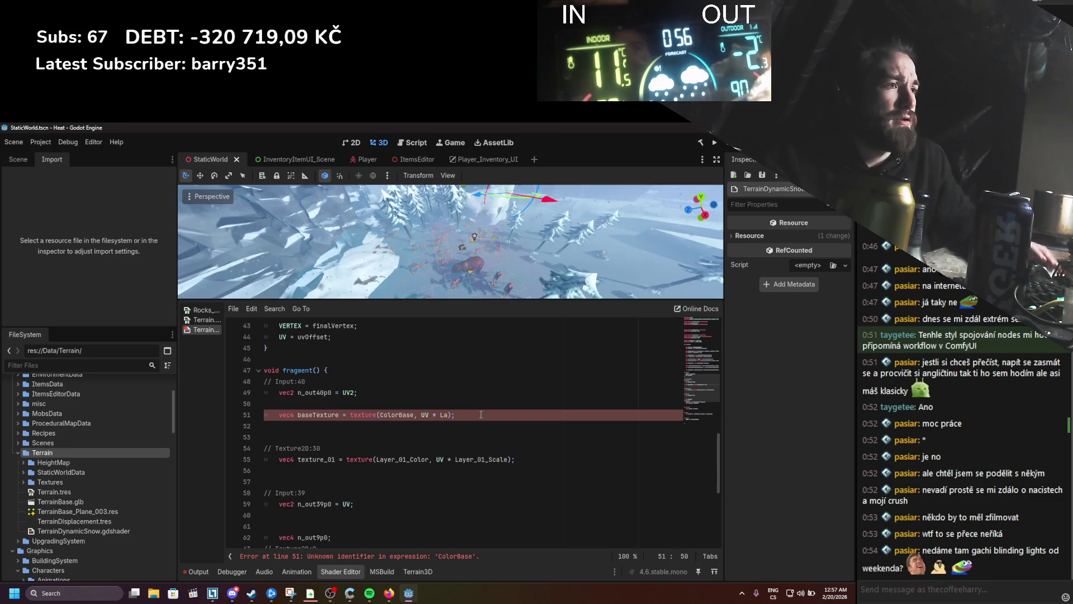
left_click_drag(362, 392, 257, 396)
key("BackSpace")
key("BackSpace")
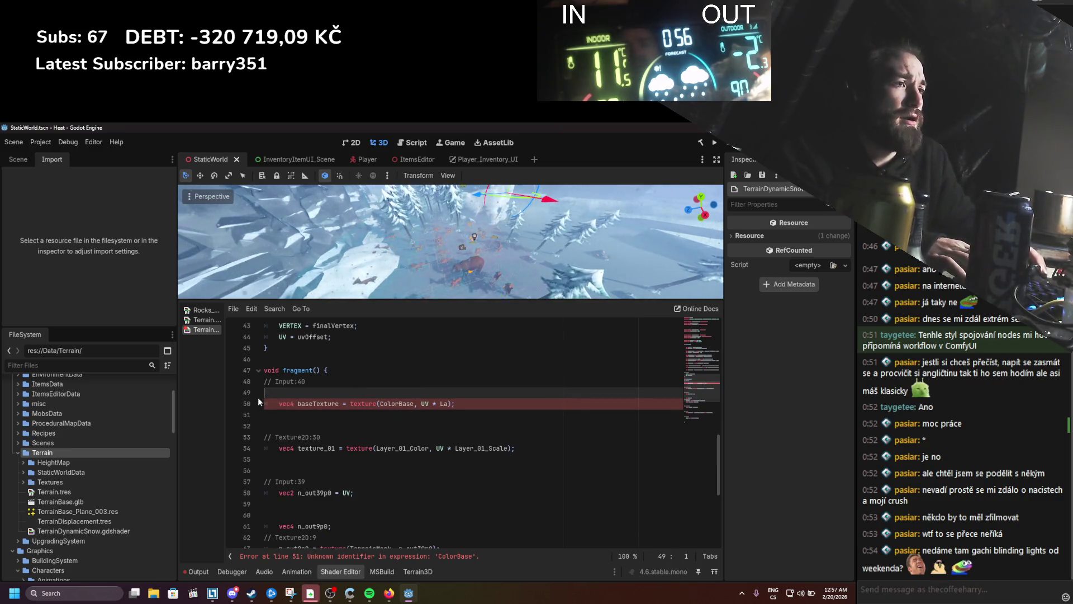
key("Delete")
Step: Make baseTexture sample Layer_00_Color at UV * Layer_00_Scale
double_click(403, 437)
key("ctrl+c")
double_click(401, 392)
key("ctrl+v")
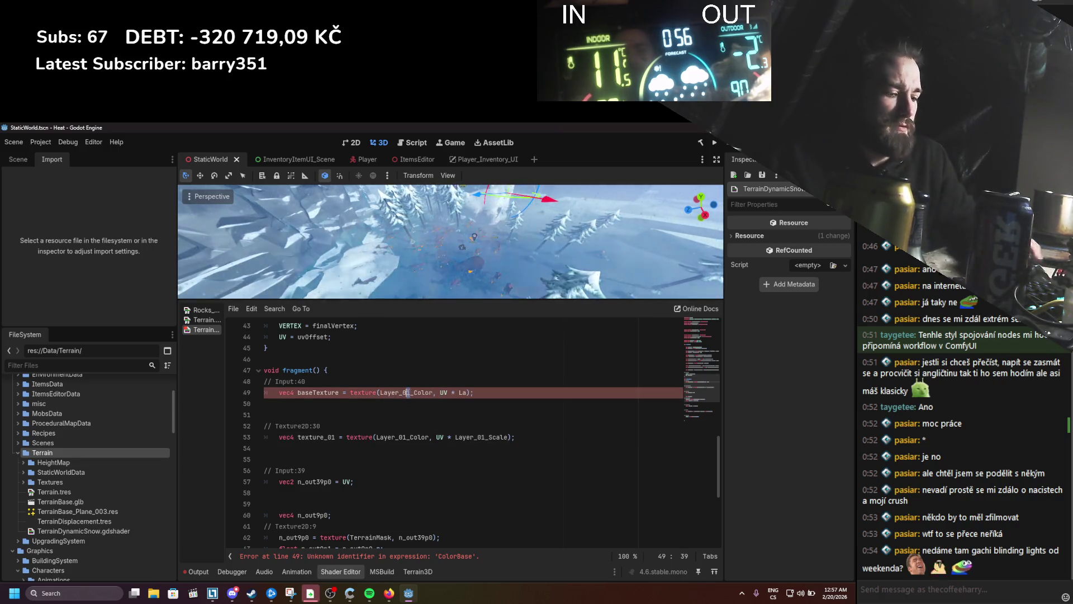
key("BackSpace")
type("0")
left_click(464, 393)
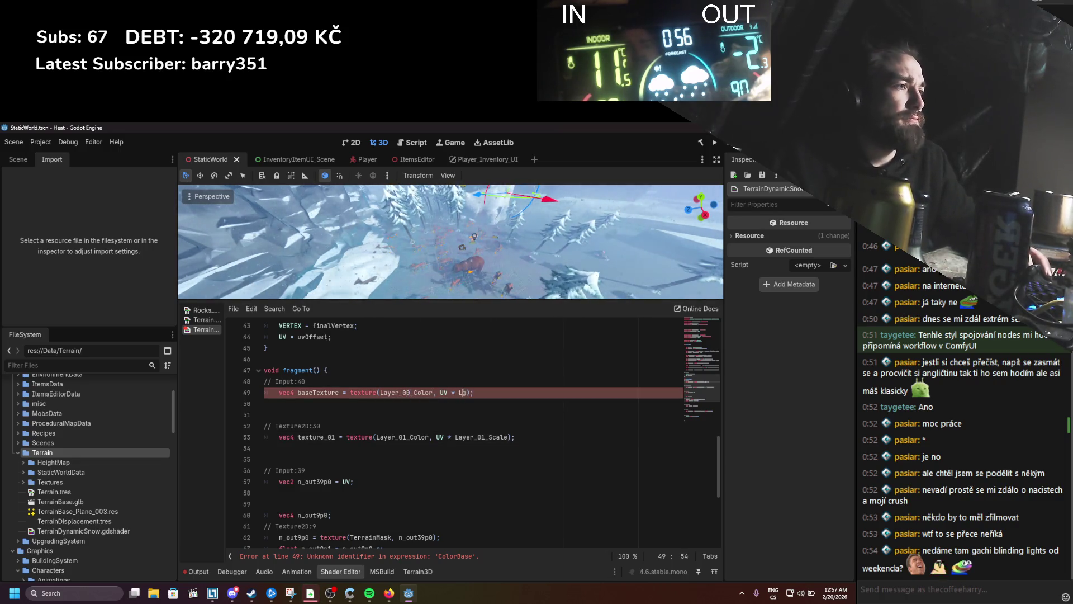
type("ayer")
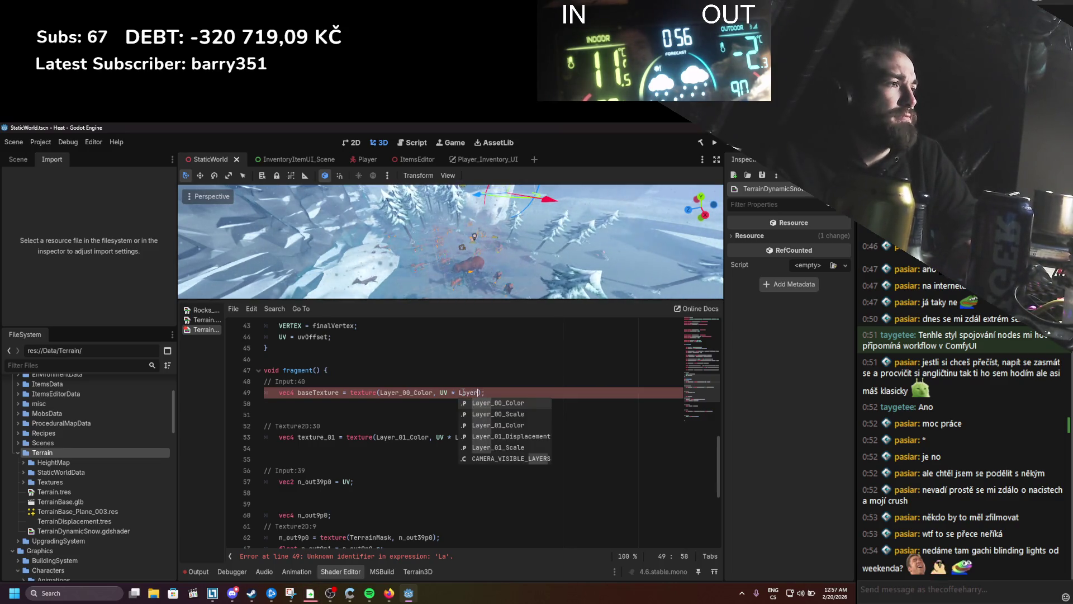
key("Down")
key("Return")
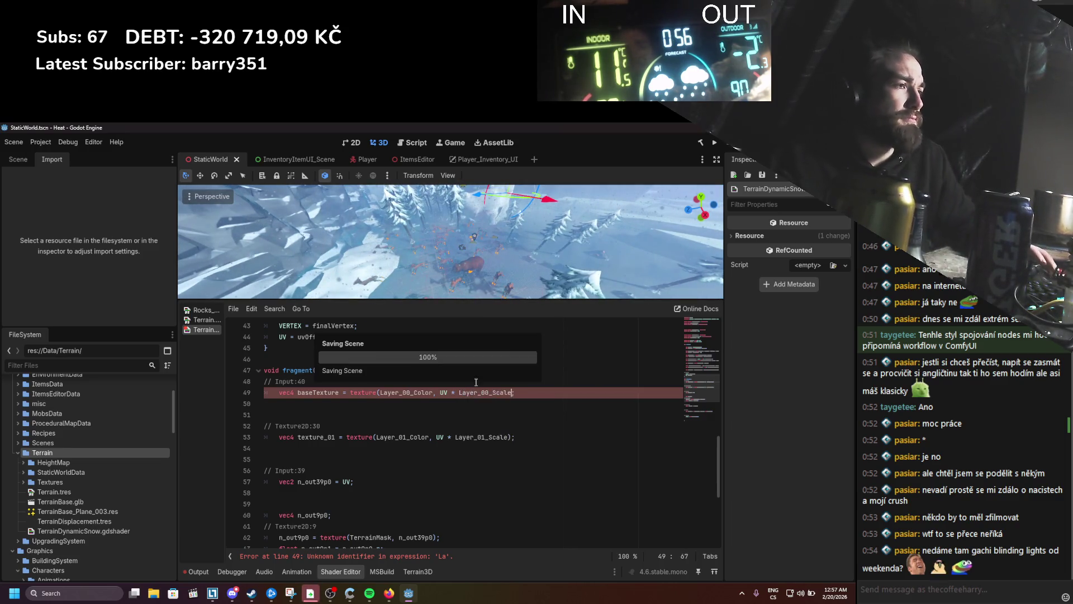
Step: Remove the // Texture2D:30 and // Input:40 comments, close the texture() call, and save
left_click_drag(334, 423, 266, 414)
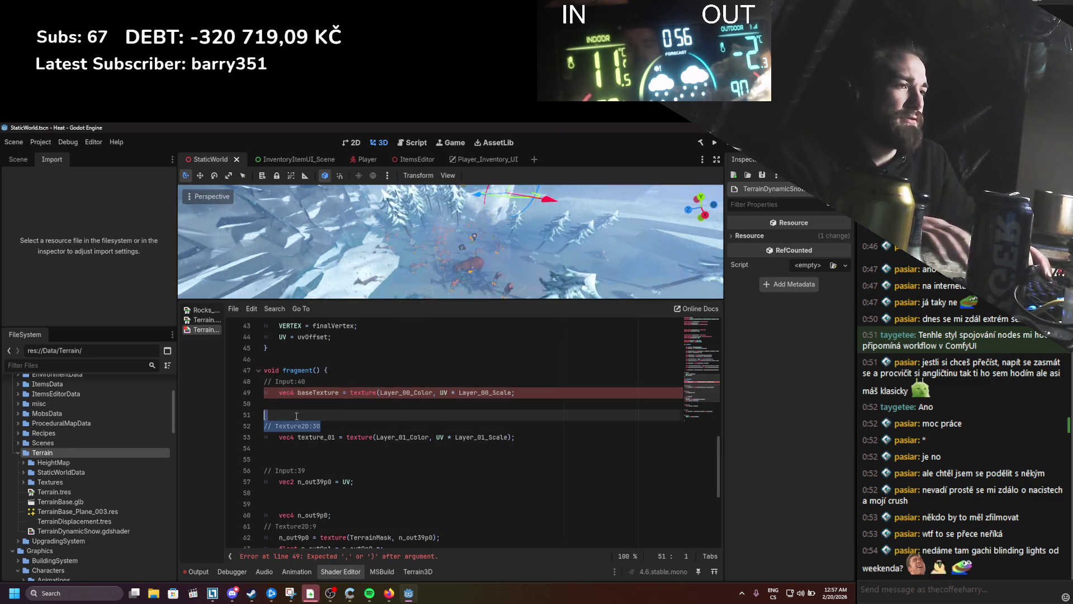
key("BackSpace")
key("BackSpace")
left_click_drag(305, 381, 250, 379)
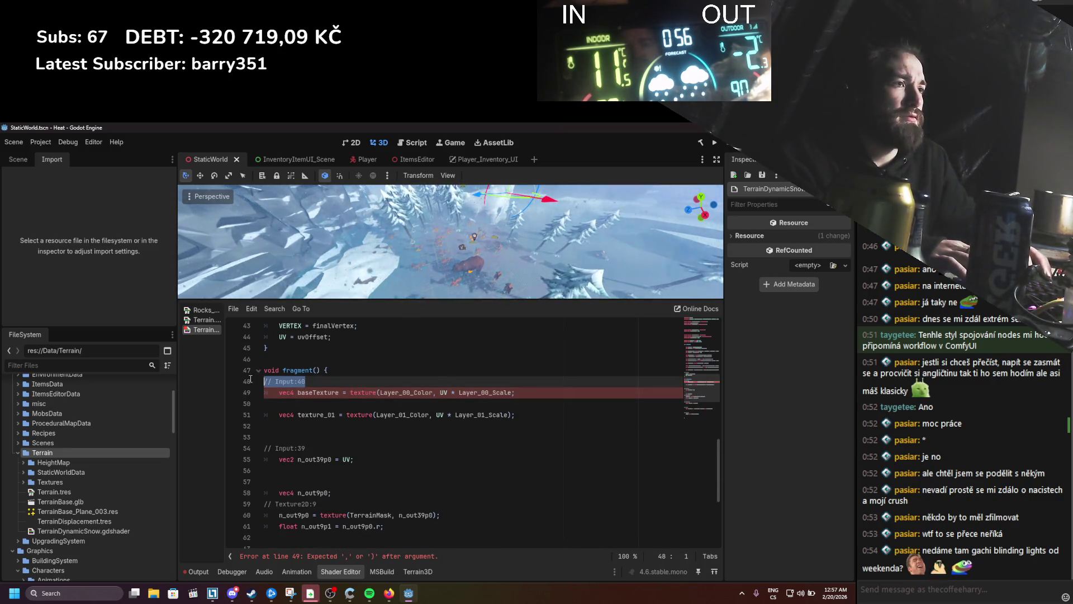
left_click(513, 392)
type(")")
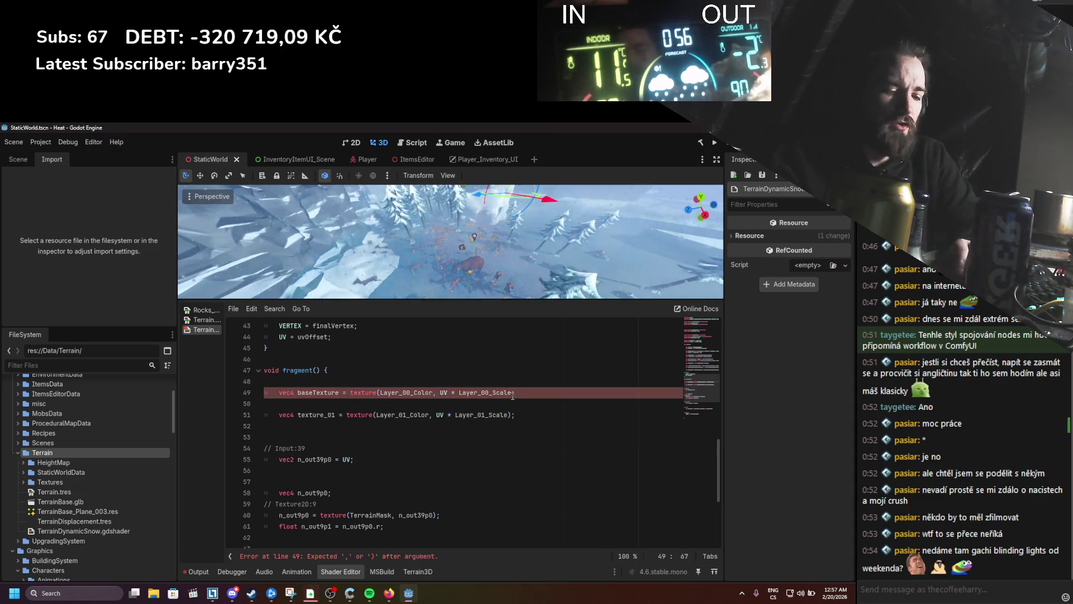
key("ctrl+s")
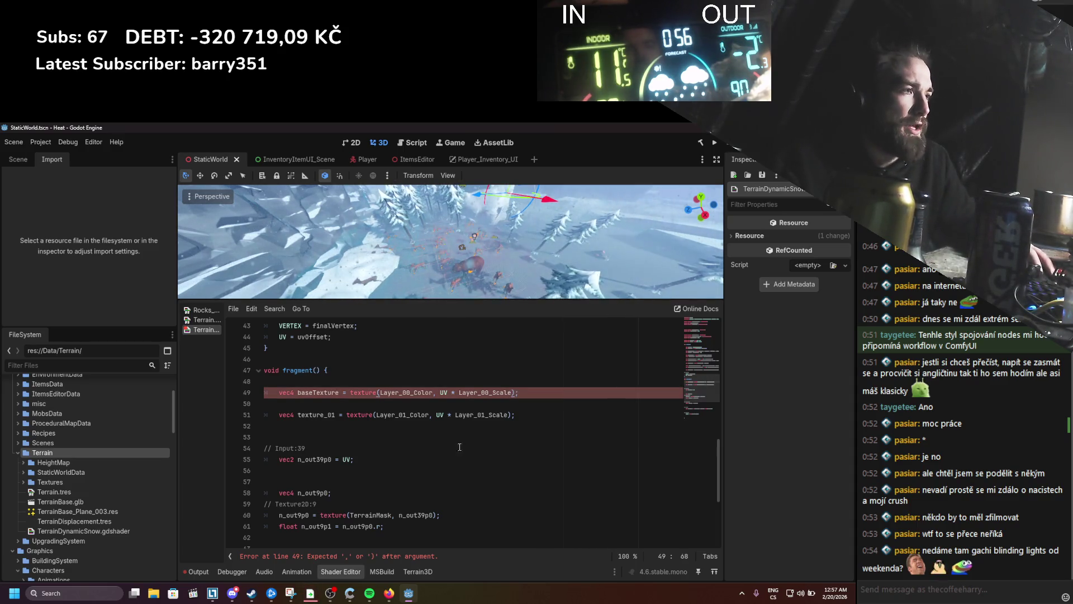
Step: Delete the unused Input:39 variable and sample TerrainMask directly at UV
scroll(391, 387, "down", 1)
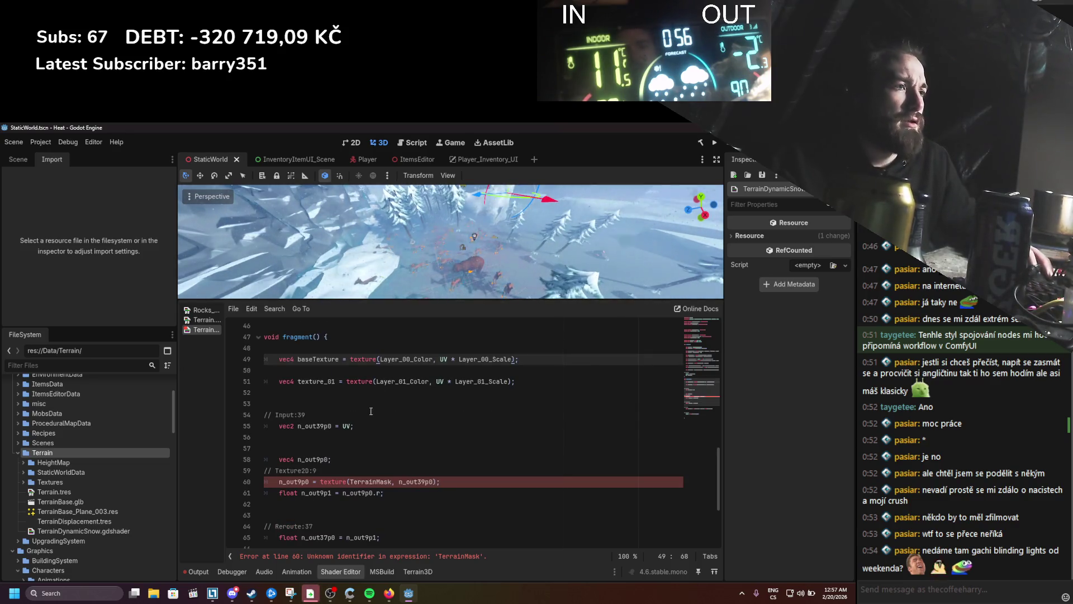
left_click_drag(369, 449, 254, 428)
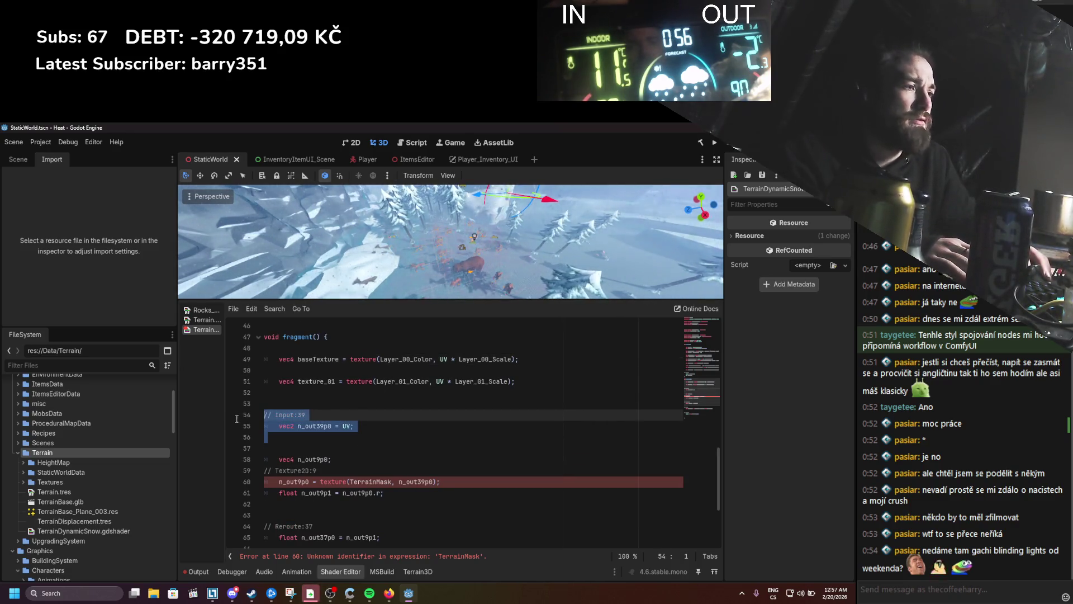
left_click_drag(237, 419, 237, 423)
key("BackSpace")
key("BackSpace")
key("BackSpace")
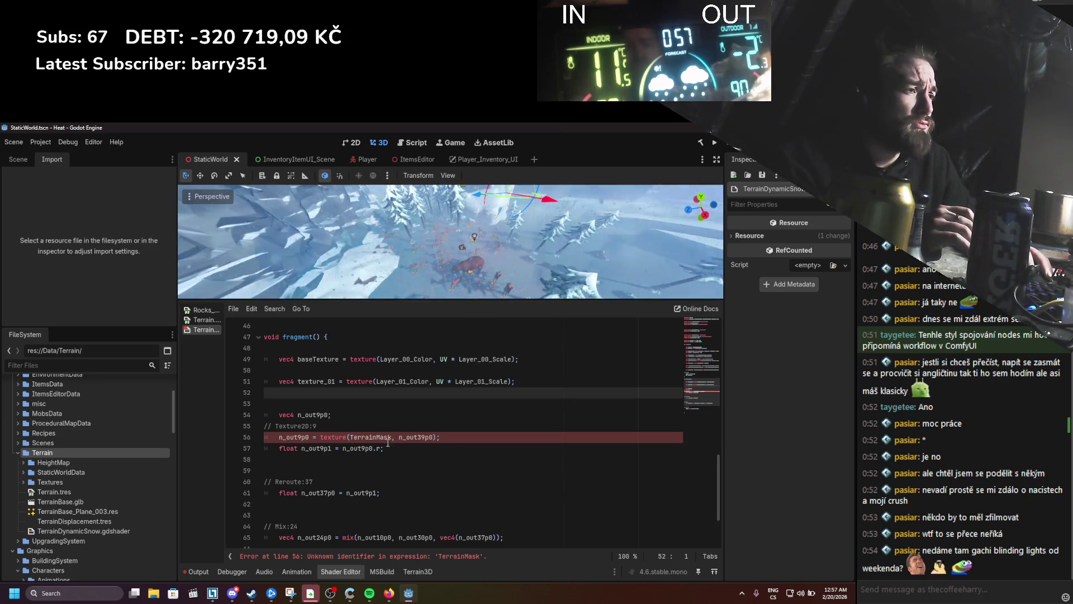
double_click(399, 437)
type("UV")
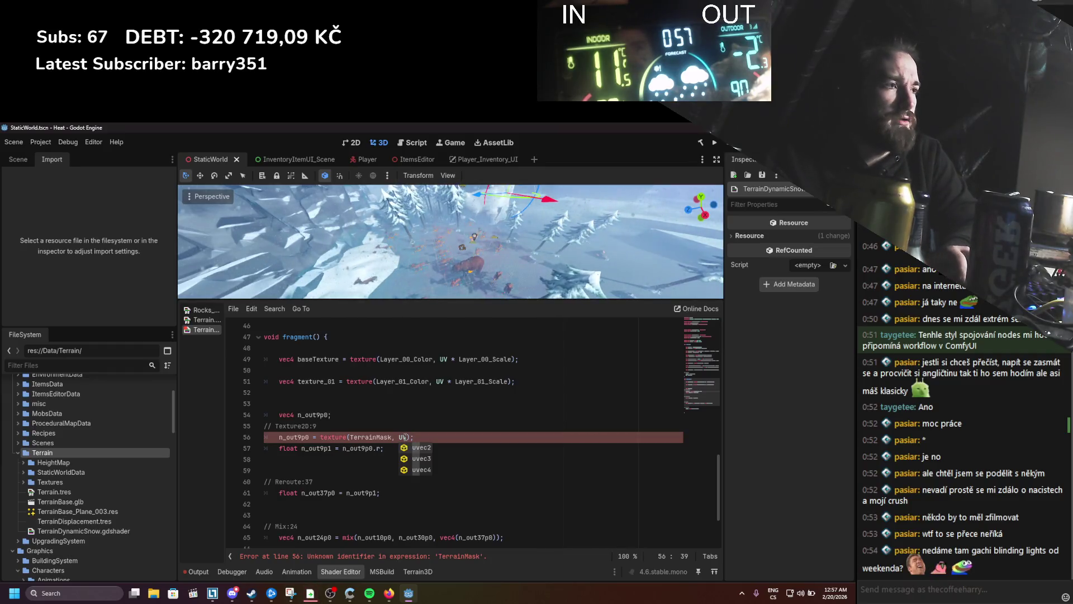
Step: Remove the n_out9p0 declaration and rename the mask sample variable to terrainMask
left_click_drag(316, 426, 264, 403)
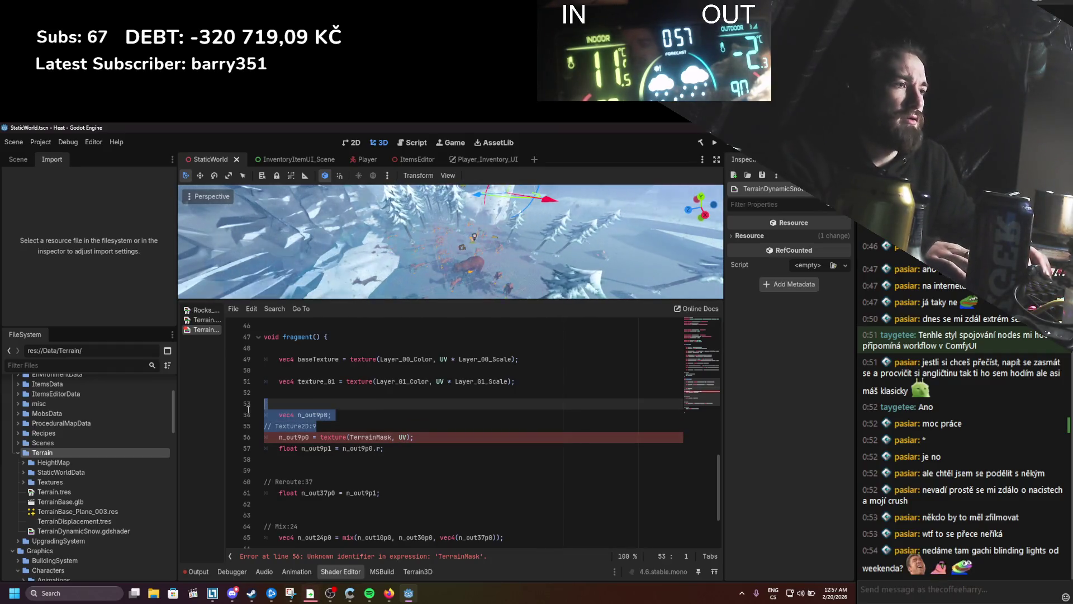
key("BackSpace")
double_click(293, 414)
type("terrai")
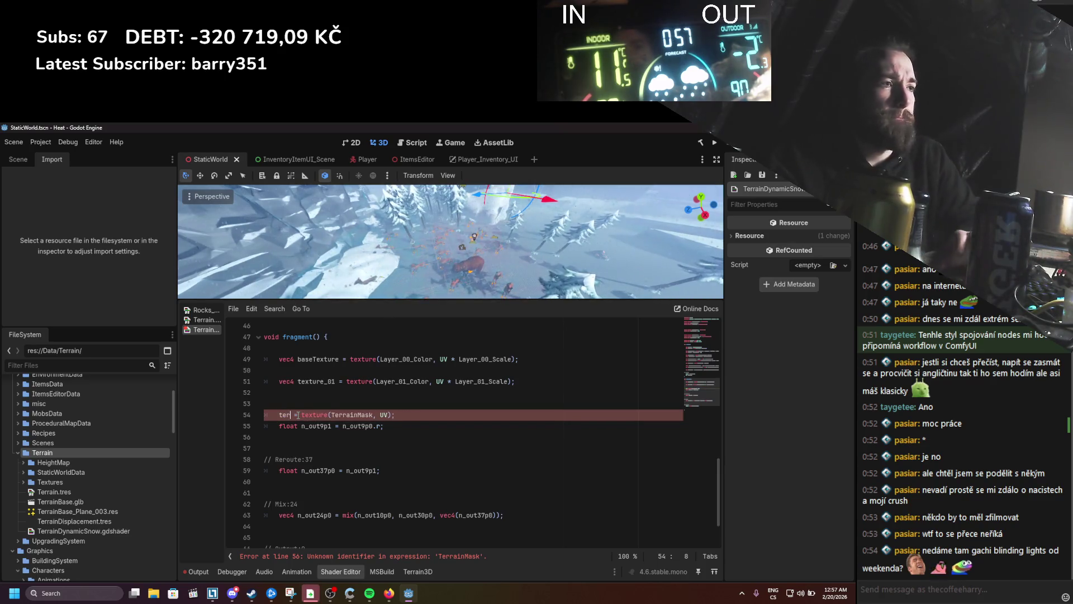
type("nMask")
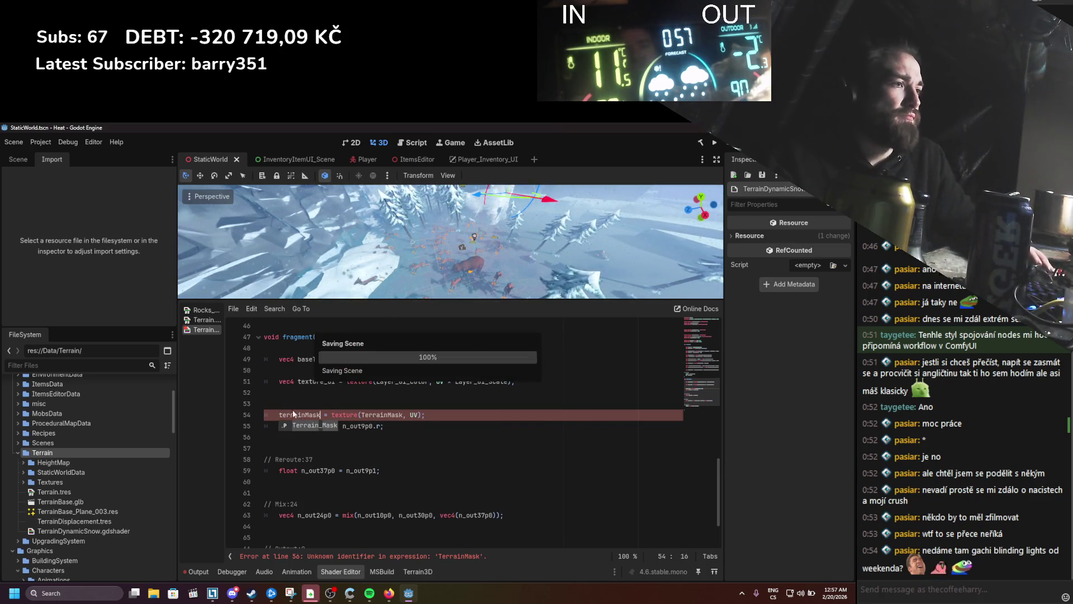
left_click(401, 437)
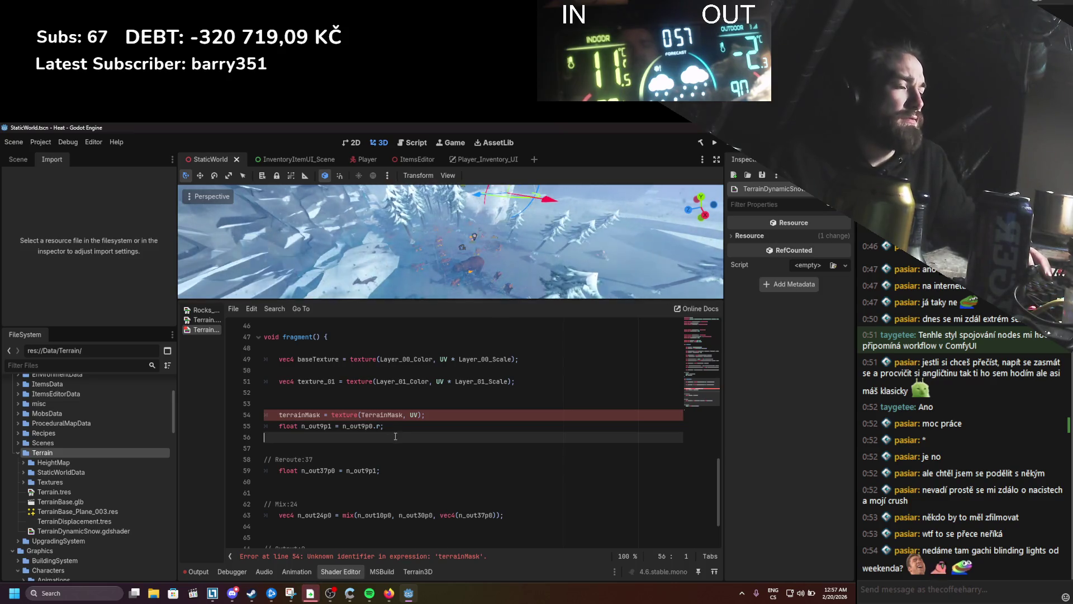
left_click(390, 430)
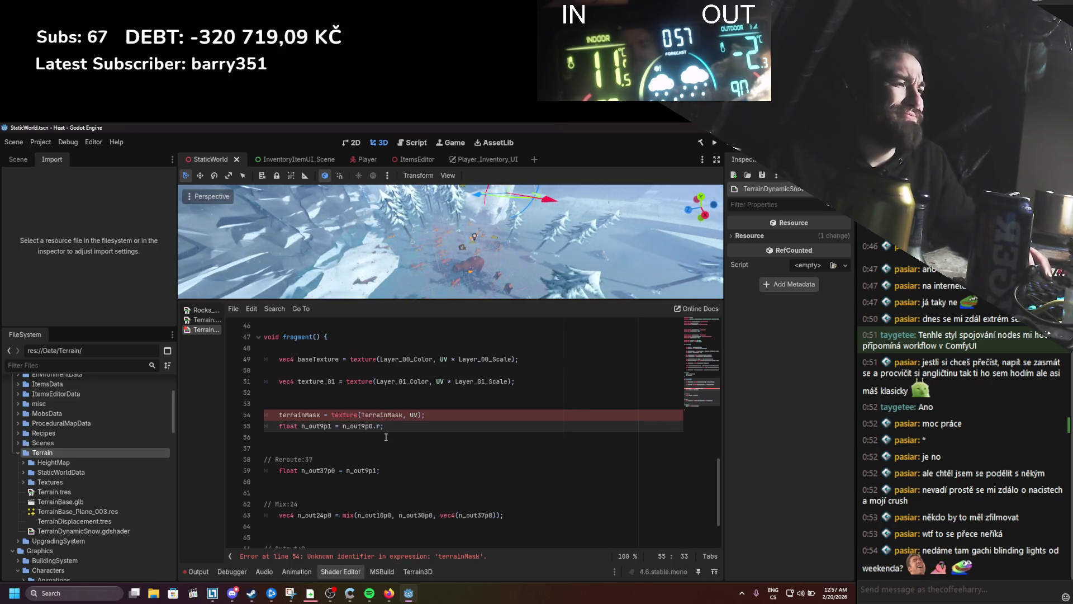
left_click(386, 437)
scroll(412, 450, "up", 1)
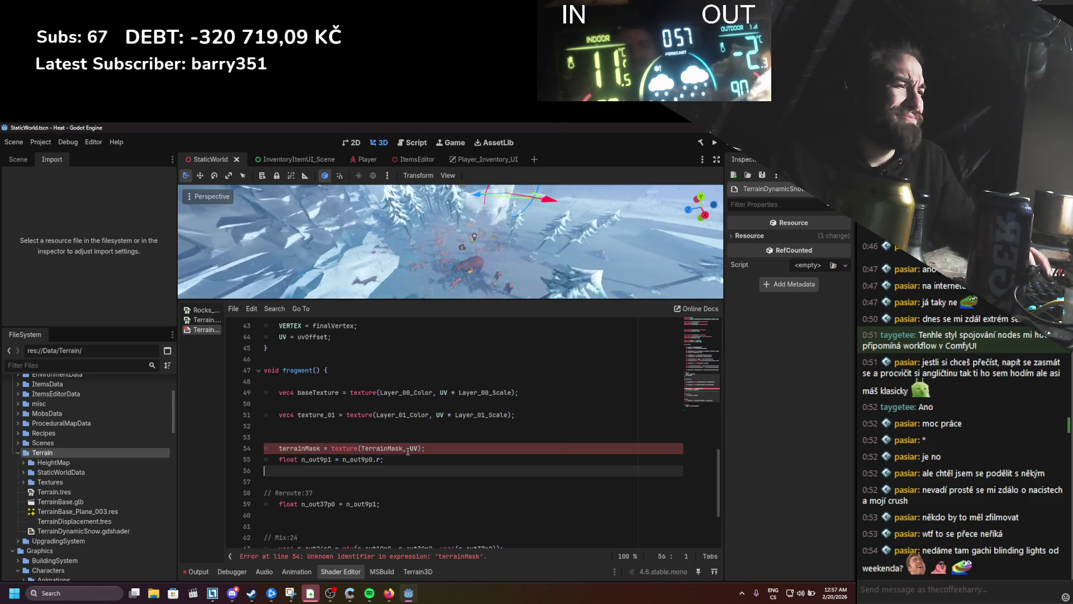
Step: Add vec4 before terrainMask, then check the TerrainMask uniform name at the file's top
left_click(279, 449)
type("vec4")
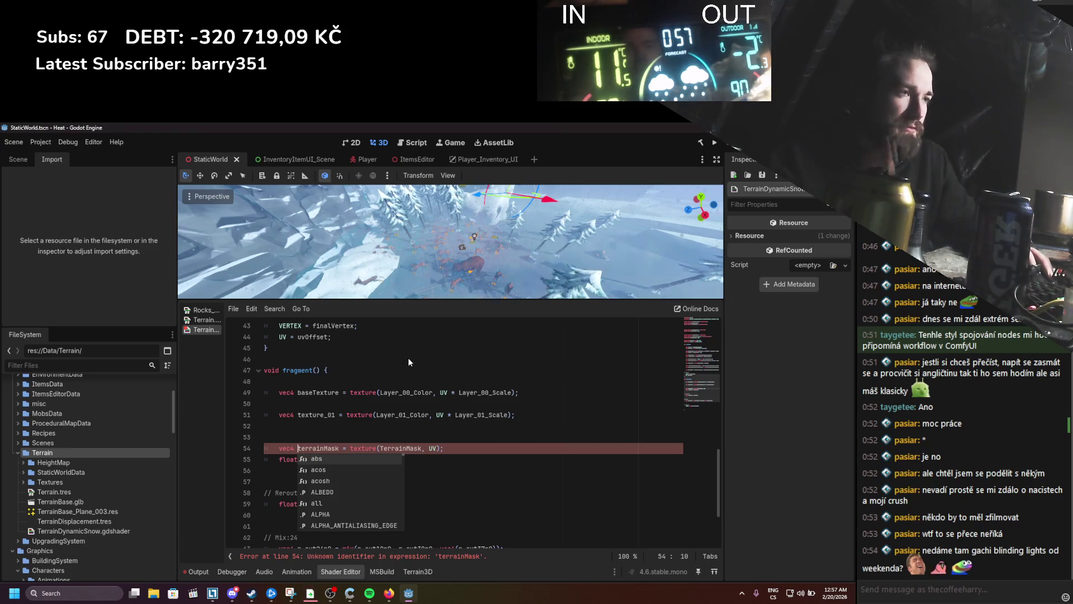
left_click(388, 403)
scroll(402, 391, "down", 3)
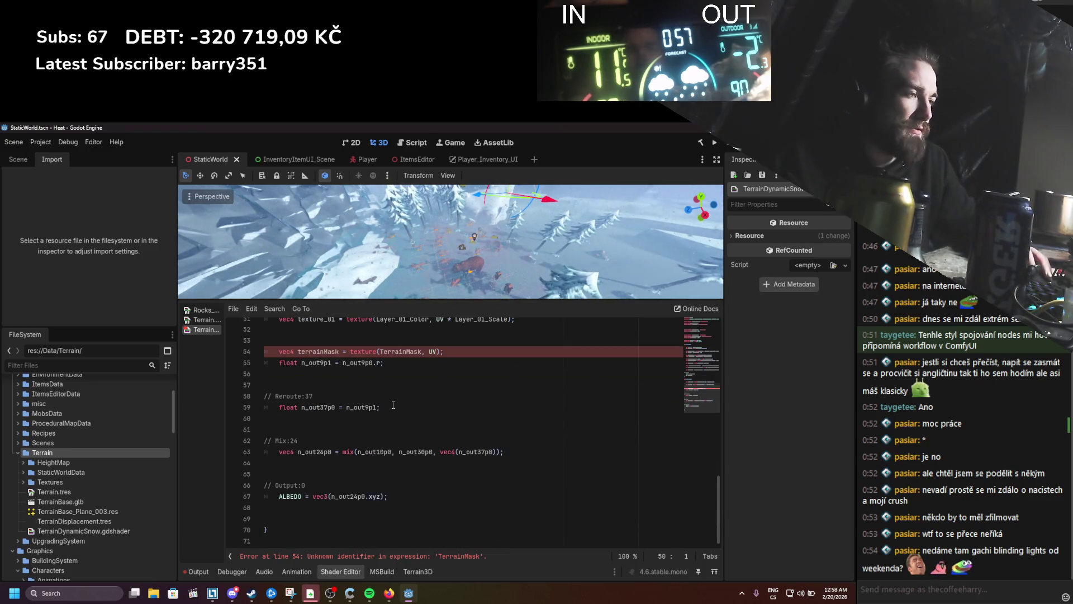
left_click(413, 386)
scroll(415, 391, "up", 1)
key("Up")
scroll(408, 411, "up", 1)
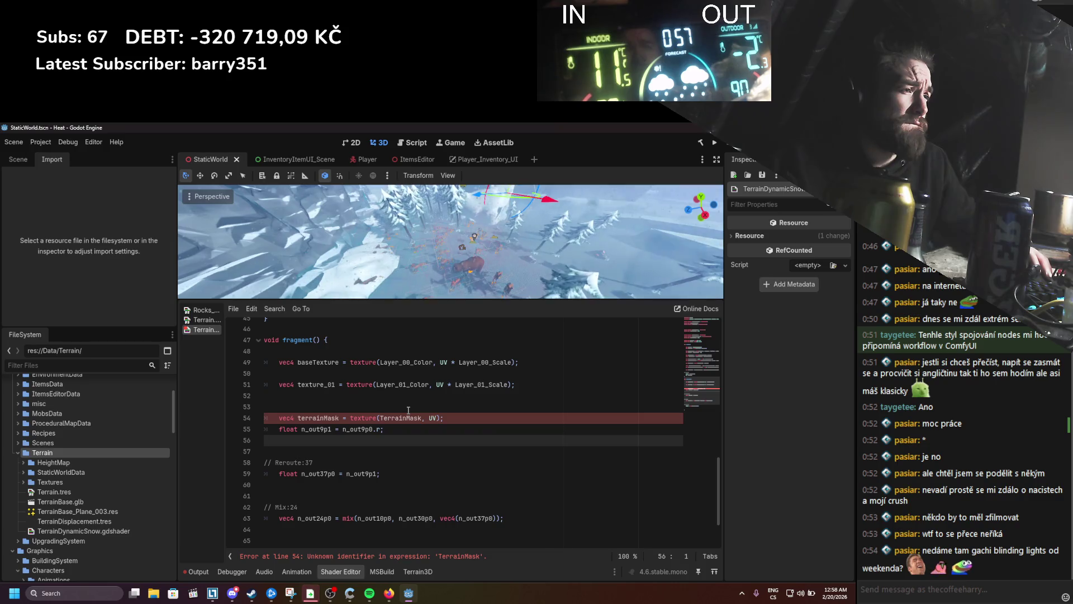
double_click(410, 418)
scroll(422, 442, "up", 1)
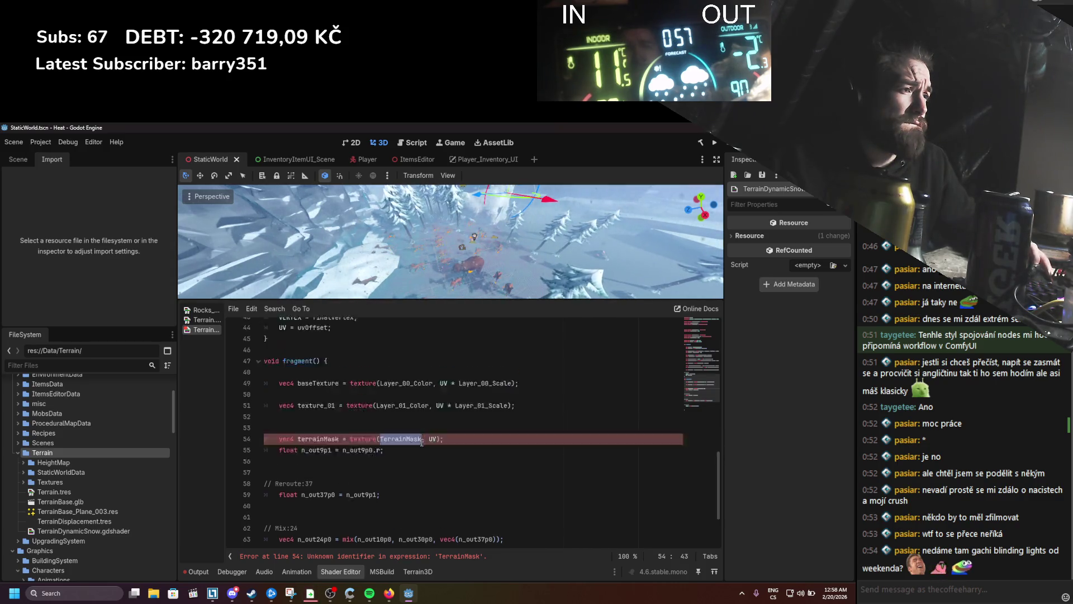
scroll(422, 442, "up", 14)
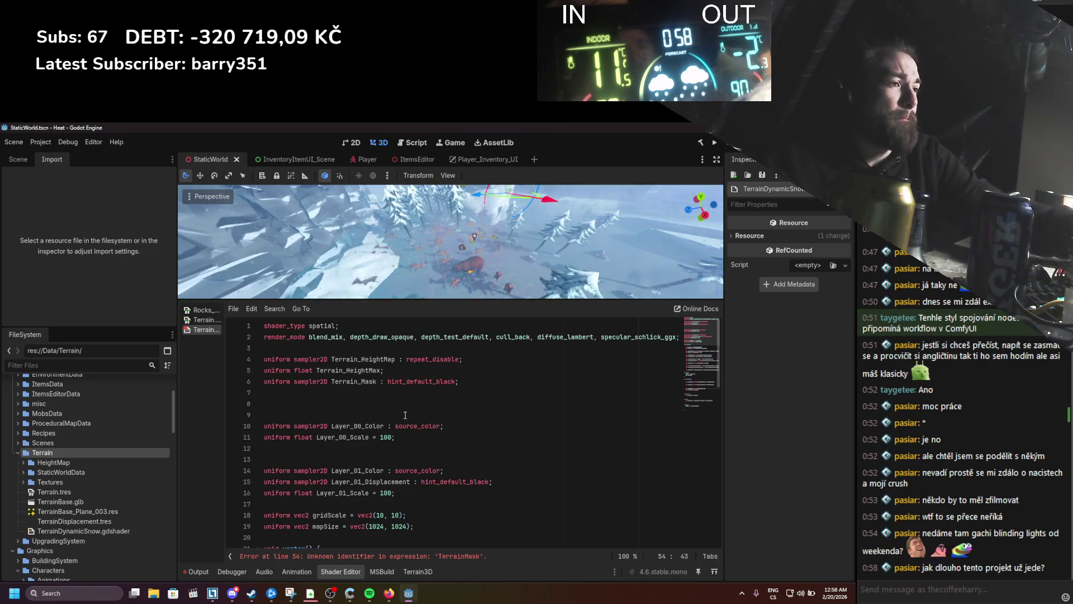
Step: Replace the misspelled TerrainMask on line 54 with the Terrain_Mask uniform name copied from line 6
scroll(414, 416, "down", 3)
scroll(419, 417, "down", 3)
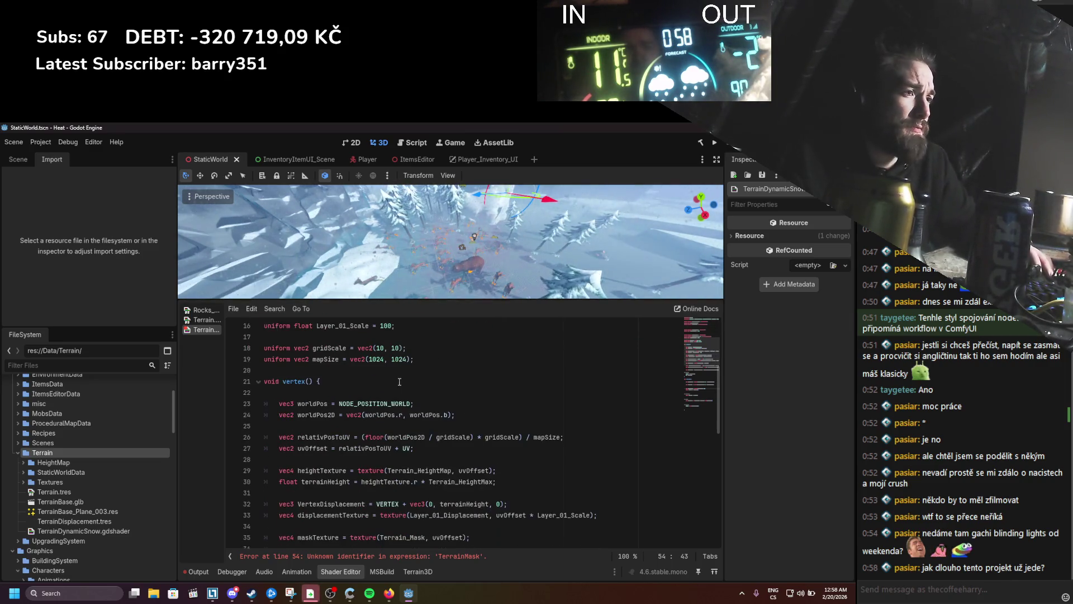
scroll(399, 384, "down", 1)
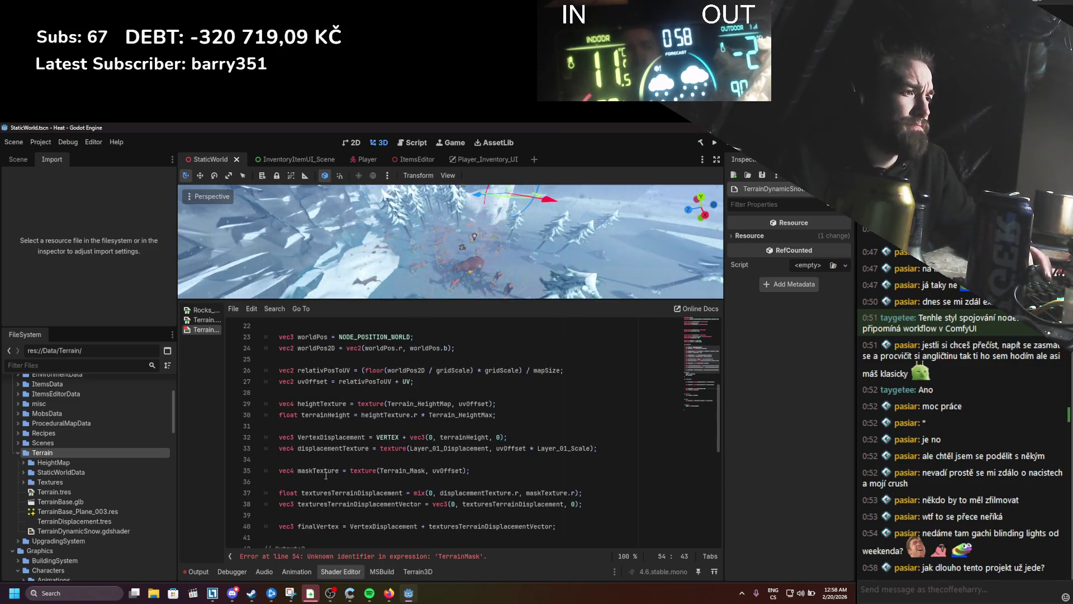
left_click(404, 468)
scroll(424, 481, "up", 7)
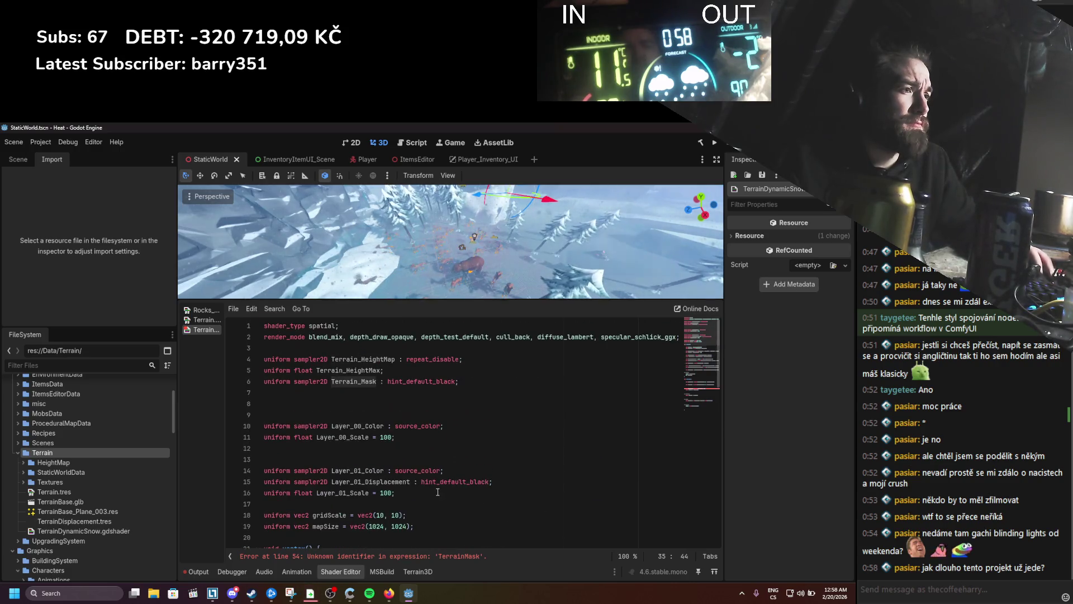
double_click(353, 381)
key("ctrl+c")
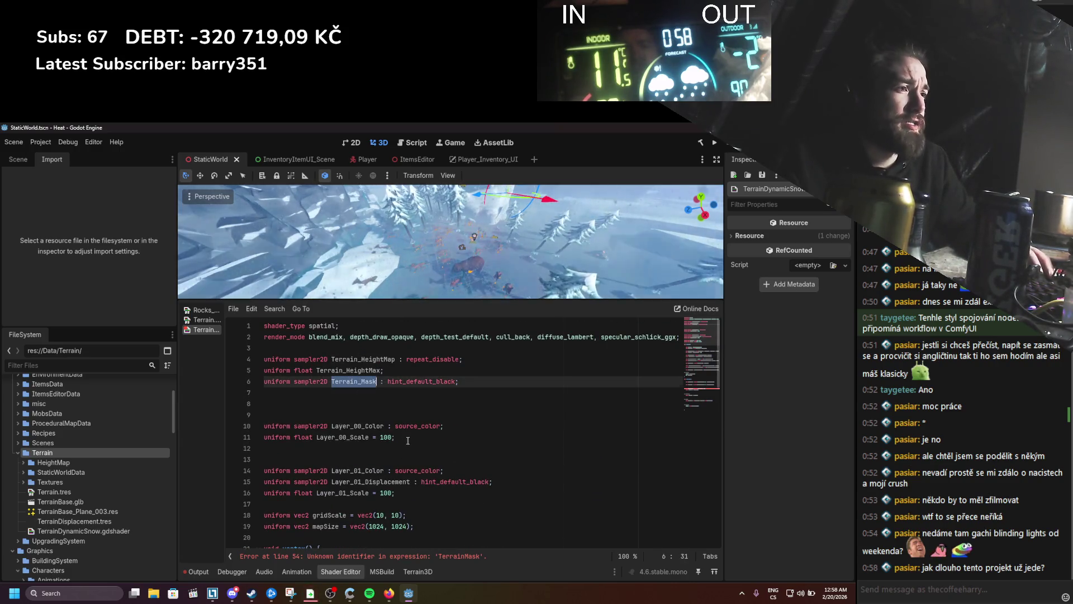
scroll(400, 432, "down", 15)
double_click(401, 415)
key("ctrl+v")
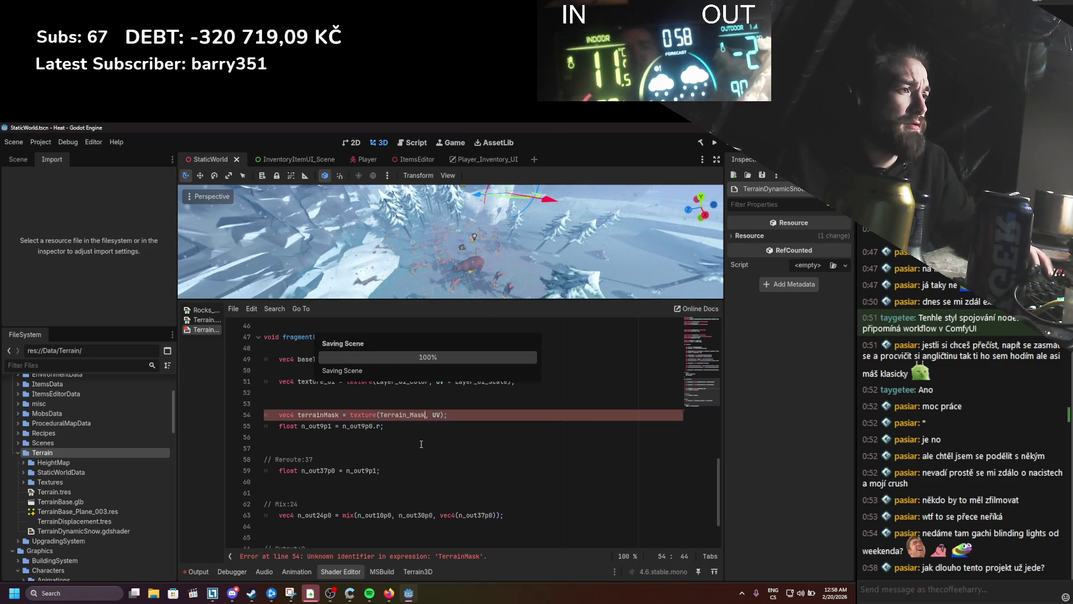
Step: Delete the leftover n_out9p1 line and the Reroute:37 lines
left_click(401, 427)
left_click_drag(389, 428, 235, 431)
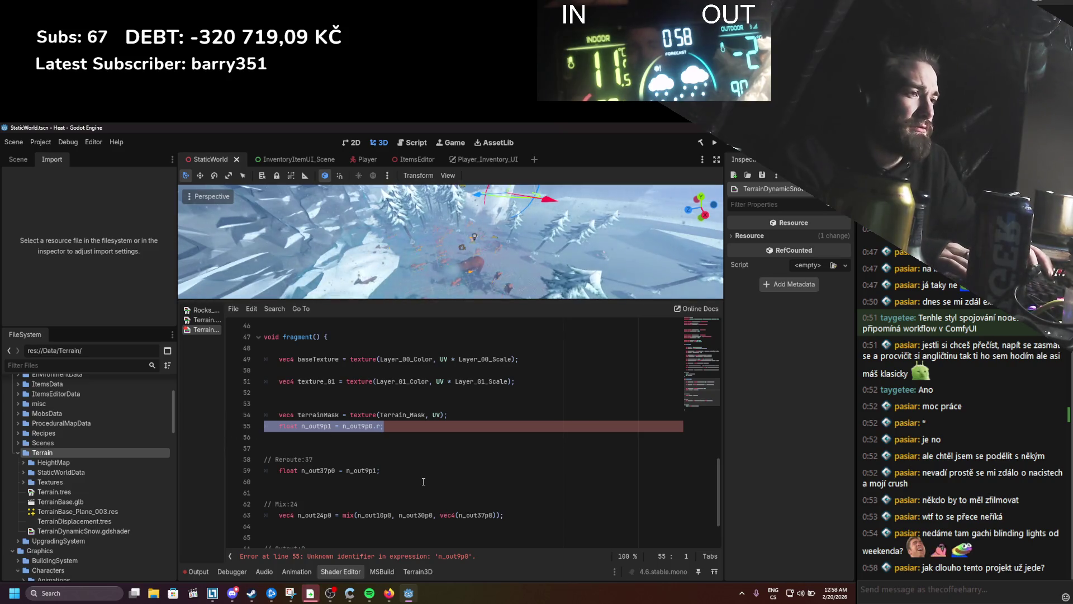
key("BackSpace")
key("BackSpace")
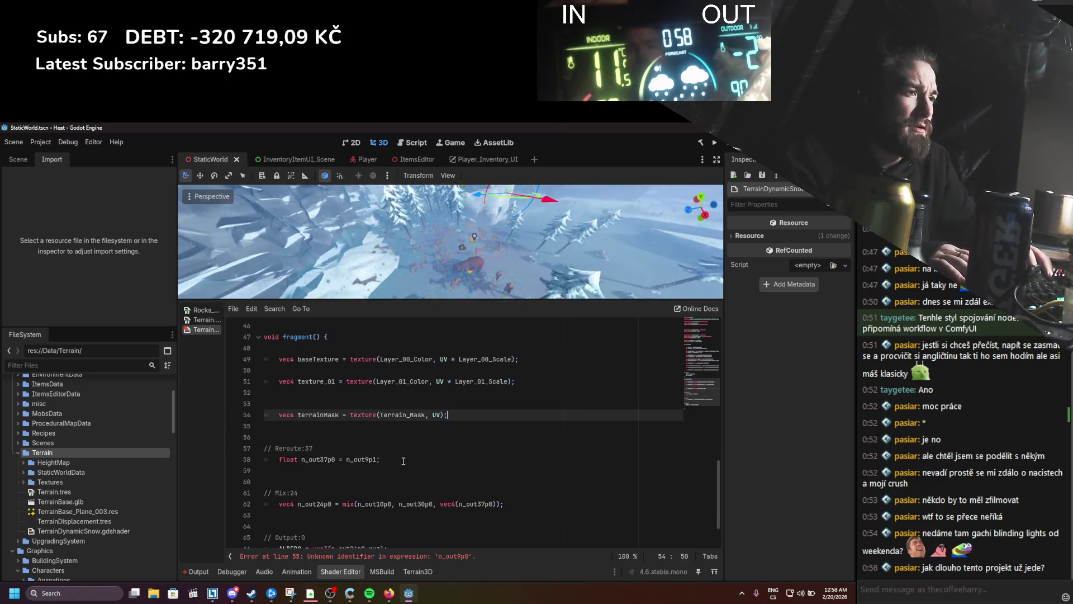
mouse_move(385, 459)
left_mouse_down()
mouse_move(241, 447)
mouse_move(278, 449)
left_mouse_up()
key("BackSpace")
key("BackSpace")
key("BackSpace")
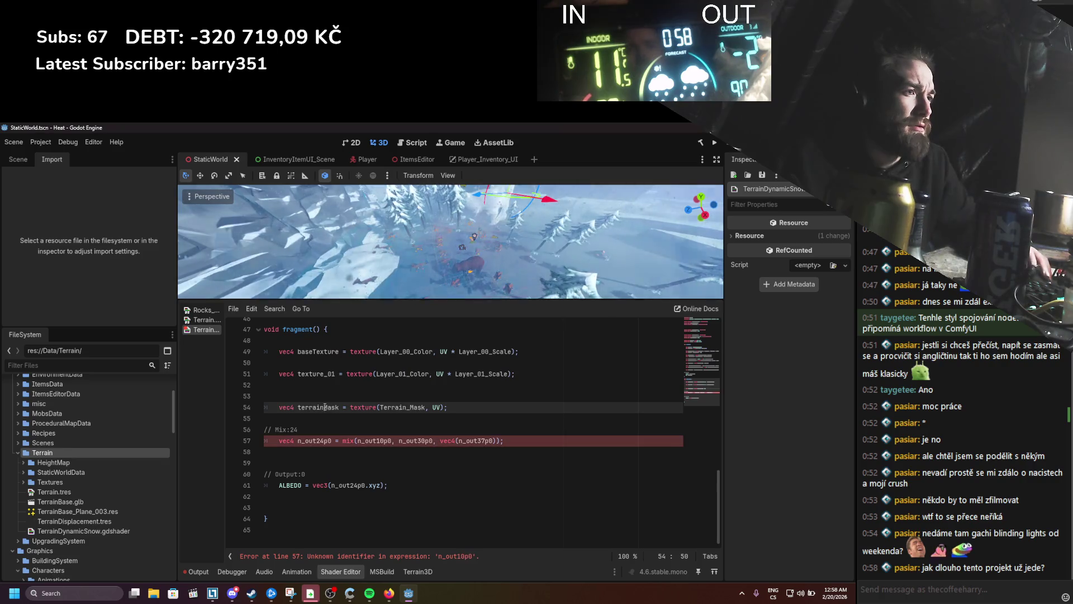
Step: Remove the extra blank line above the terrainMask sample
key("Up")
key("Up")
key("Delete")
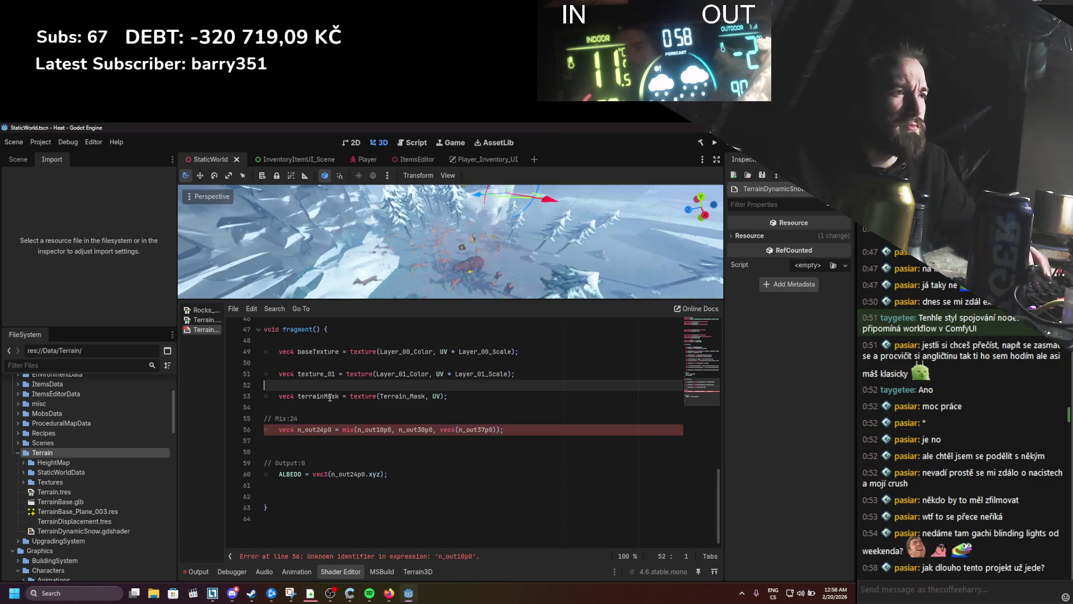
double_click(319, 395)
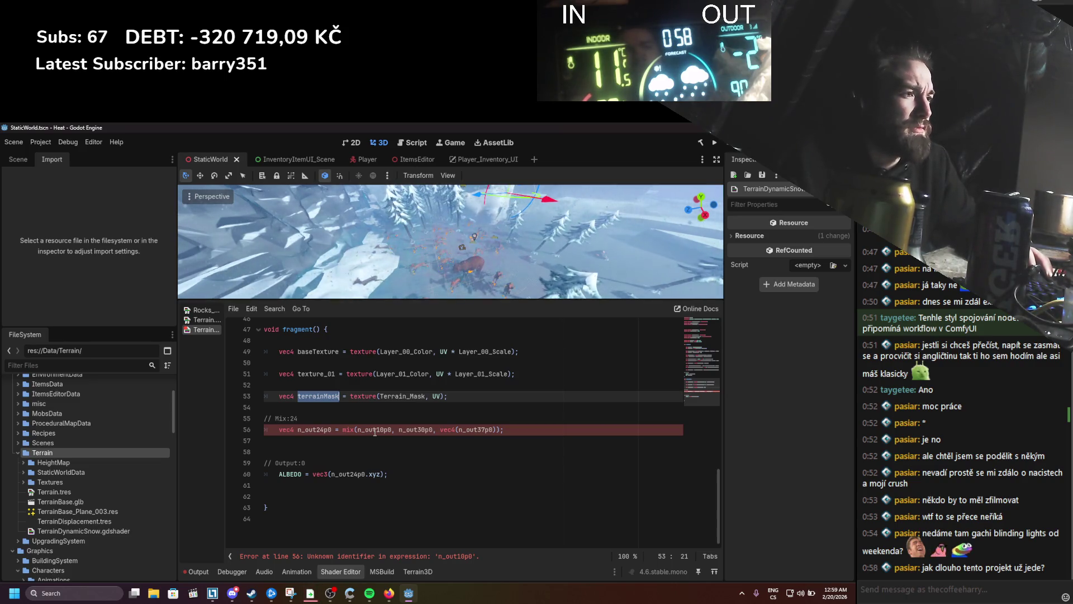
scroll(375, 432, "up", 2)
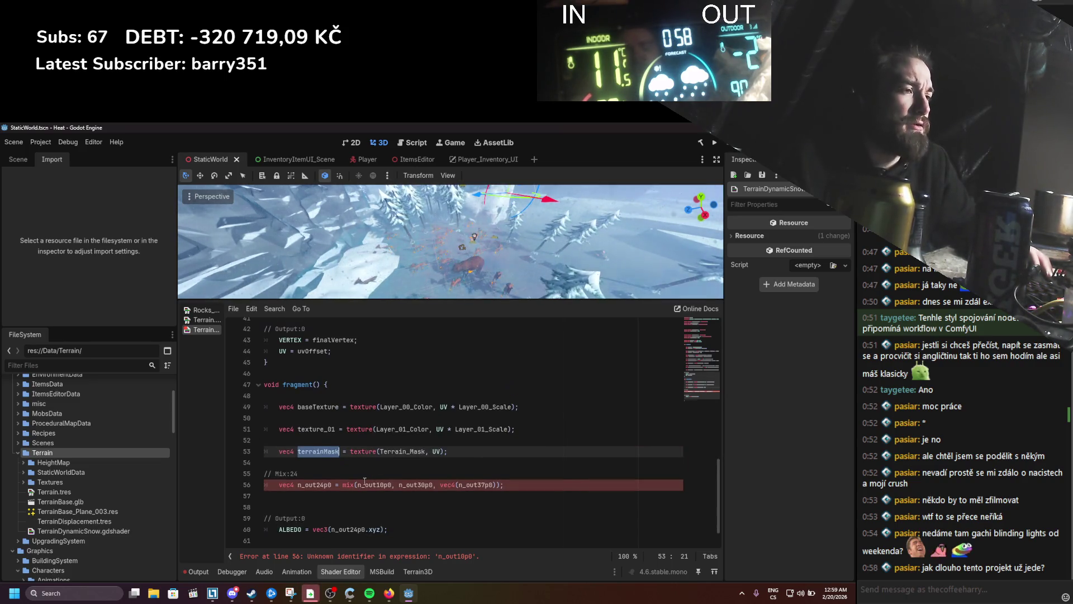
scroll(364, 480, "down", 1)
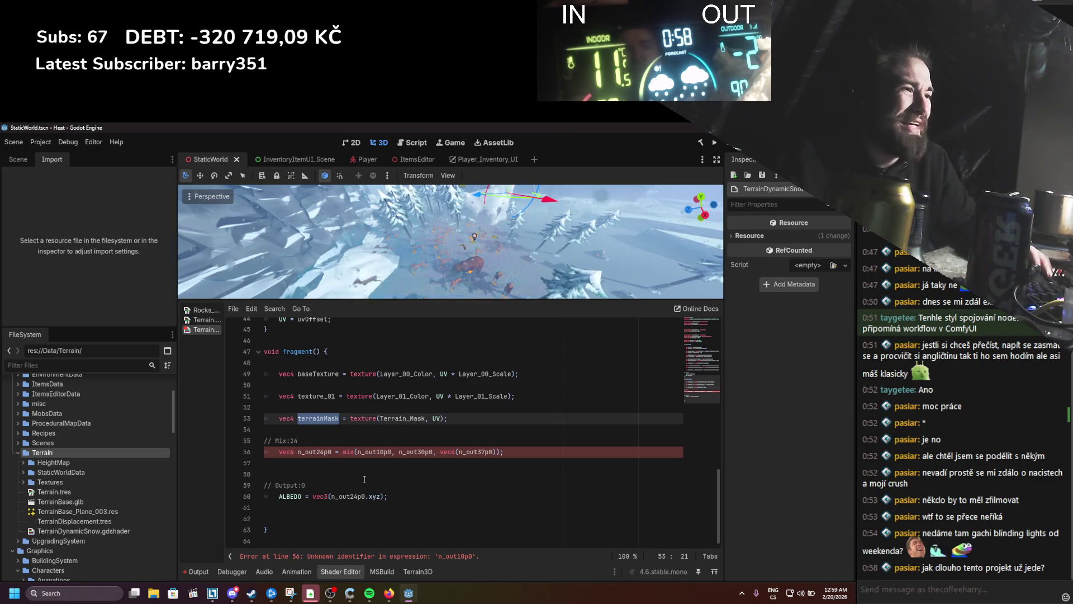
Step: Rename the two layer sample variables baseTexture and texture_01 to color_00 and color_01
double_click(314, 371)
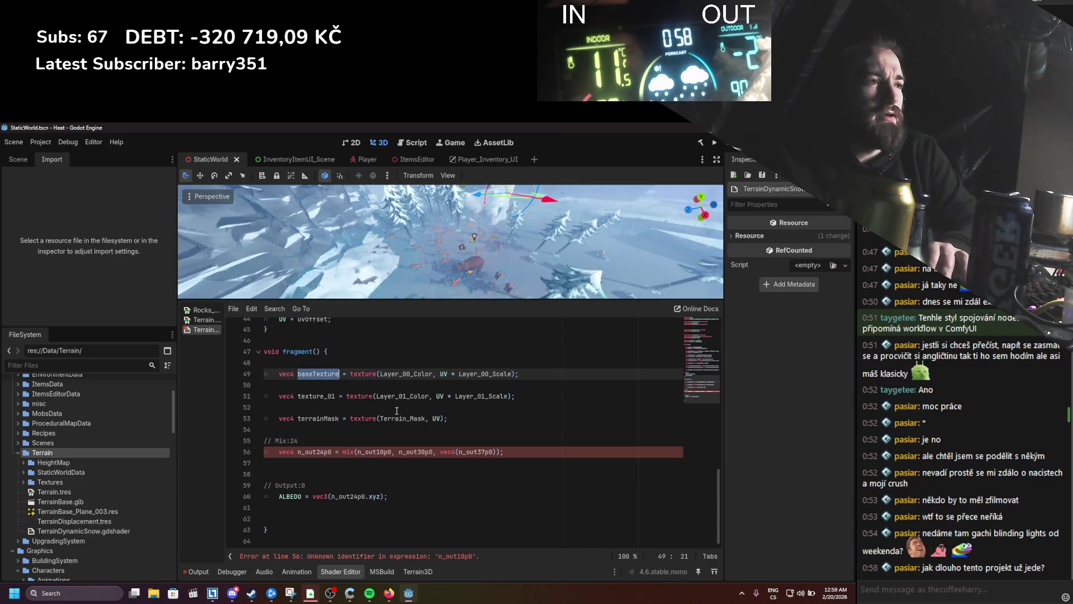
type("texture_")
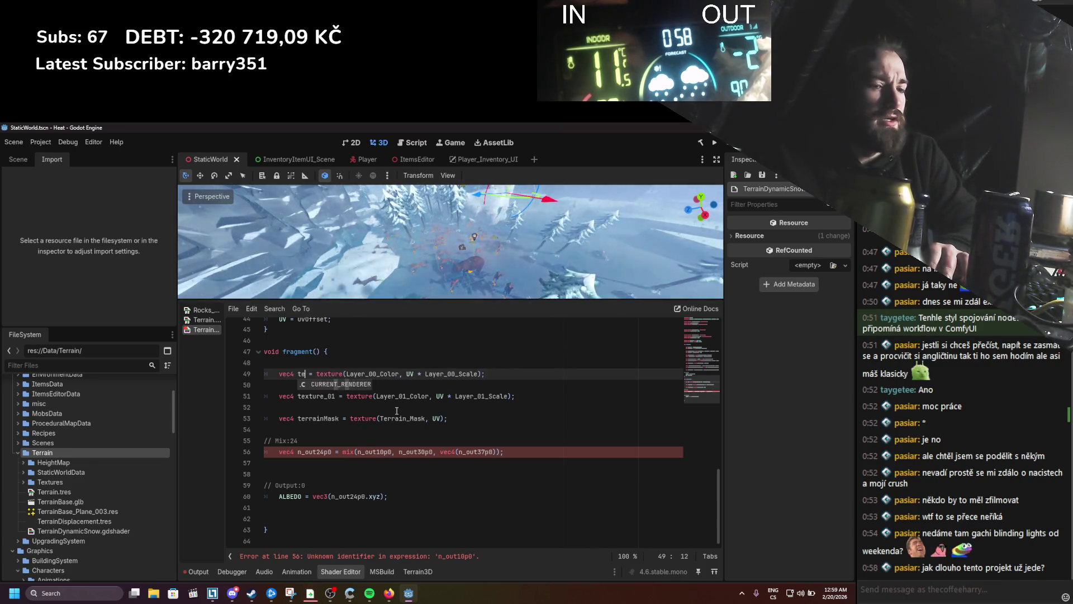
type("01")
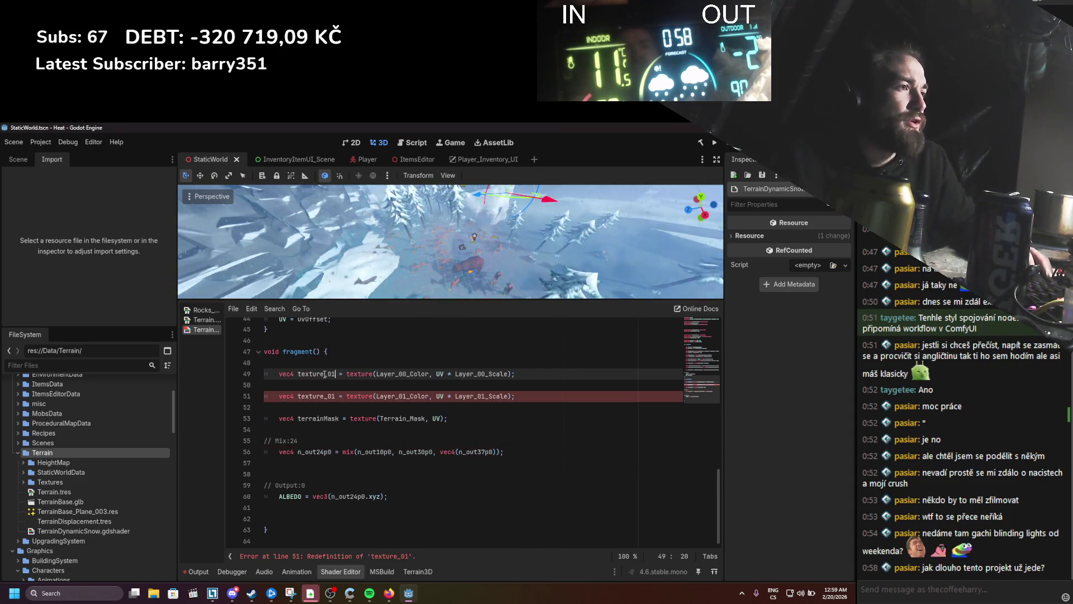
left_click_drag(325, 374, 295, 374)
type("color")
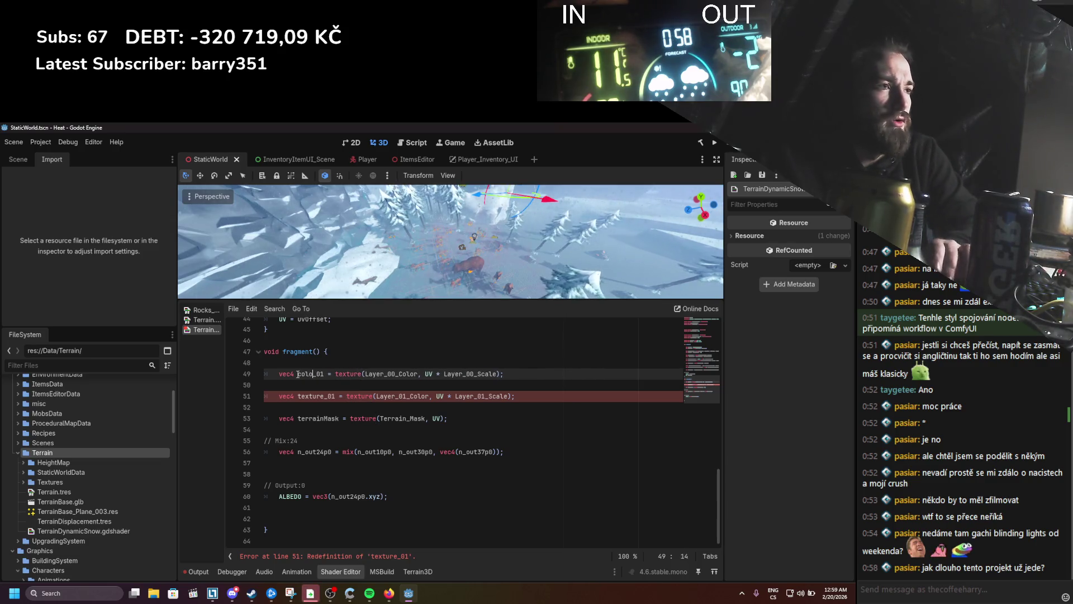
left_click_drag(326, 395, 297, 395)
type("color")
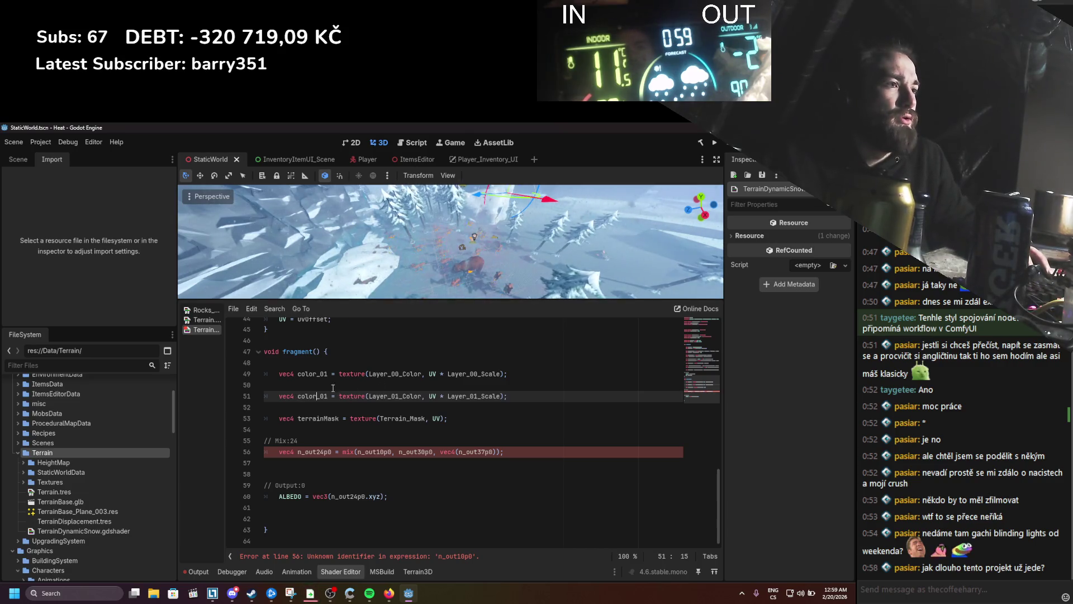
left_click(328, 374)
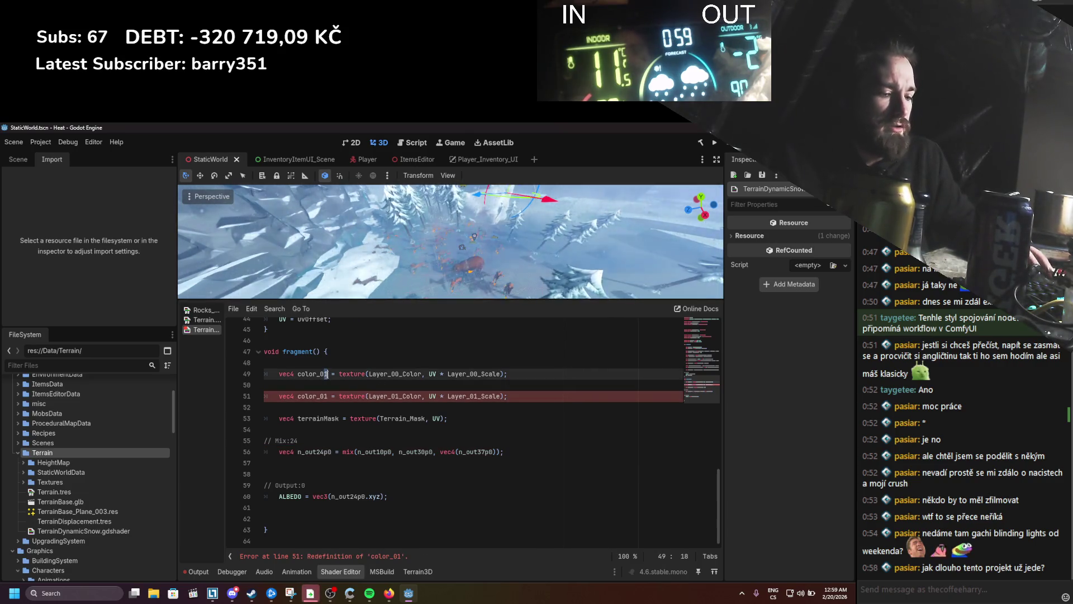
key("BackSpace")
type("0")
Step: Replace n_out10p0 and n_out30p0 in the mix call with color_00 and color_01
left_click(299, 373)
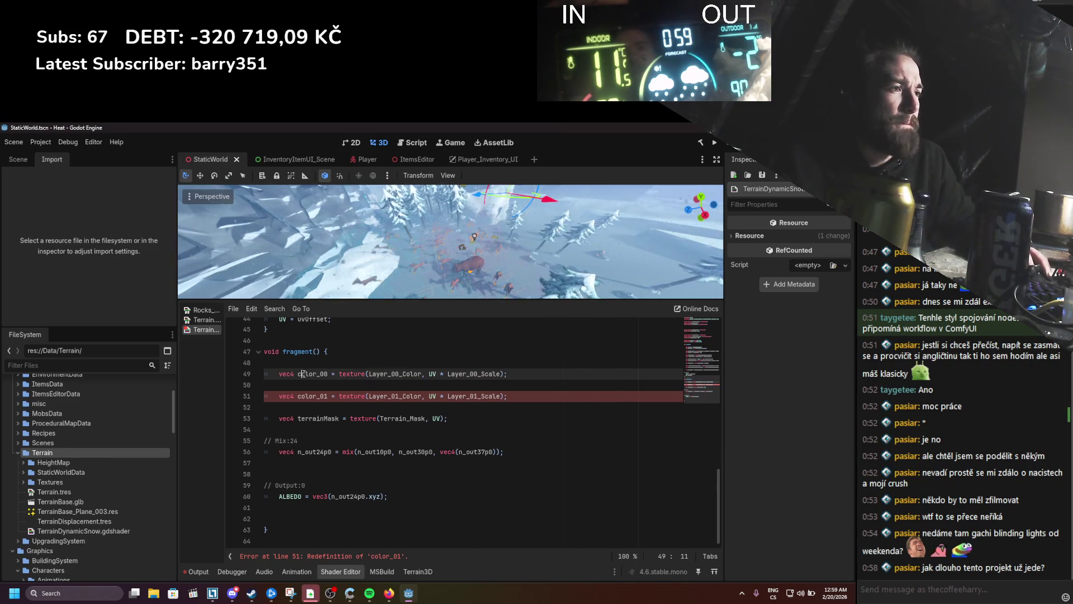
double_click(300, 374)
key("ctrl+c")
double_click(375, 451)
key("ctrl+v")
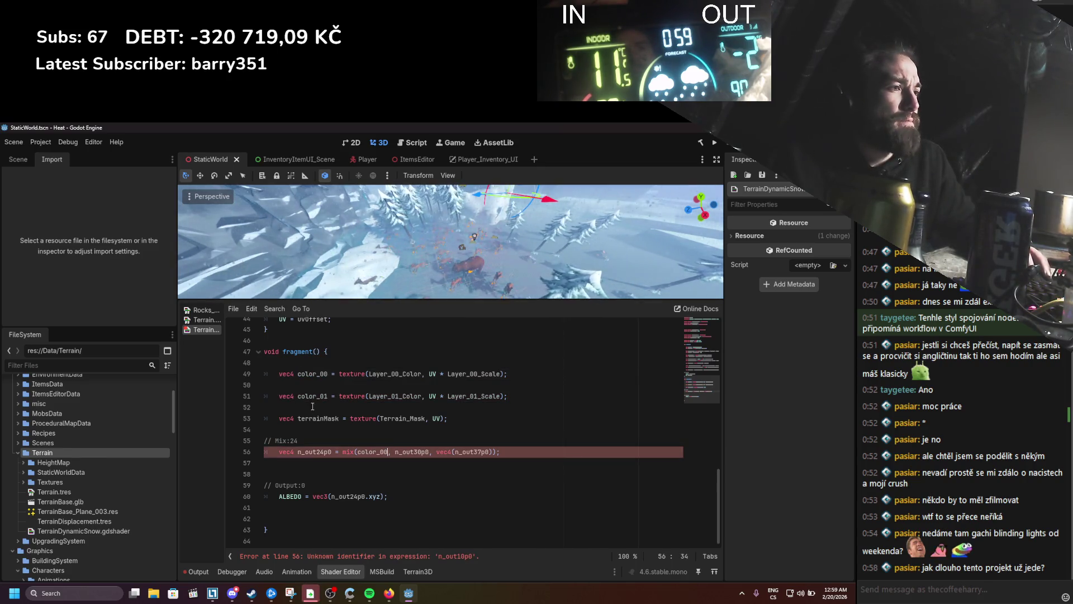
double_click(312, 397)
key("ctrl+c")
double_click(412, 451)
key("ctrl+v")
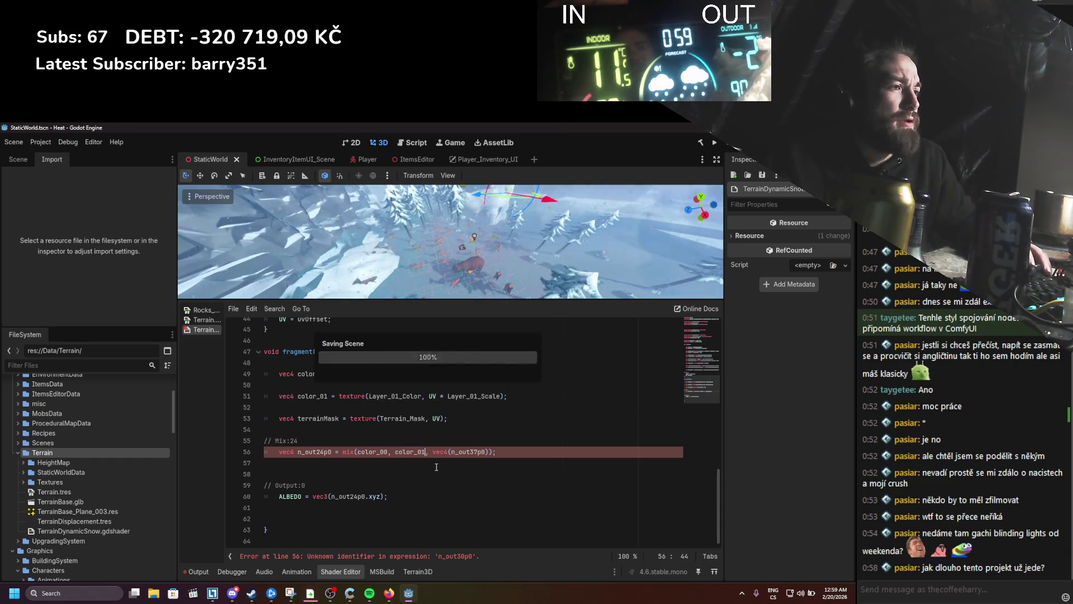
Step: Use terrainMask.r as the mix blend factor and rename the result n_out24p0 to finalColor
left_click(331, 418)
double_click(332, 418)
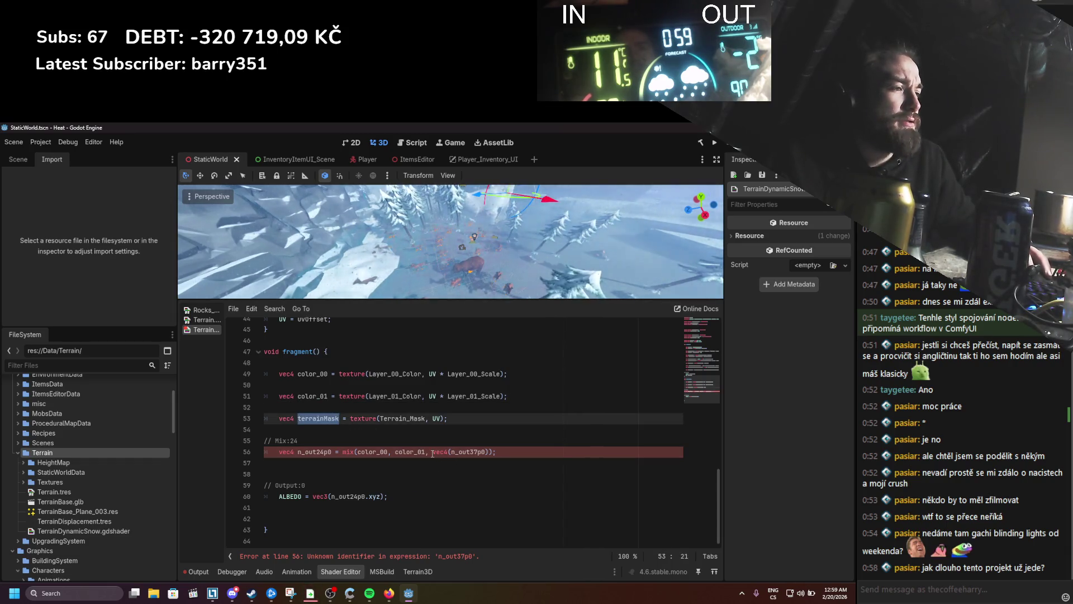
left_click_drag(433, 452, 486, 451)
type("terrainMask.r")
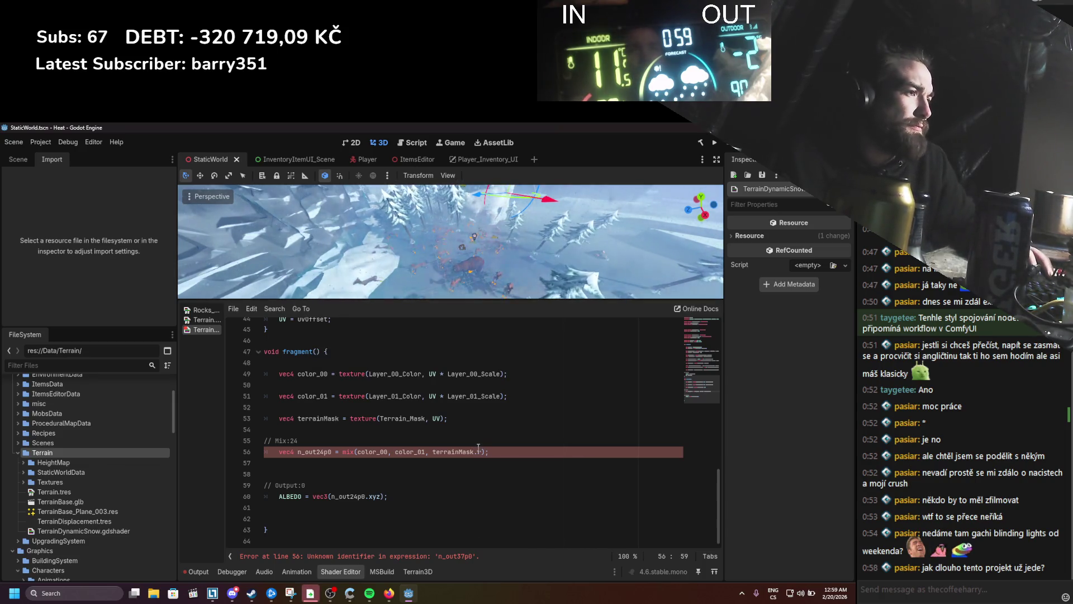
double_click(314, 451)
type("finalColor")
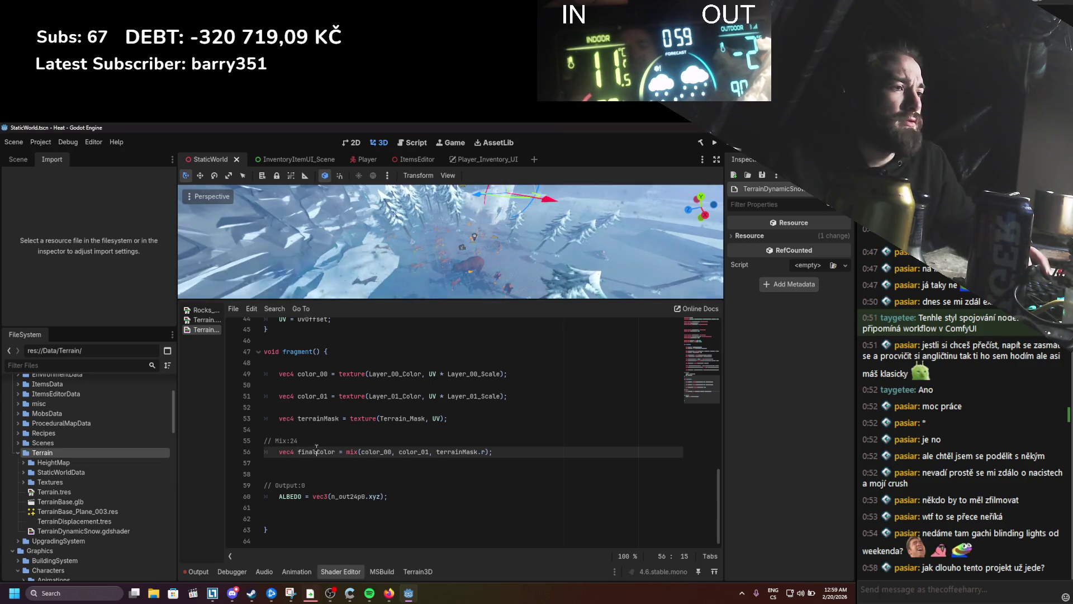
Step: Replace ALBEDO's vec3(n_out24p0.xyz) expression with finalColor.xyz
double_click(316, 452)
left_click_drag(314, 496, 383, 495)
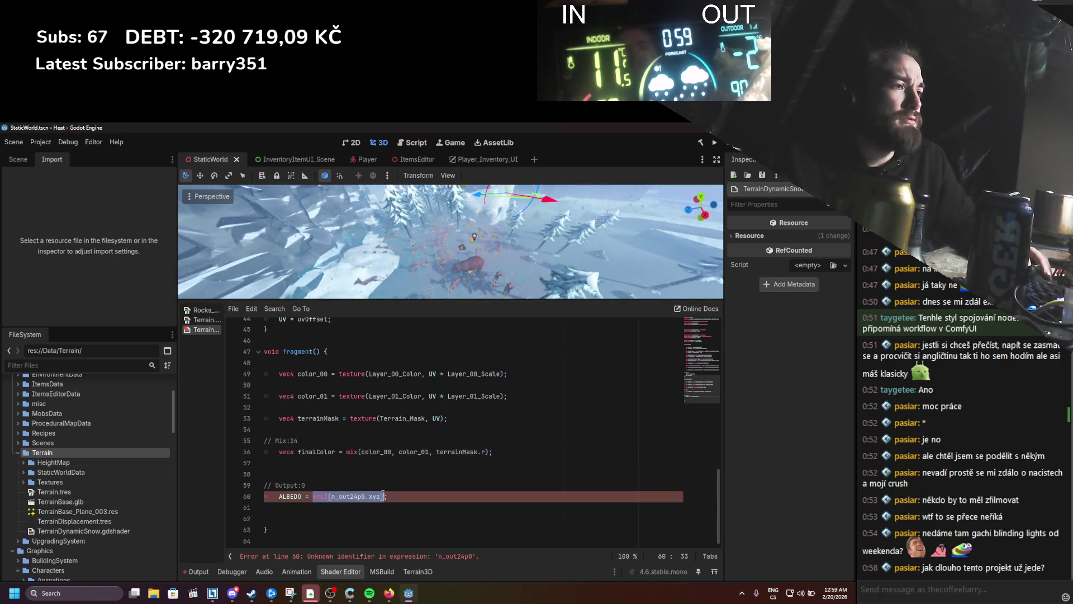
type("finalColor")
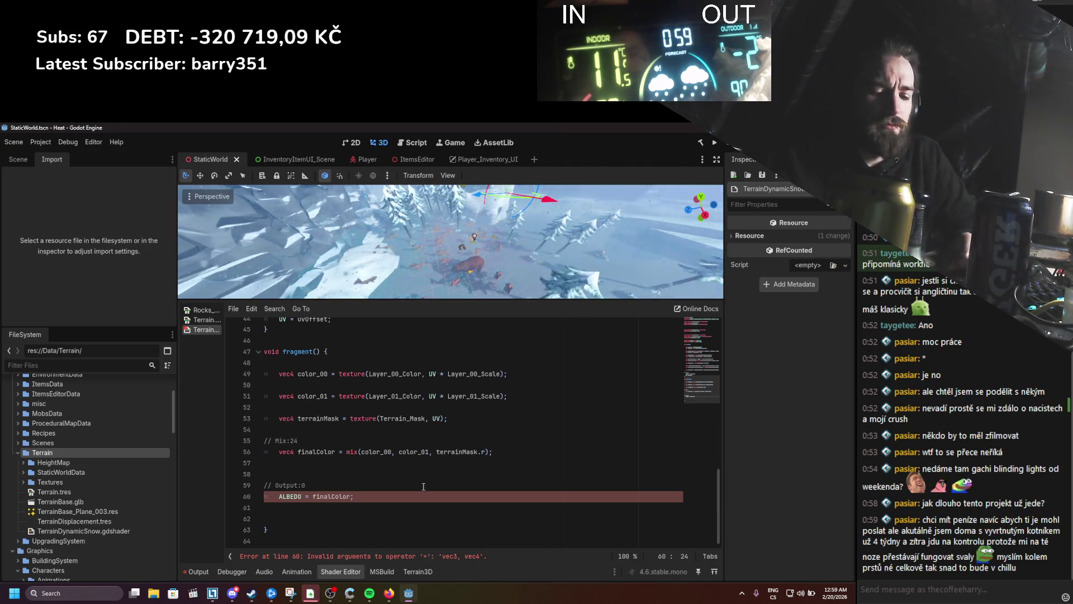
type(".")
type("xy")
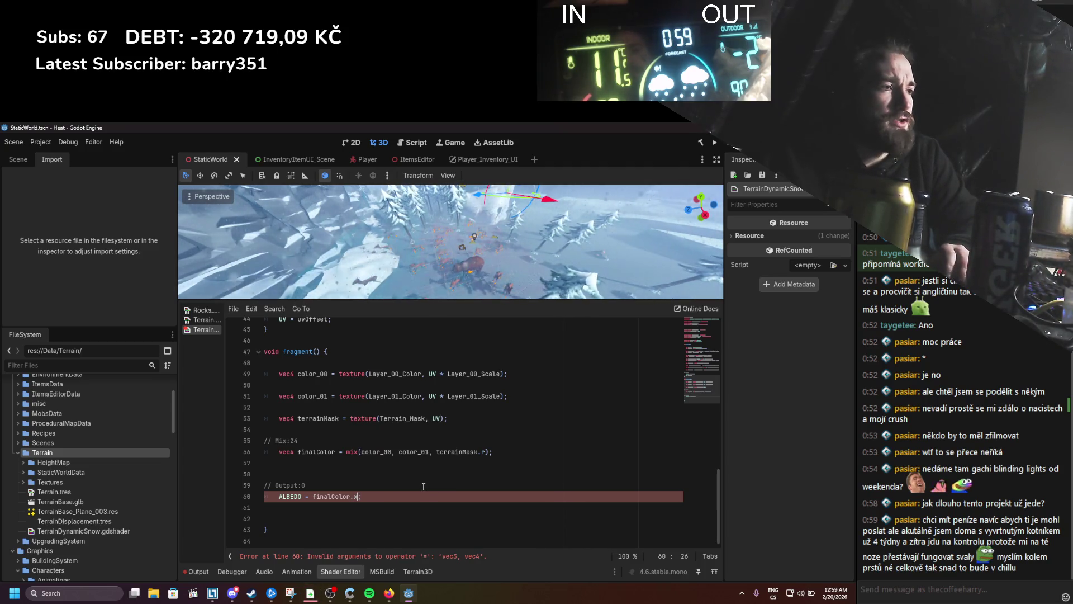
type("z")
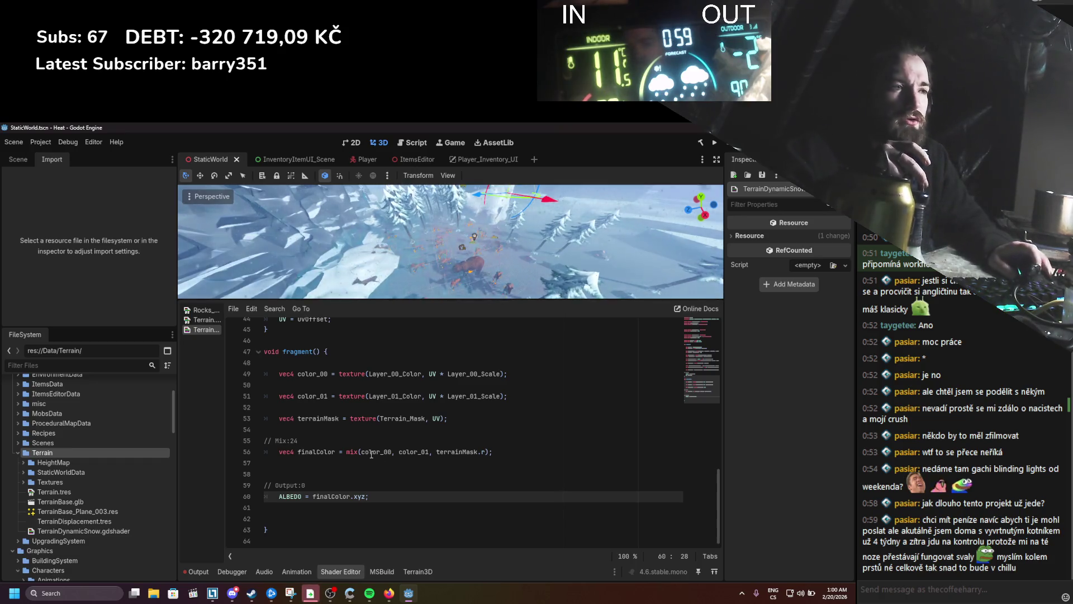
scroll(356, 459, "up", 2)
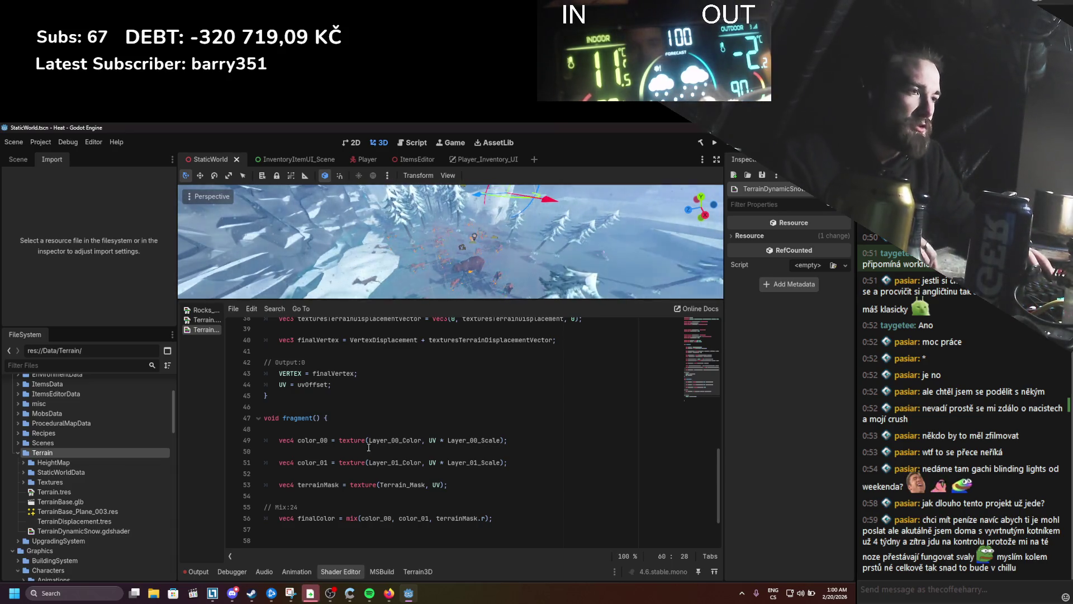
left_click(248, 452)
Step: Delete the blank line between the color samples and the // Output:0 comment line, saving
scroll(248, 451, "down", 1)
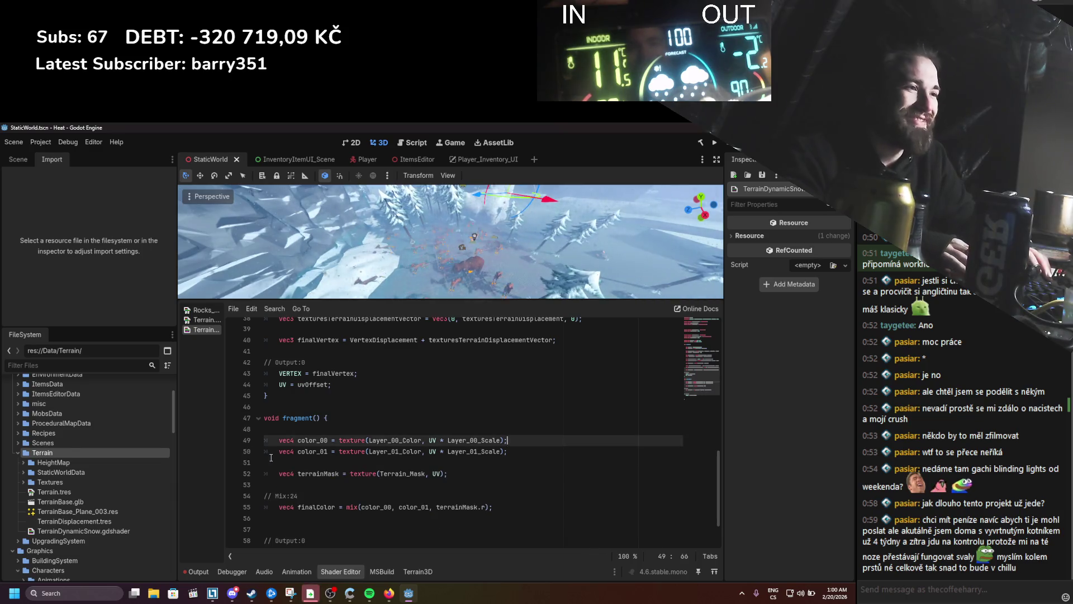
key("BackSpace")
key("ctrl+s")
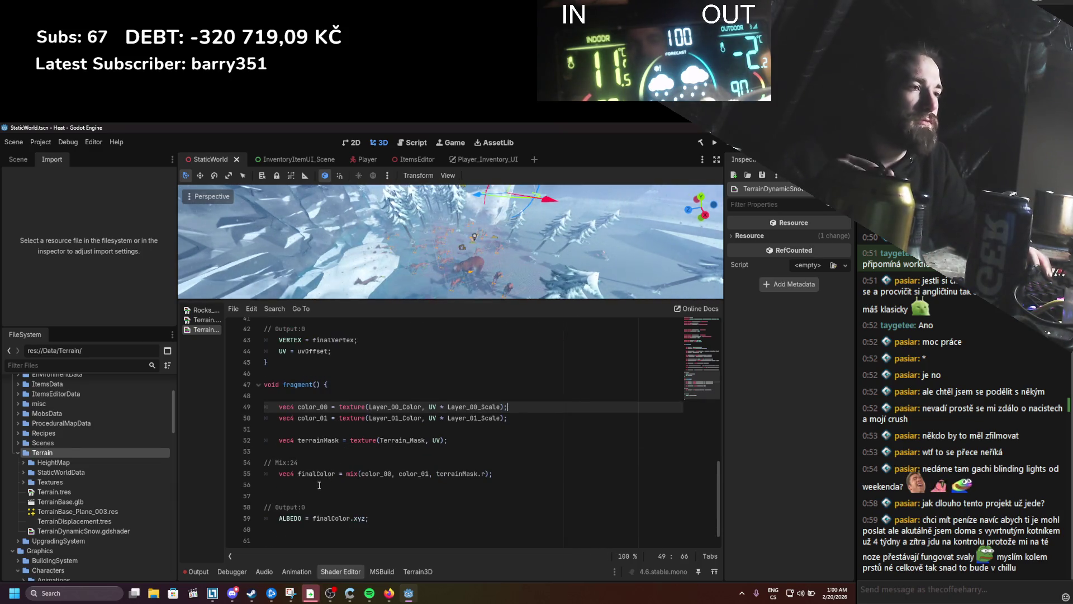
scroll(336, 467, "down", 1)
left_click_drag(307, 484, 253, 482)
key("BackSpace")
key("BackSpace")
key("BackSpace")
key("BackSpace")
left_click(251, 480)
key("BackSpace")
key("BackSpace")
Step: Remove the // Mix:24 comment and surplus blank lines around finalColor, then save
left_click(500, 451)
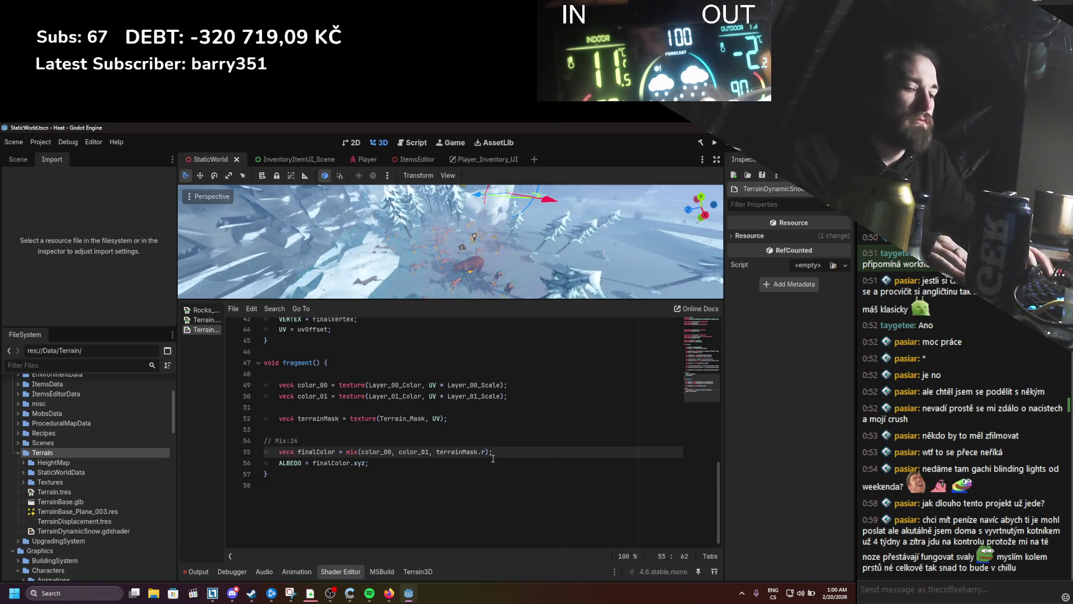
key("Return")
key("Return")
left_click_drag(298, 440, 264, 440)
key("BackSpace")
key("BackSpace")
left_click_drag(385, 492, 200, 290)
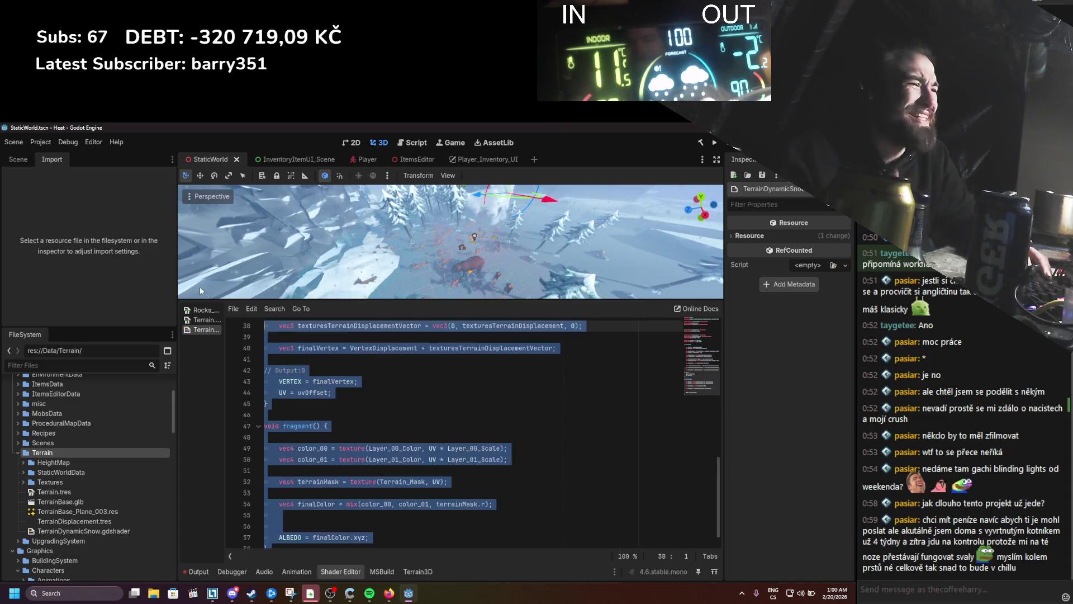
scroll(392, 424, "up", 9)
left_click_drag(459, 493, 272, 359)
key("ctrl+s")
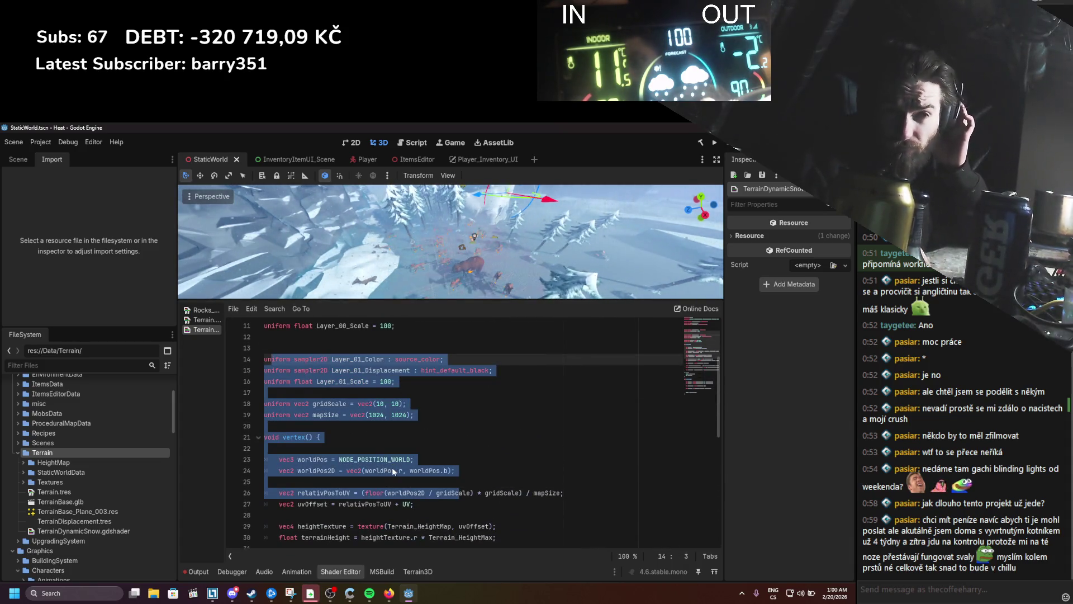
Step: Review the Layer_00 and Layer_01 uniform declarations at the top of the shader
scroll(386, 447, "down", 7)
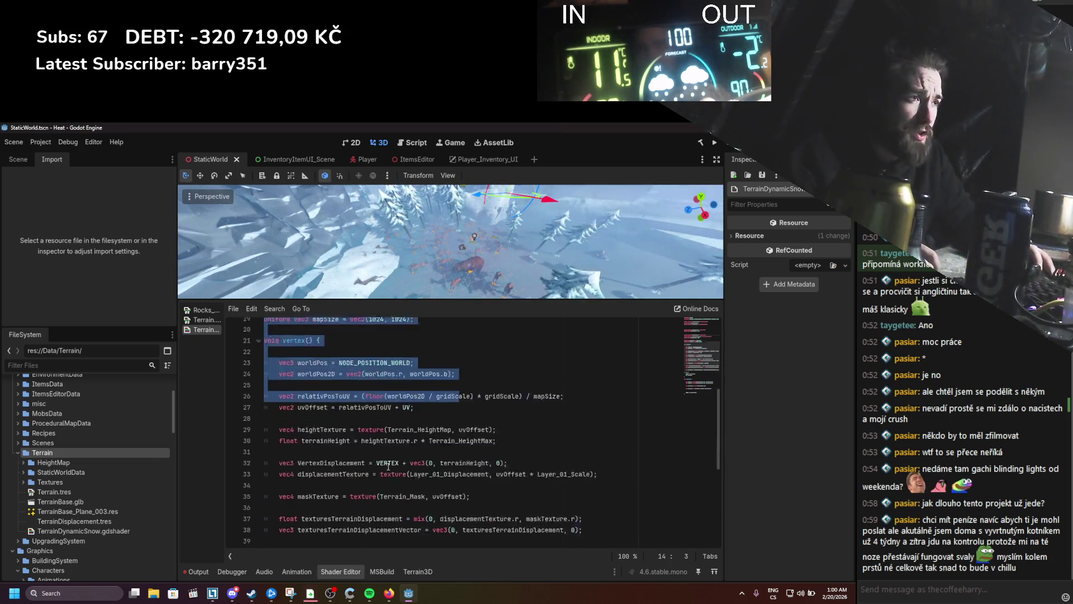
scroll(387, 447, "up", 9)
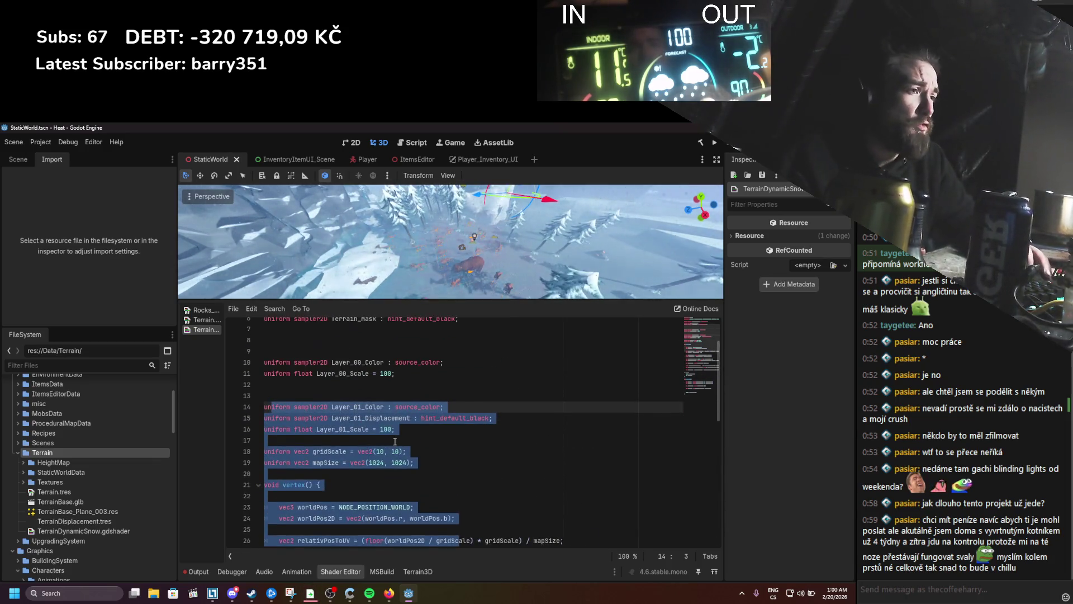
left_click(394, 441)
scroll(394, 441, "up", 2)
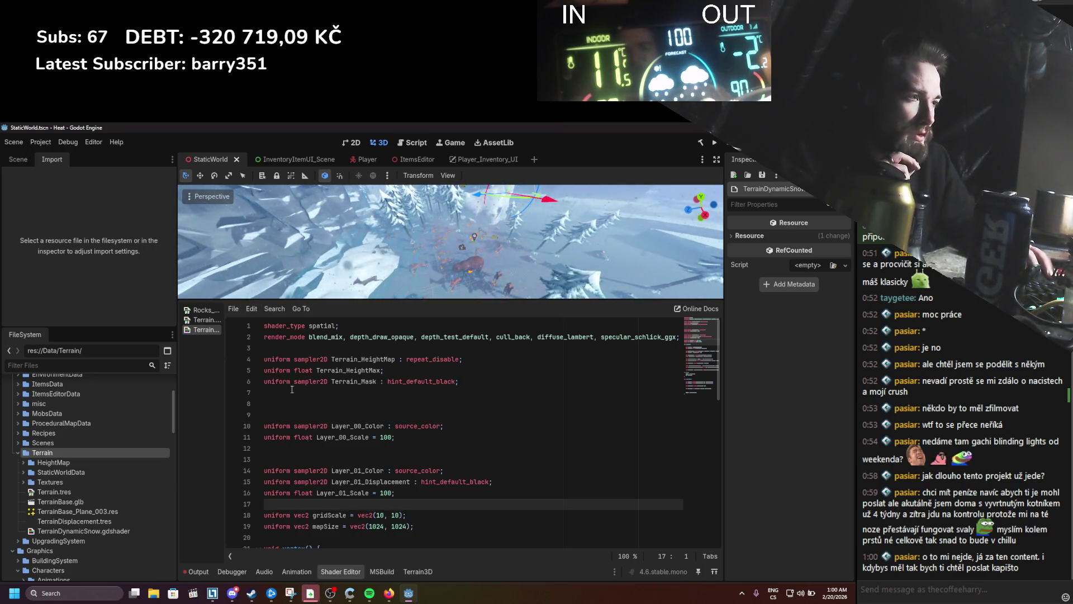
scroll(412, 430, "down", 5)
scroll(412, 431, "up", 5)
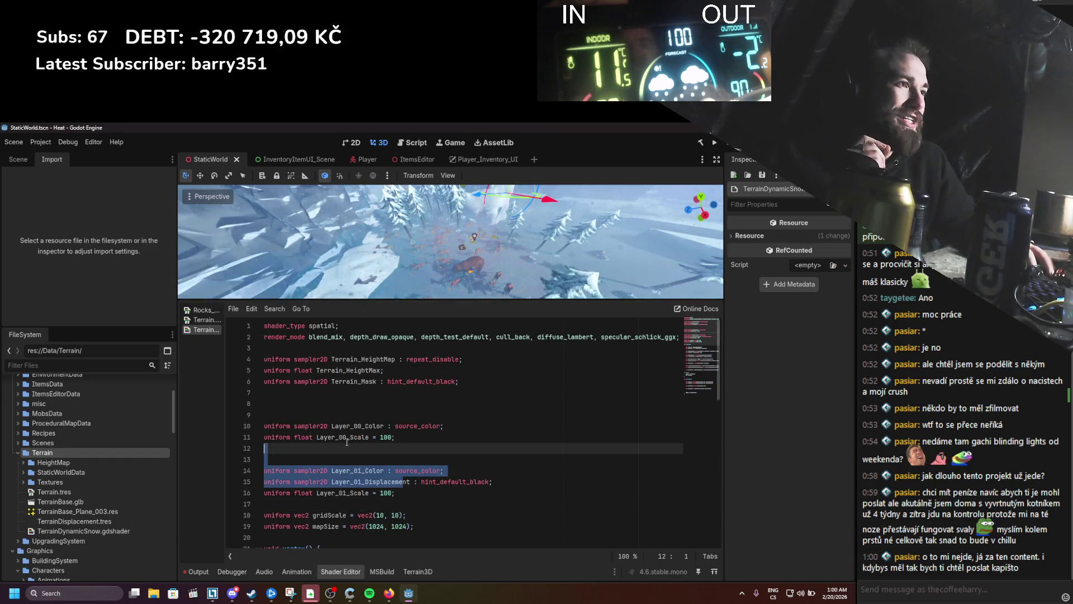
Step: Open TerrainDisplacement.tres in a widened Inspector to inspect its current shader
left_click_drag(454, 301, 454, 384)
scroll(478, 340, "up", 5)
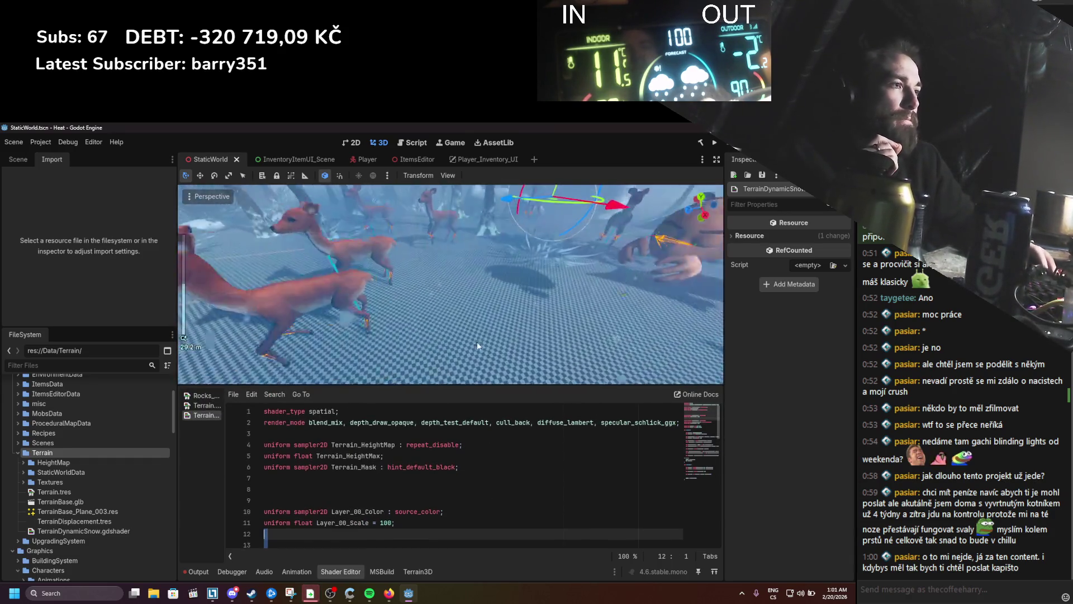
left_click(65, 520)
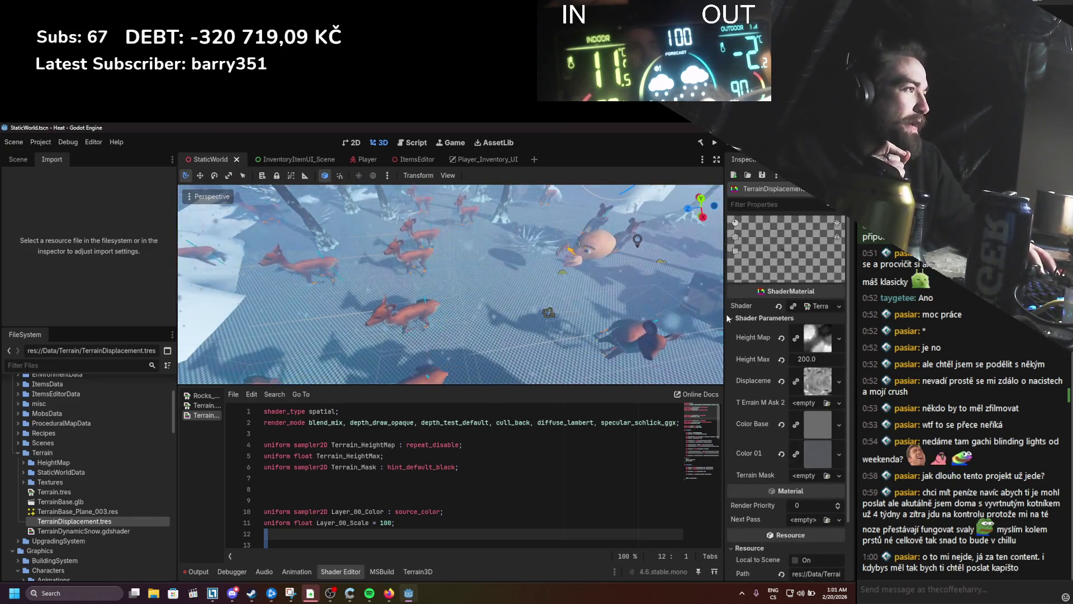
left_click_drag(722, 308, 596, 318)
left_click(761, 306)
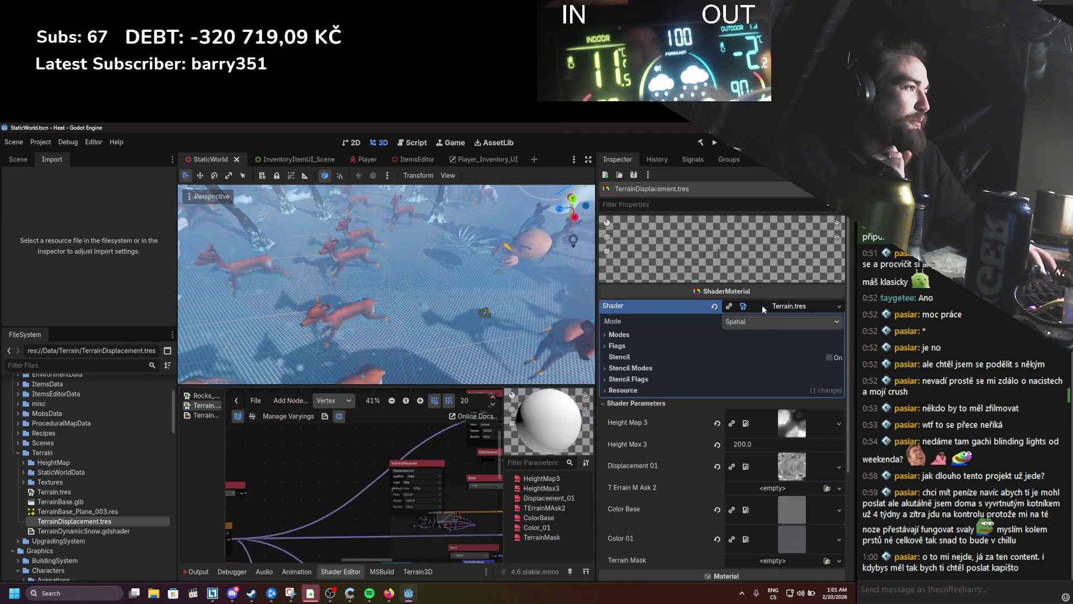
Step: Clear the shader and quick-load TerrainDynamicSnow.gdshader in its place, then save
left_click(715, 306)
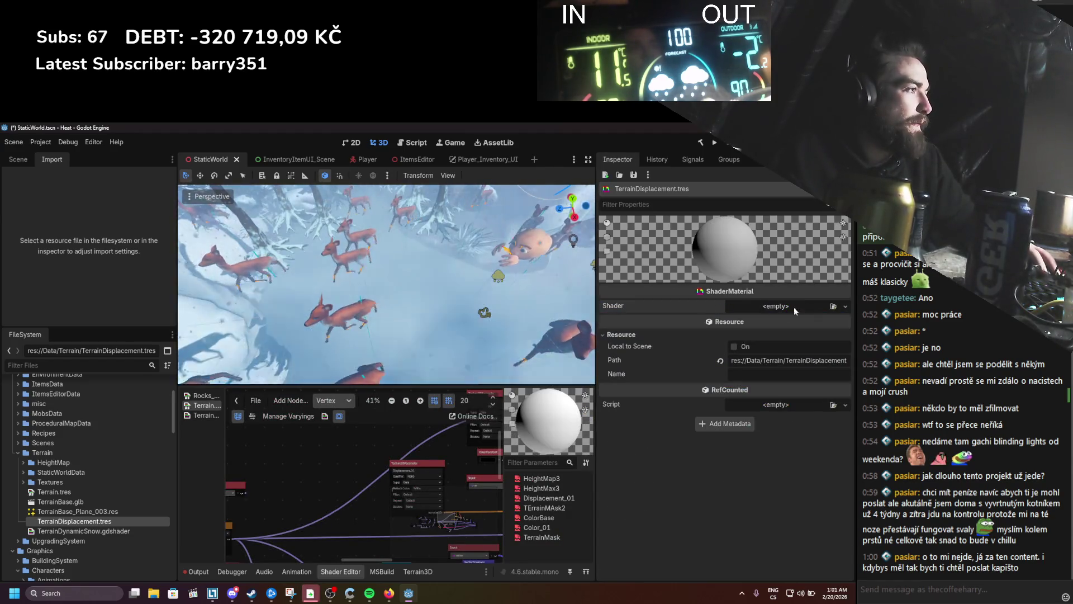
left_click(832, 306)
type("terrain")
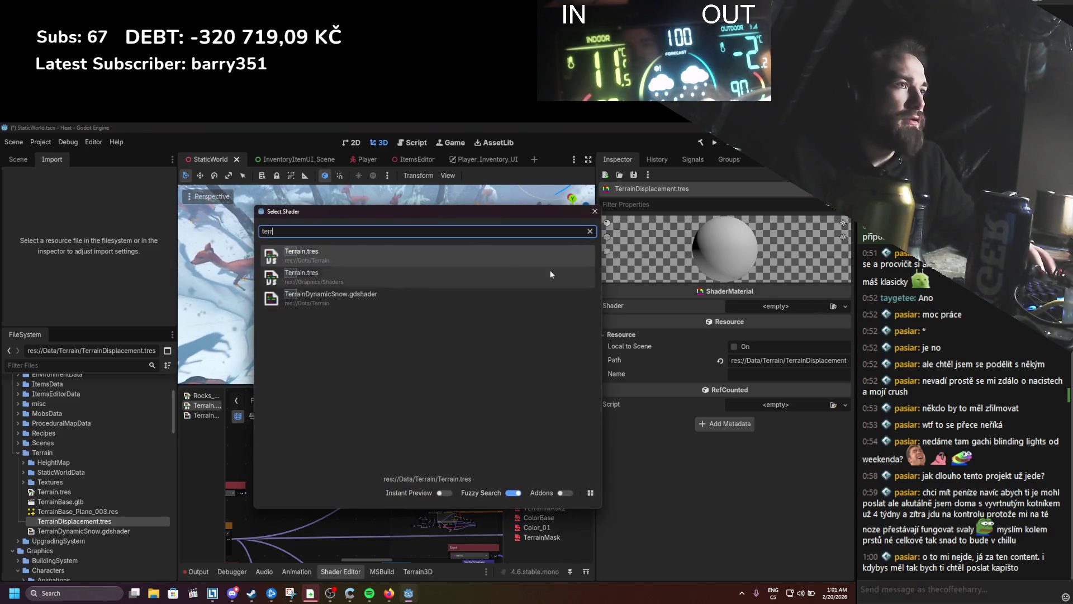
double_click(385, 290)
key("ctrl+s")
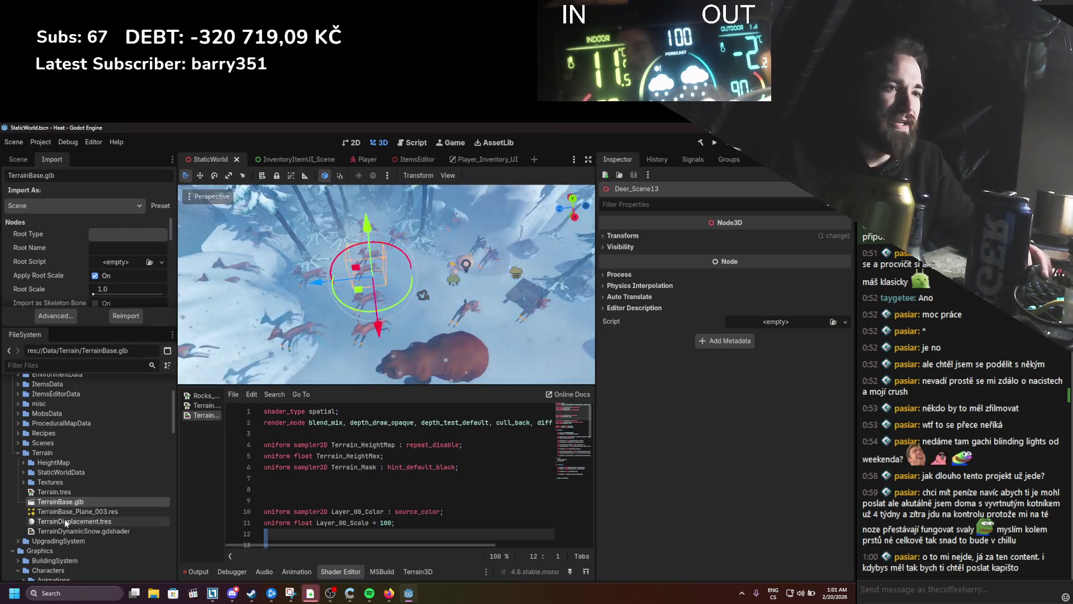
double_click(64, 518)
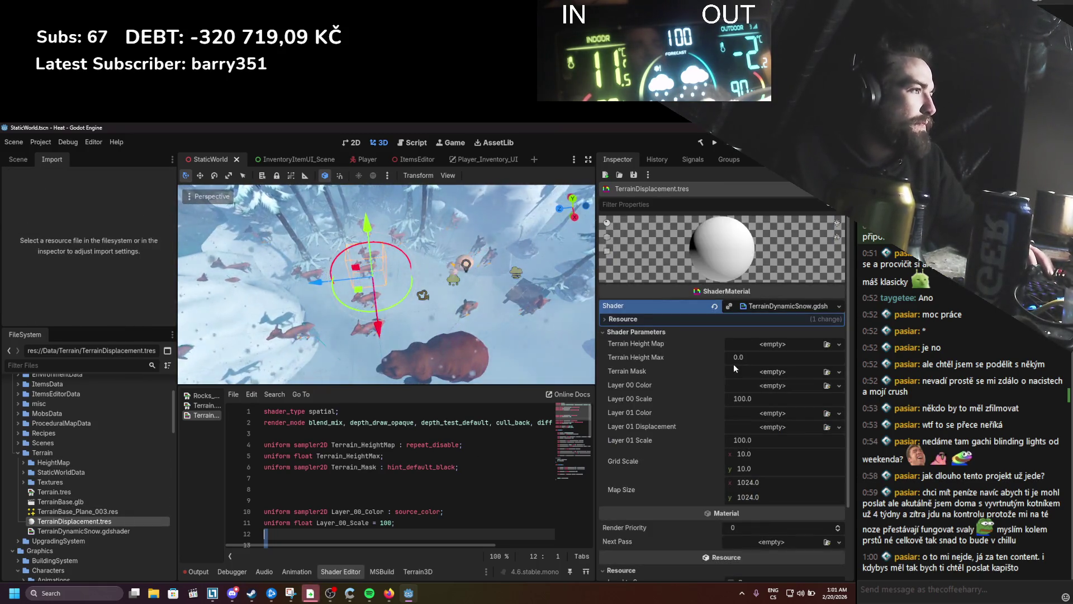
left_click(23, 462)
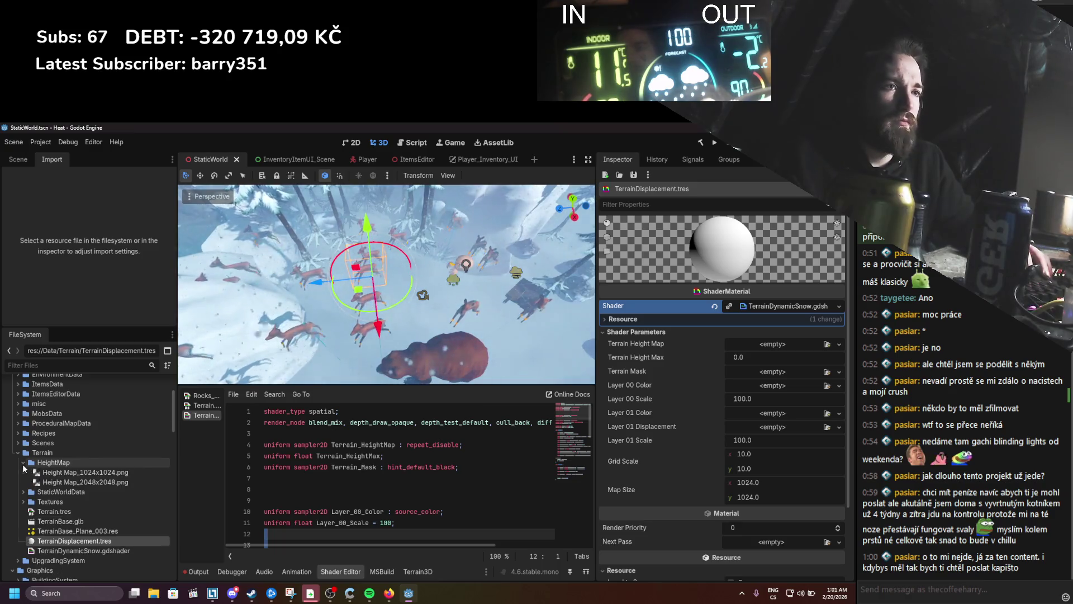
Step: Assign Height Map_2048x2048.png as the terrain height map with Terrain Height Max 200
mouse_move(83, 481)
left_mouse_down()
mouse_move(468, 486)
mouse_move(760, 345)
left_mouse_up()
left_click(752, 373)
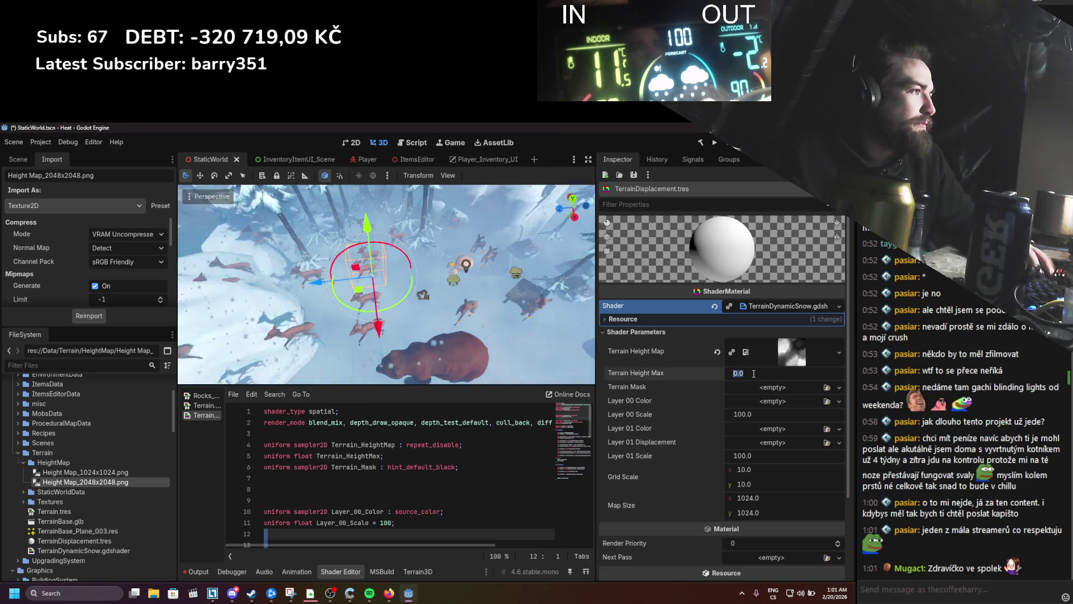
type("200")
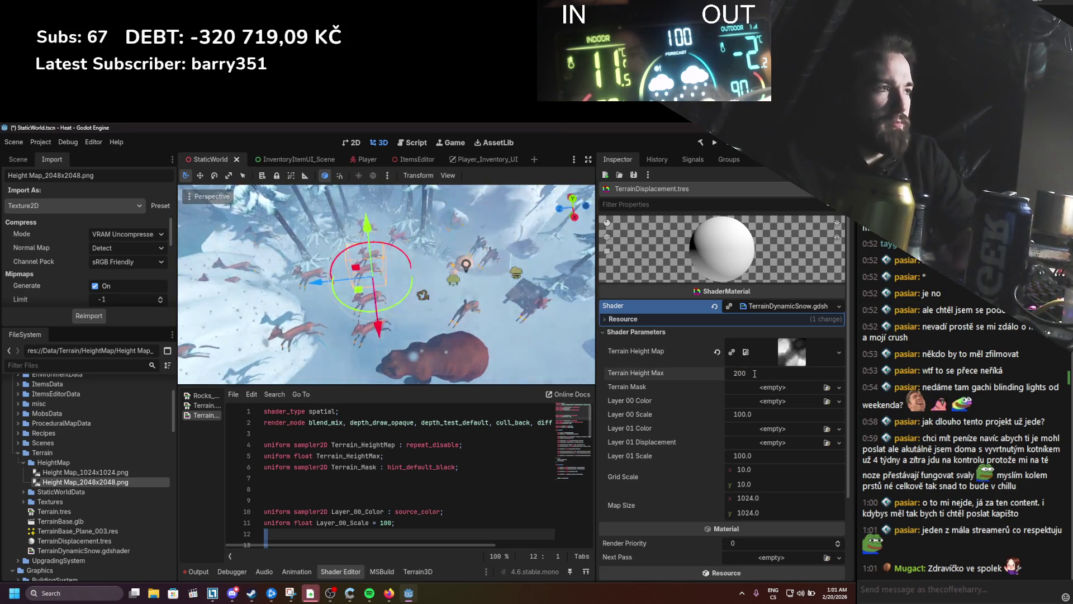
key("Return")
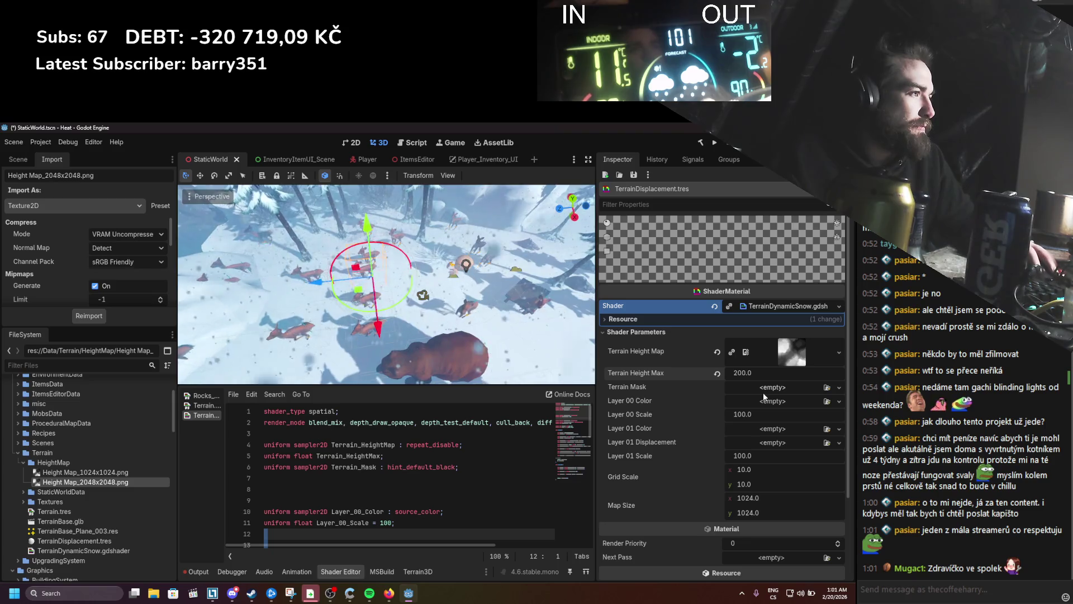
Step: Set GridTexture.png as Layer 00 Color with a Layer 00 Scale of 20
left_click(25, 502)
mouse_move(71, 496)
left_mouse_down()
mouse_move(539, 498)
mouse_move(707, 396)
mouse_move(761, 402)
left_mouse_up()
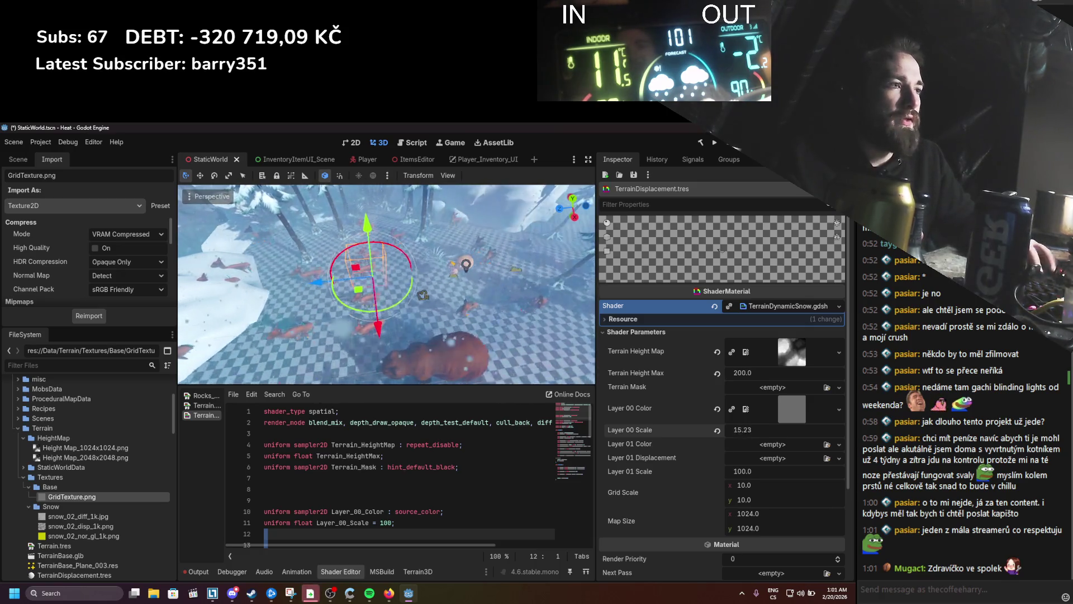
left_click_drag(749, 429, 771, 429)
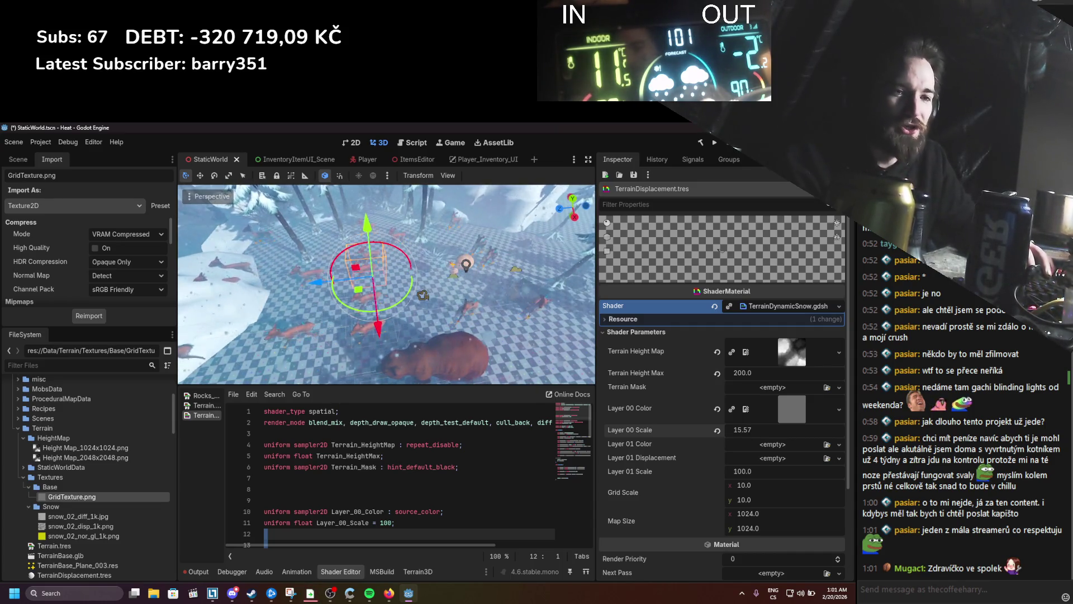
left_click_drag(743, 429, 744, 429)
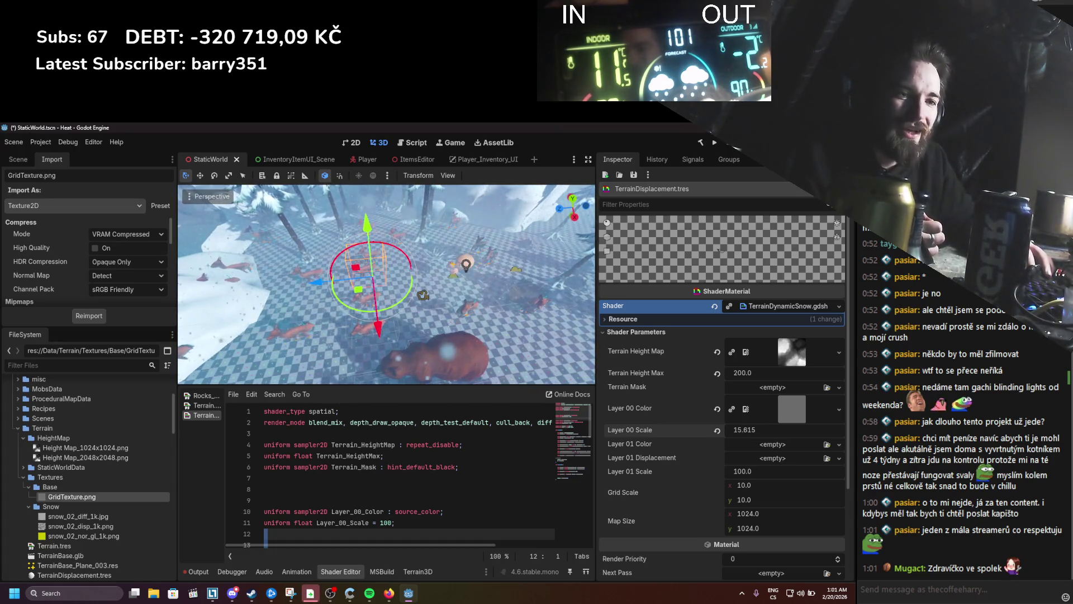
left_click_drag(744, 429, 754, 429)
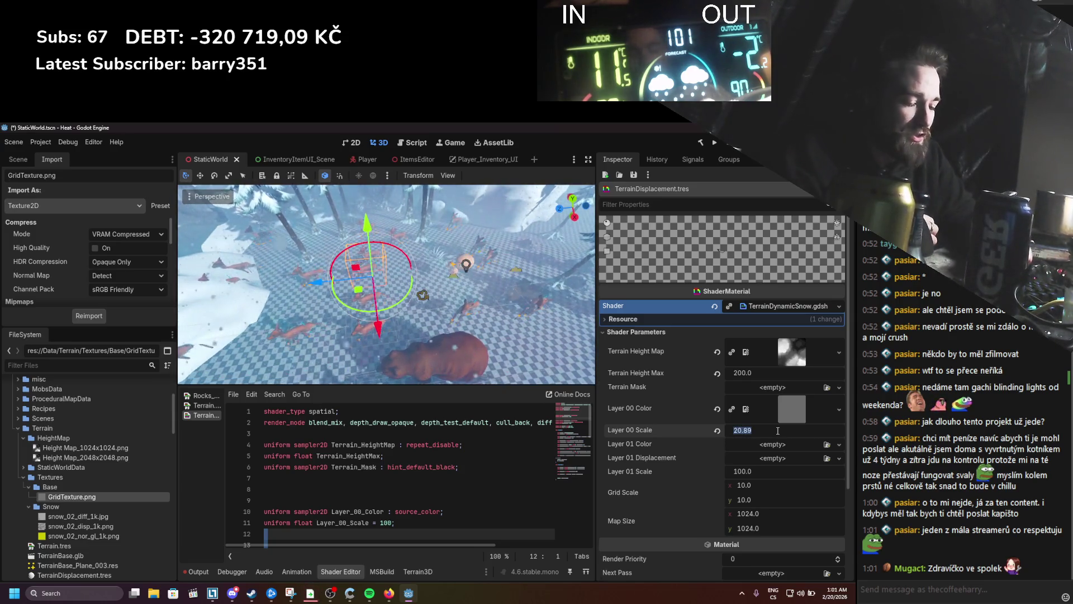
key("Return")
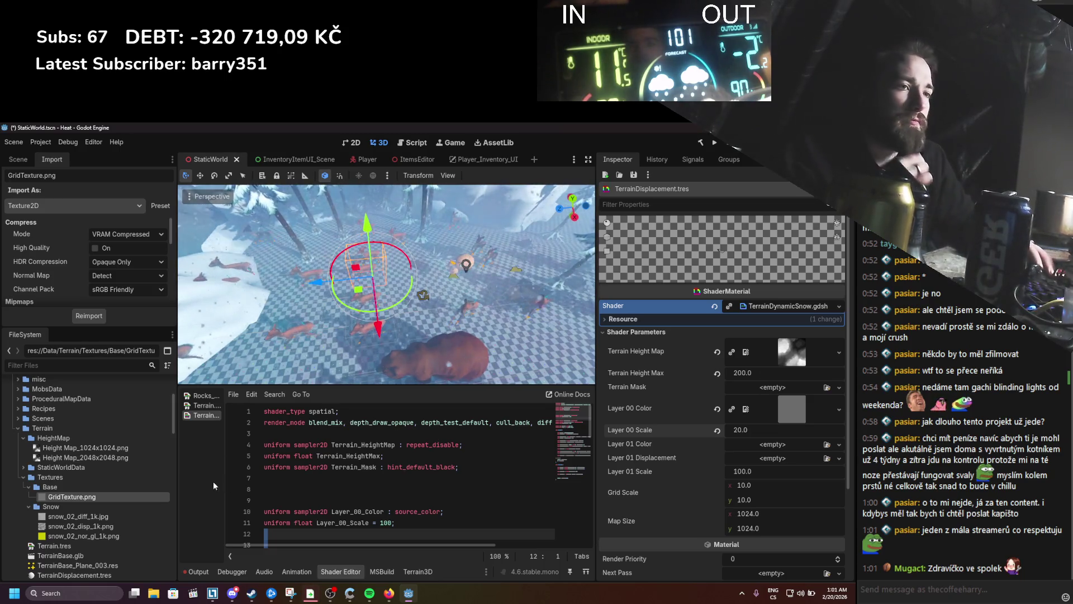
Step: Assign snow_02_diff_1k.jpg to Layer 01 Color and snow_02_disp_1k.png to Layer 01 Displacement
left_click_drag(95, 516, 717, 465)
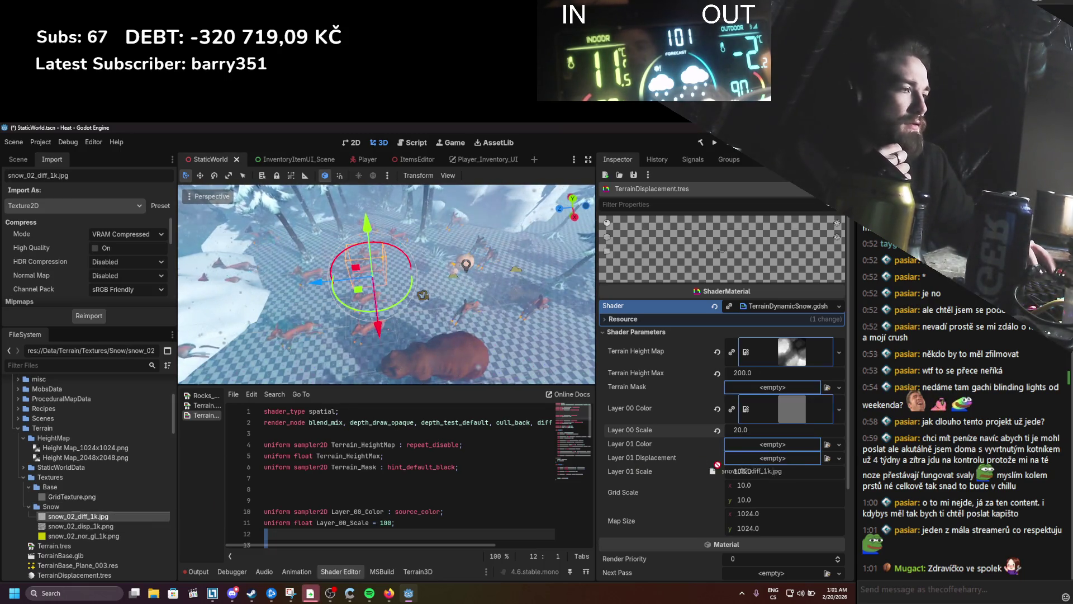
left_click_drag(776, 449, 777, 450)
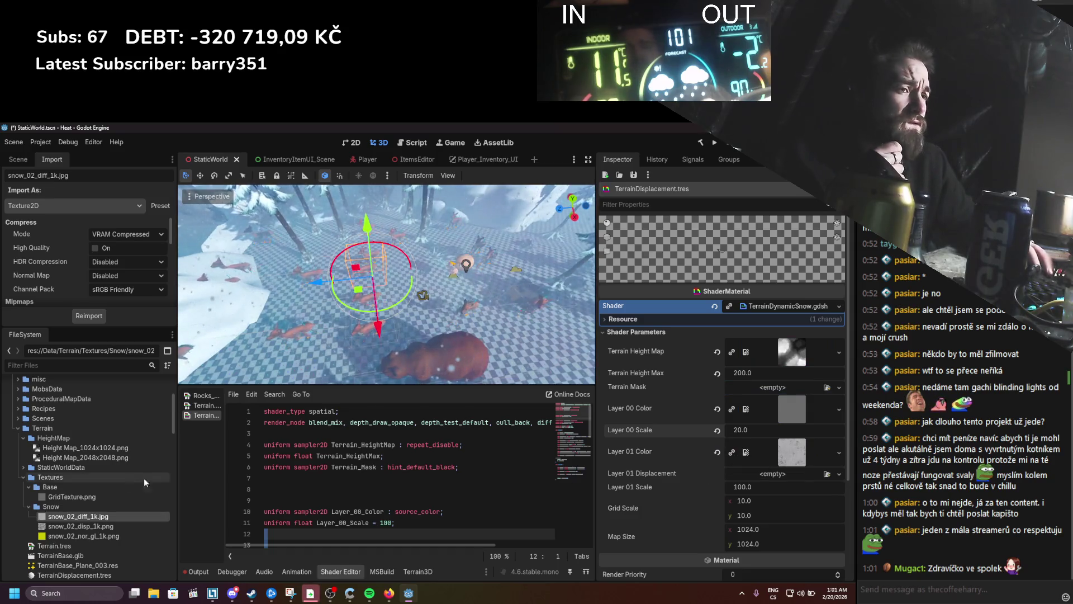
left_click_drag(91, 525, 773, 474)
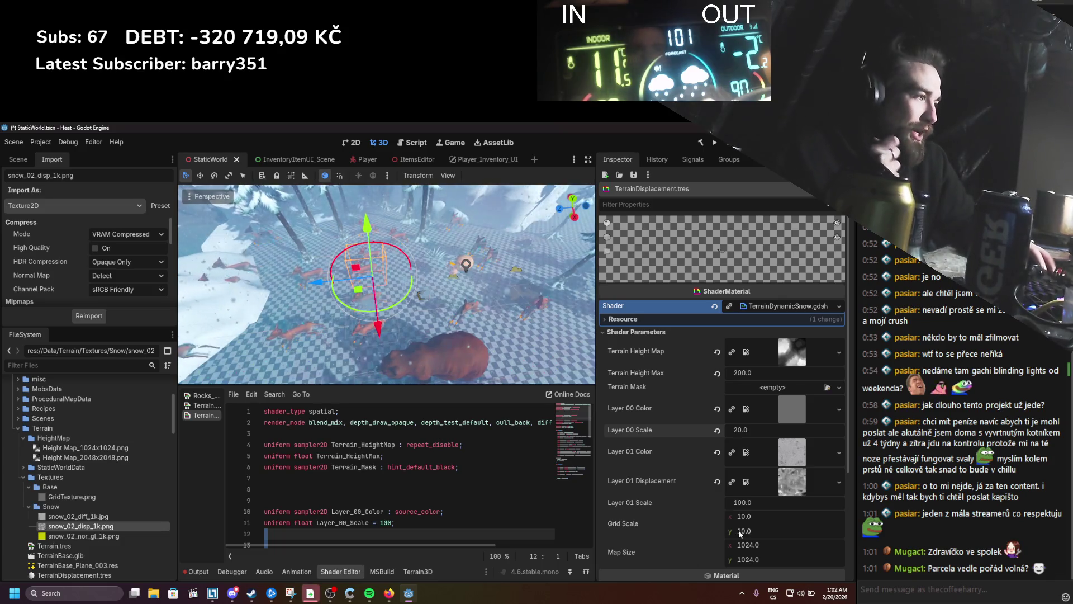
scroll(703, 525, "down", 2)
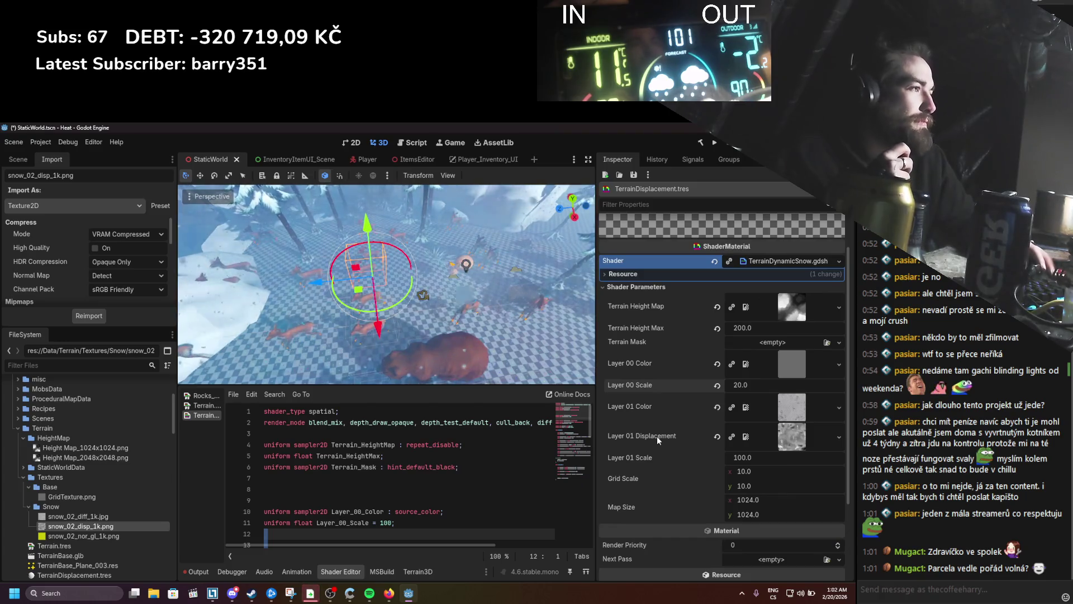
Step: Drag TerrainMask.png from StaticWorldData onto the material's Terrain Mask slot
left_click(23, 468)
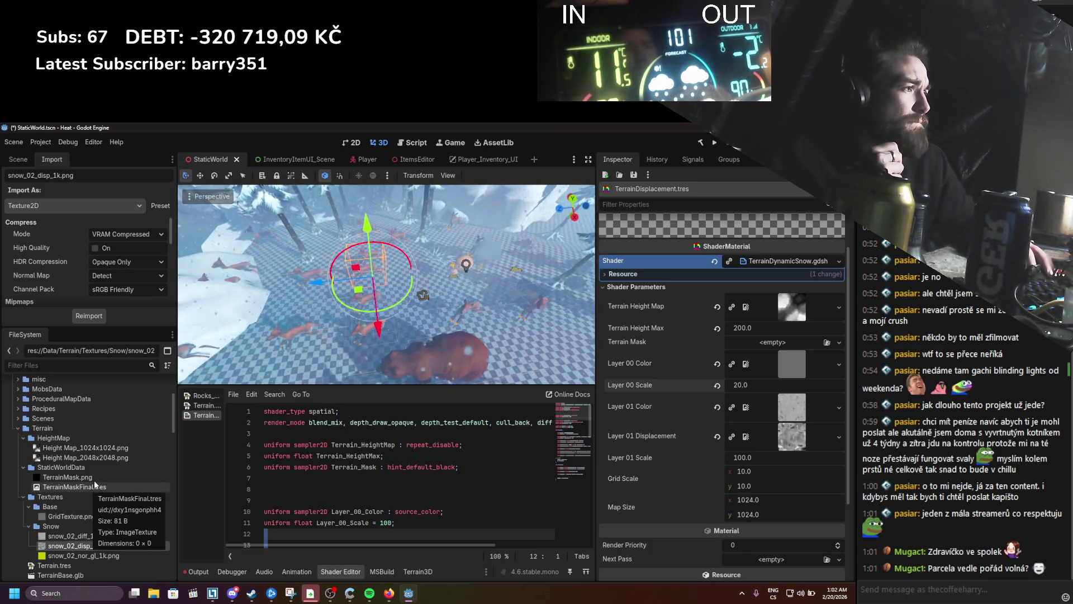
mouse_move(67, 477)
left_mouse_down()
mouse_move(392, 364)
mouse_move(783, 342)
left_mouse_up()
right_click(642, 354)
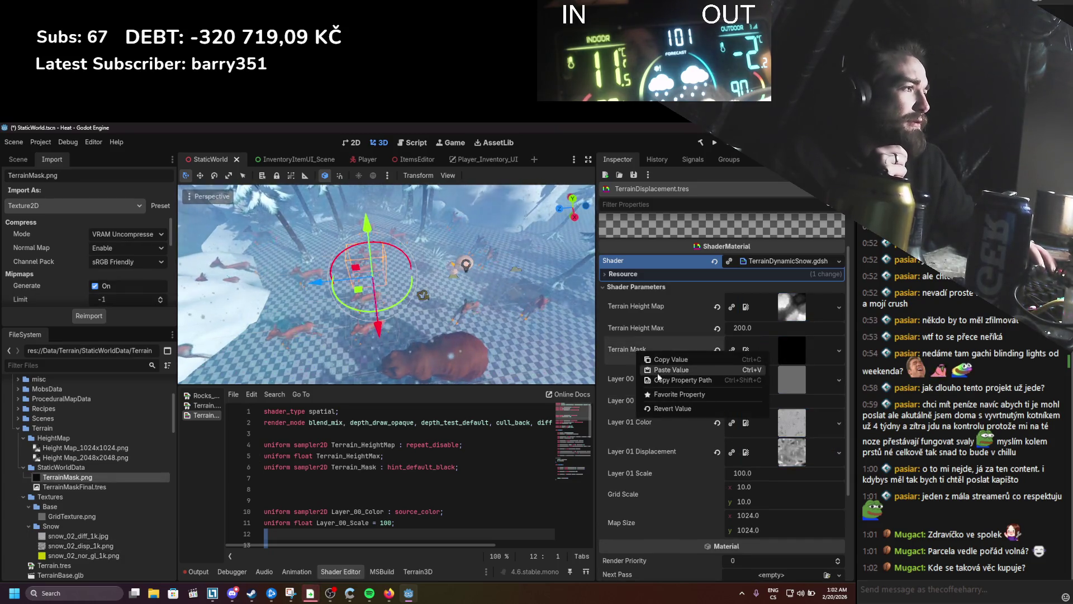
key("Escape")
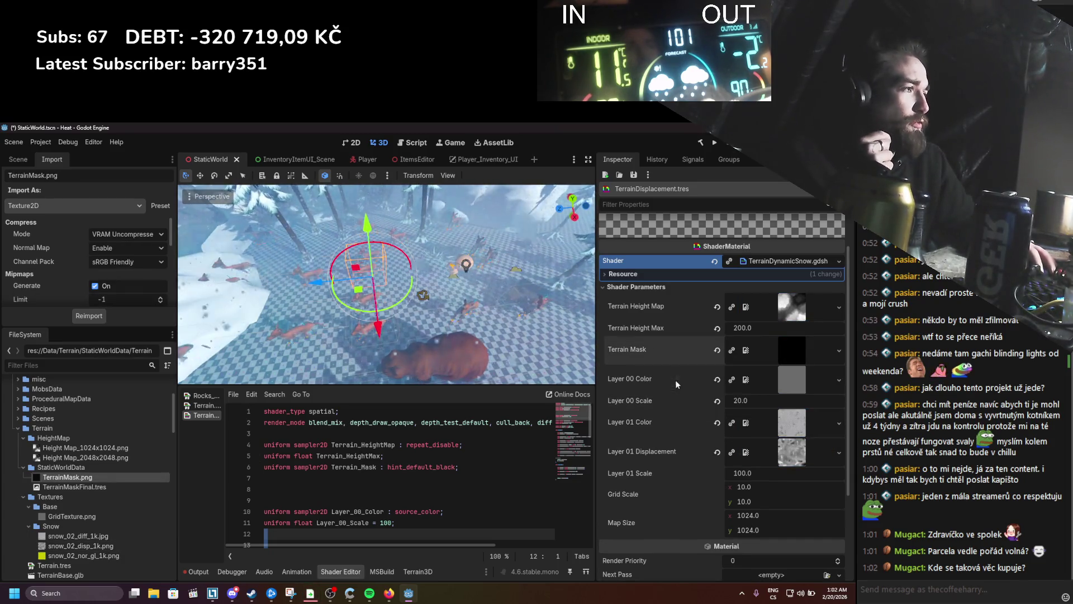
Step: Save the scene from the Scene dock with the mask assigned
mouse_move(274, 598)
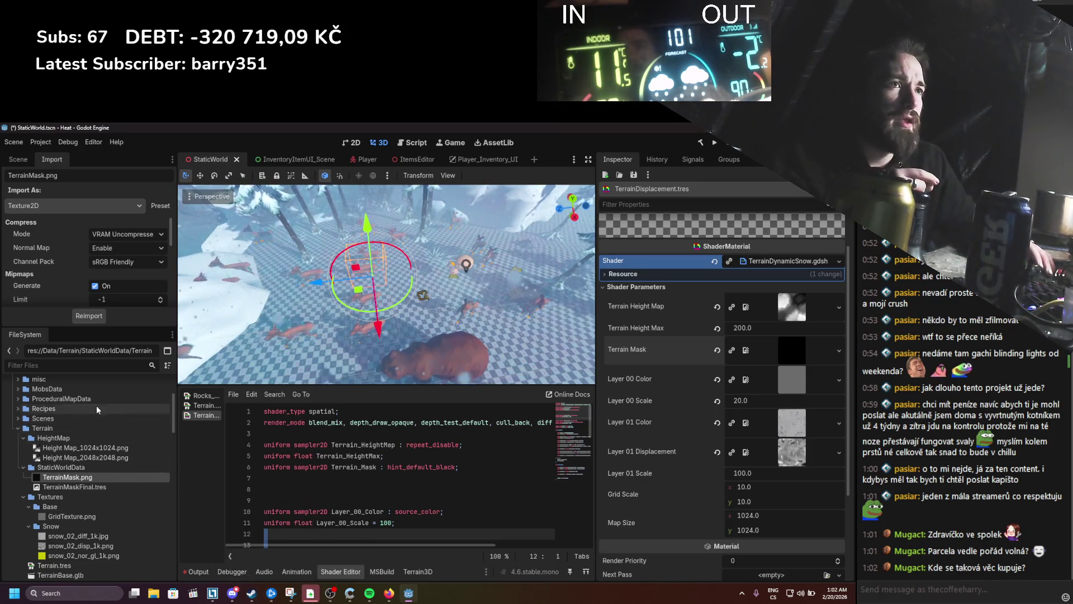
left_click(18, 159)
key("ctrl+s")
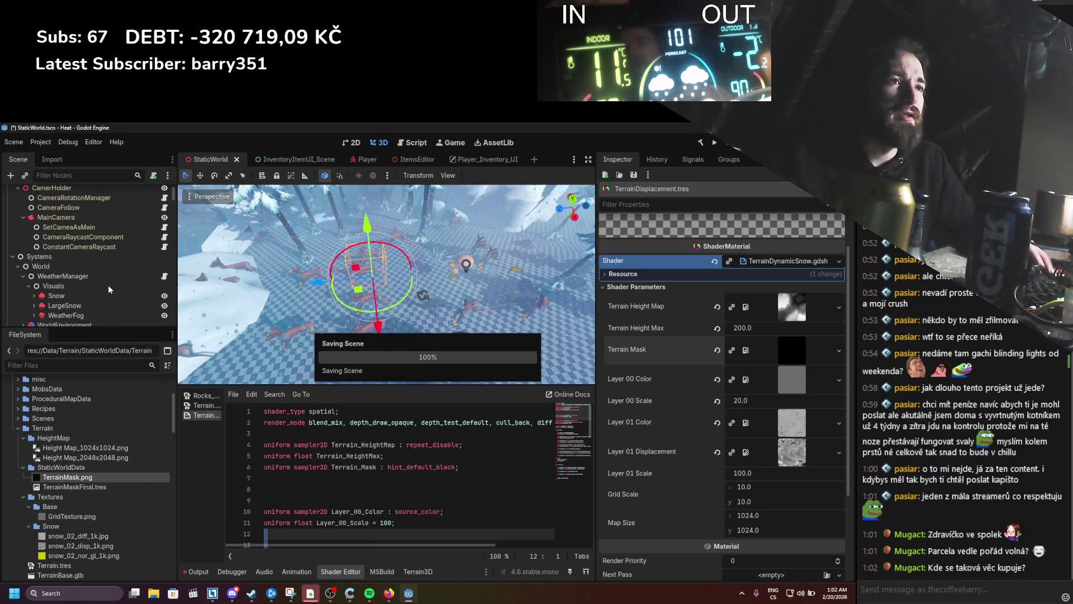
scroll(106, 288, "down", 5)
scroll(105, 286, "up", 2)
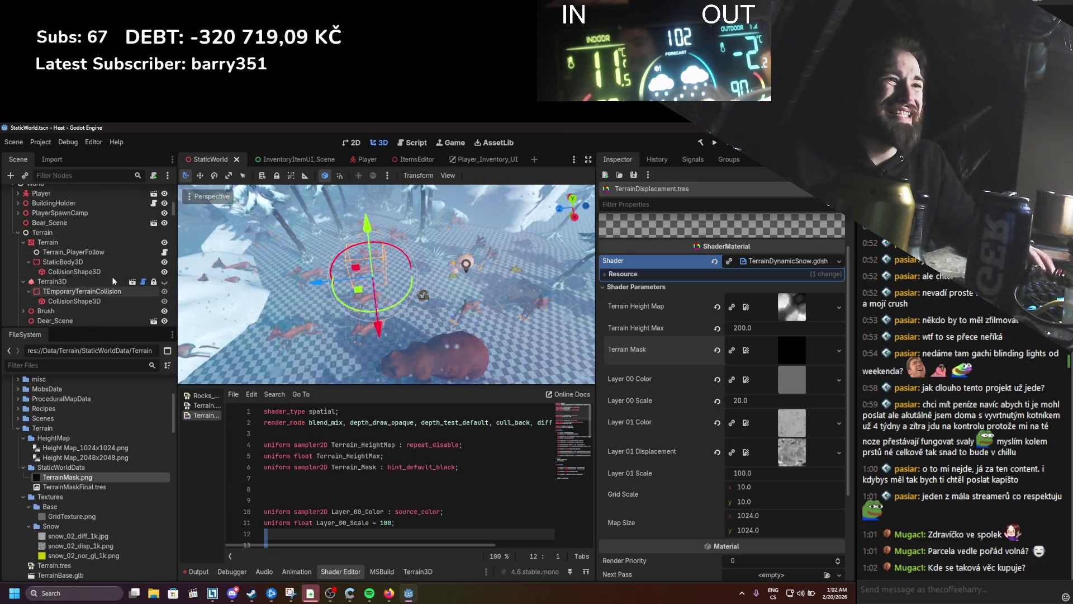
scroll(163, 303, "down", 15)
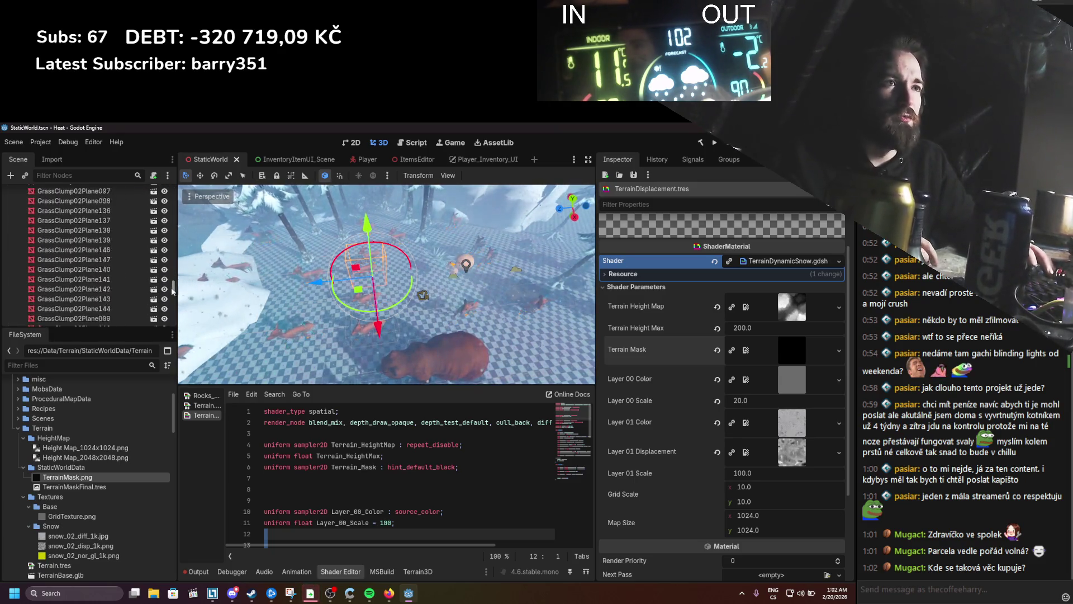
scroll(162, 303, "down", 5)
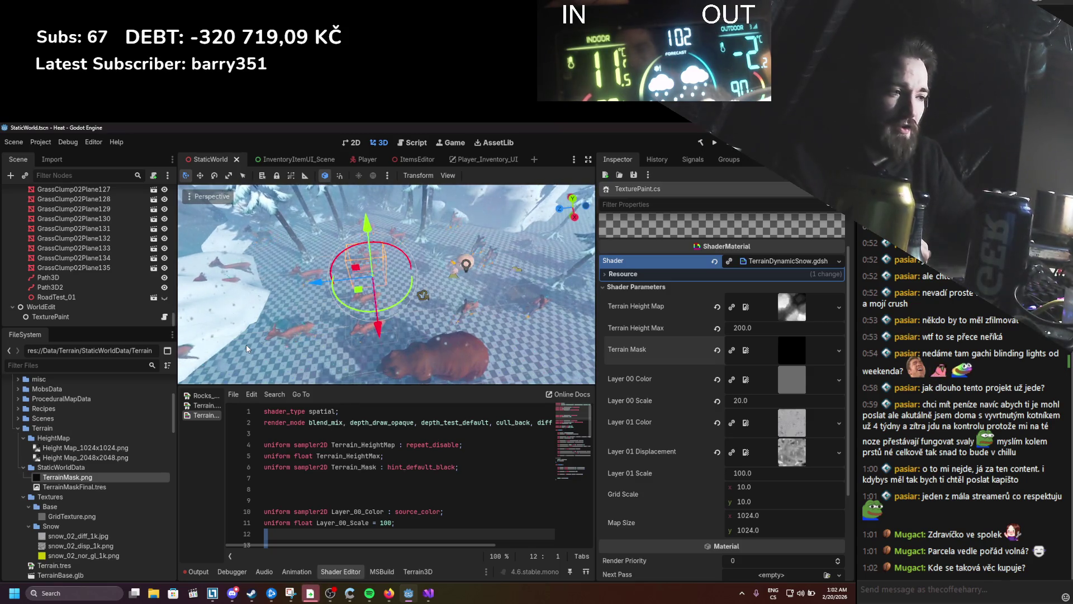
left_click(426, 595)
Step: Normalize TexturePaint.cs line endings and change the shader parameter string to Terrain_Mask
mouse_move(408, 592)
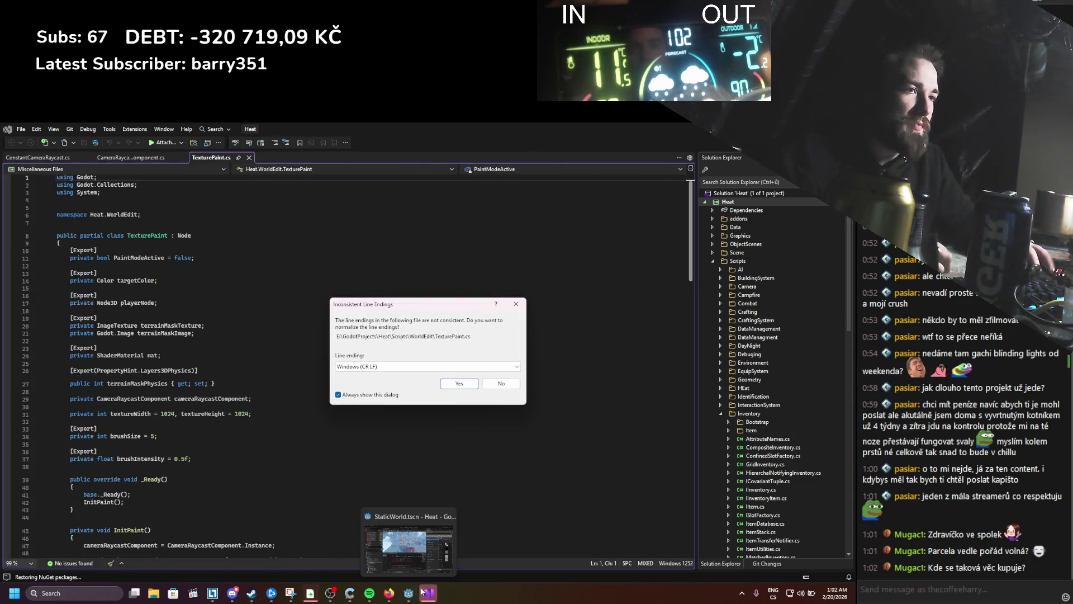
left_click(460, 385)
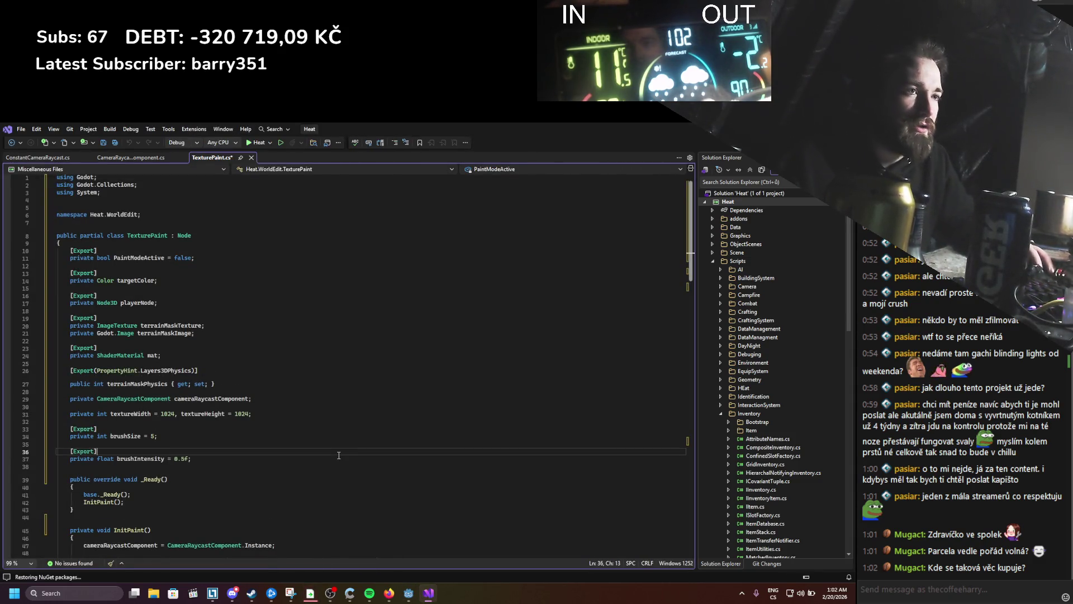
scroll(336, 467, "down", 3)
scroll(335, 467, "down", 13)
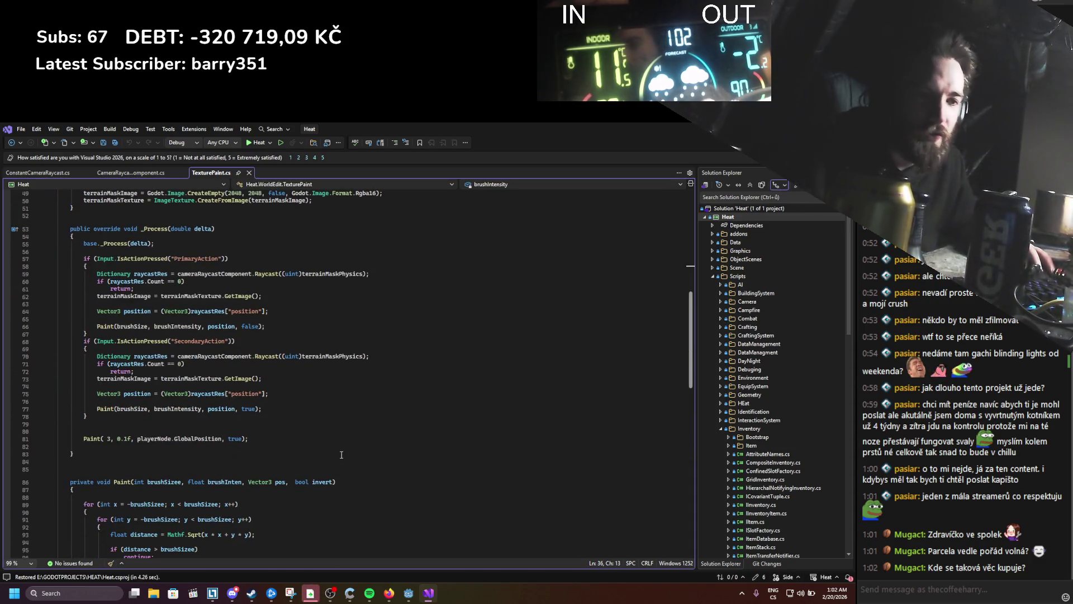
scroll(335, 456, "down", 13)
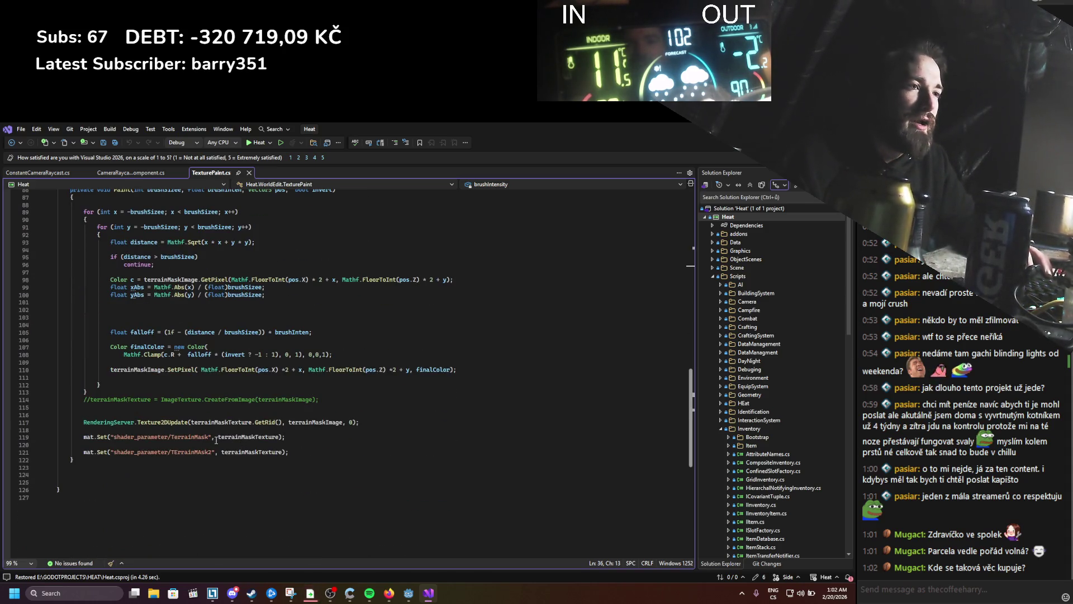
type("shader_parameter/Terrain_Mask")
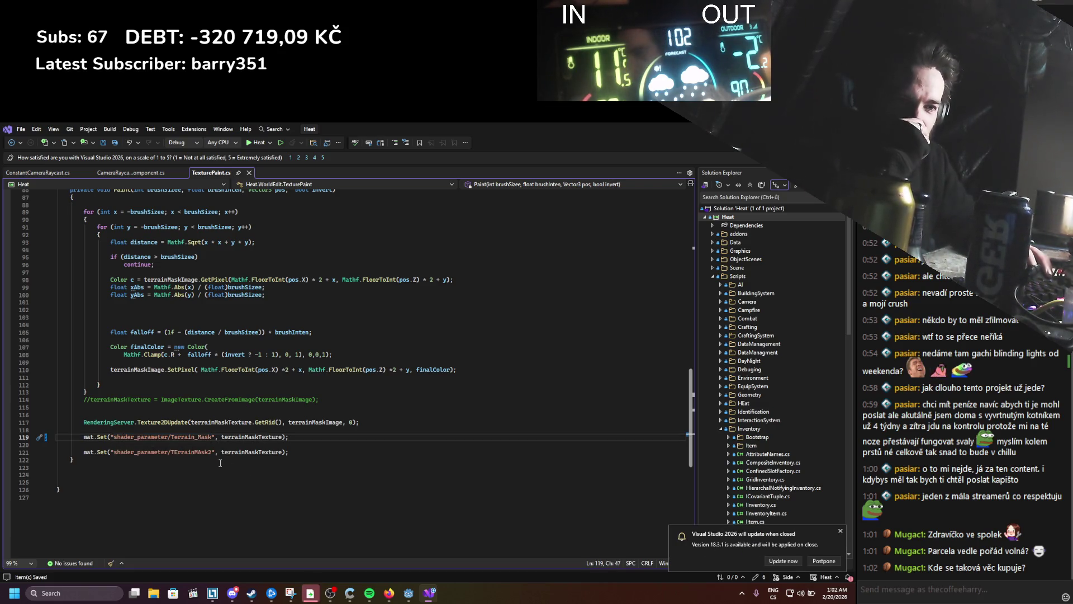
Step: Delete the redundant TErrainMask2 assignment line and launch the game
left_click_drag(297, 452, 68, 451)
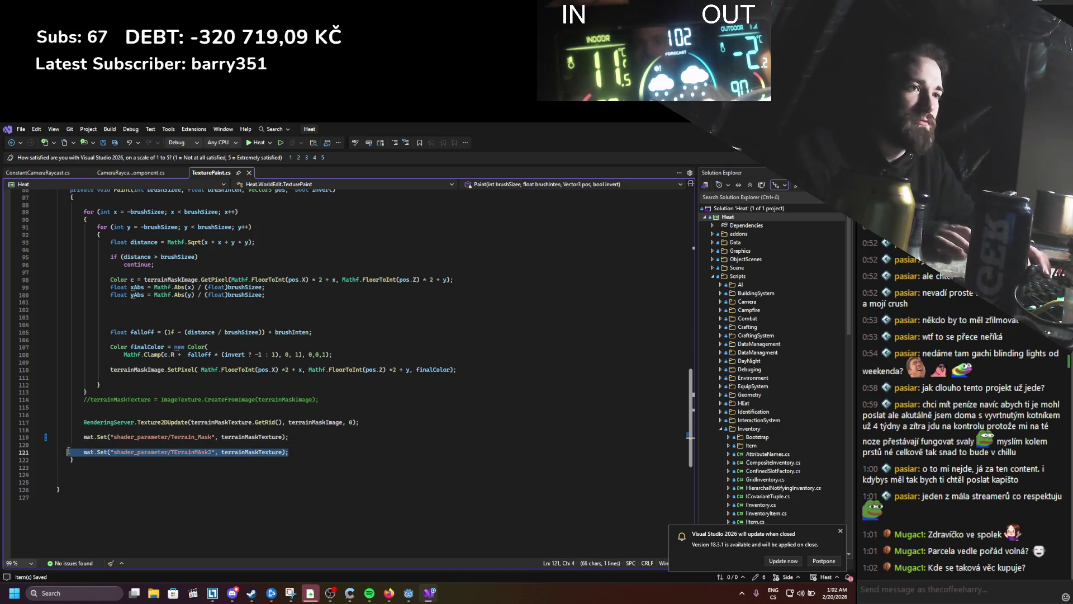
key("Delete")
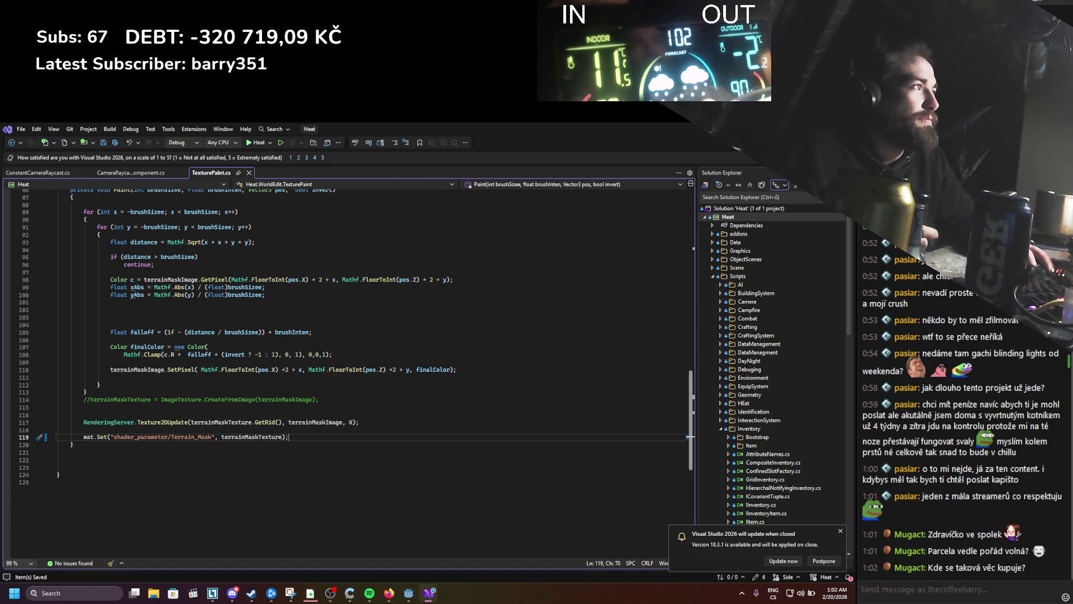
key("alt+Tab")
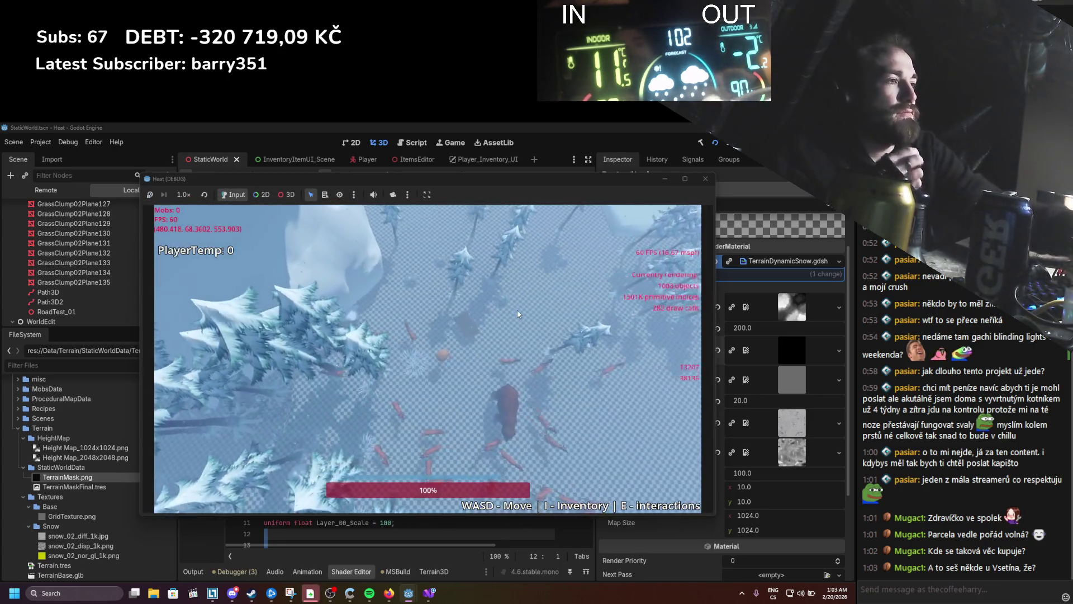
Step: Walk the player around the bear with WASD to inspect the snow-and-grid terrain blend
key("s")
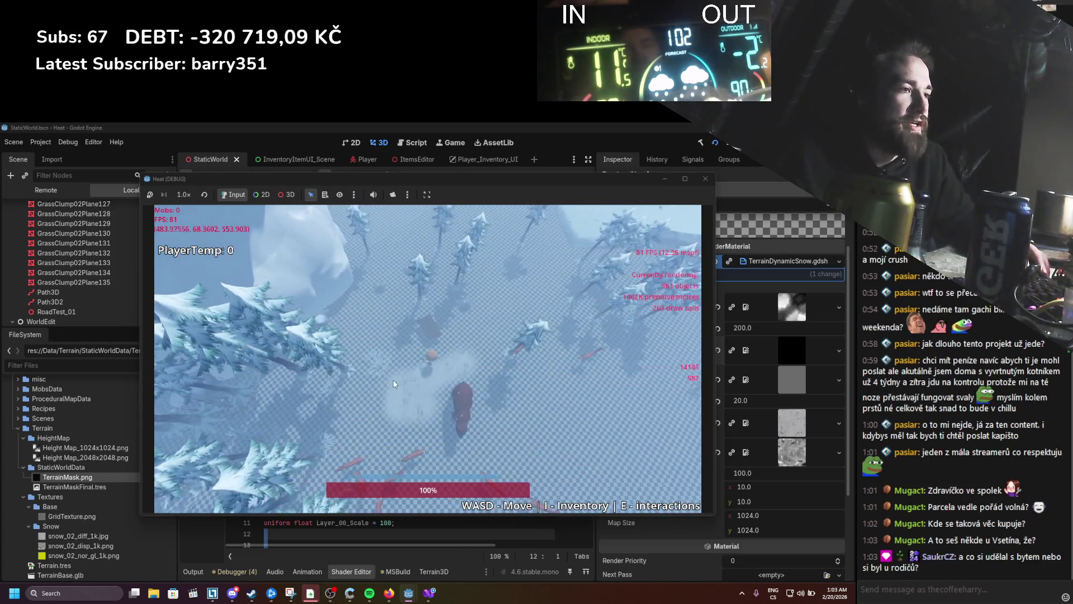
key("w")
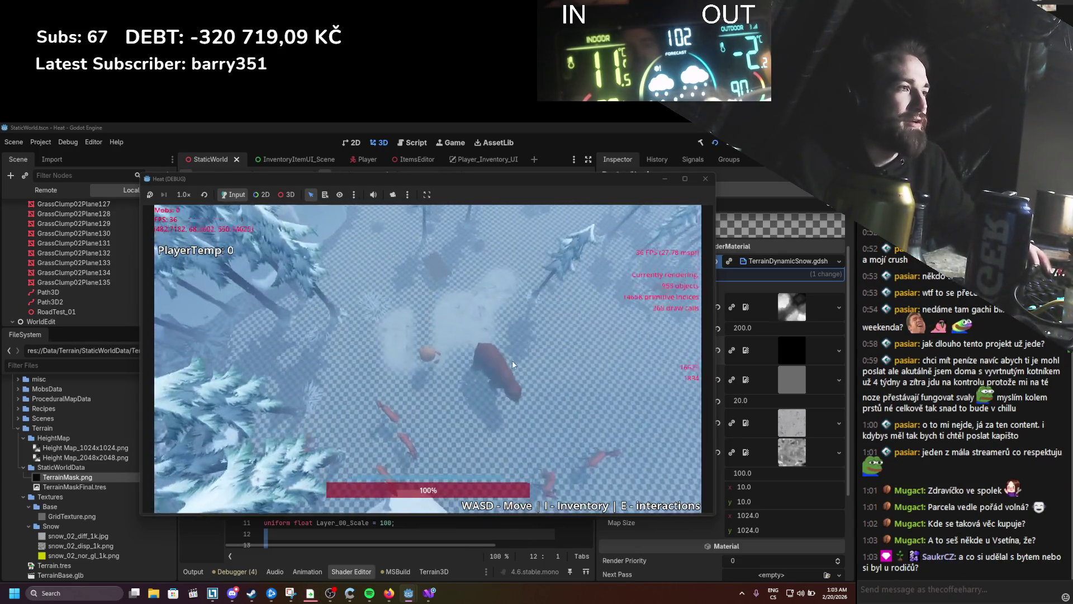
key("d")
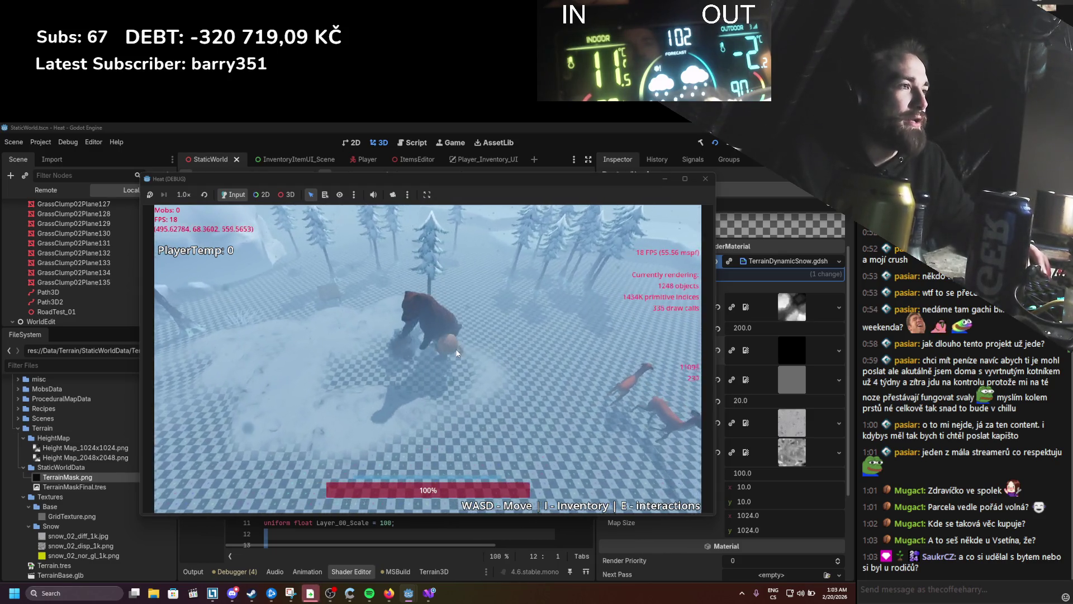
key("s")
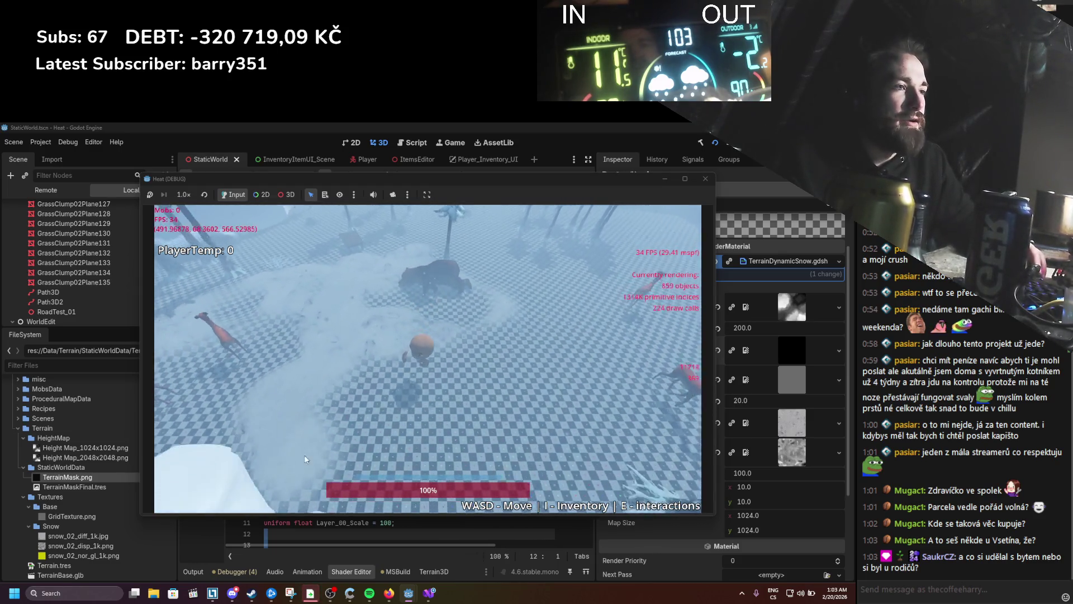
key("w")
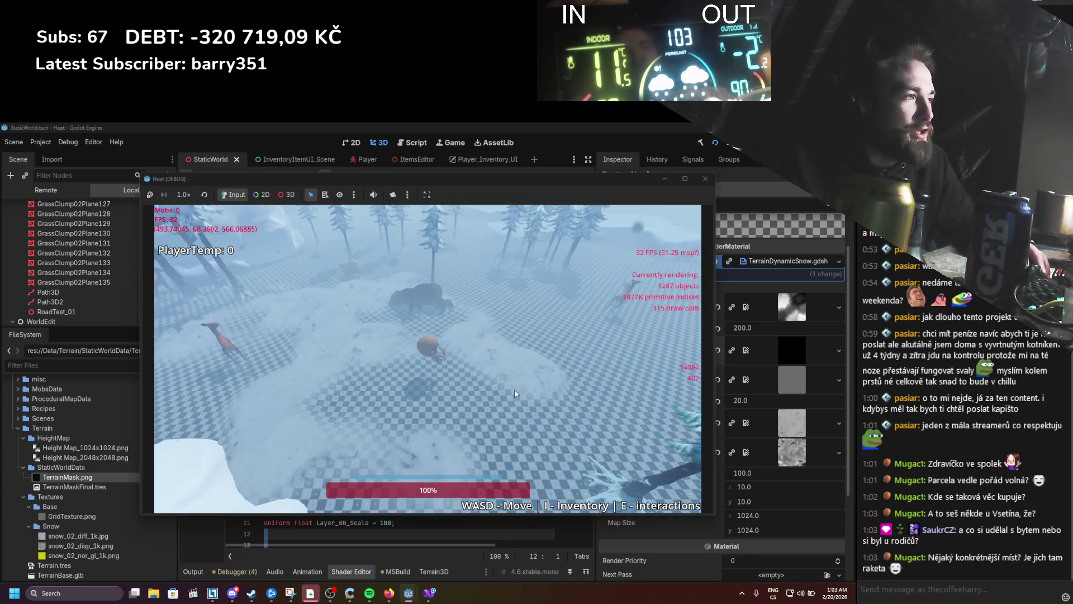
key("a")
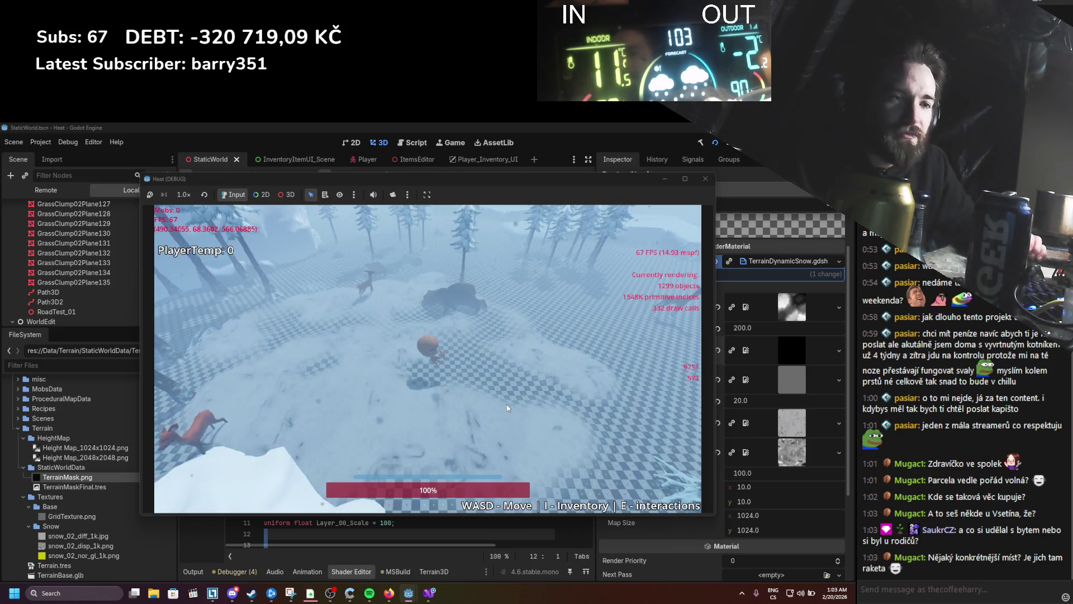
key("d")
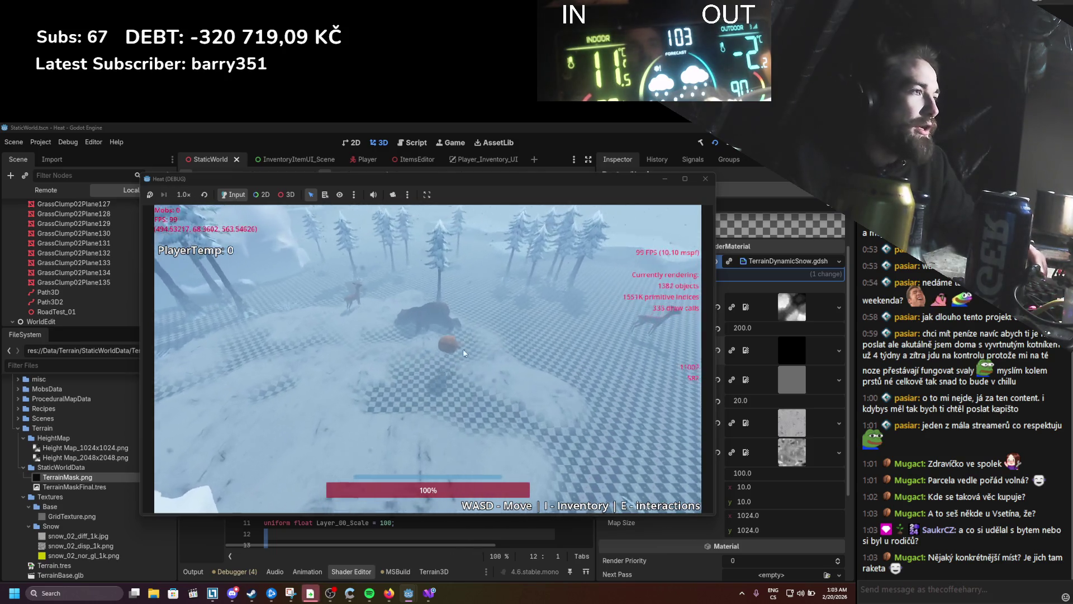
key("a")
key("d")
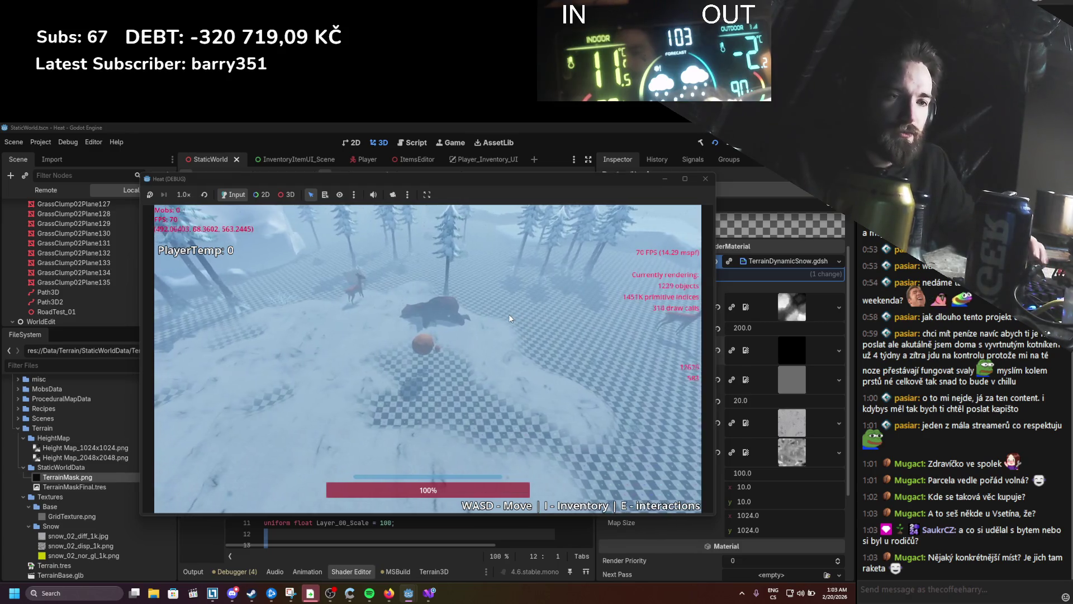
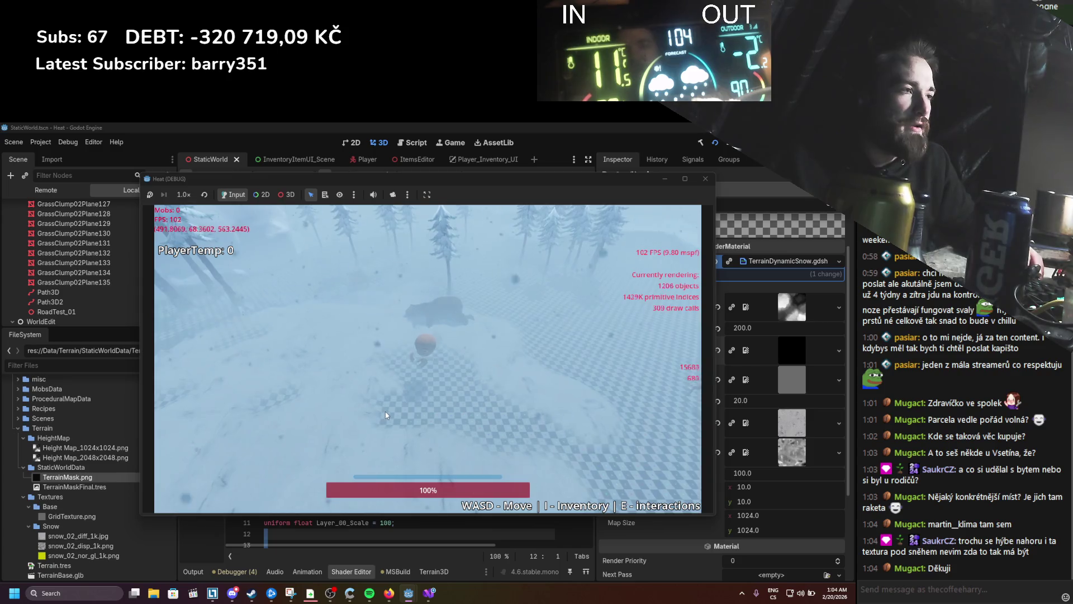
Step: Walk the player toward and past the deer, then back across the snow toward the trees
key("w")
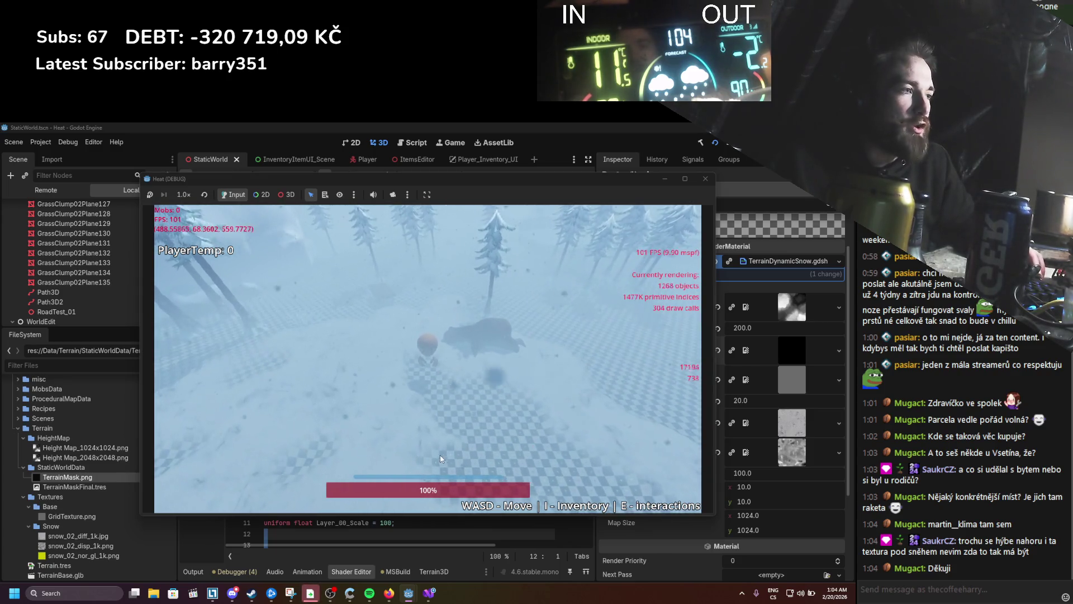
key("d")
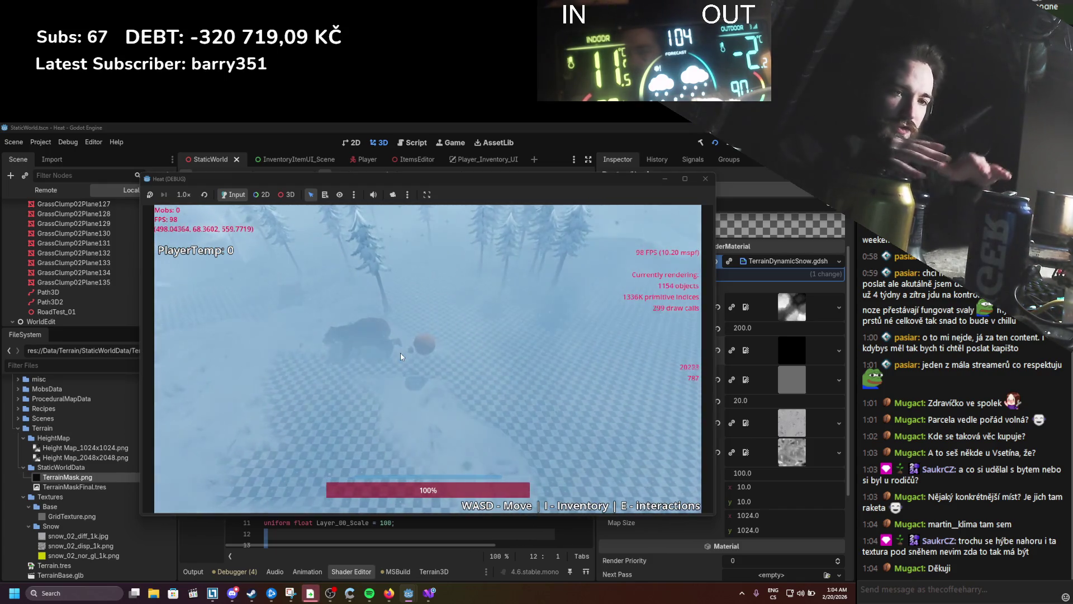
key("a")
key("a")
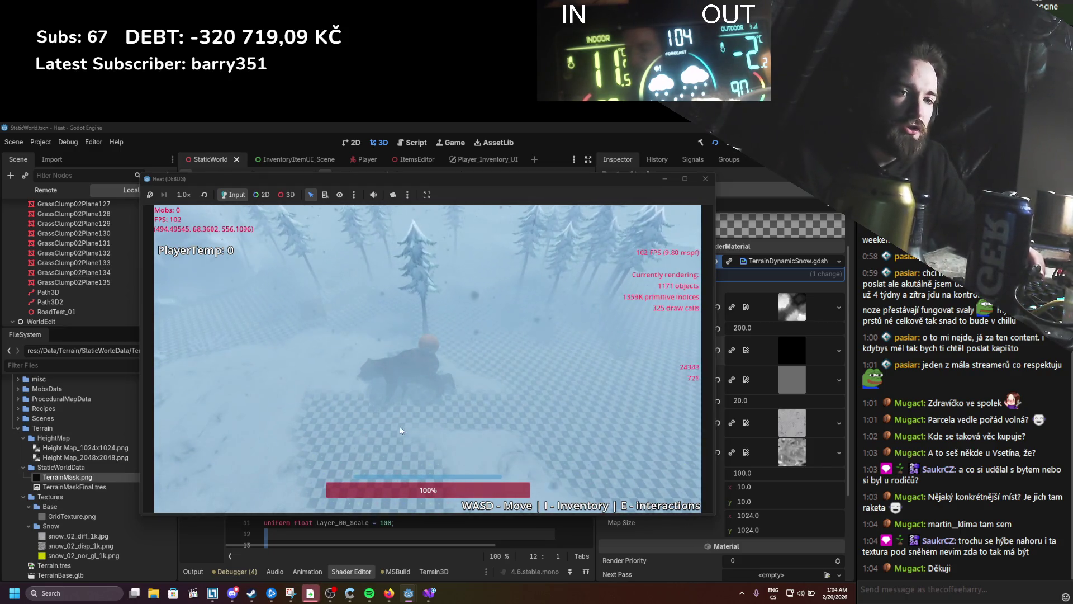
key("s")
key("w")
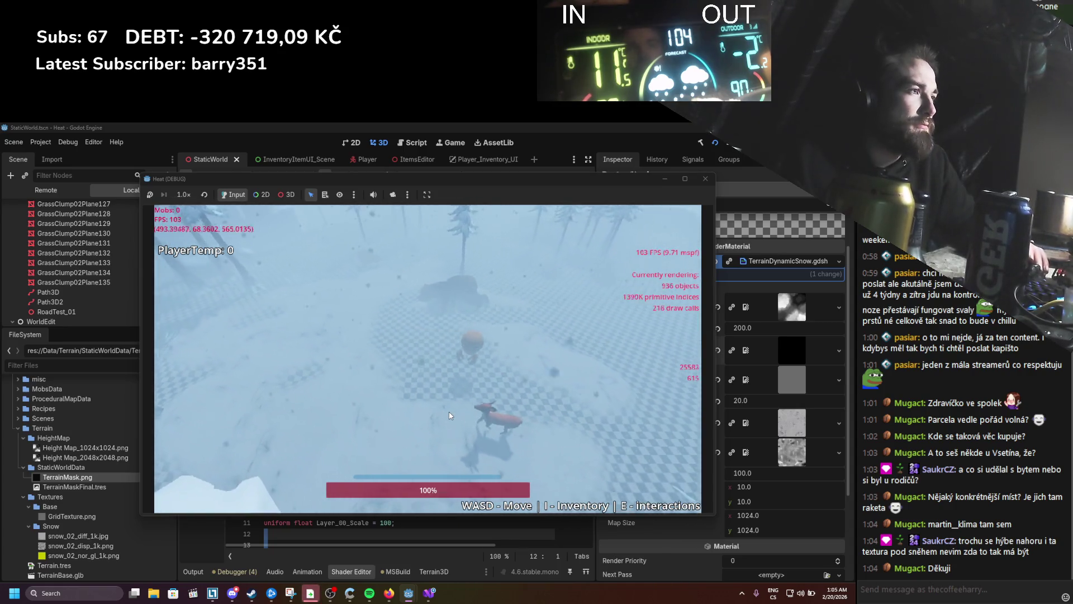
key("d")
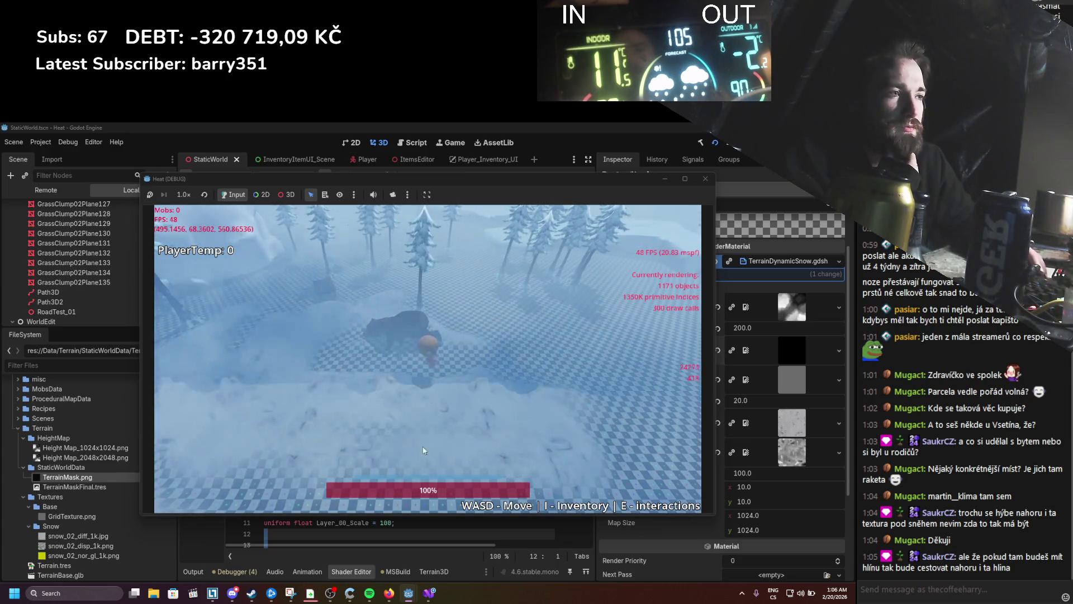
Step: Walk the player between the trees and the dark rock, then stop the game
key("w")
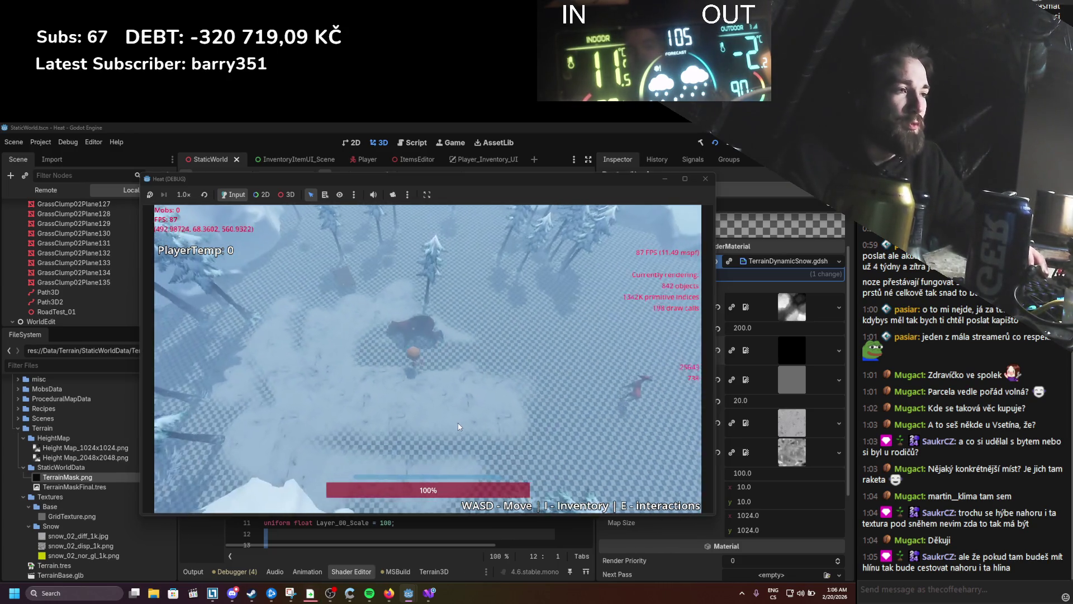
key("s")
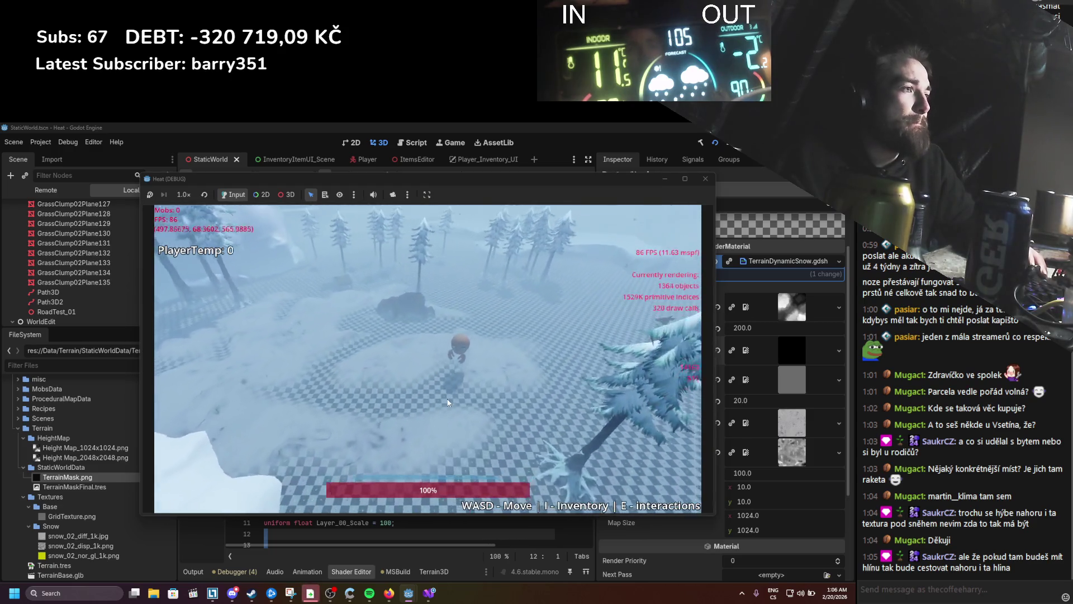
key("w")
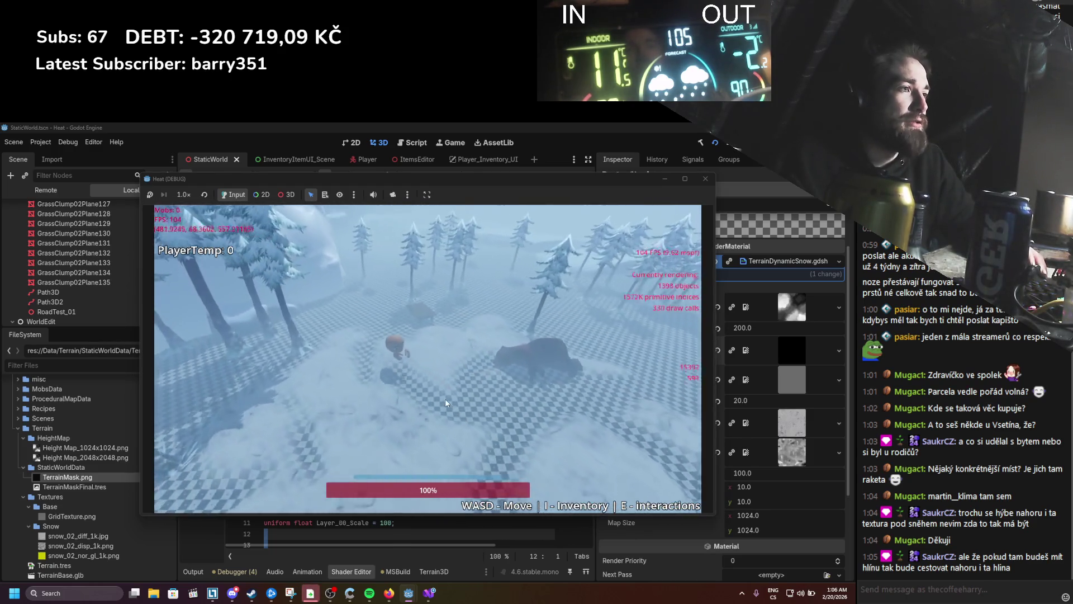
key("w")
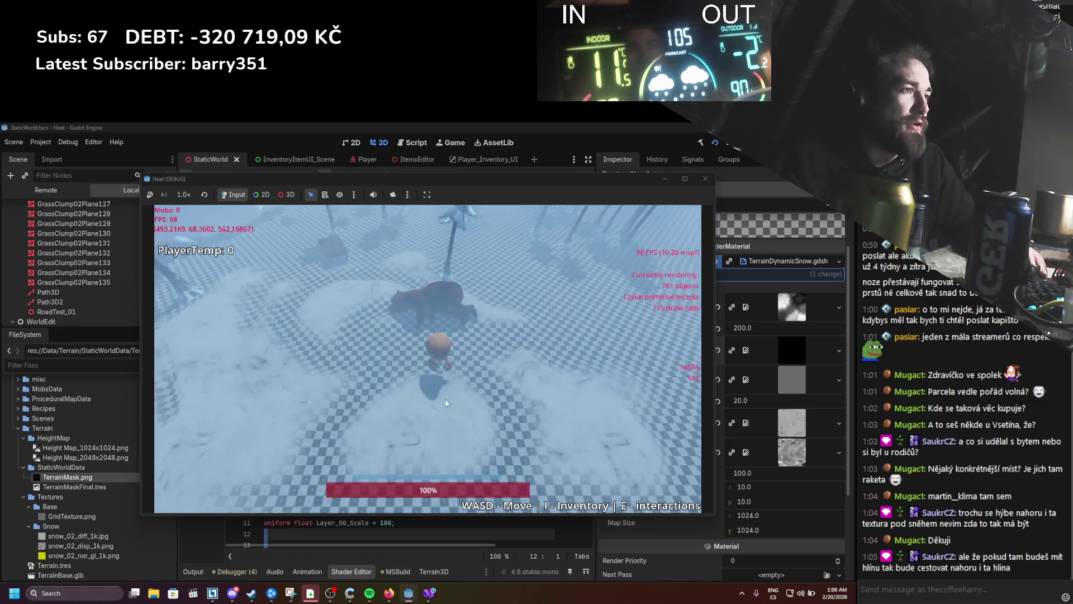
key("s")
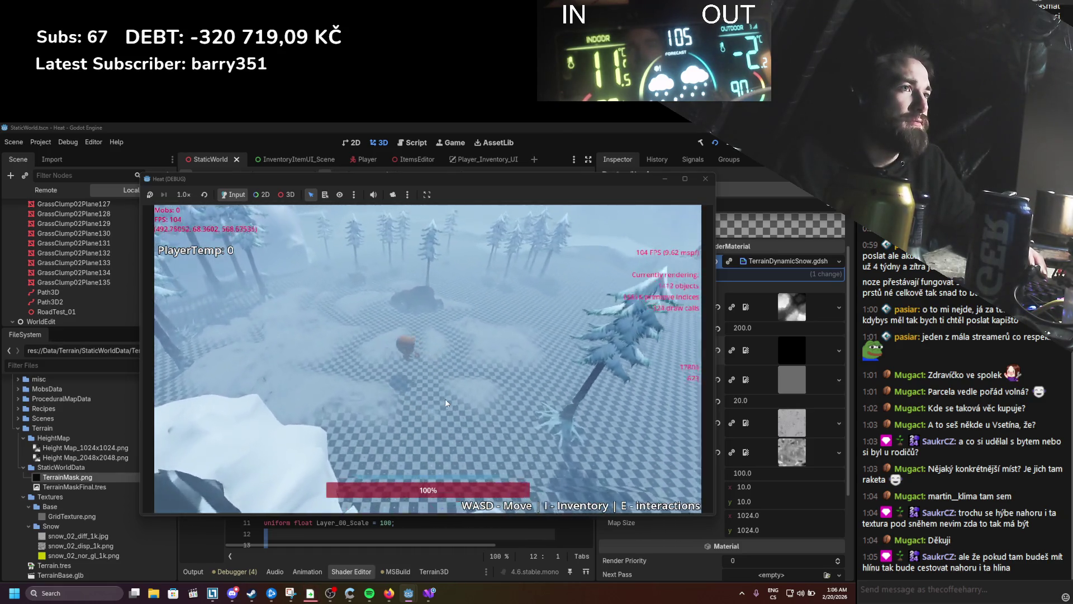
key("w")
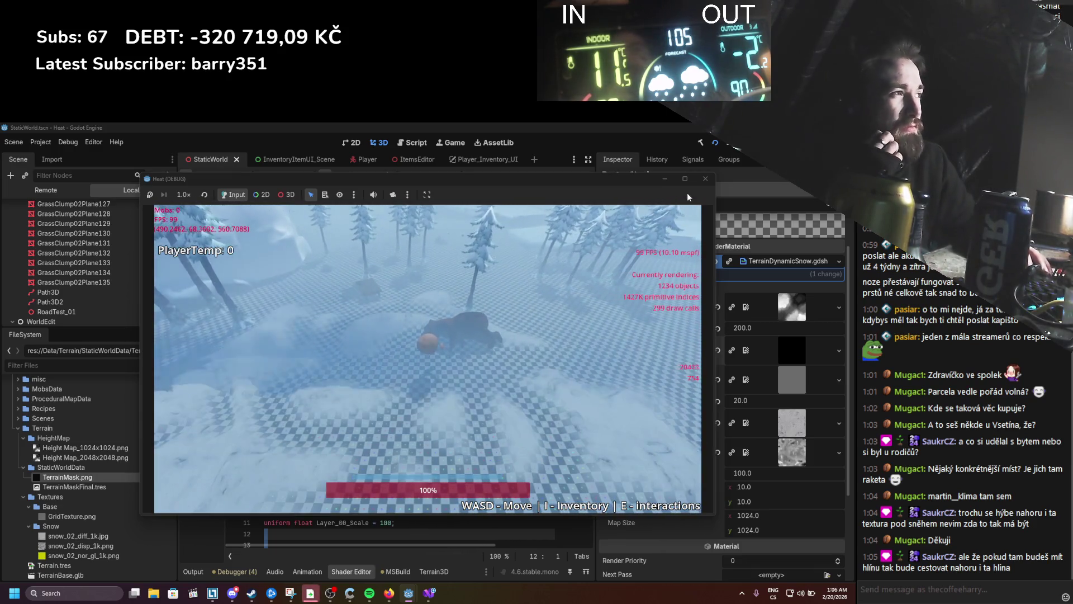
left_click(705, 178)
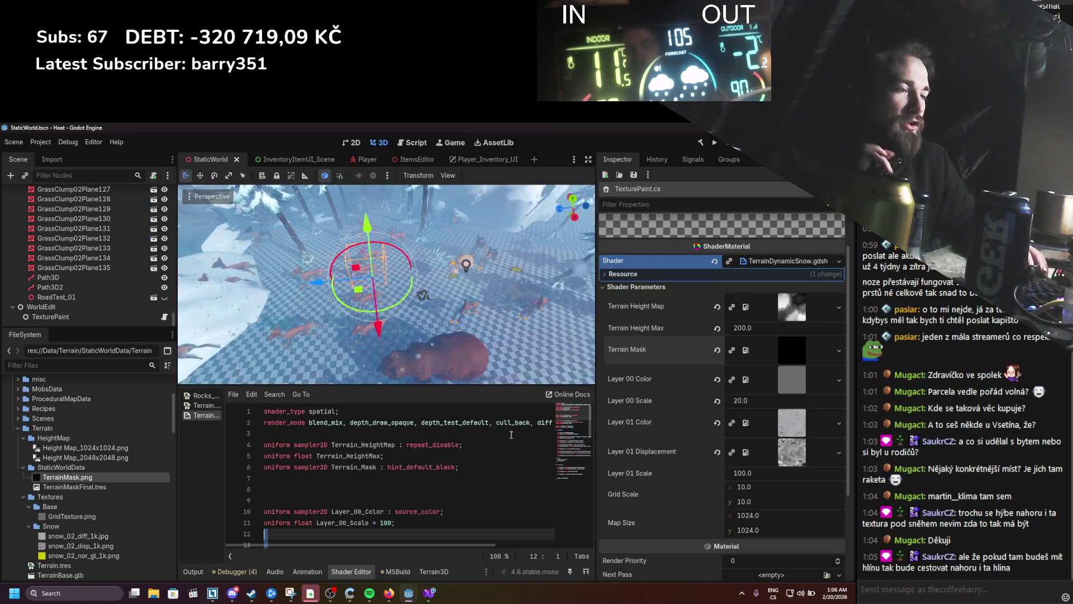
Step: Inspect the fragment function line in the TerrainDynamicSnow shader code
scroll(412, 481, "down", 12)
left_click_drag(331, 501, 412, 487)
scroll(403, 475, "up", 10)
left_click(385, 463)
scroll(374, 455, "down", 10)
scroll(367, 448, "up", 15)
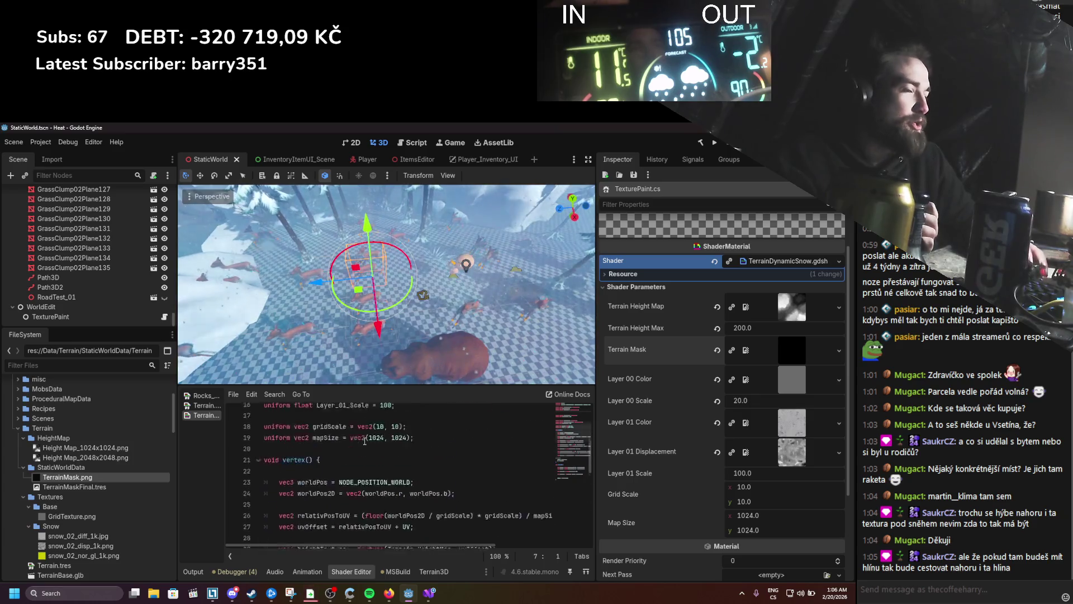
Step: Review Terrain.tres's generated shader code, including the zero-valued VectorCompose inputs, then close it
left_click(200, 405)
left_click(326, 418)
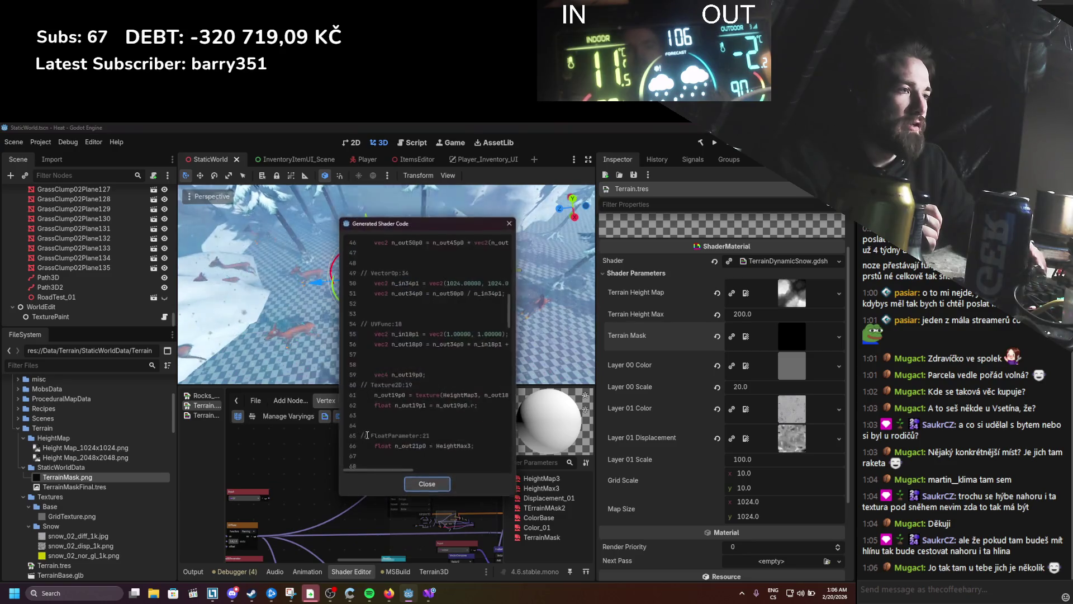
scroll(414, 391, "down", 20)
scroll(414, 391, "up", 2)
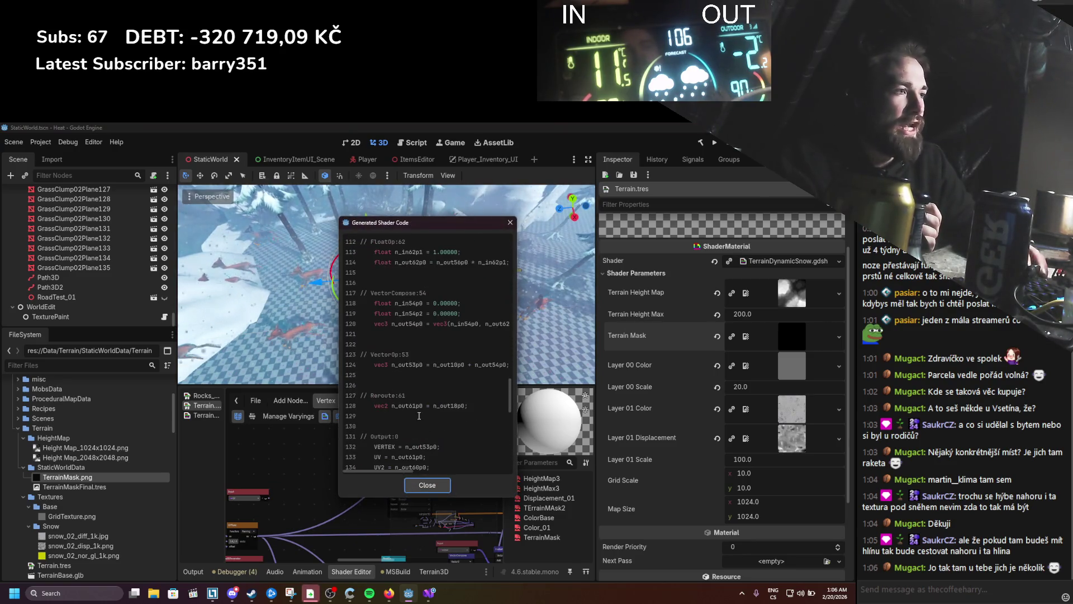
left_click_drag(423, 364, 403, 363)
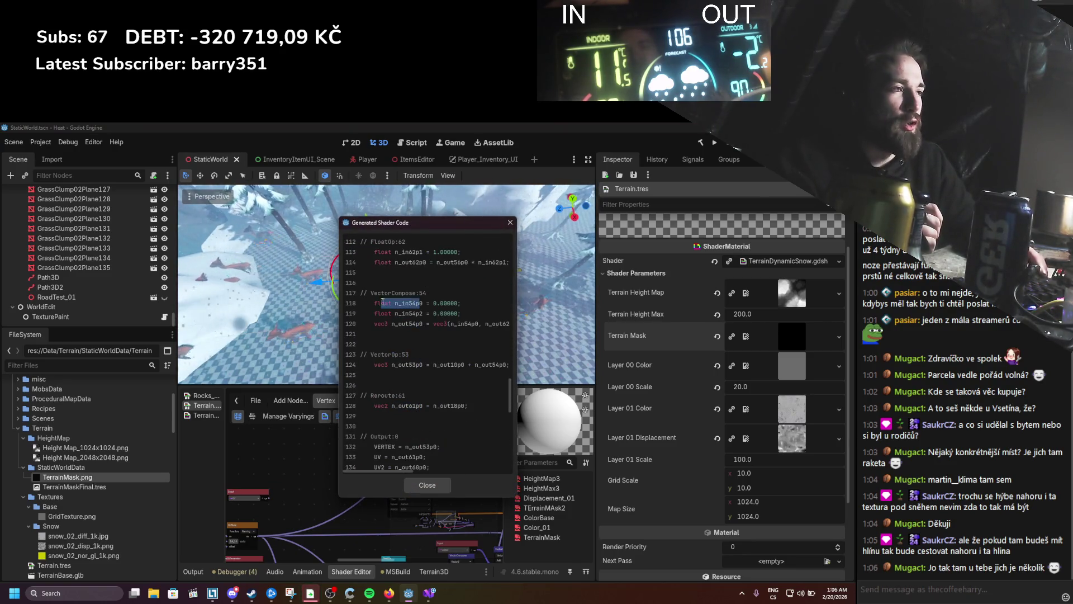
scroll(486, 373, "up", 15)
scroll(486, 373, "up", 2)
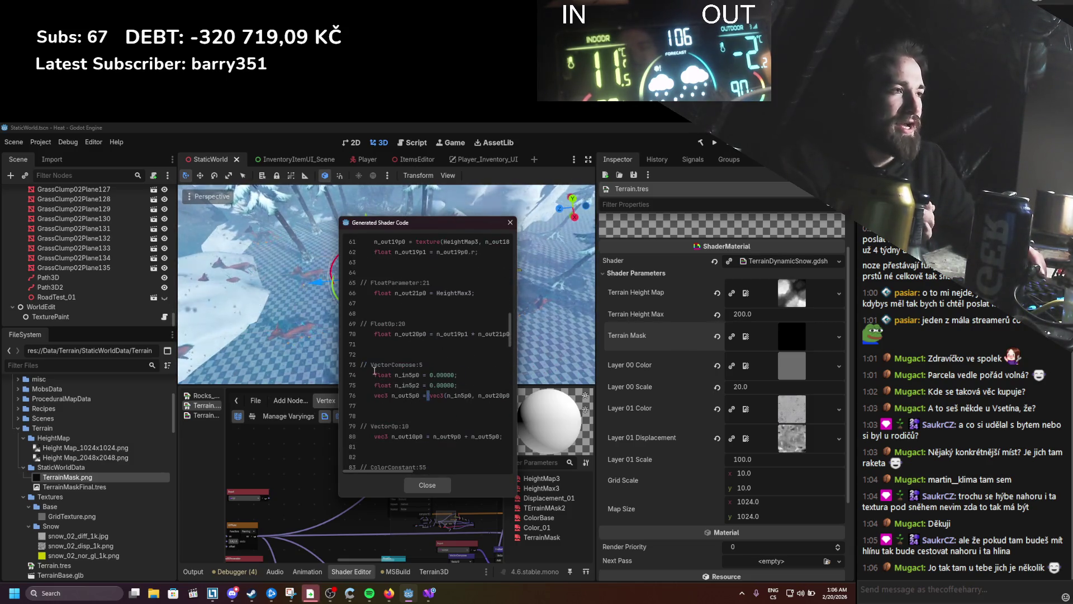
left_click_drag(458, 385, 365, 379)
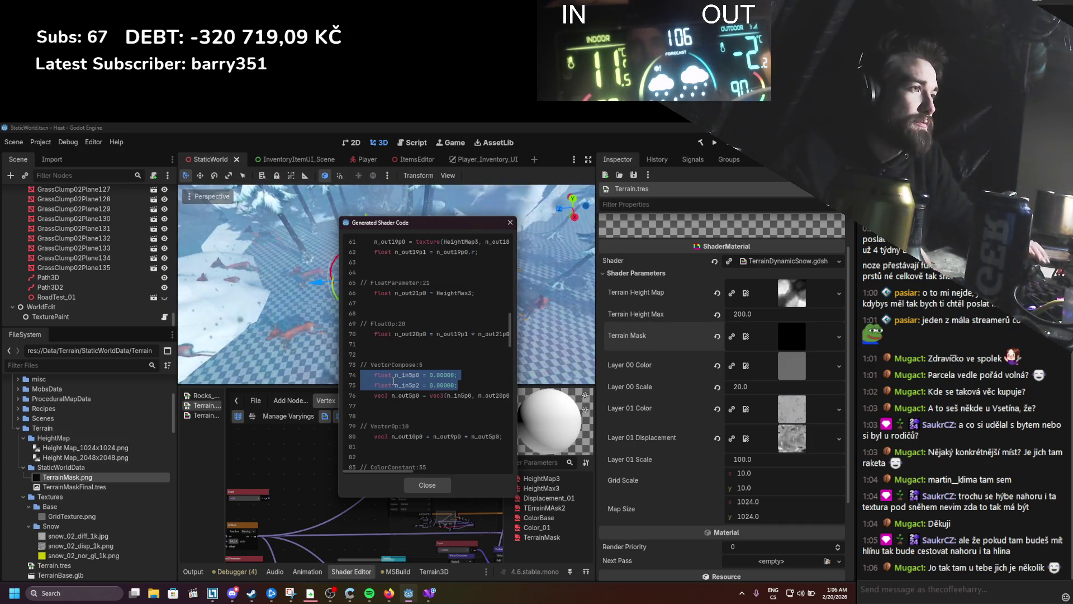
left_click(510, 223)
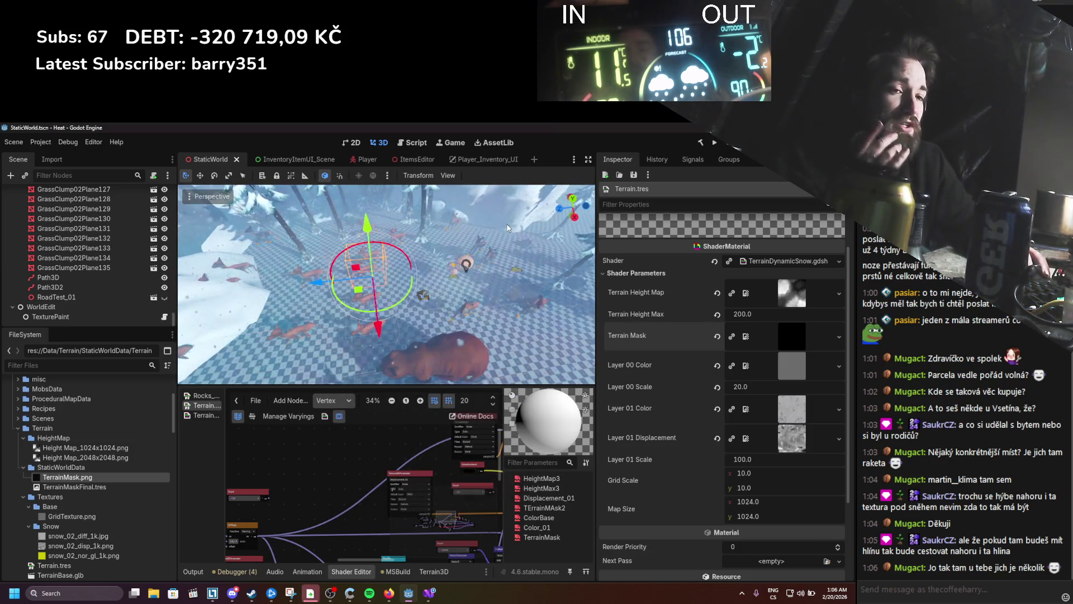
Step: Reopen the TerrainDynamicSnow.gdshader code, then switch to the Firefox browser
left_click_drag(408, 277, 394, 279)
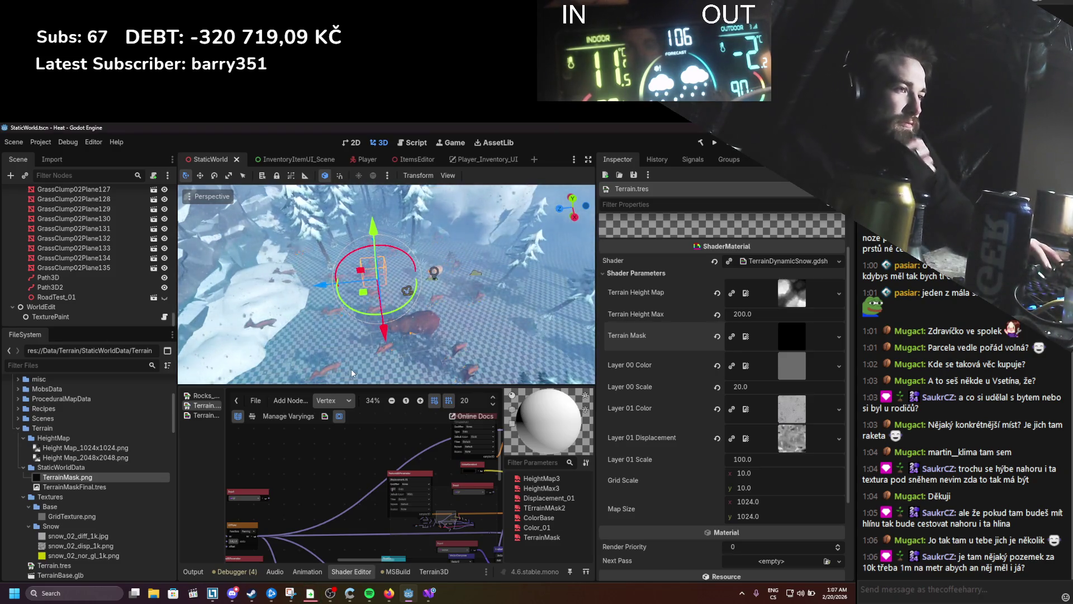
left_click(193, 415)
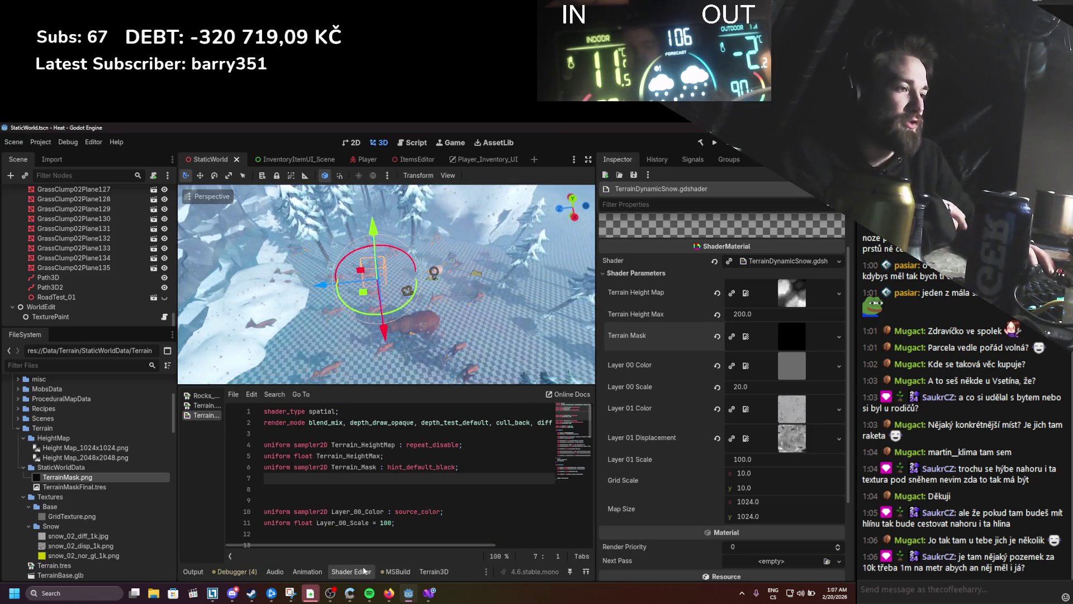
left_click(388, 593)
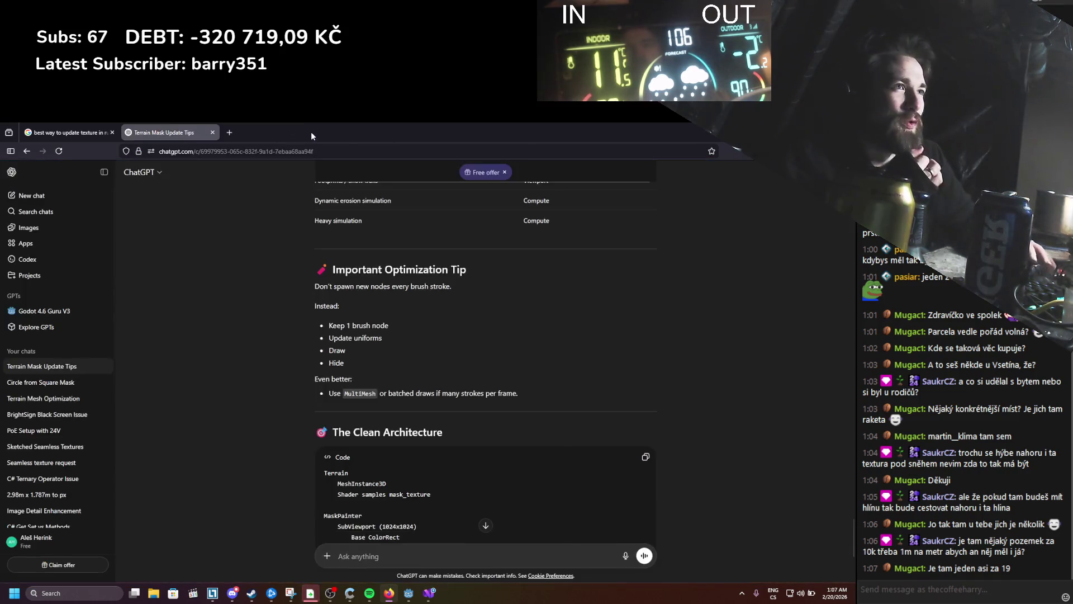
Step: Close the router status tab and read the ChatGPT answer around MultiMesh
left_click(312, 133)
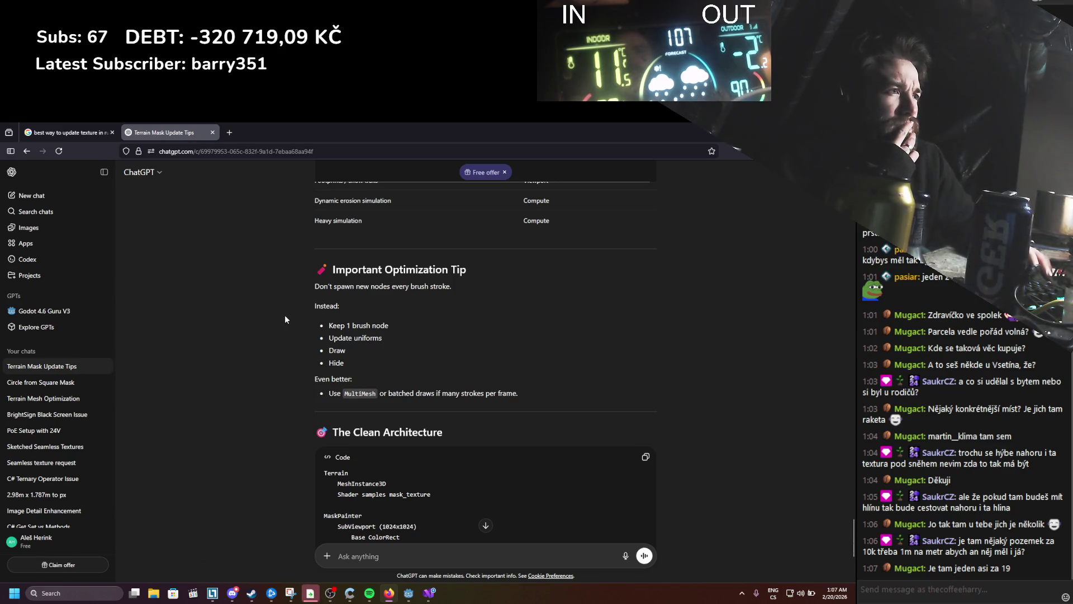
scroll(285, 318, "down", 4)
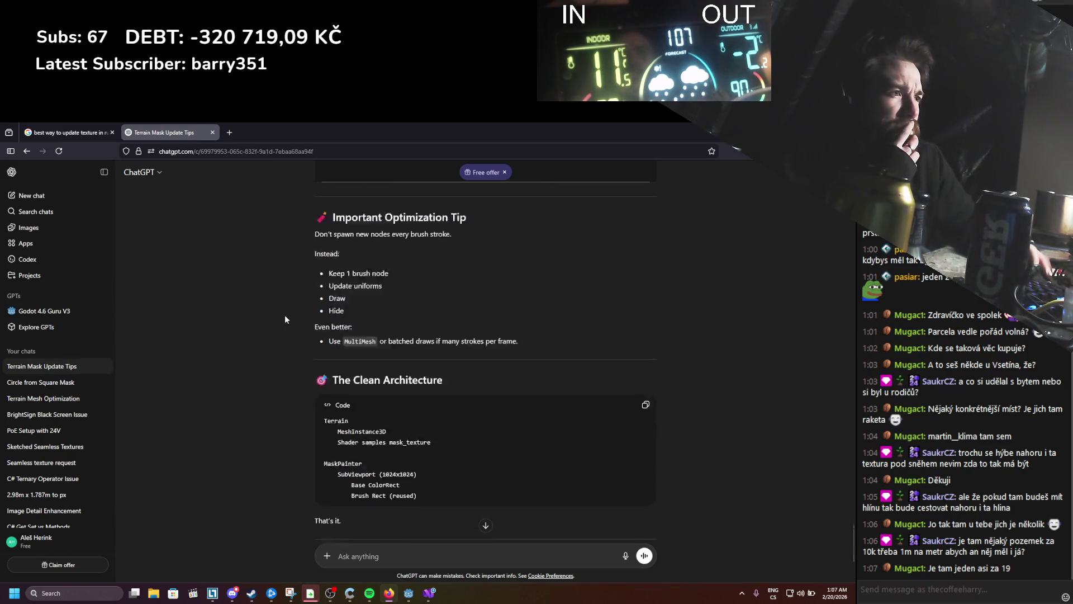
scroll(285, 318, "up", 2)
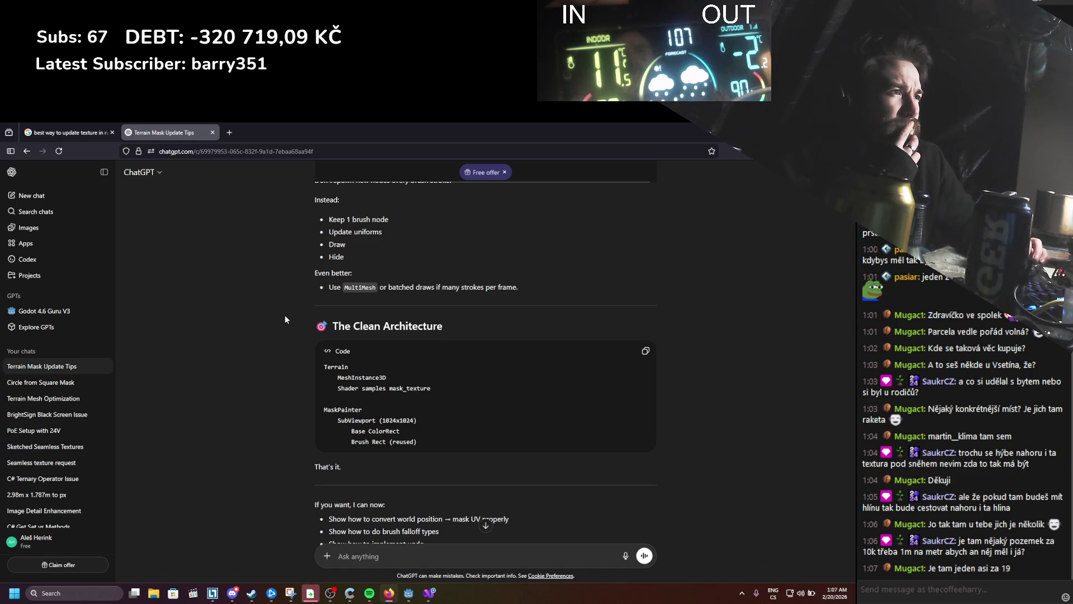
left_click_drag(364, 288, 438, 293)
left_click(438, 293)
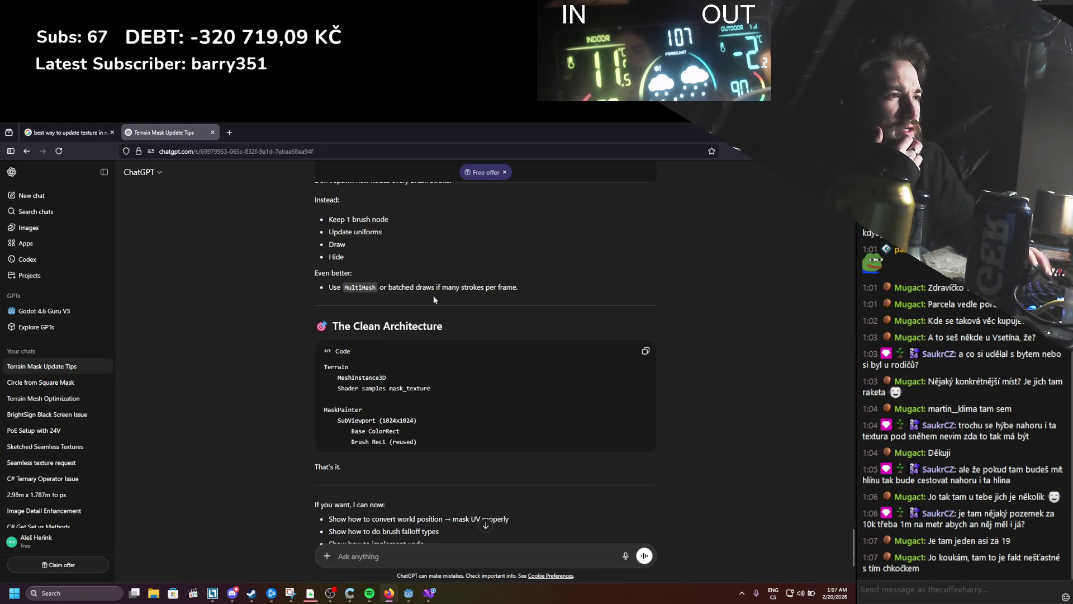
Step: Review the SubViewport (1024x1024) architecture and the Method 2 compute-shader section
left_click_drag(337, 421, 431, 420)
scroll(432, 419, "down", 2)
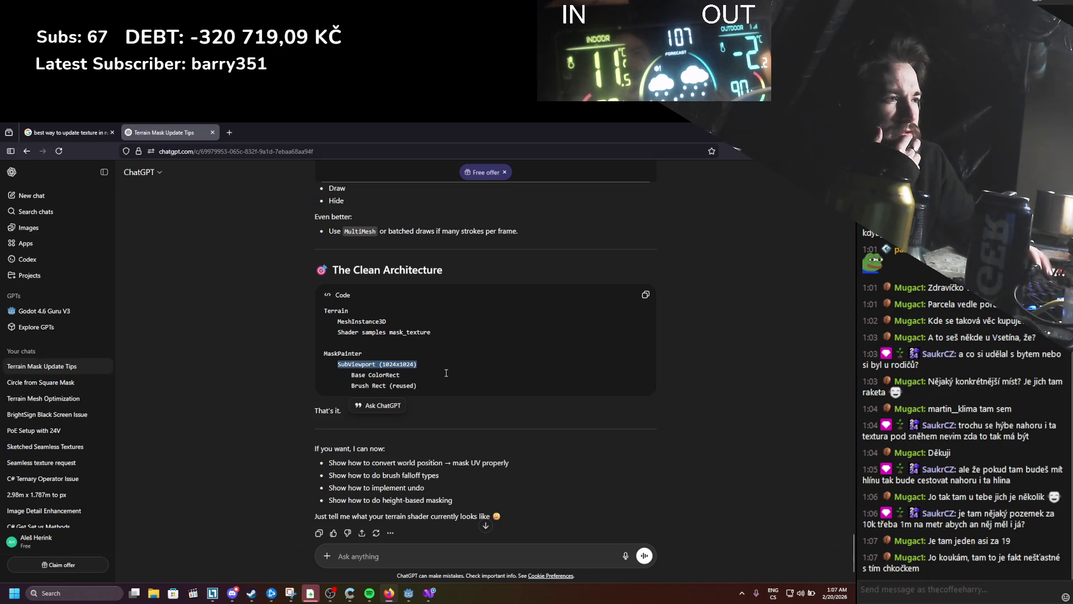
scroll(446, 373, "up", 5)
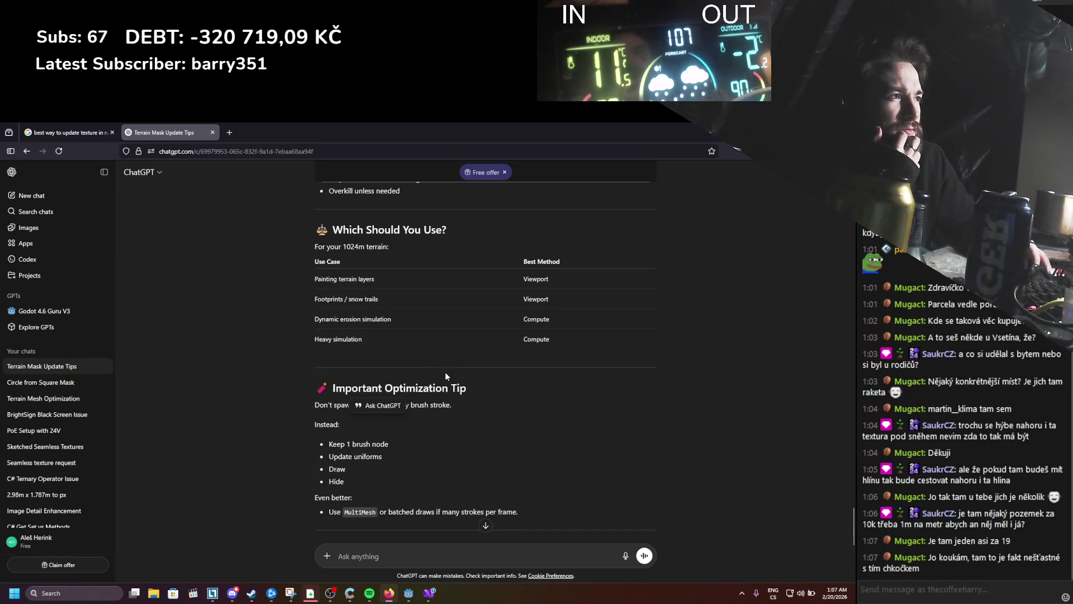
scroll(444, 371, "up", 8)
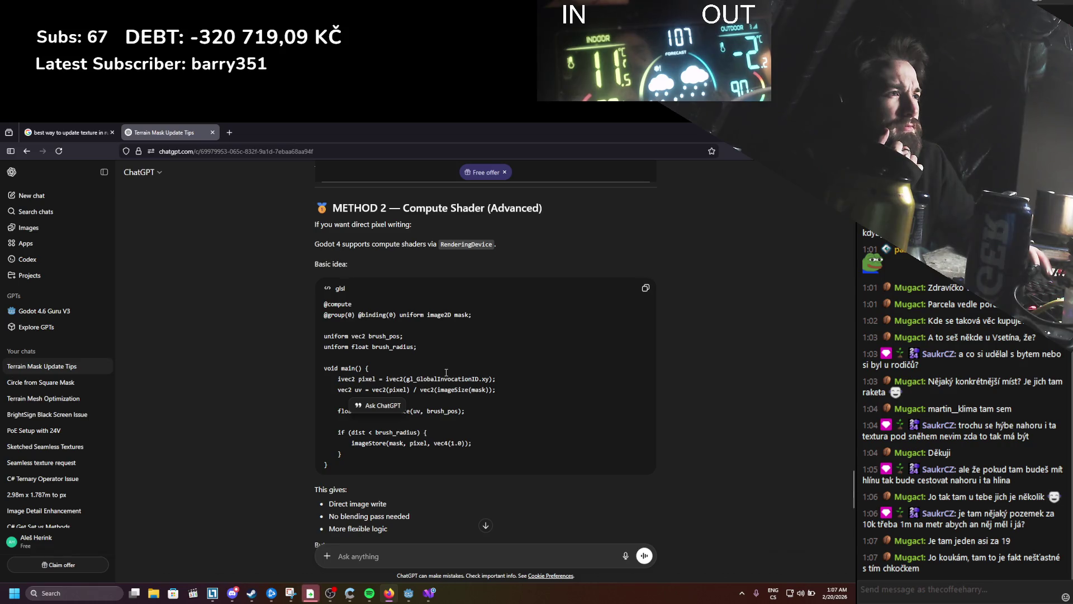
scroll(446, 373, "down", 1)
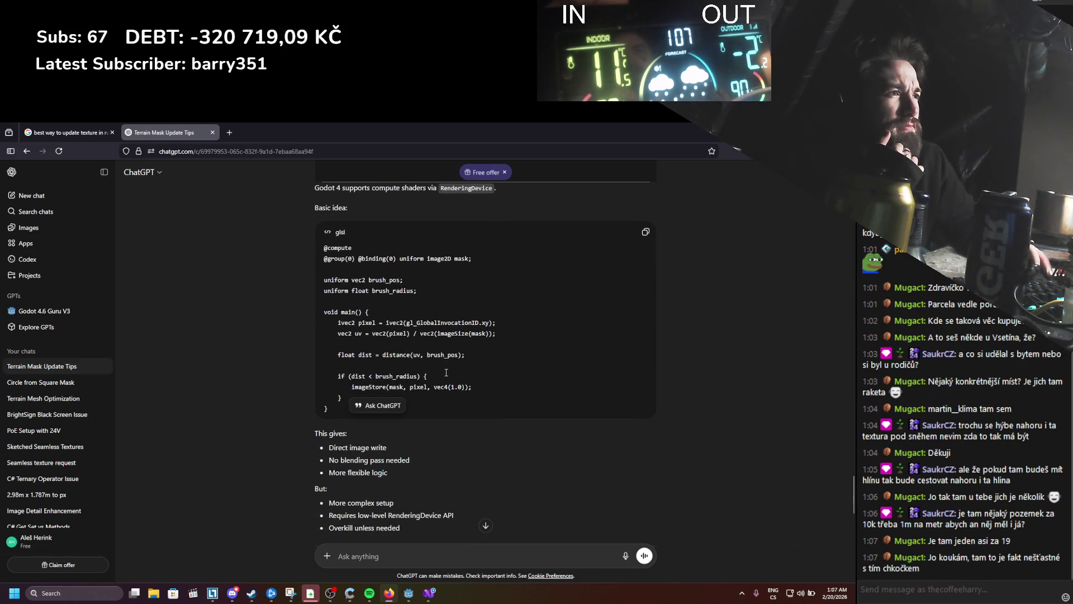
scroll(446, 373, "down", 1)
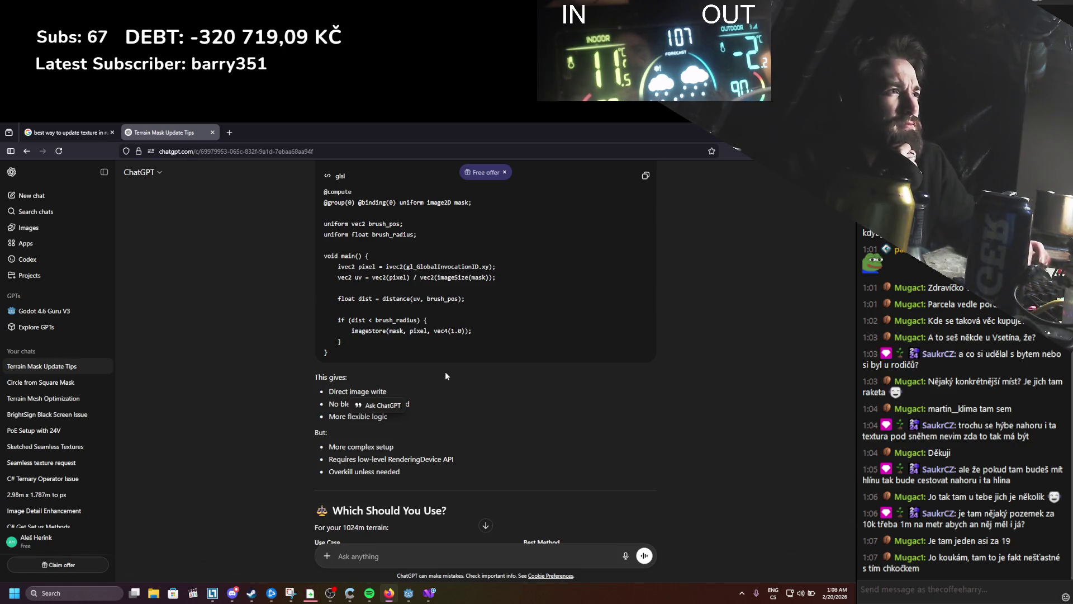
scroll(446, 373, "up", 4)
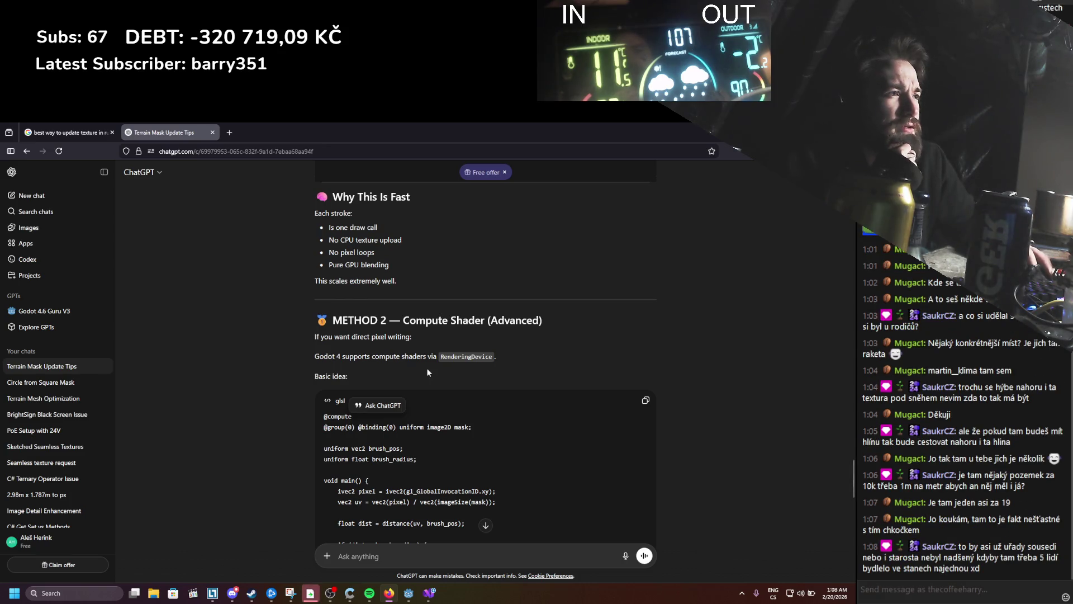
left_click_drag(428, 357, 495, 355)
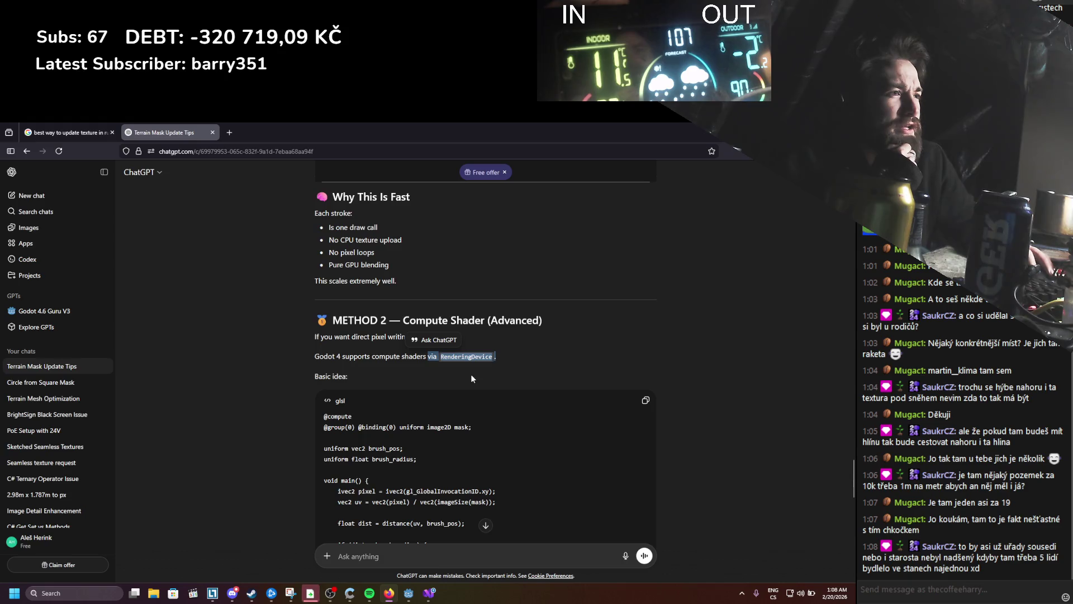
scroll(471, 374, "down", 2)
scroll(469, 378, "up", 1)
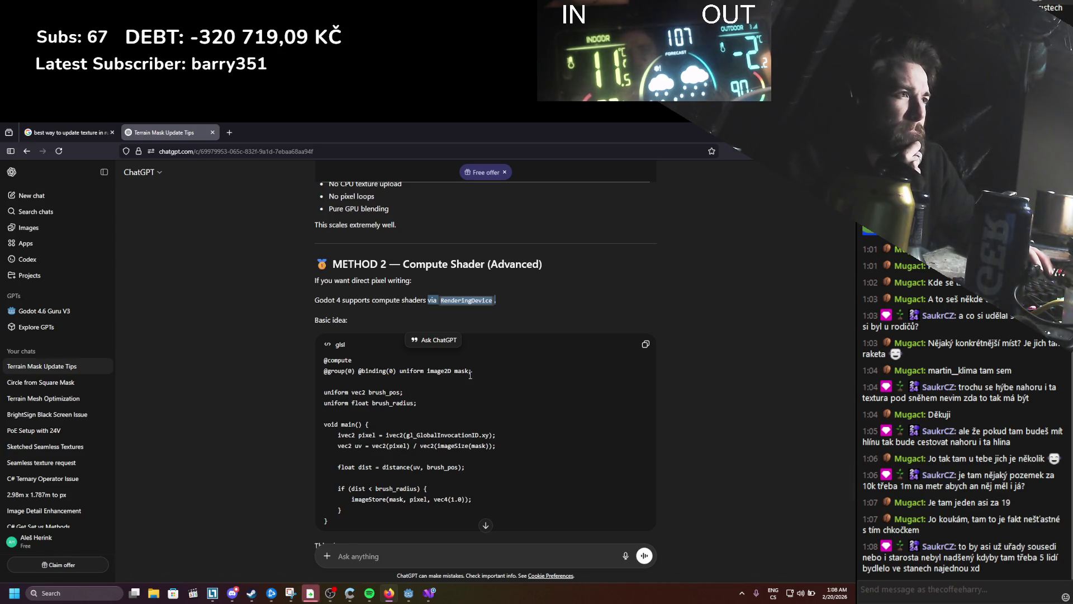
left_click(470, 375)
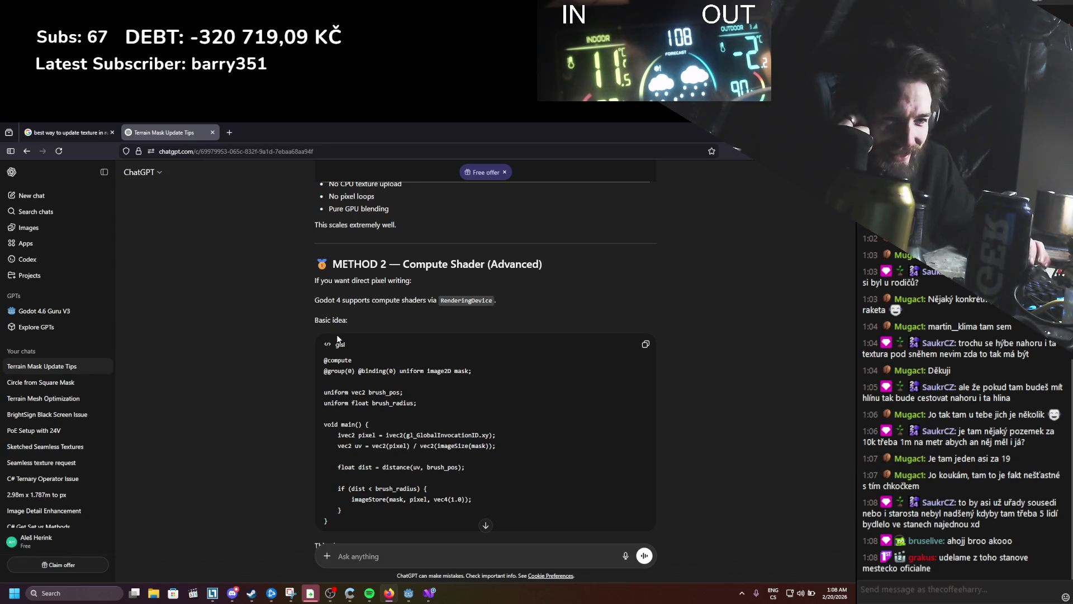
scroll(336, 334, "down", 2)
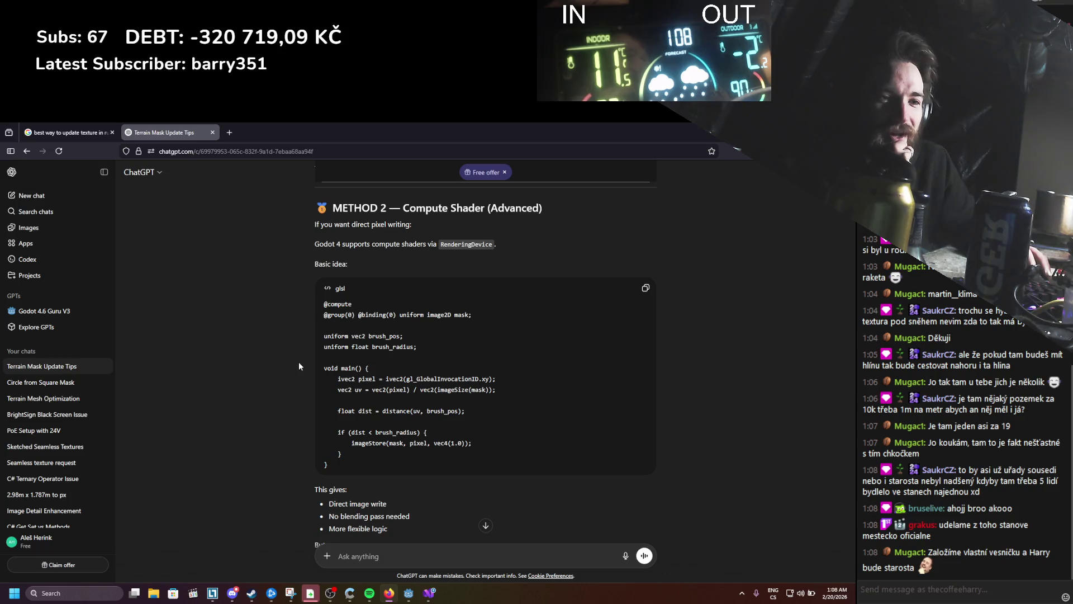
scroll(299, 363, "up", 2)
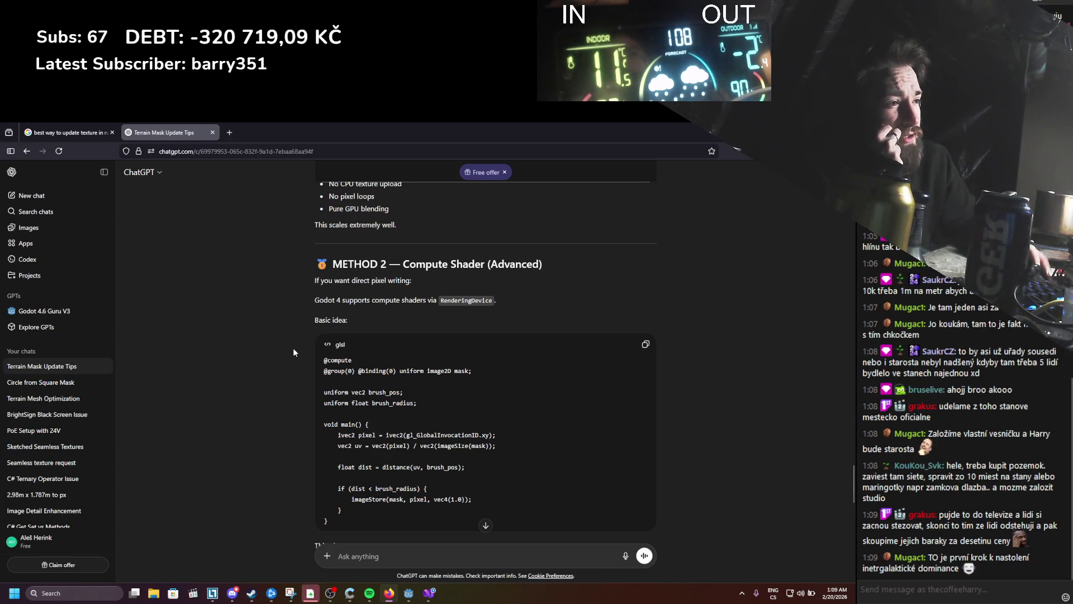
scroll(292, 351, "up", 2)
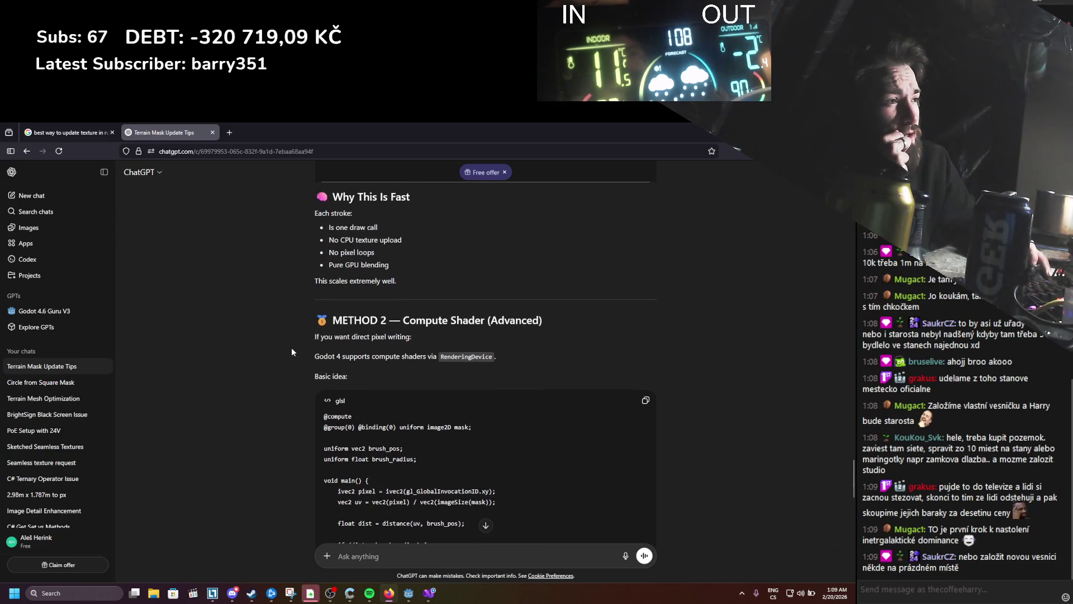
scroll(292, 351, "up", 3)
scroll(290, 351, "up", 4)
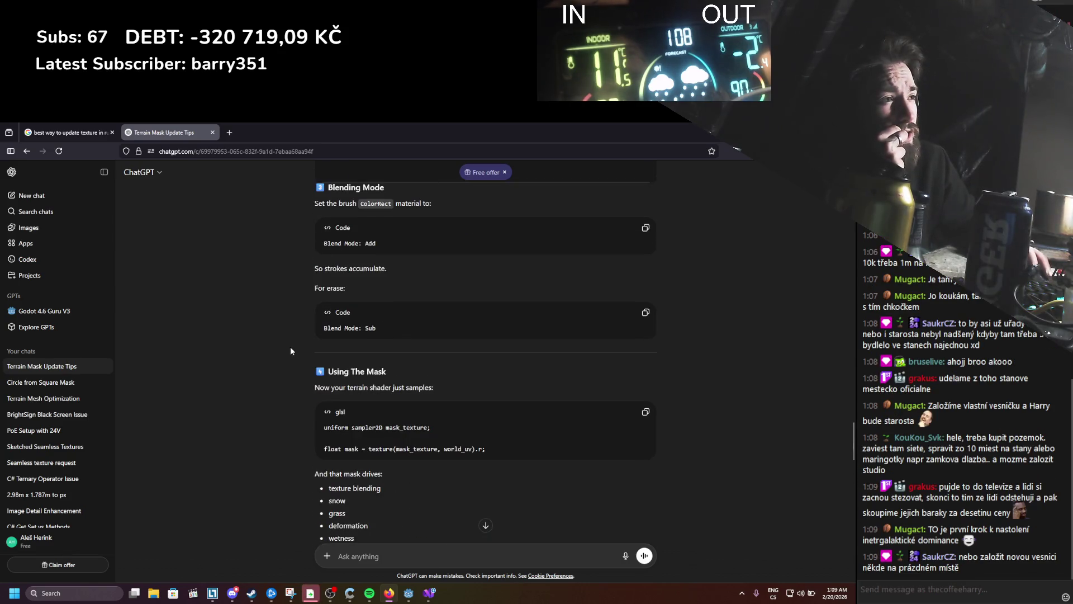
scroll(287, 350, "down", 5)
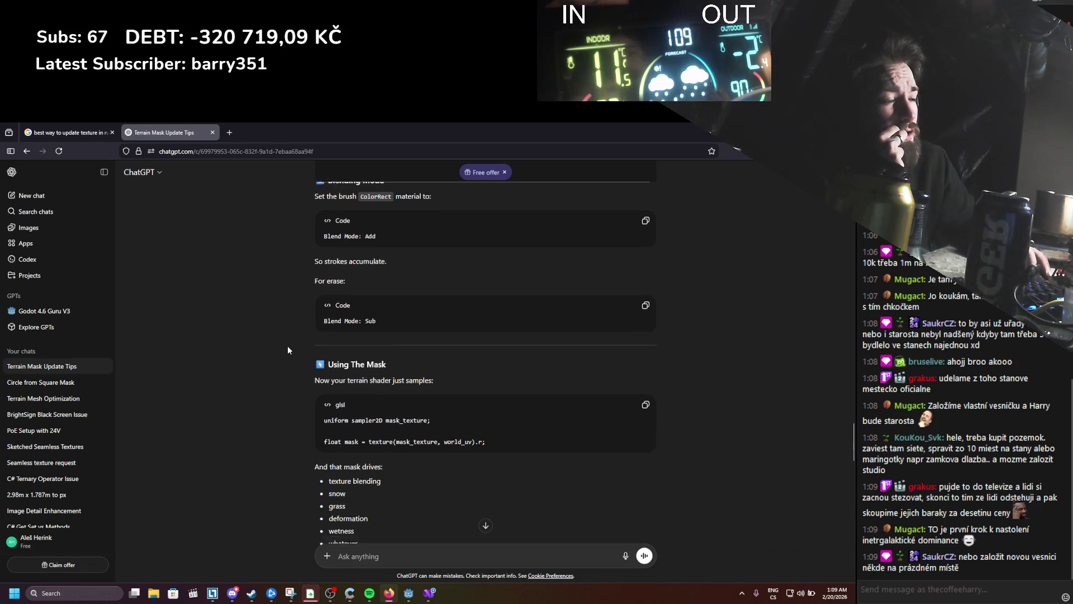
scroll(287, 349, "up", 6)
scroll(287, 350, "up", 10)
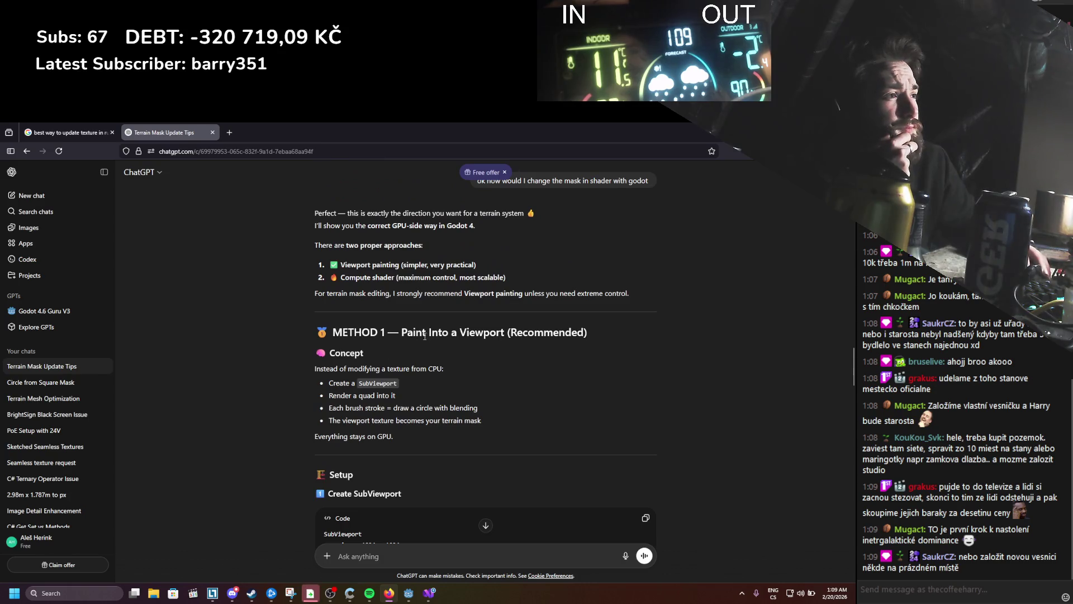
left_click_drag(425, 332, 511, 332)
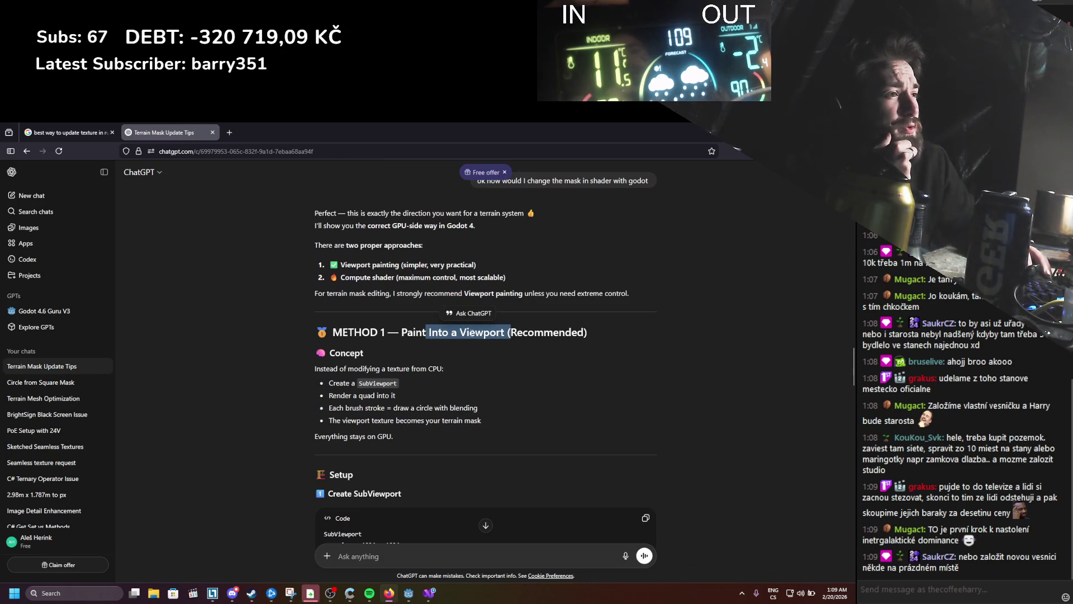
scroll(404, 404, "down", 3)
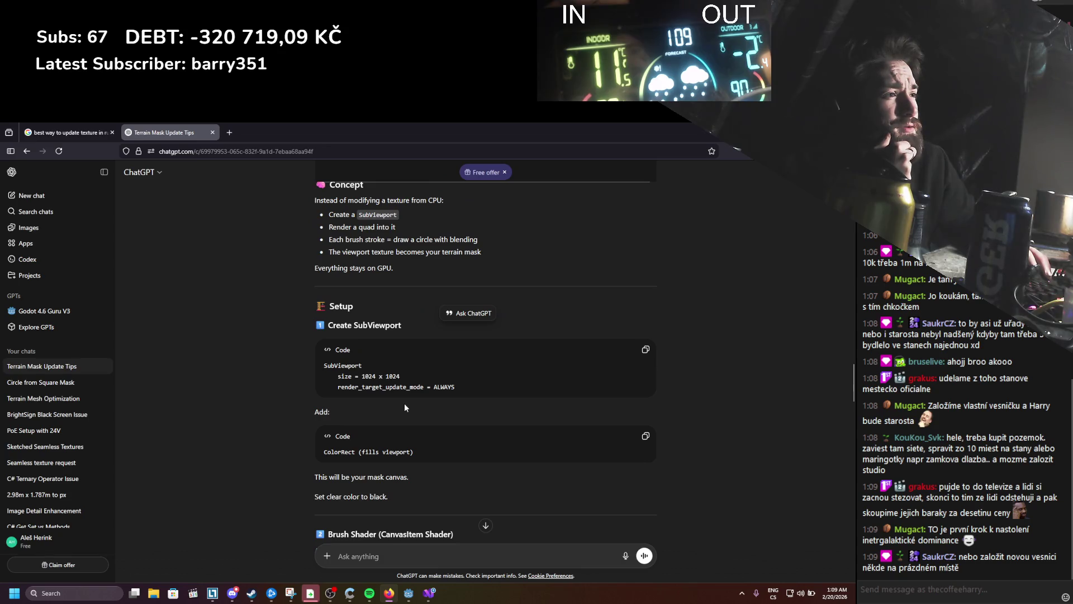
scroll(405, 400, "down", 2)
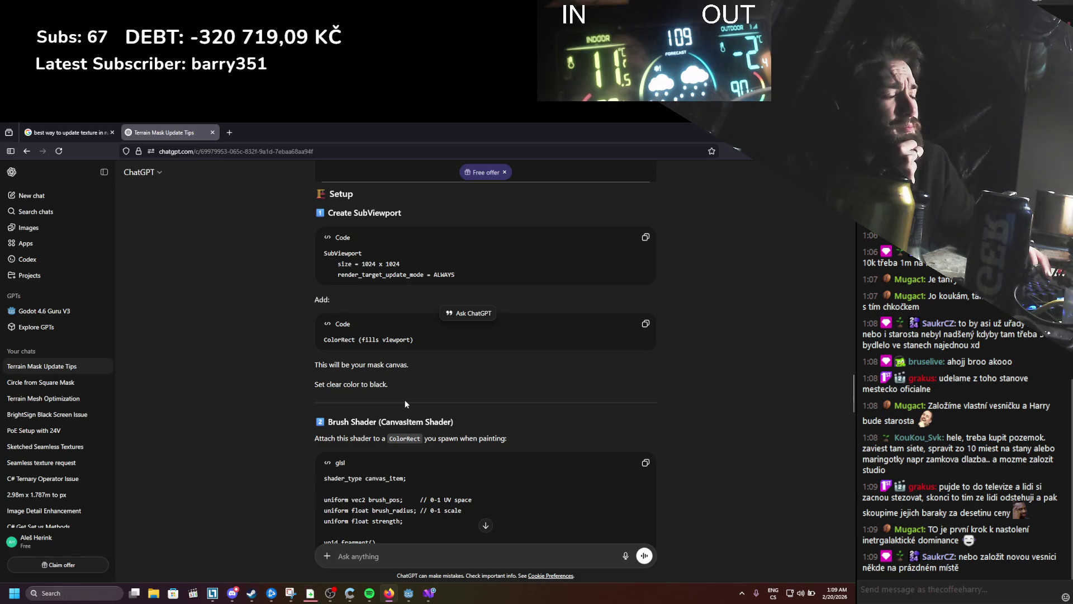
scroll(405, 400, "down", 1)
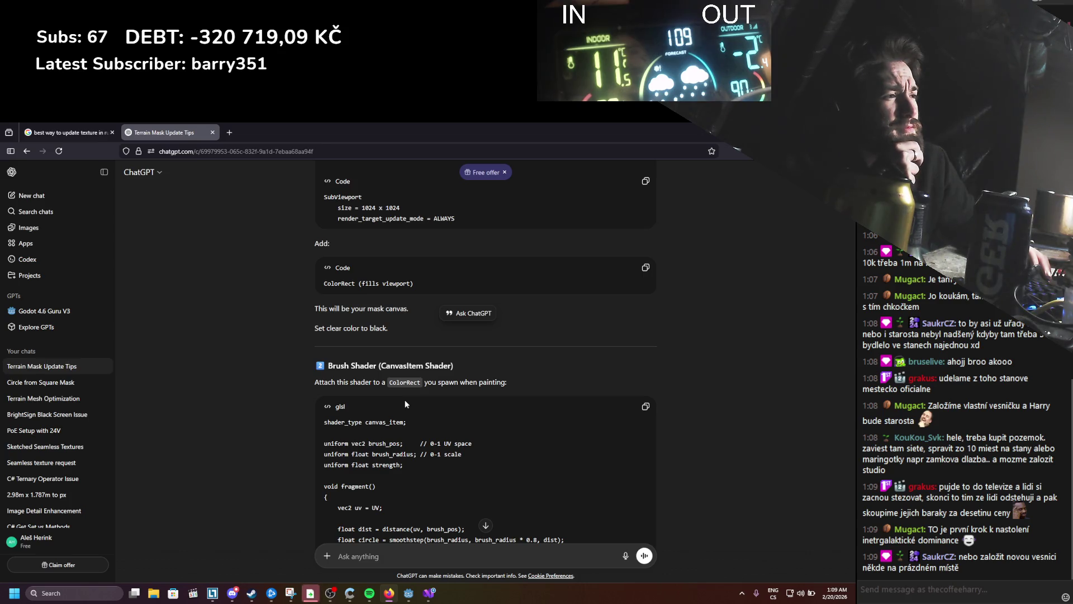
scroll(405, 400, "down", 1)
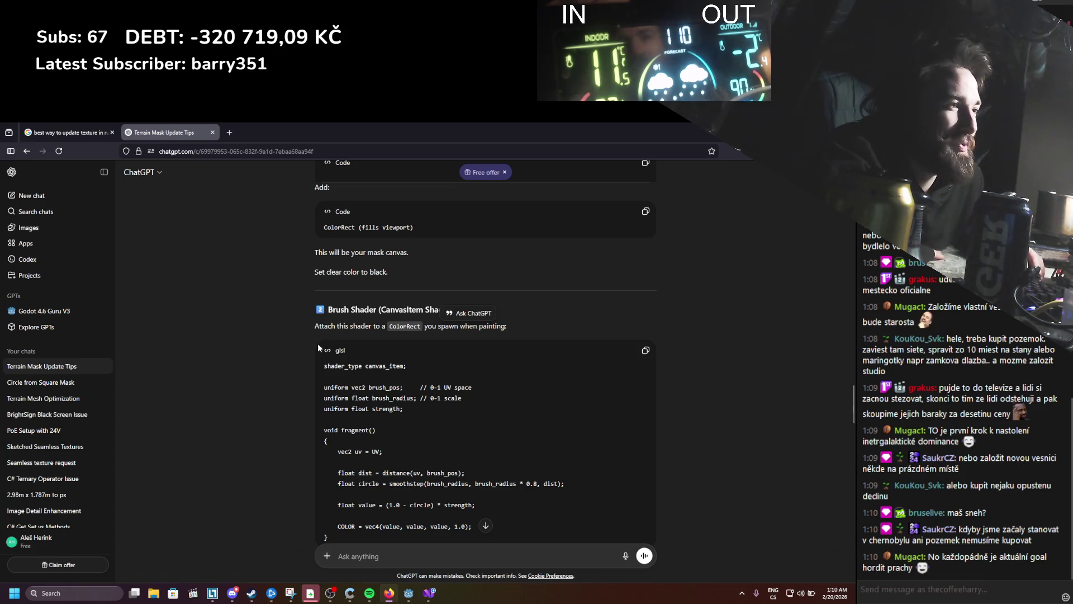
scroll(317, 343, "down", 1)
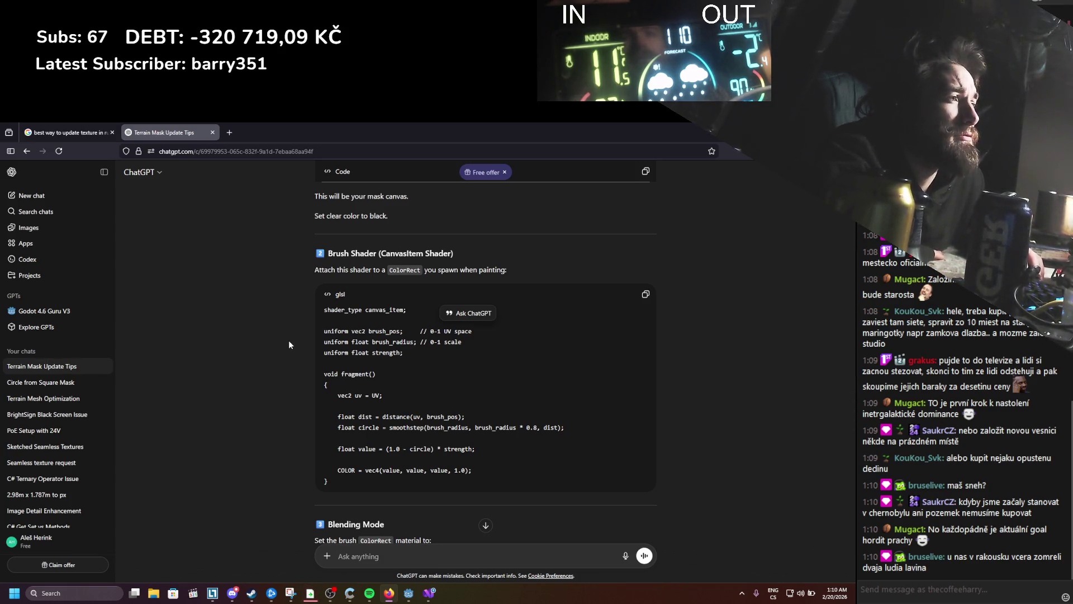
scroll(288, 340, "down", 2)
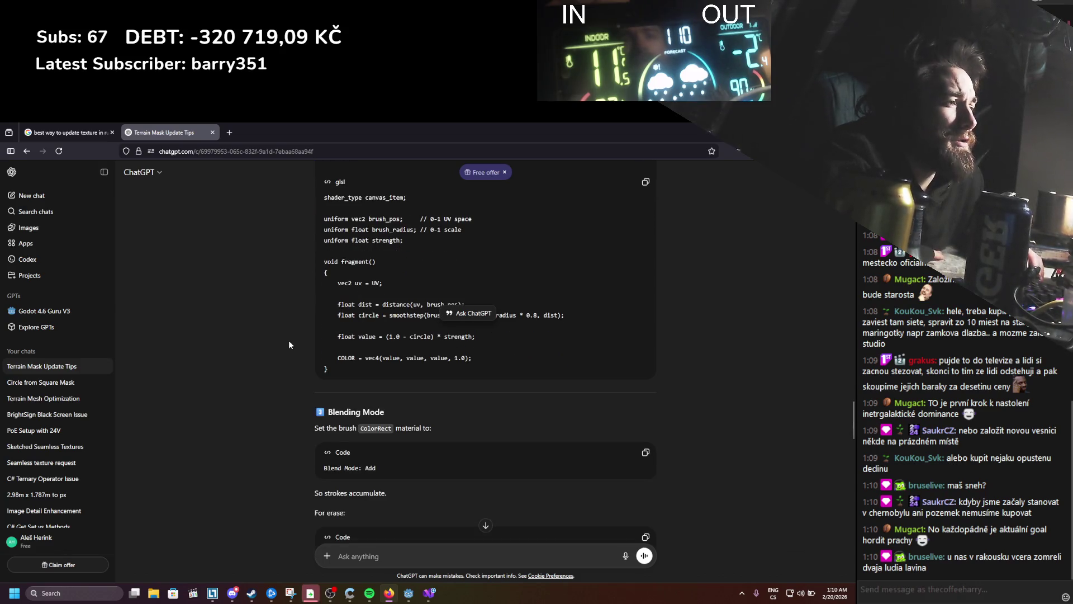
scroll(288, 340, "up", 1)
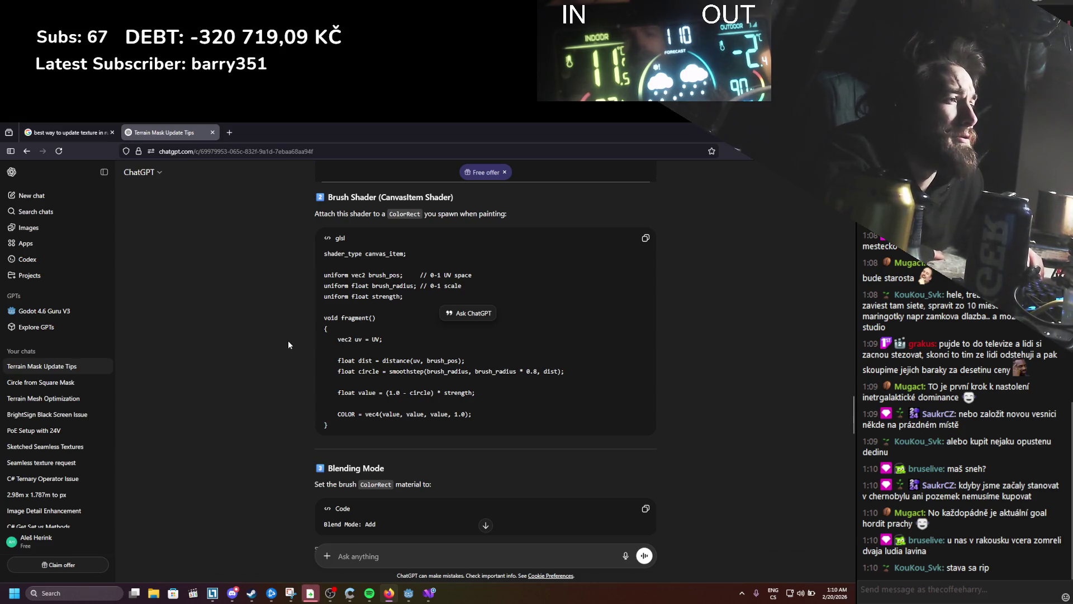
scroll(288, 343, "up", 2)
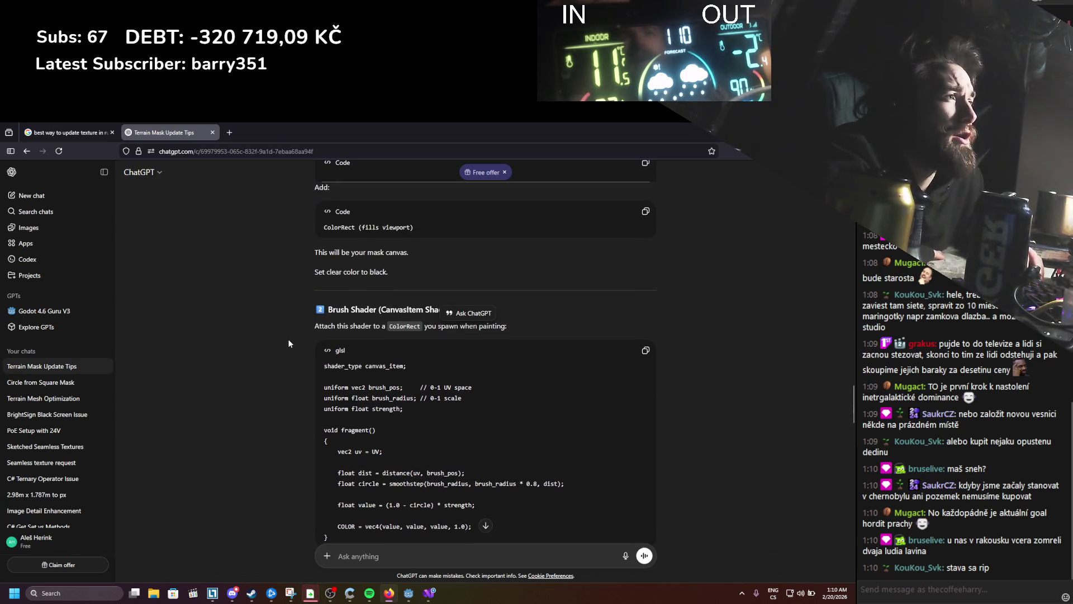
scroll(288, 343, "up", 2)
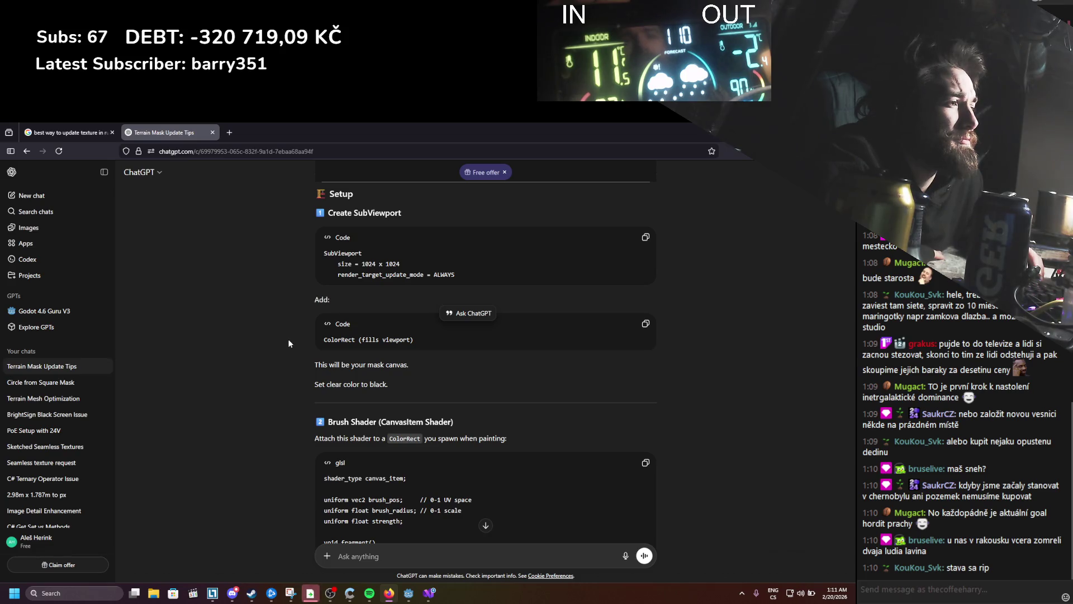
scroll(288, 343, "down", 5)
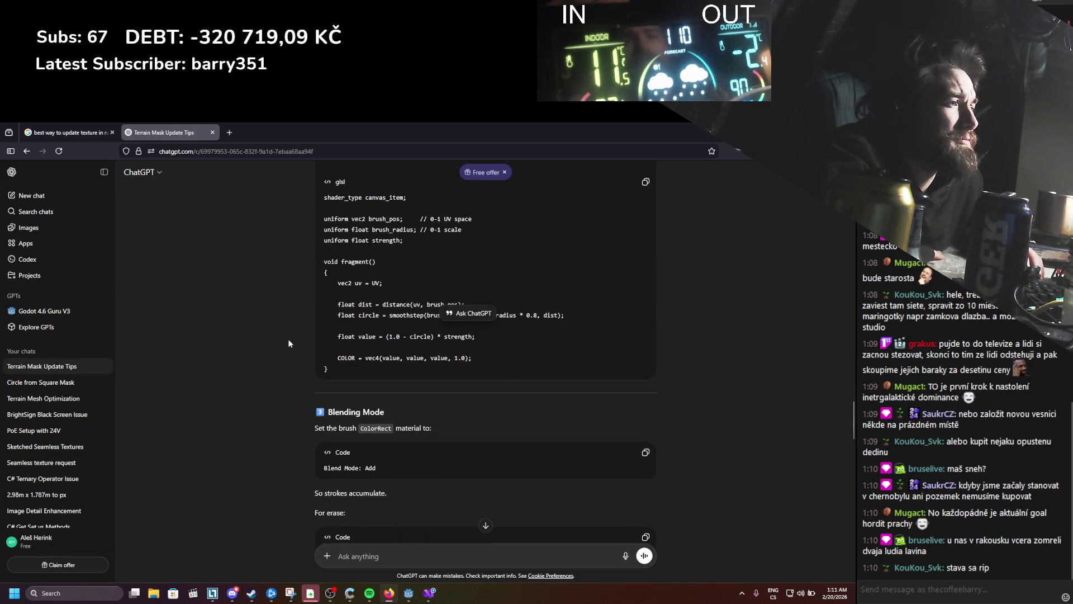
scroll(288, 340, "down", 5)
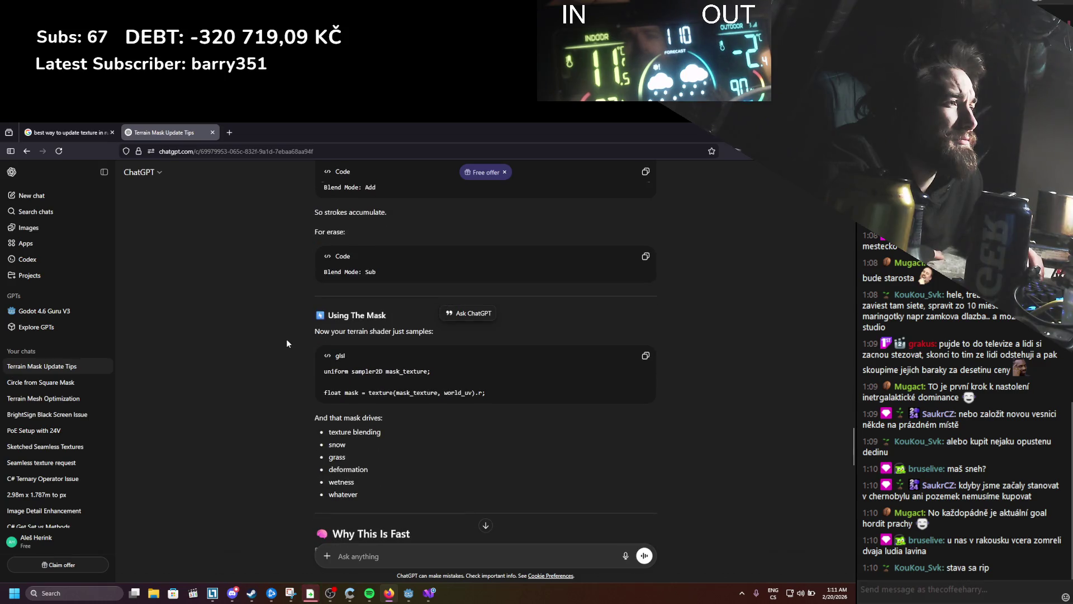
scroll(286, 344, "down", 4)
scroll(286, 343, "up", 4)
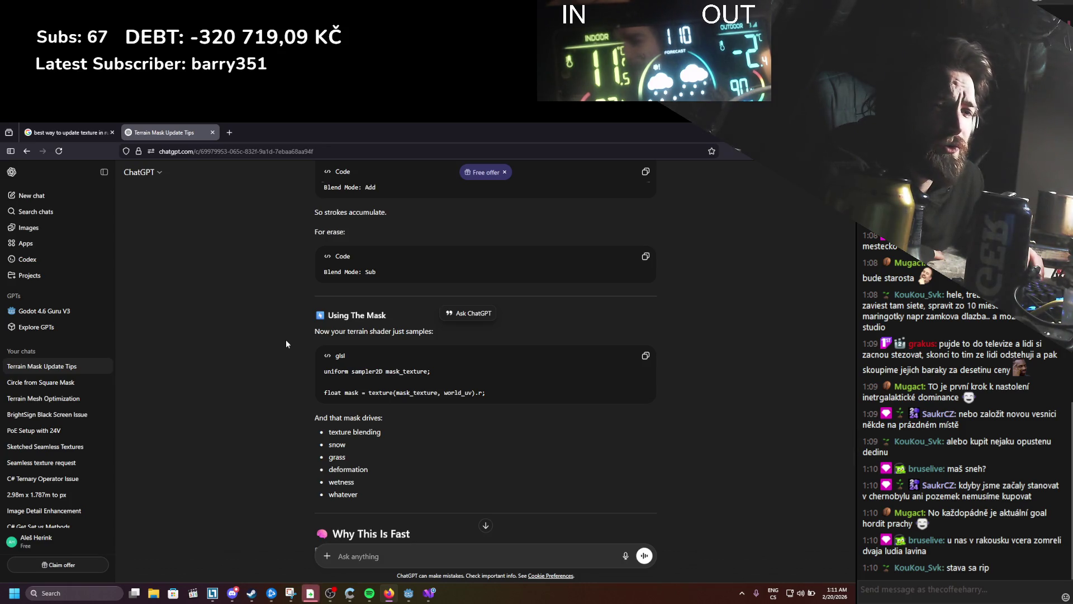
scroll(286, 339, "up", 10)
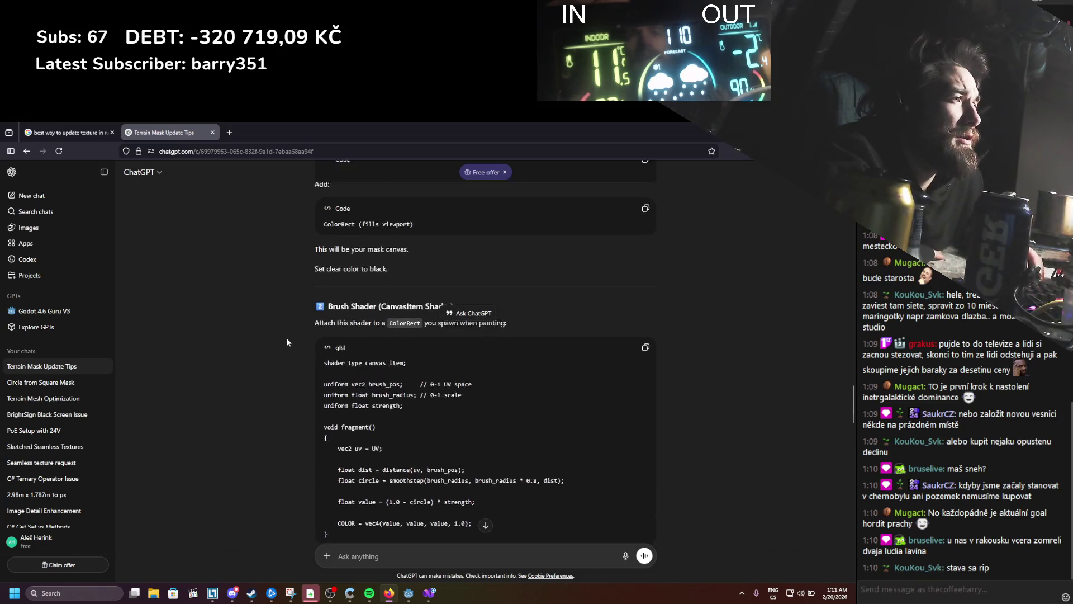
scroll(286, 342, "down", 2)
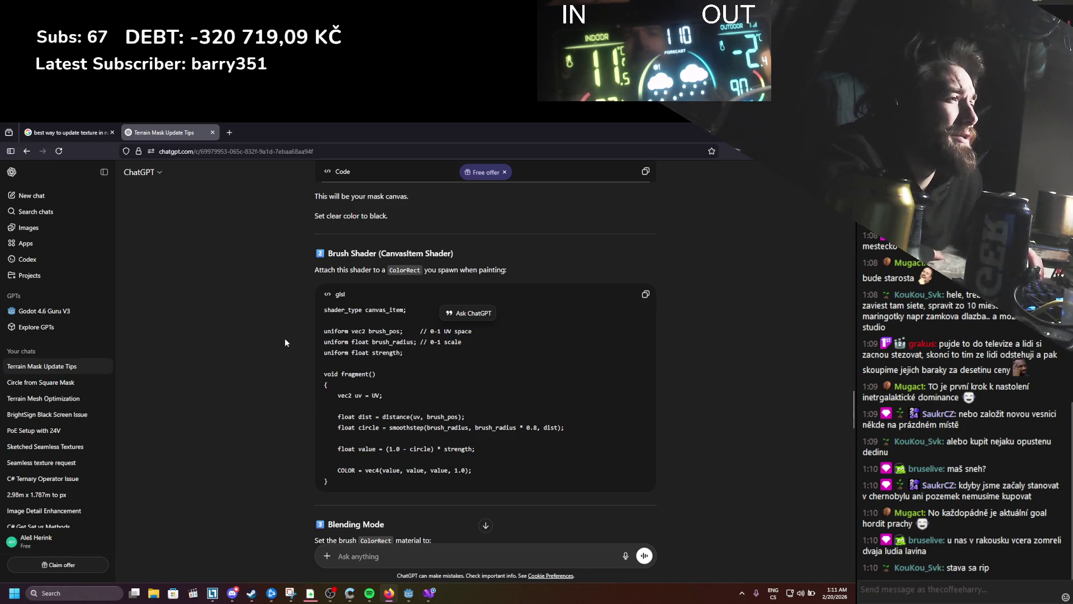
scroll(284, 338, "up", 5)
type("can u give me link to the first method")
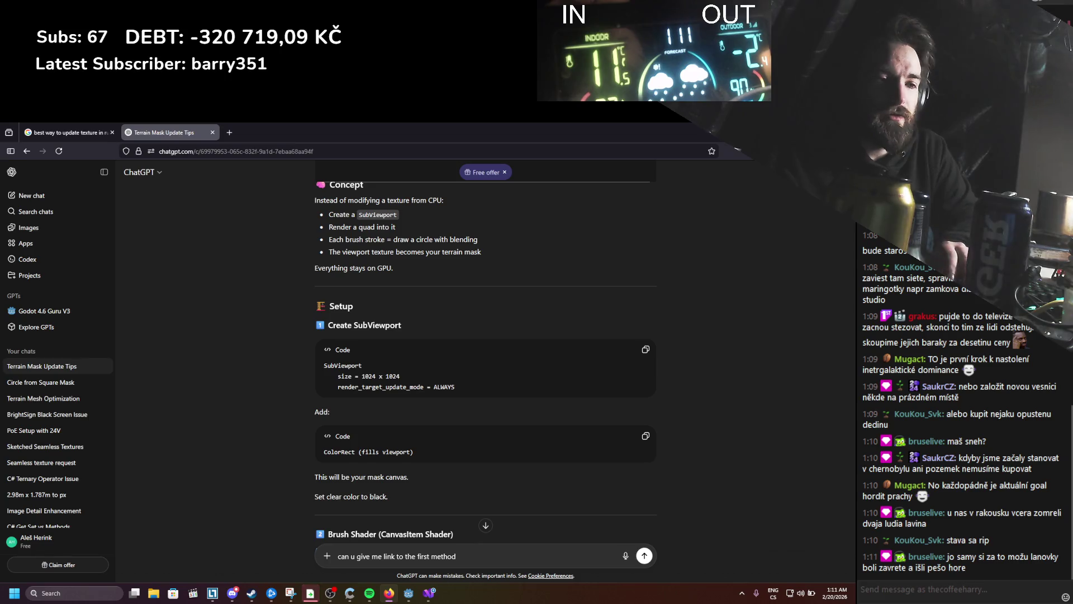
Step: Send 'can u give me link to the first method' and open the 'Using a SubViewport as a texture' link
key("Return")
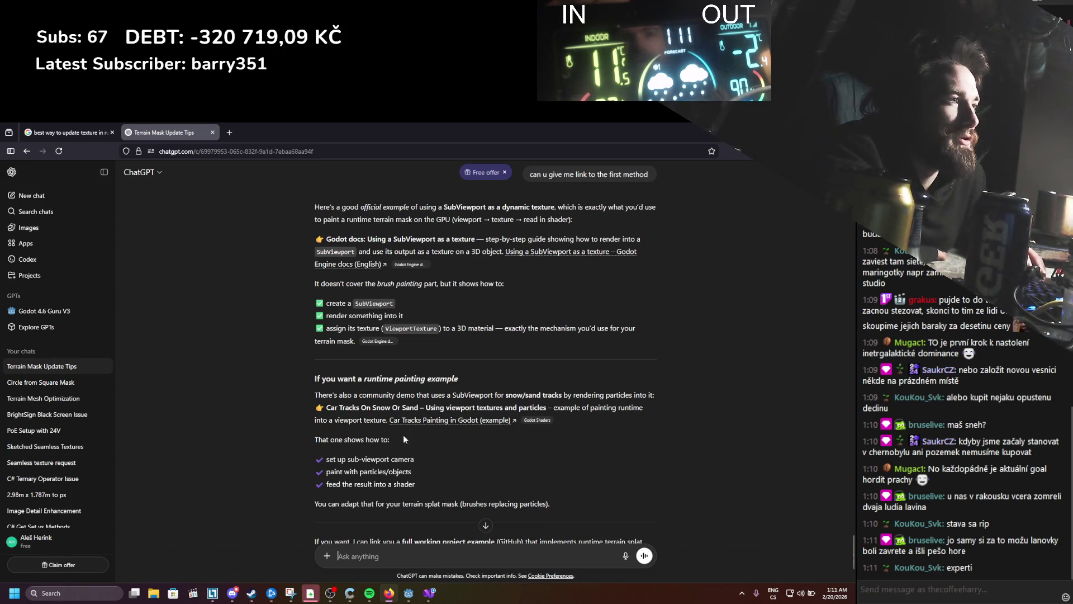
scroll(385, 449, "up", 2)
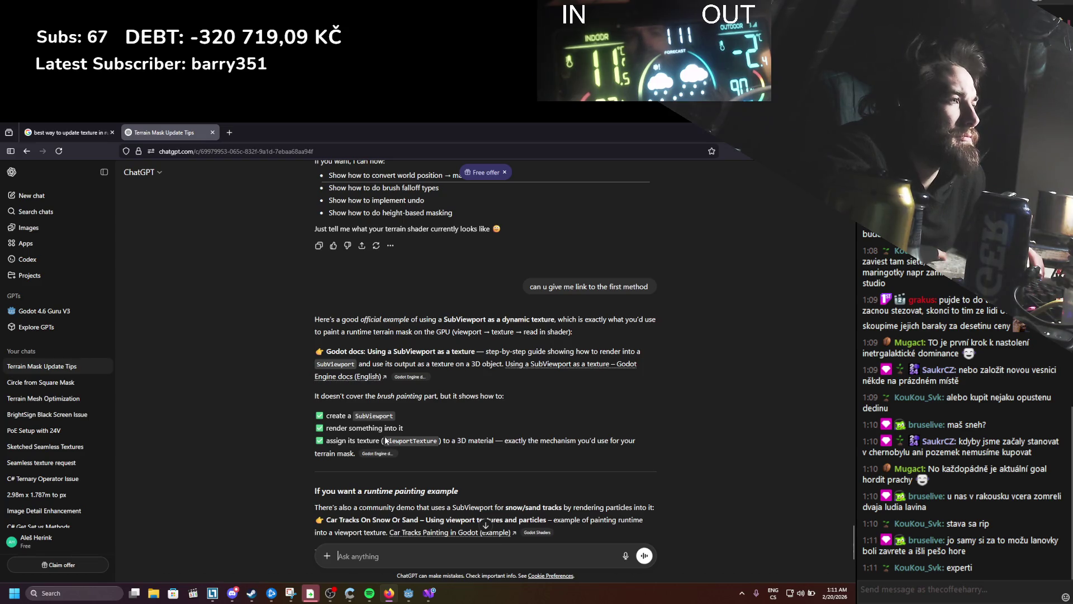
left_click(527, 371)
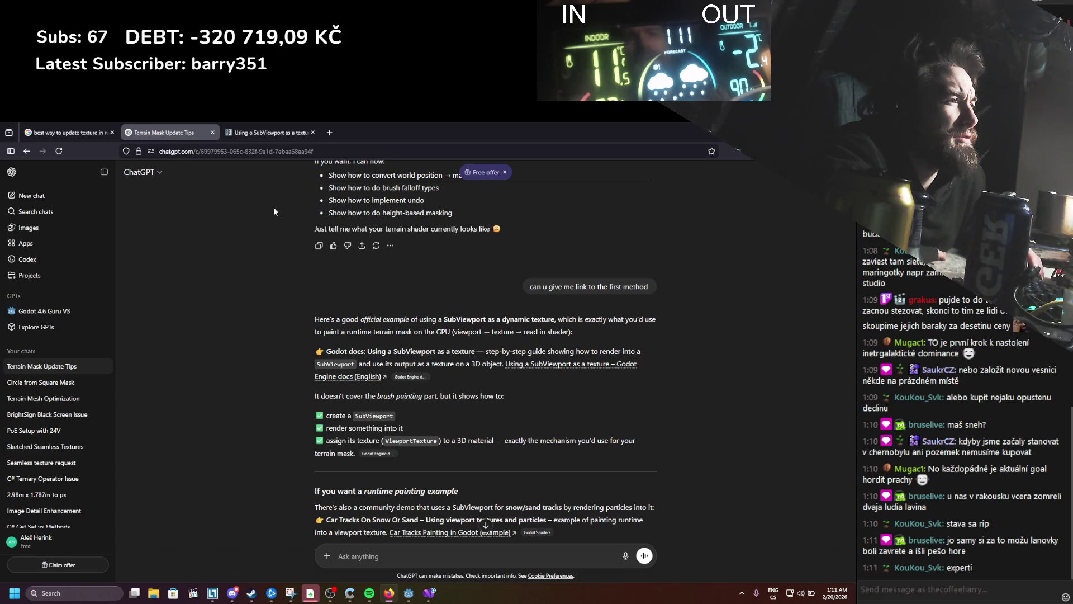
Step: Switch to the new docs tab and scroll through to the procedural planet and User-contributed notes
left_click(263, 132)
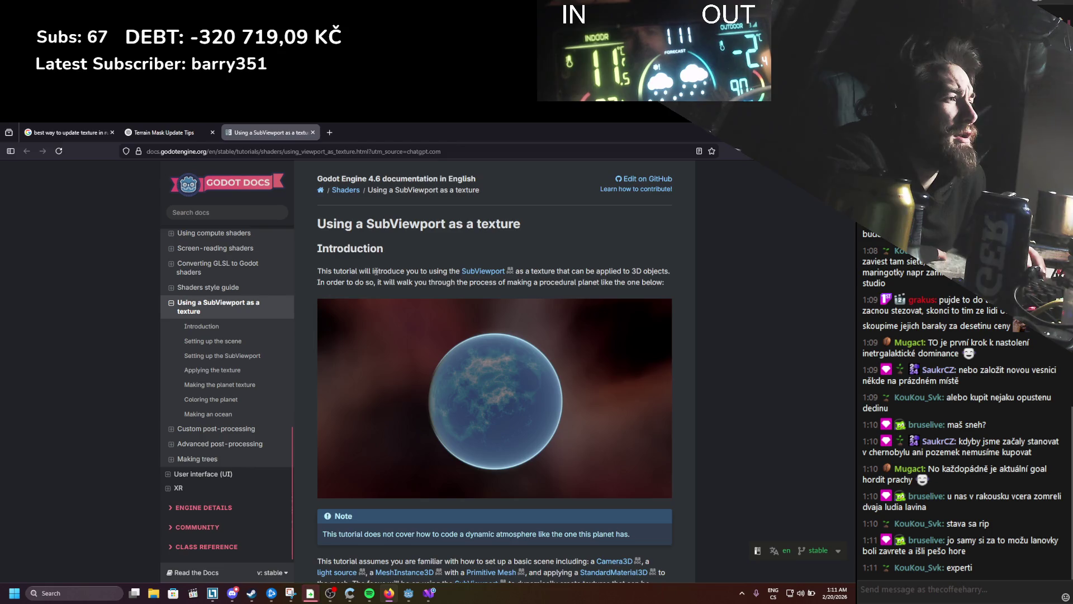
scroll(376, 271, "down", 3)
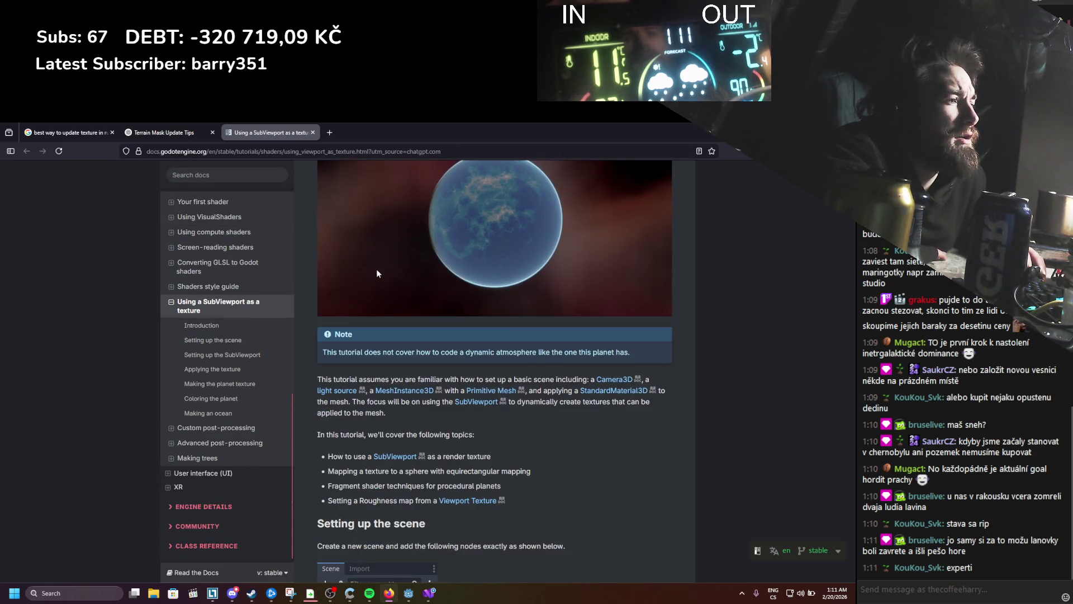
scroll(376, 274, "down", 3)
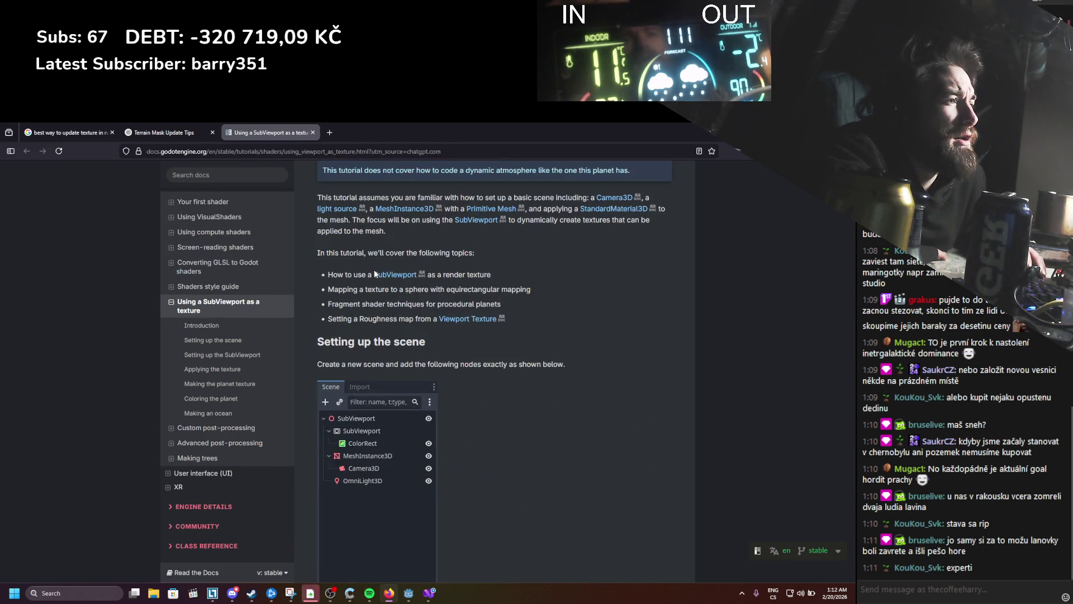
scroll(374, 273, "down", 8)
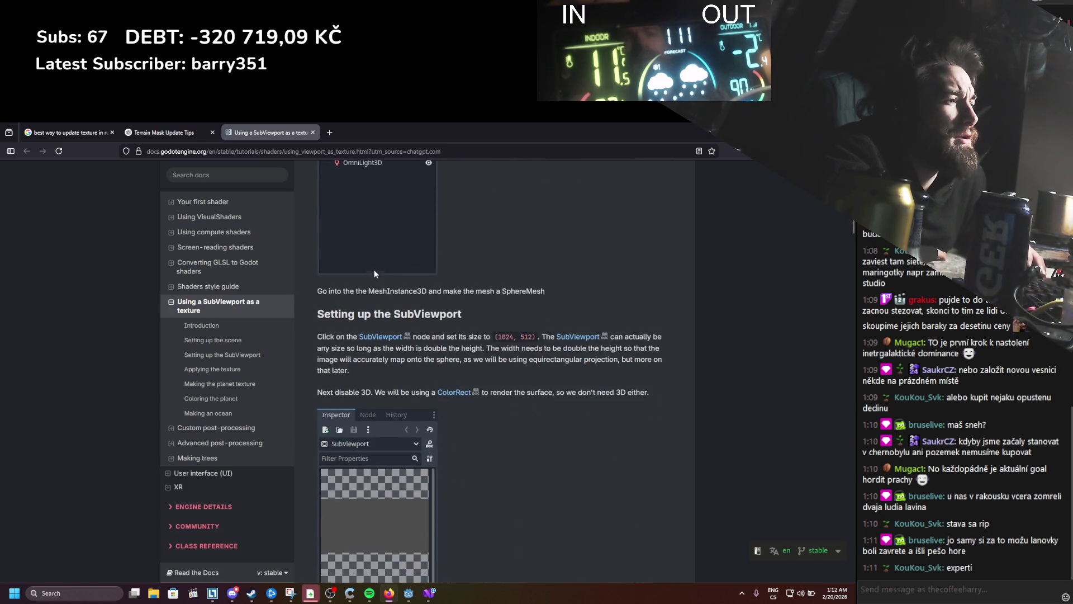
scroll(375, 270, "down", 8)
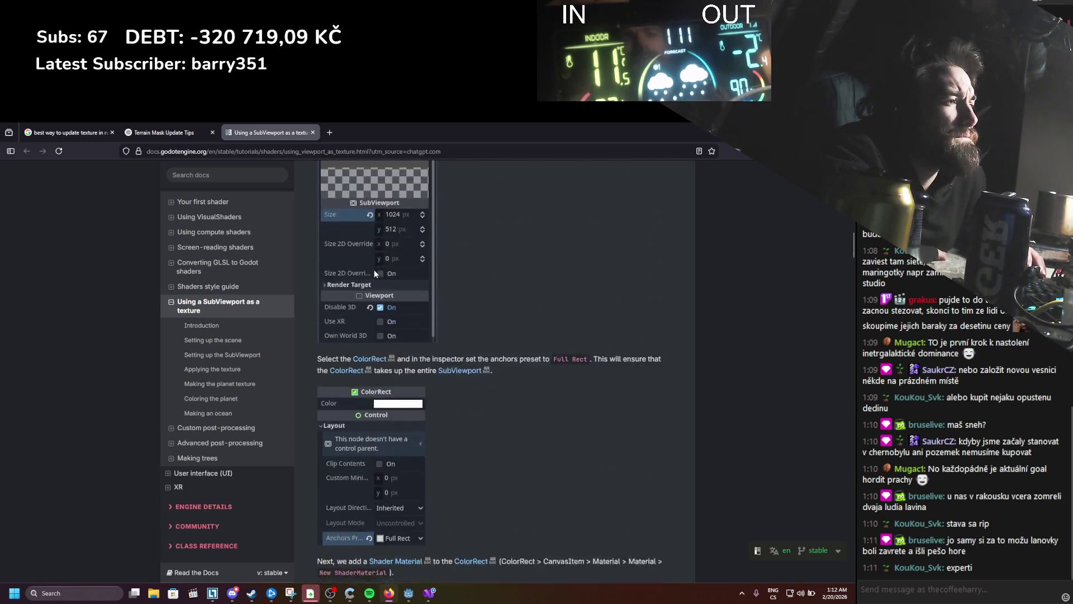
scroll(455, 272, "down", 2)
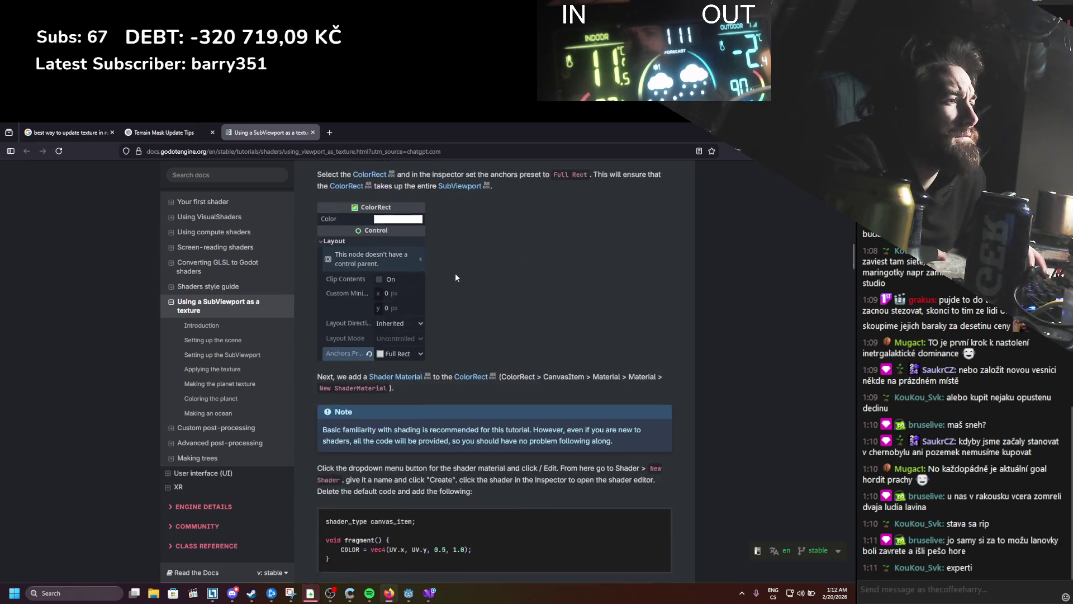
scroll(455, 276, "down", 6)
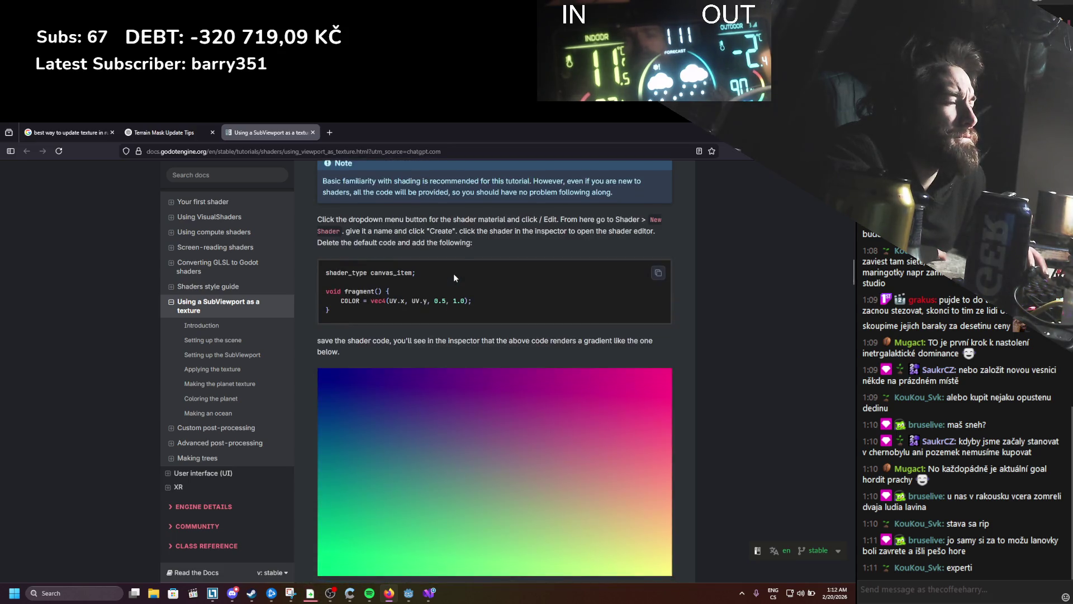
scroll(453, 275, "down", 5)
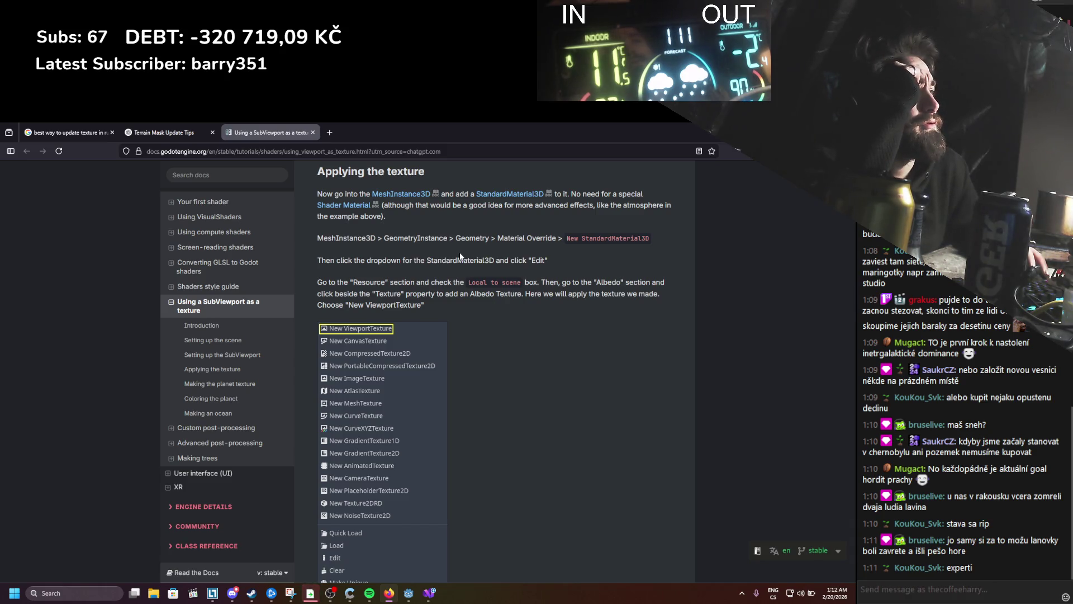
scroll(460, 256, "down", 8)
scroll(457, 255, "down", 10)
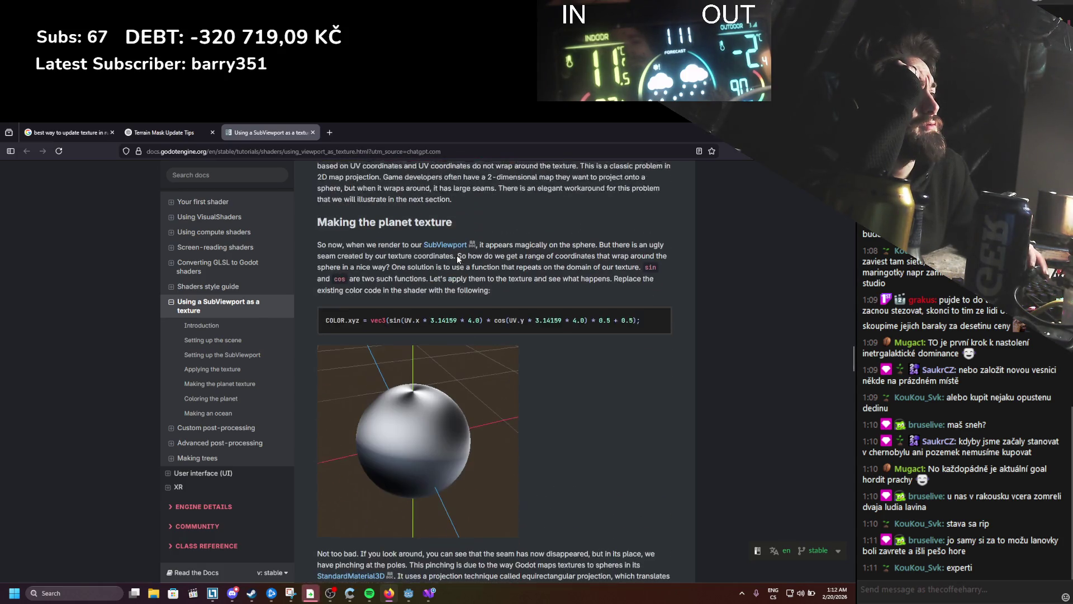
scroll(457, 254, "down", 1)
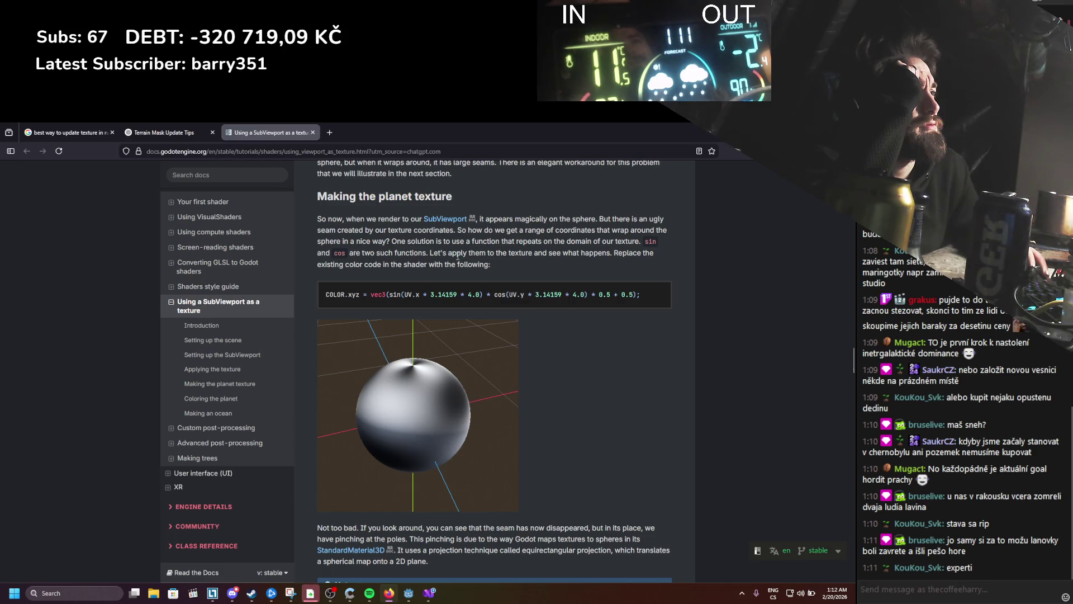
scroll(457, 256, "down", 8)
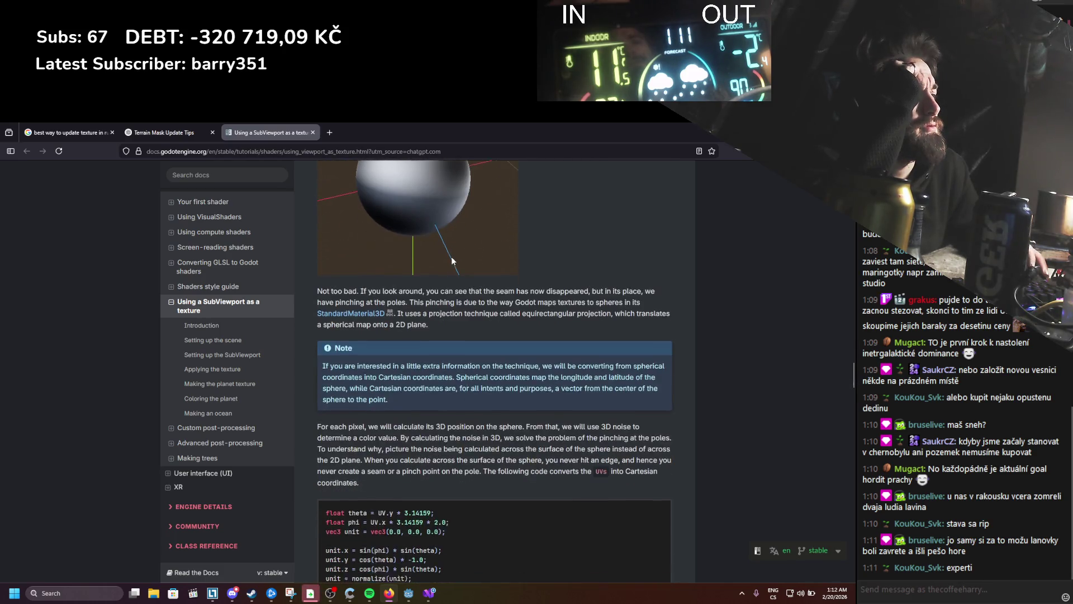
scroll(453, 257, "down", 3)
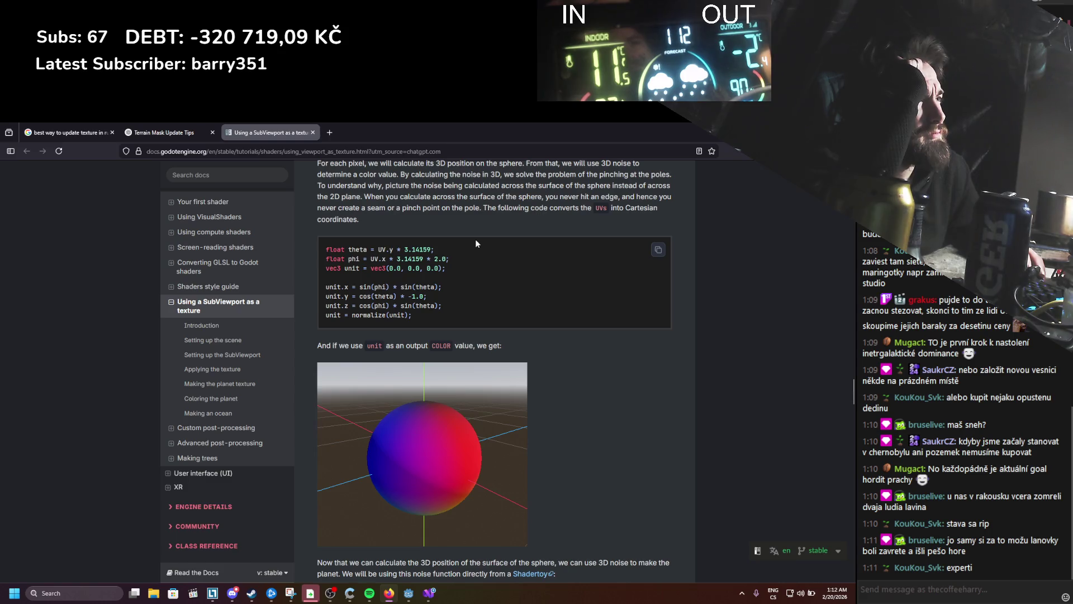
scroll(476, 240, "down", 5)
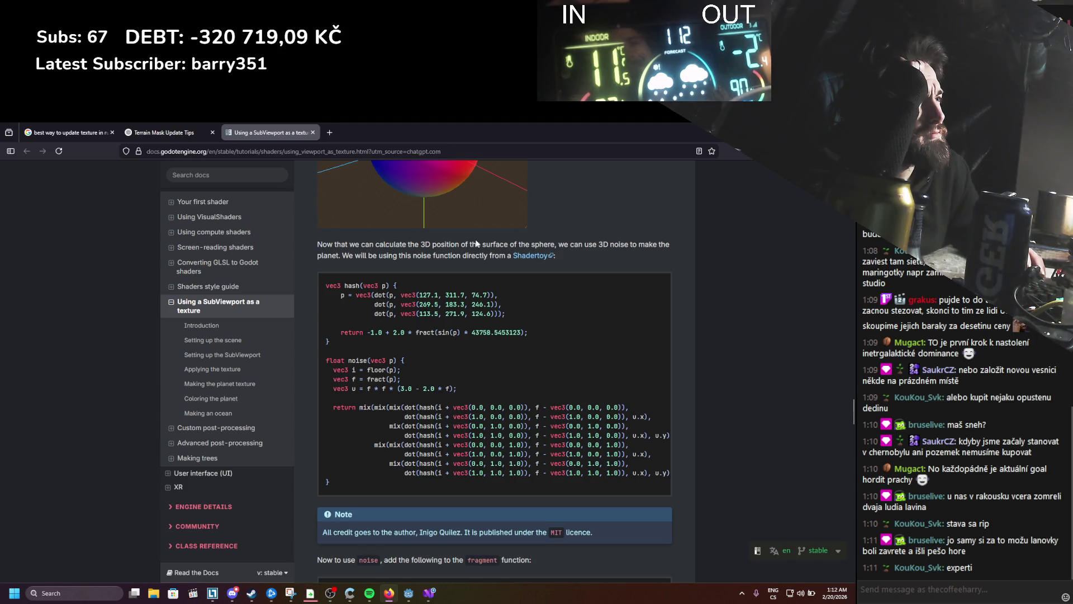
scroll(476, 244, "down", 10)
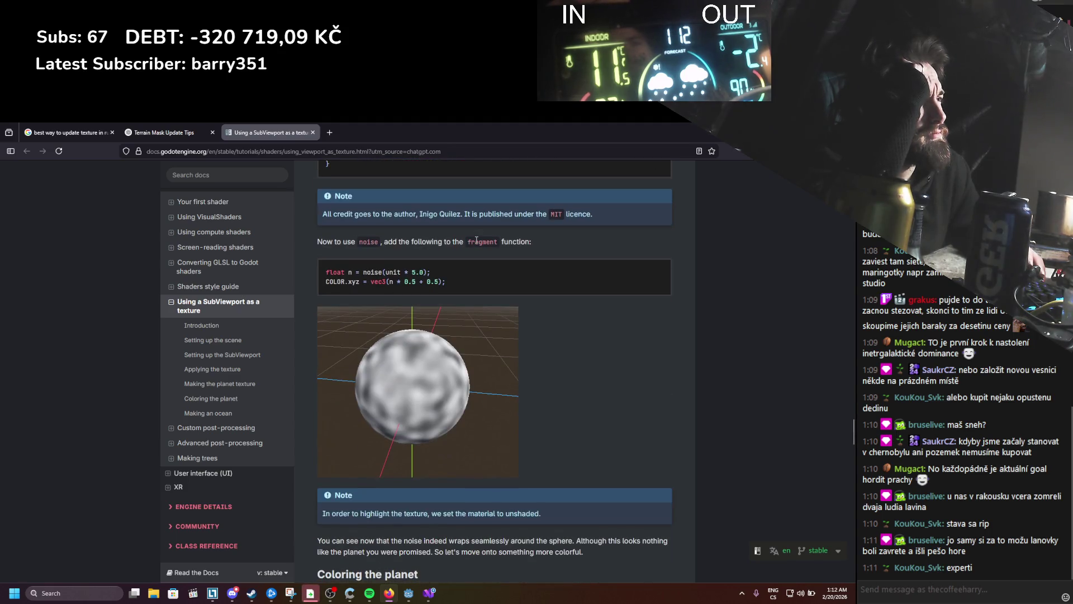
scroll(476, 244, "down", 10)
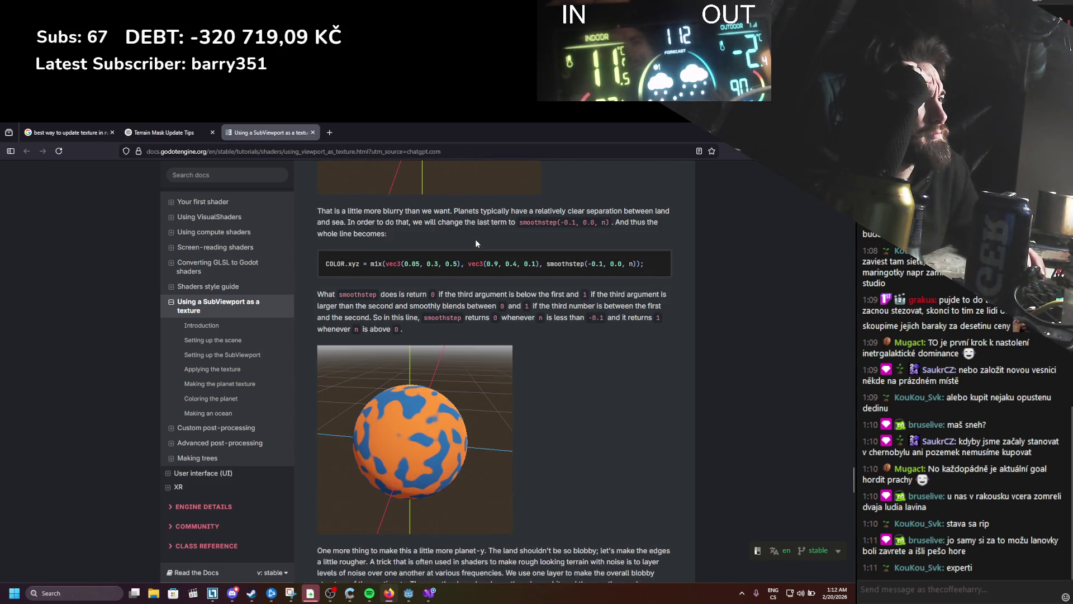
scroll(476, 244, "down", 5)
scroll(475, 239, "down", 20)
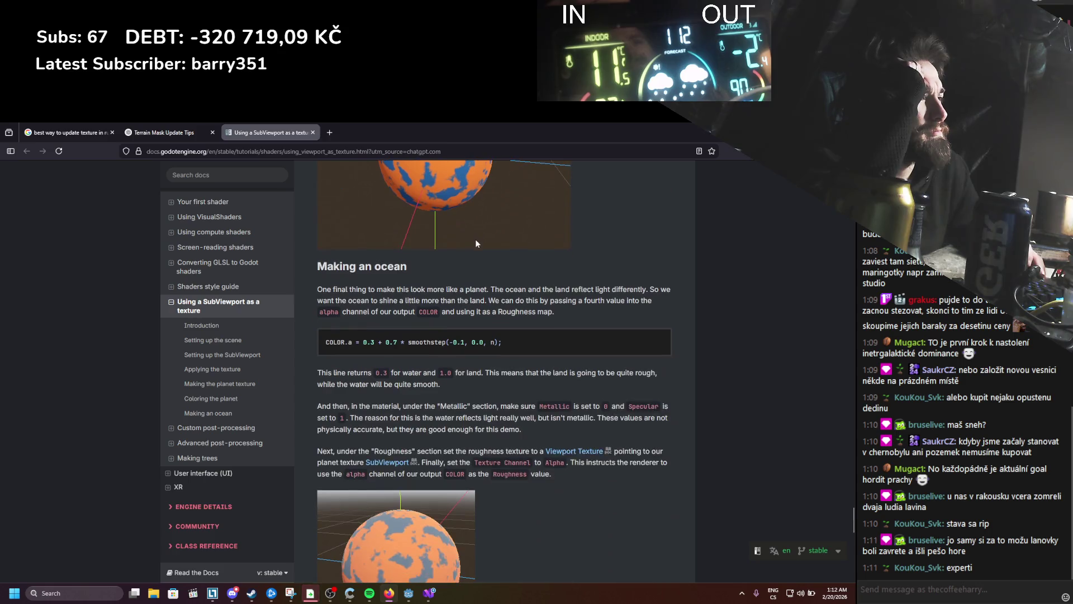
scroll(474, 245, "down", 7)
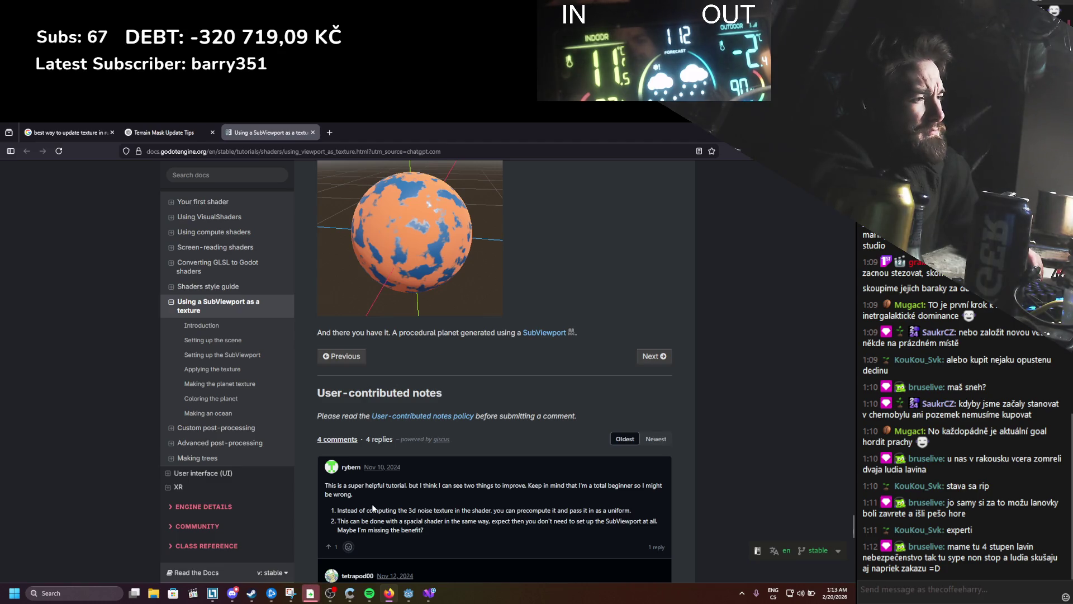
scroll(373, 508, "down", 3)
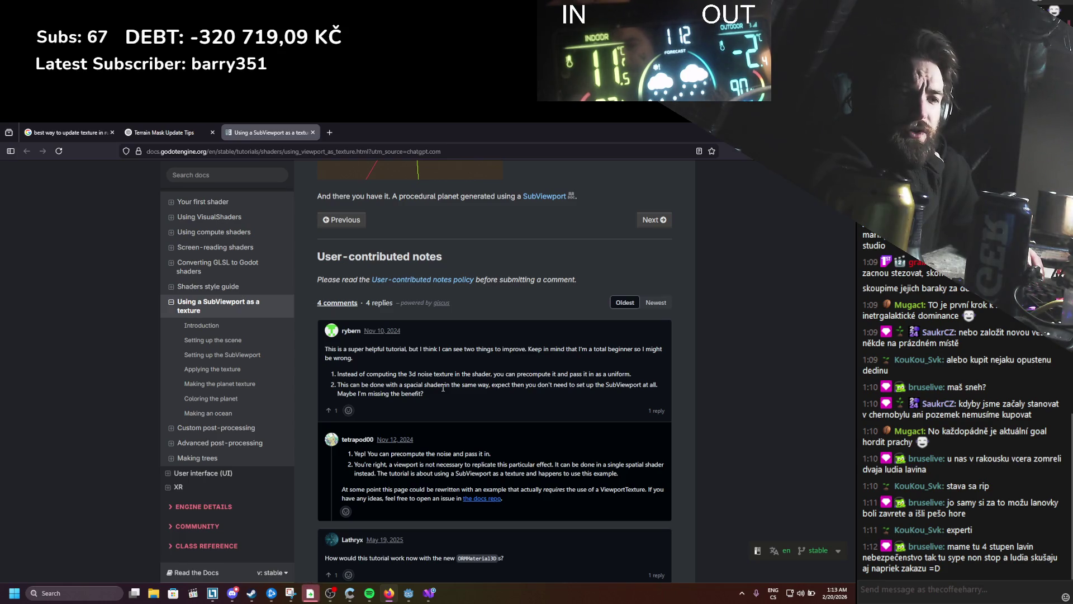
Step: Scroll back up past the shader and scene-setup sections to the page title and Introduction
scroll(443, 386, "up", 1)
scroll(443, 387, "up", 1)
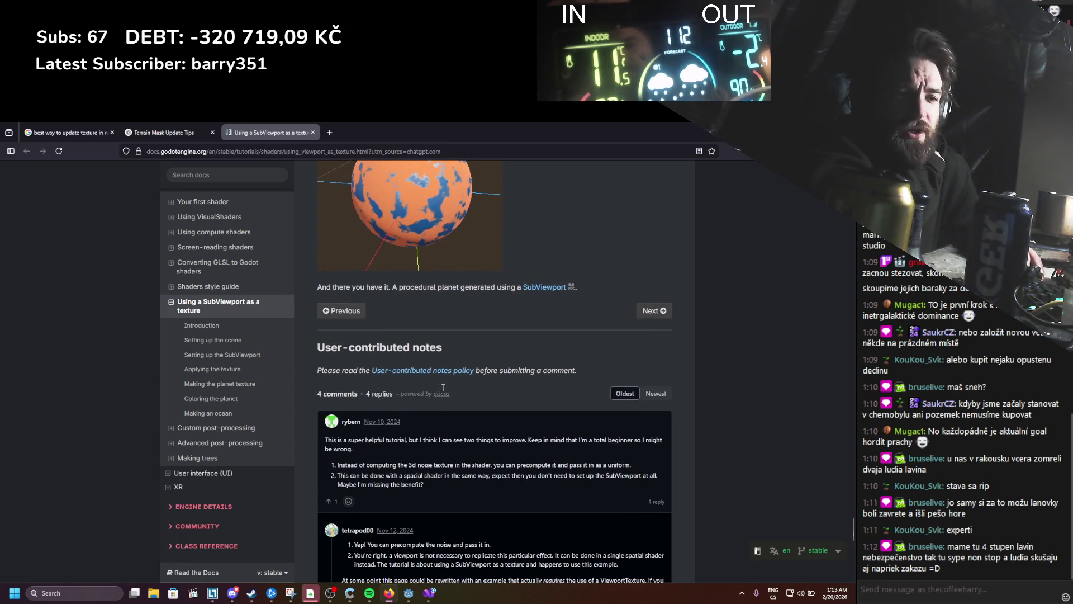
scroll(441, 386, "up", 10)
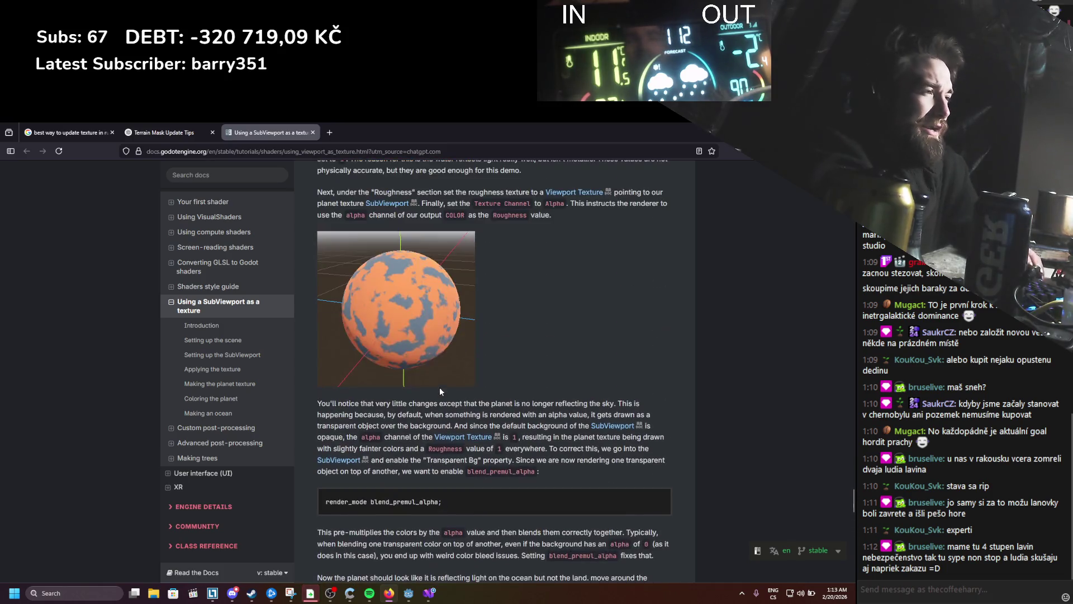
scroll(439, 387, "up", 2)
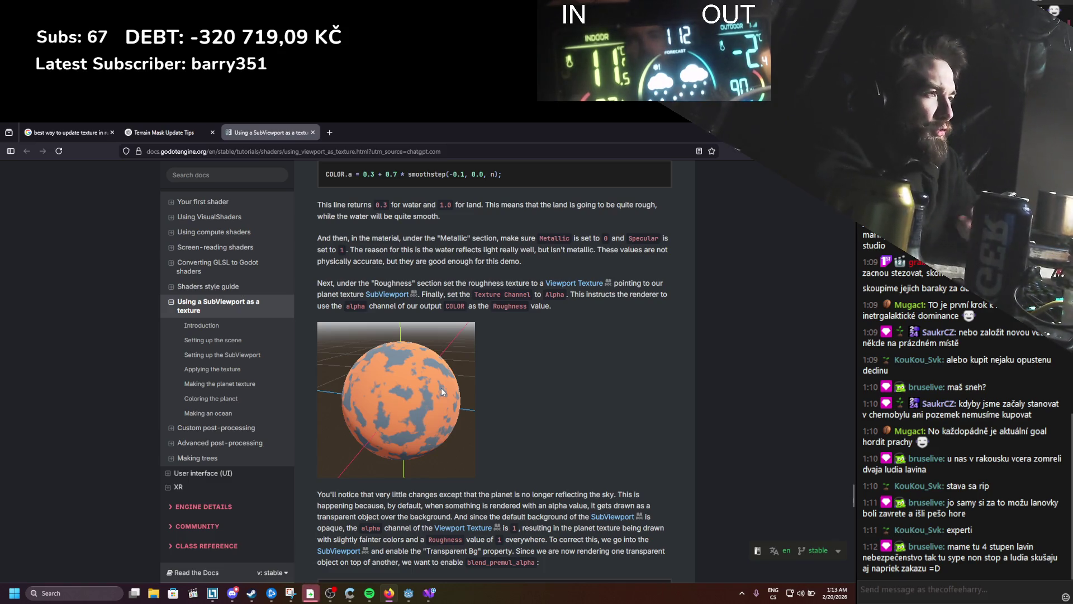
scroll(576, 285, "up", 4)
scroll(582, 281, "up", 2)
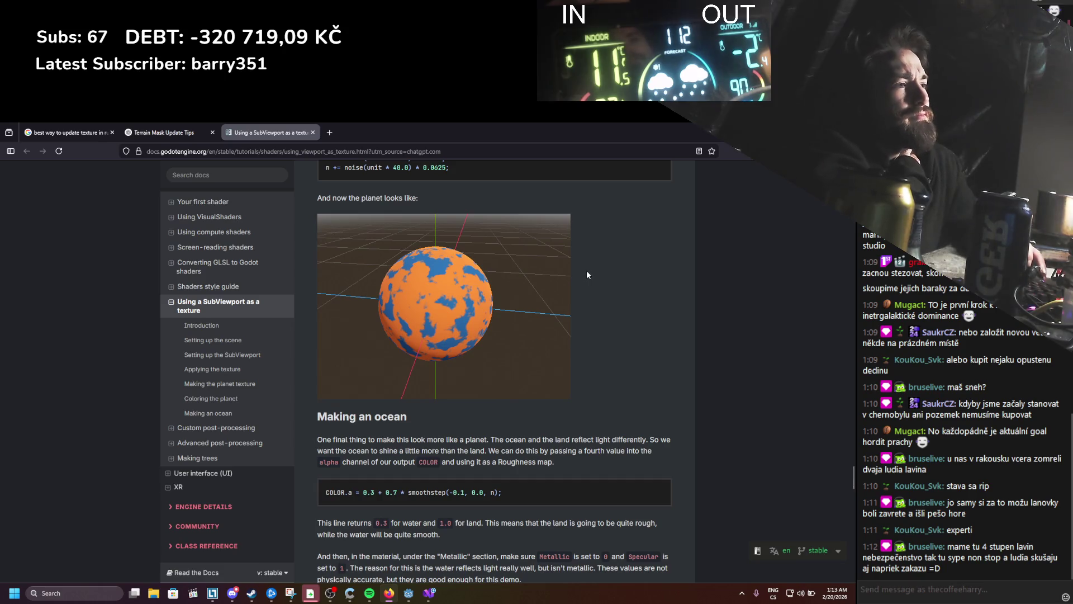
scroll(584, 271, "up", 6)
scroll(581, 269, "up", 15)
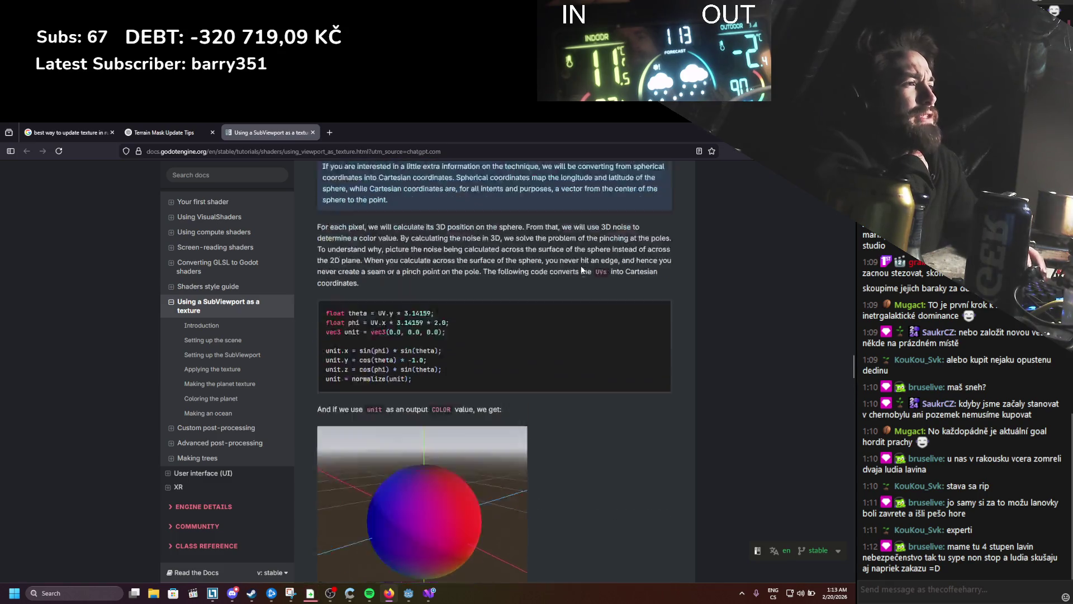
scroll(581, 270, "up", 10)
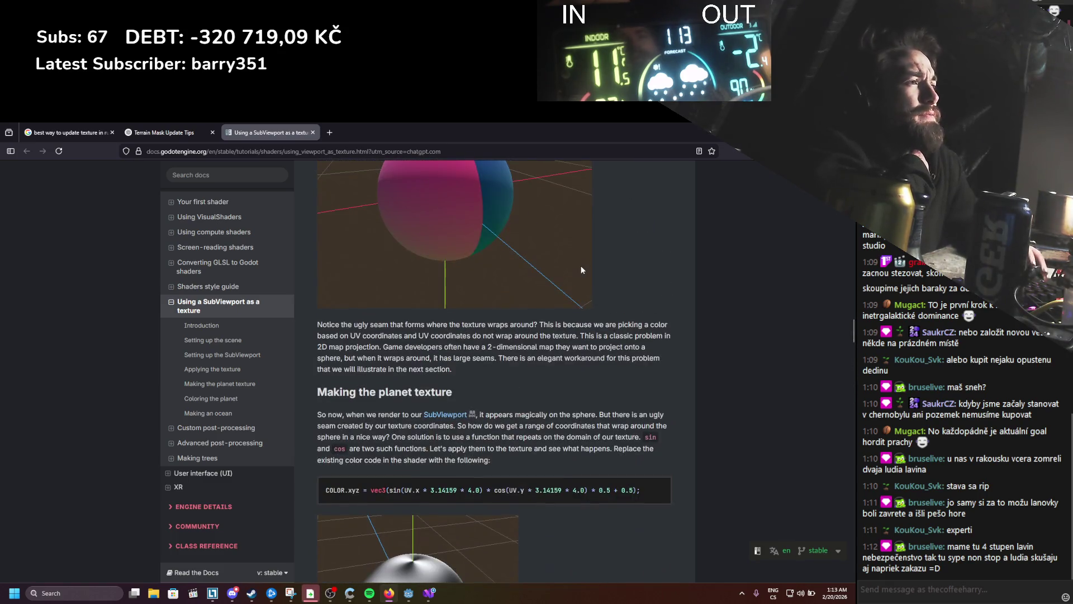
scroll(581, 270, "up", 4)
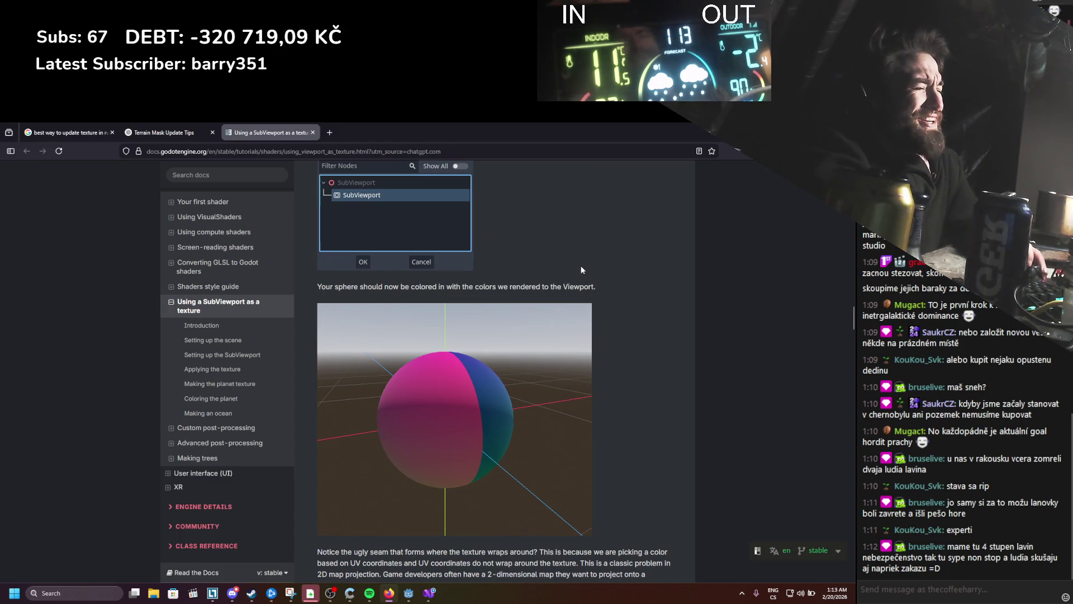
scroll(581, 270, "up", 10)
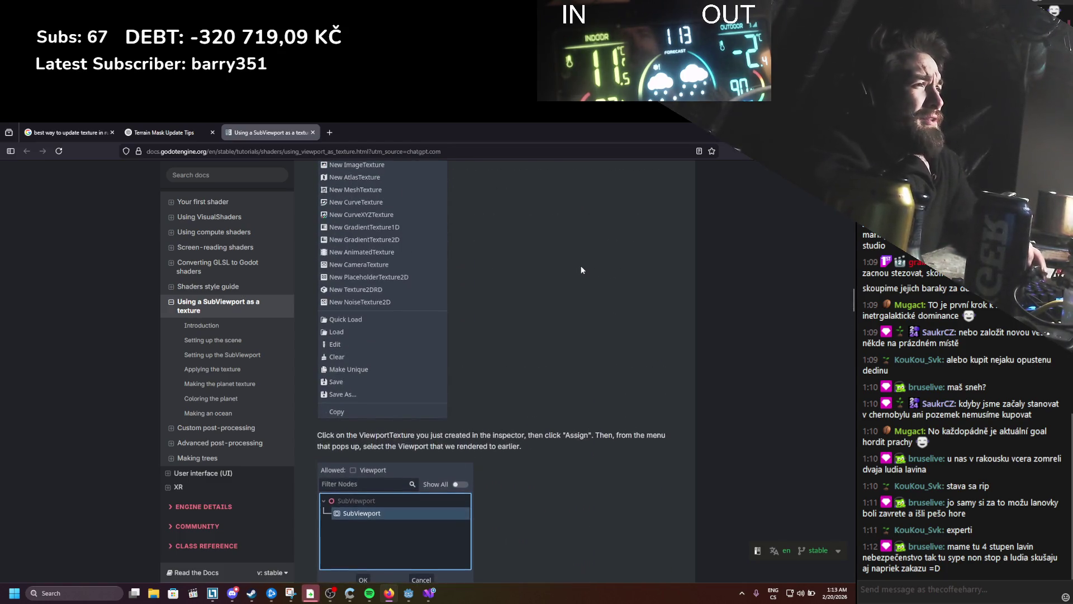
scroll(581, 268, "up", 3)
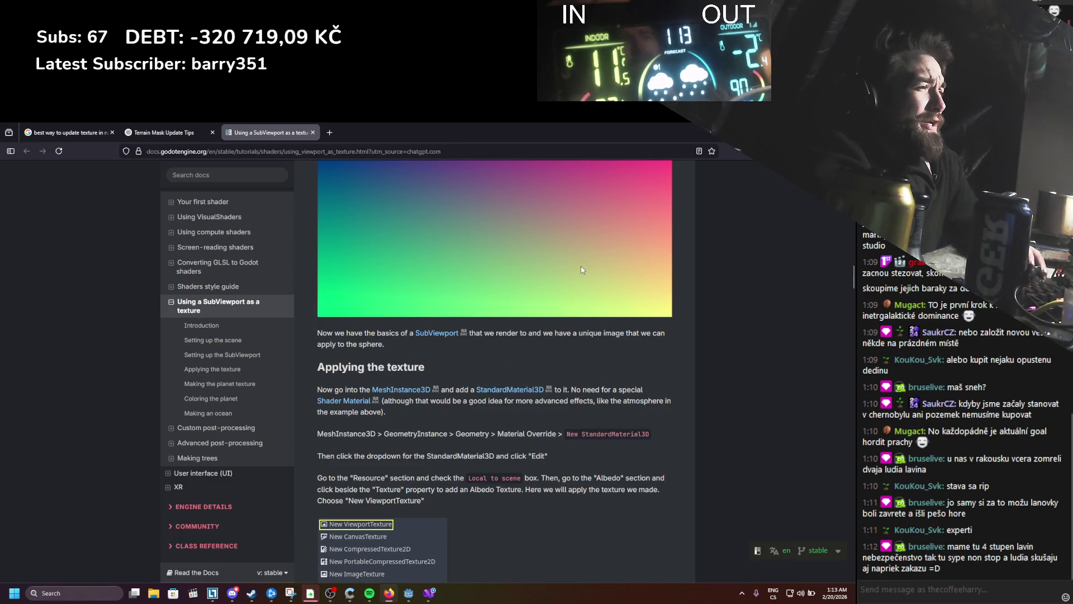
scroll(580, 270, "up", 10)
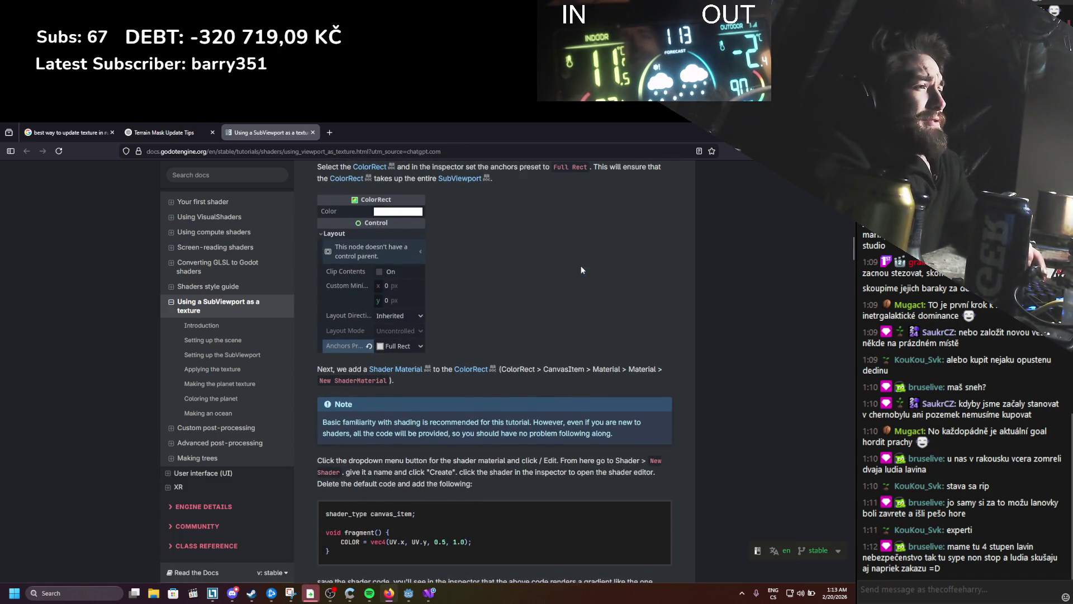
scroll(582, 269, "up", 3)
scroll(581, 270, "up", 2)
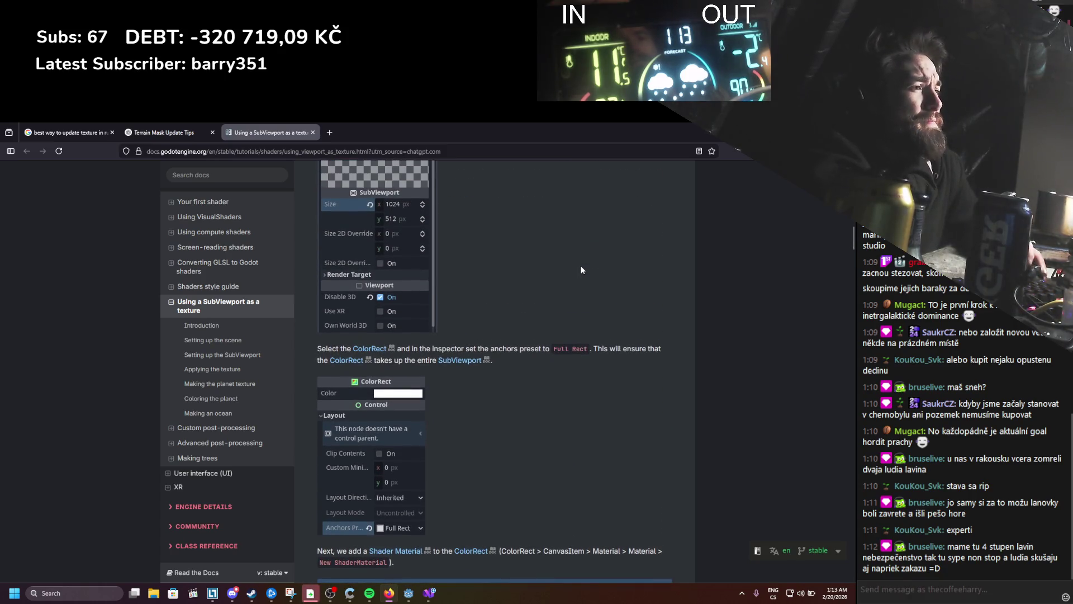
scroll(567, 290, "up", 3)
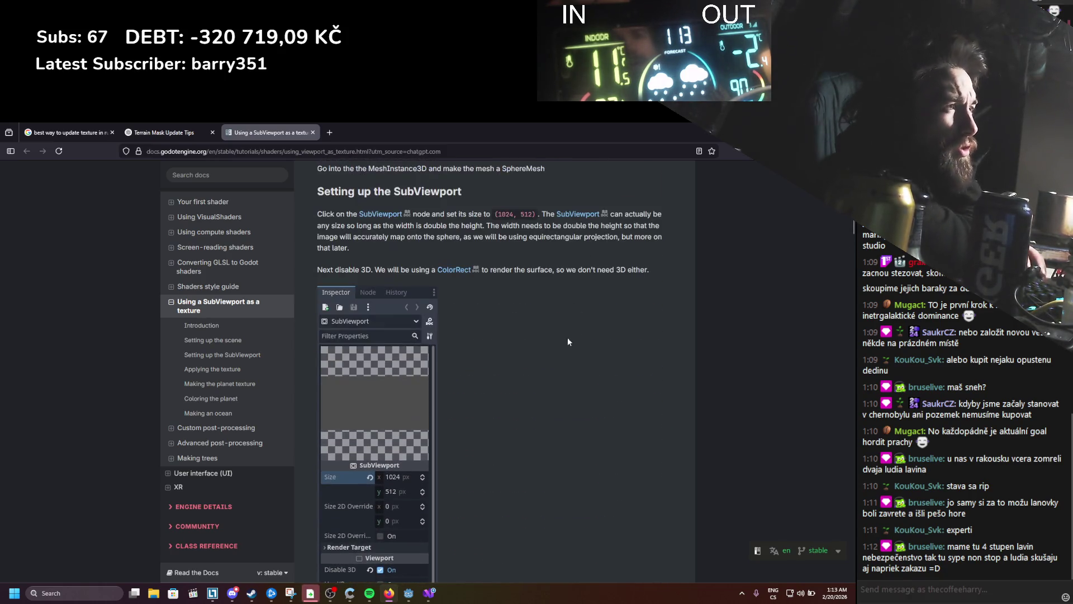
scroll(545, 336, "up", 4)
scroll(542, 328, "up", 5)
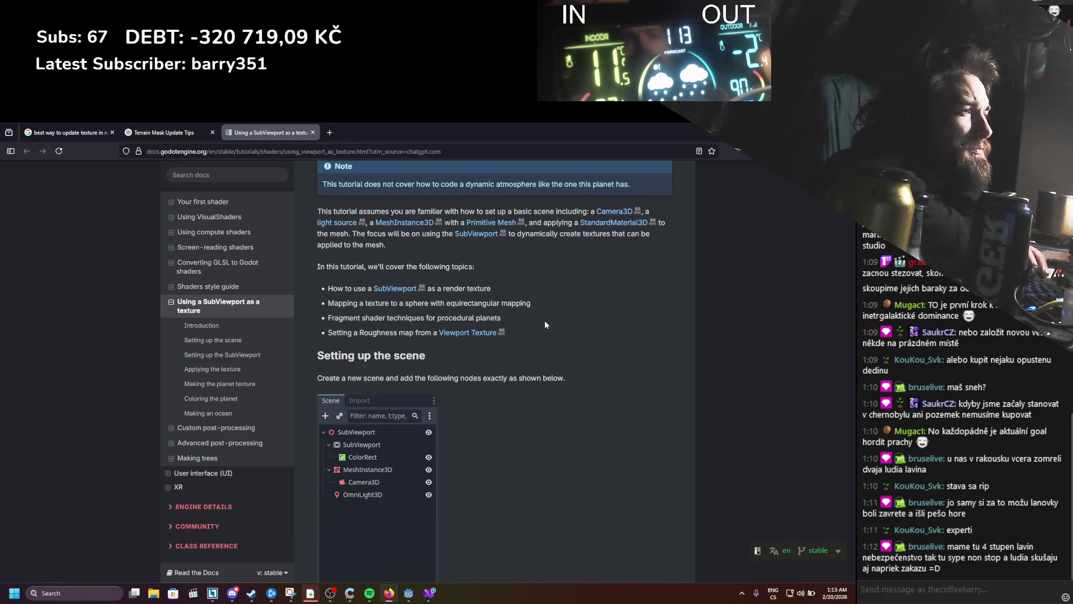
scroll(547, 308, "down", 2)
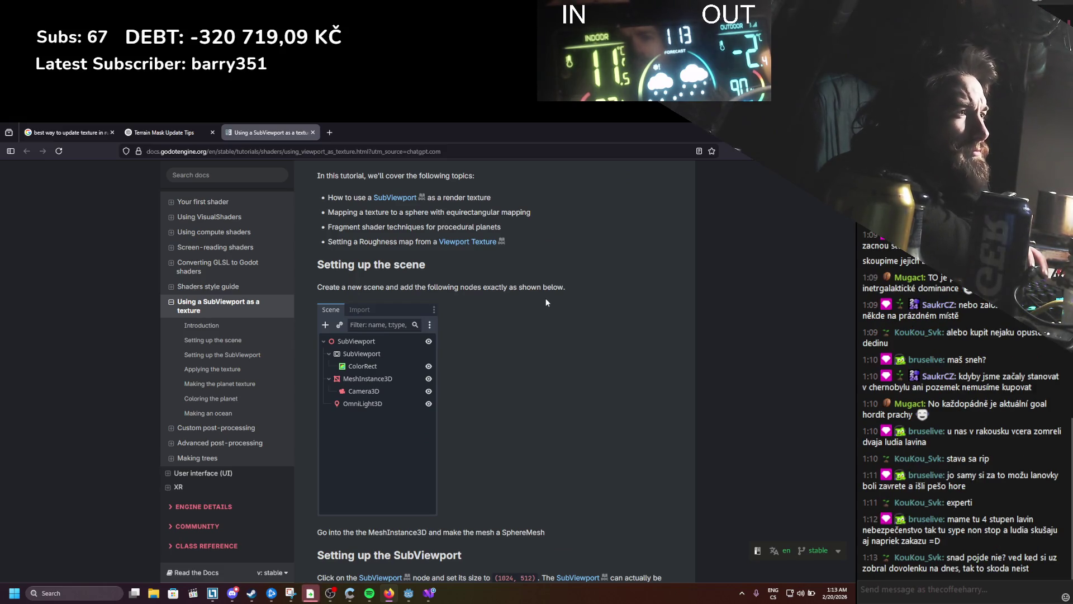
scroll(545, 297, "up", 3)
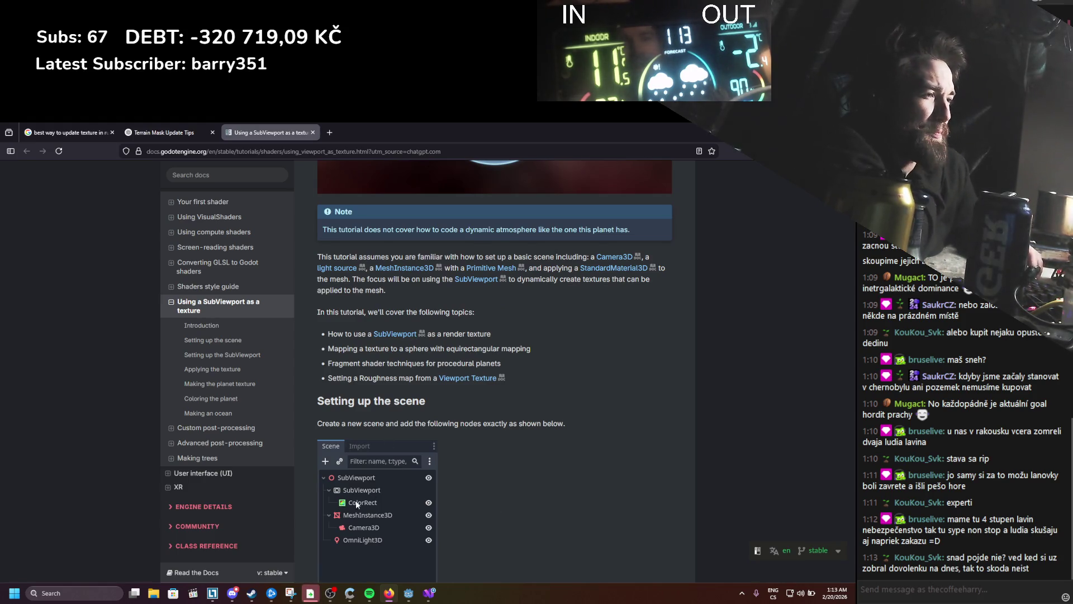
scroll(508, 416, "up", 5)
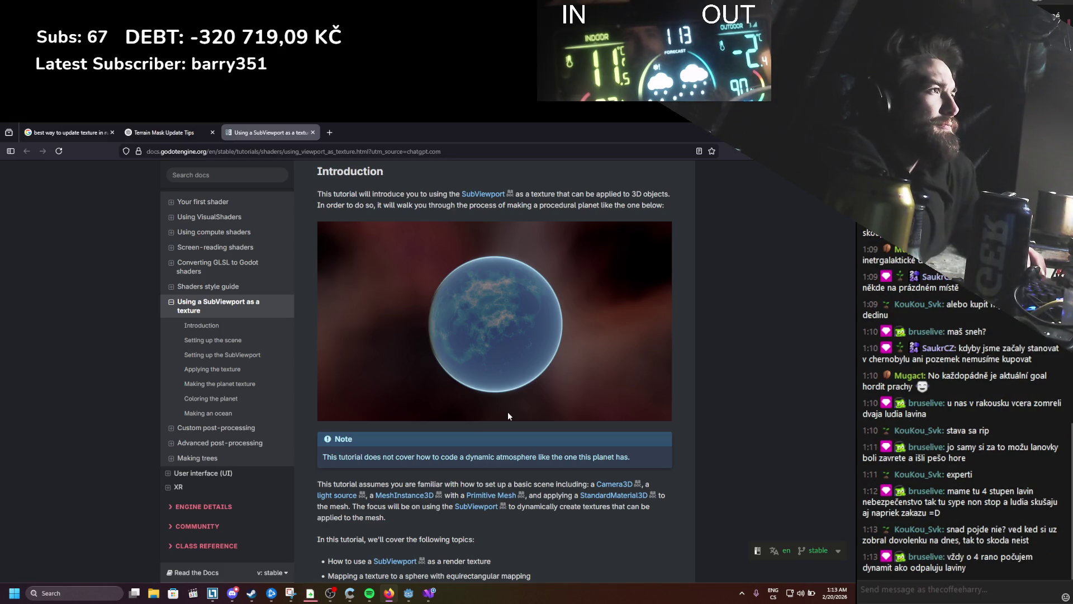
scroll(508, 413, "up", 2)
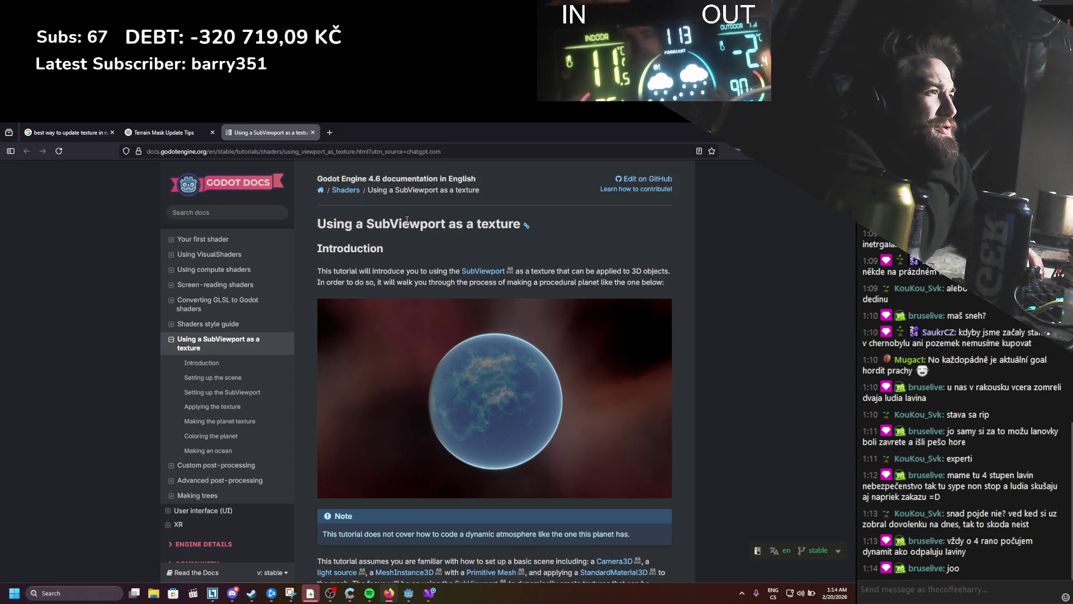
scroll(406, 220, "down", 3)
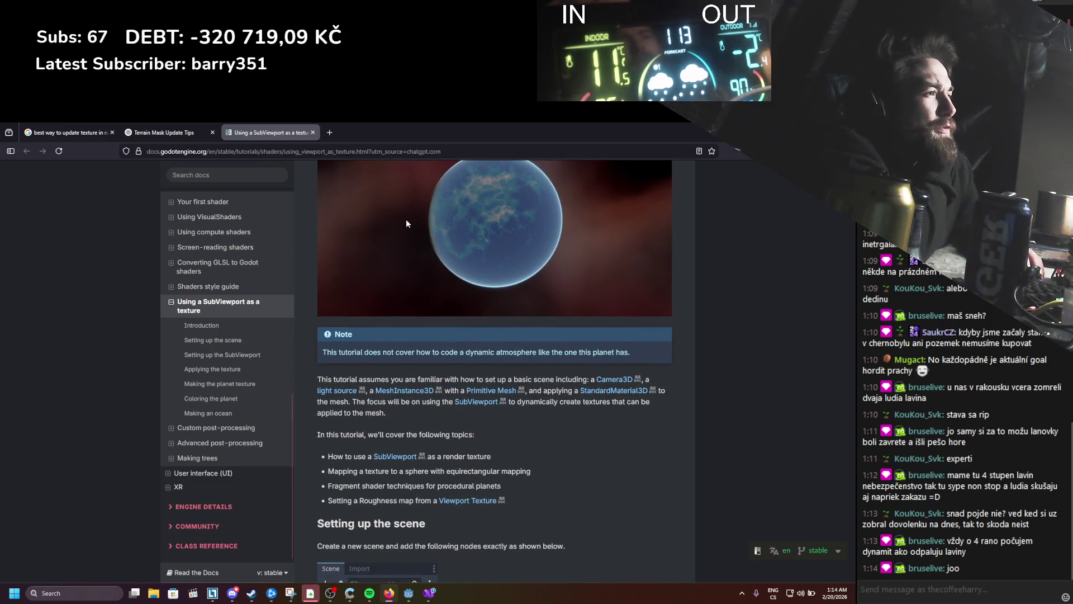
Step: Scroll to 'Setting up the SubViewport' with its 1024×512 size, then switch back to Godot
scroll(406, 221, "down", 2)
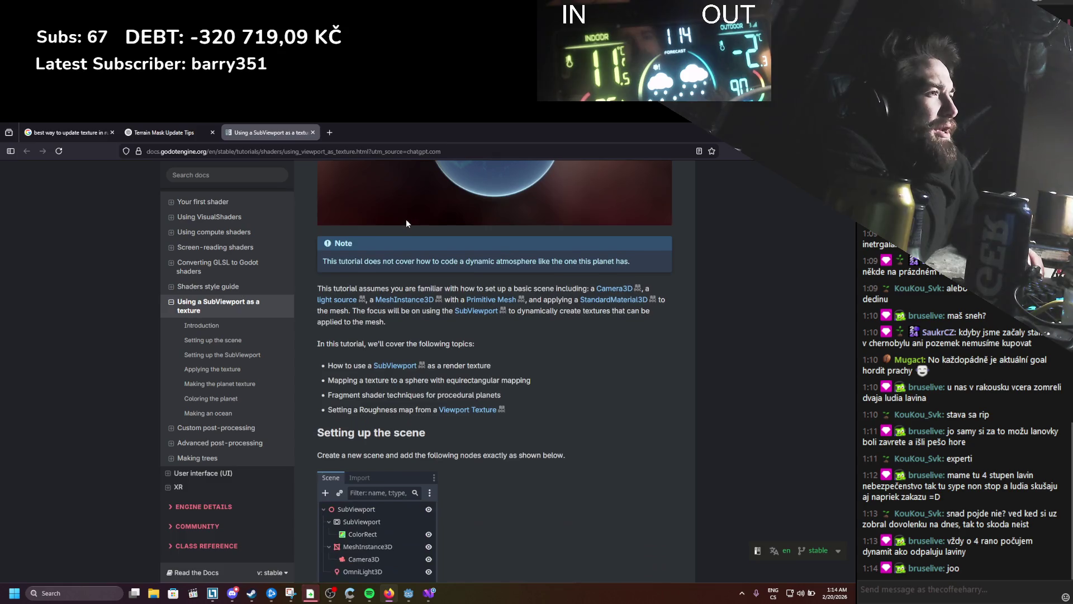
scroll(406, 223, "down", 1)
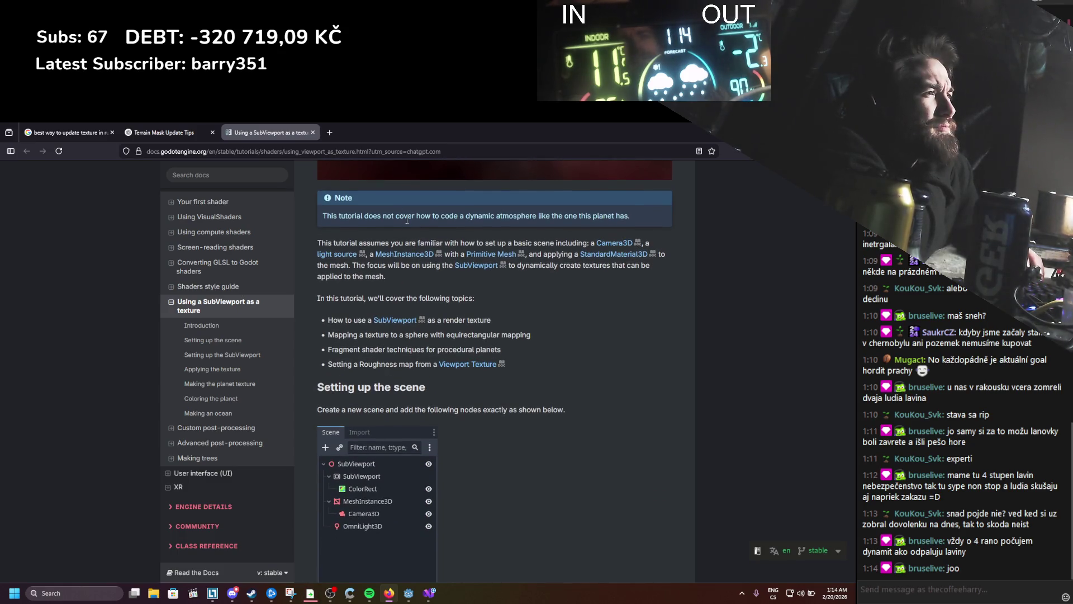
scroll(407, 220, "down", 1)
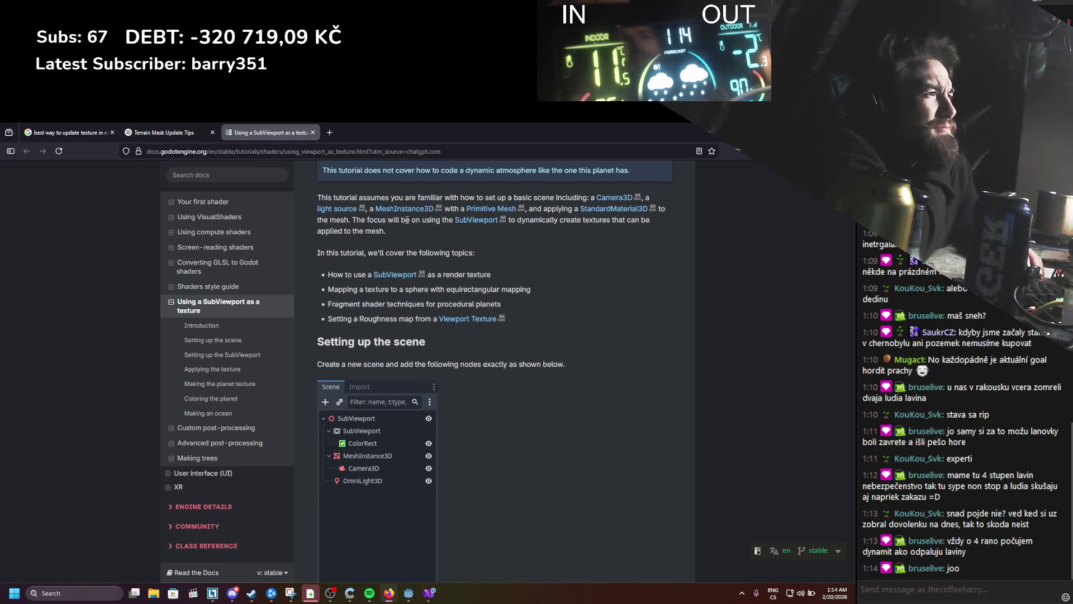
scroll(406, 220, "down", 6)
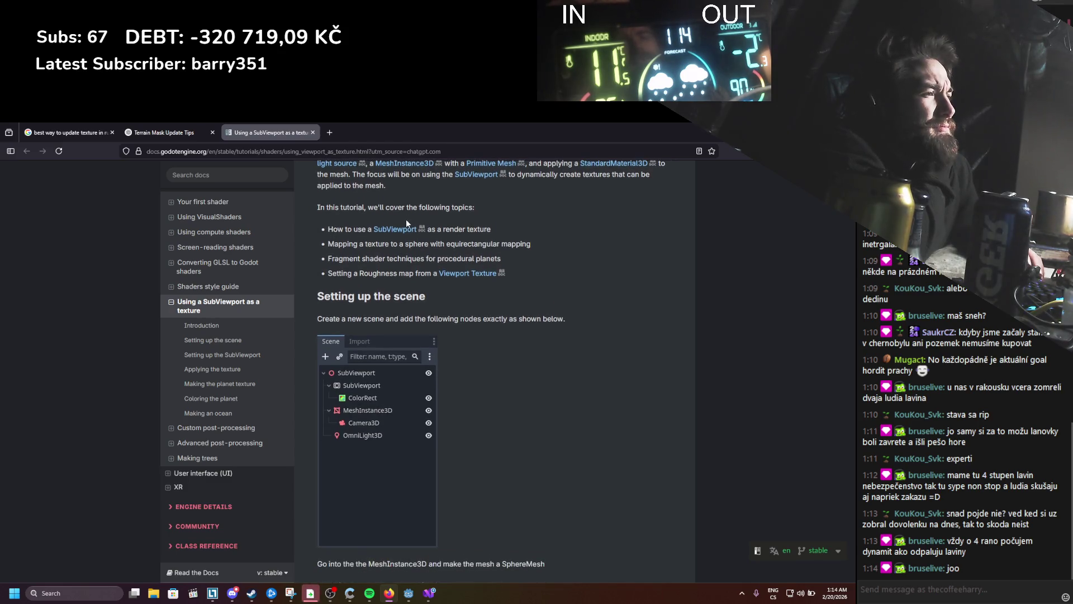
scroll(407, 223, "down", 1)
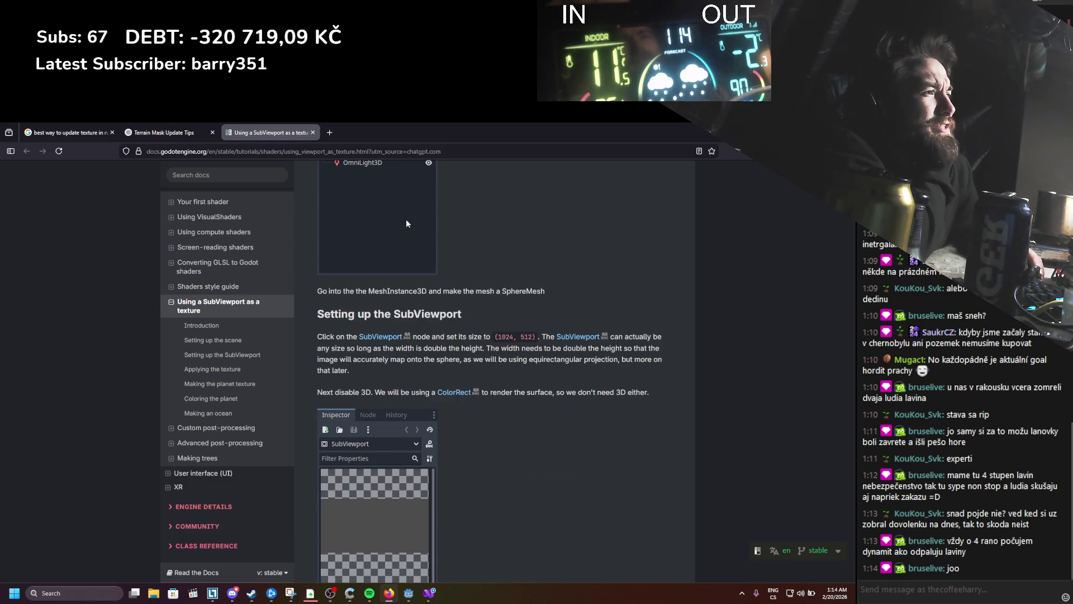
scroll(406, 223, "down", 2)
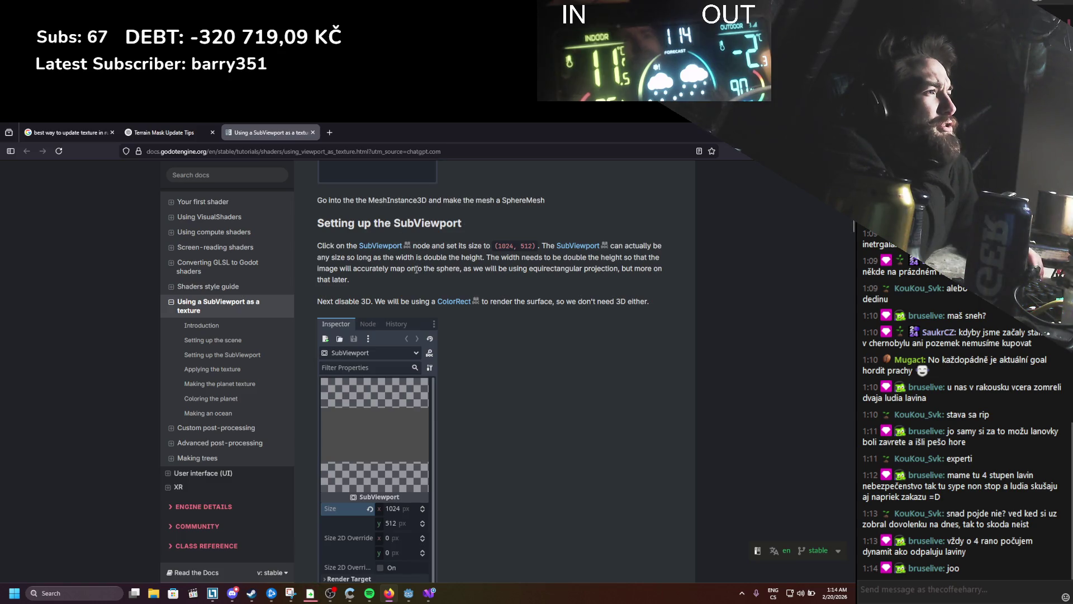
left_click(443, 285)
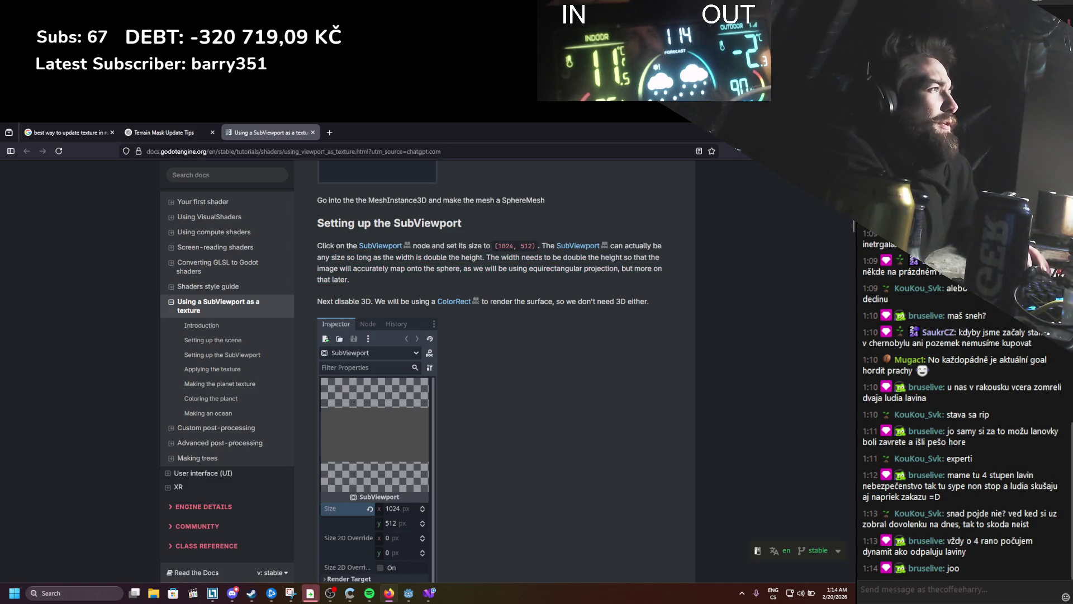
key("alt+Tab")
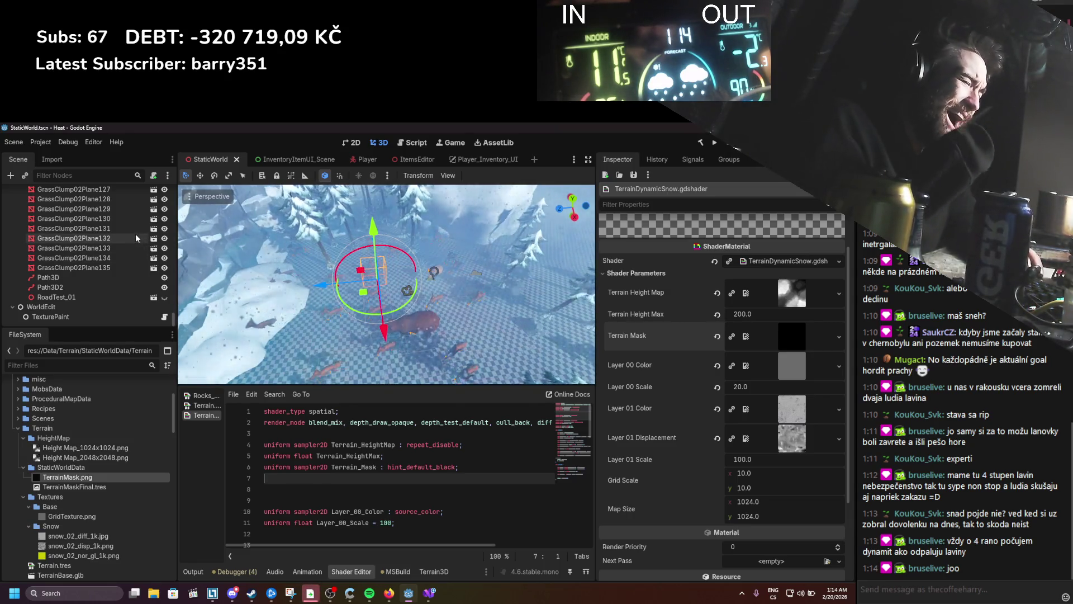
Step: Add a SubViewport child to the Terrain node and save the scene
scroll(63, 273, "up", 10)
scroll(63, 274, "up", 10)
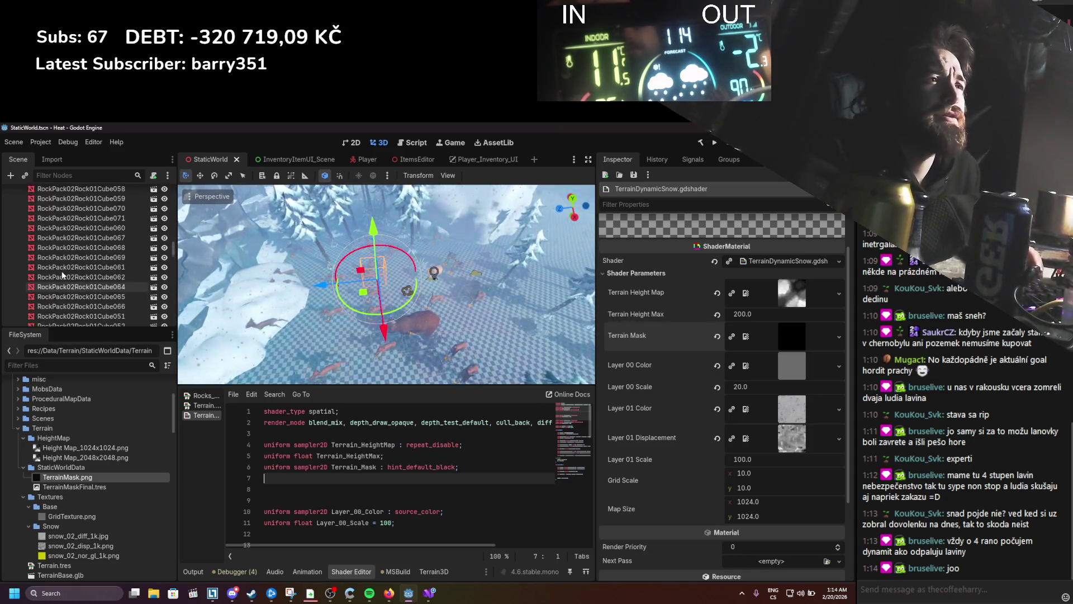
scroll(63, 273, "up", 10)
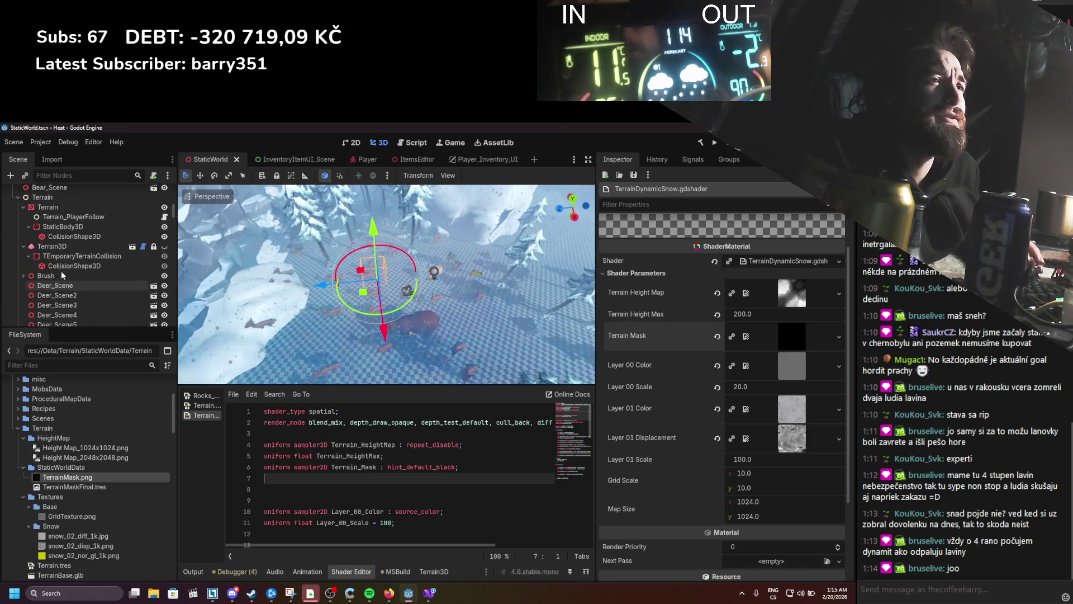
scroll(61, 270, "up", 3)
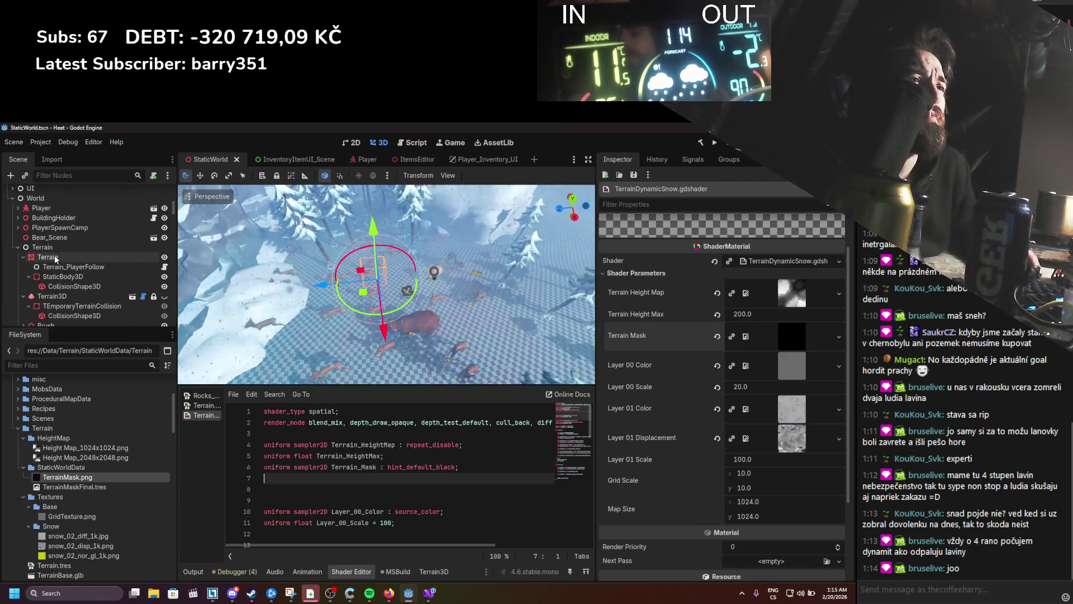
right_click(56, 258)
left_click(89, 281)
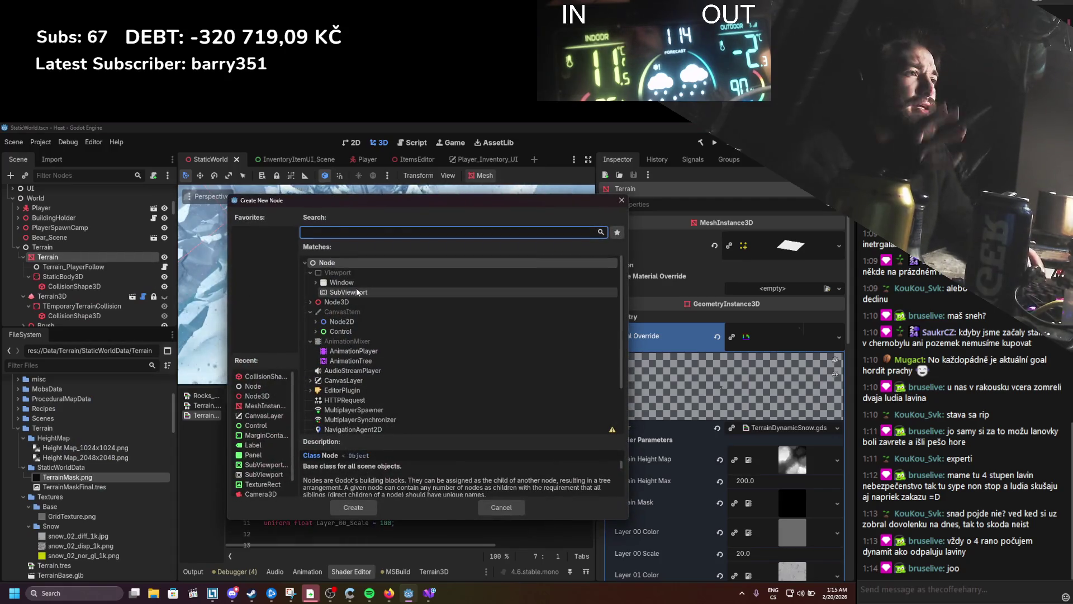
type("subv")
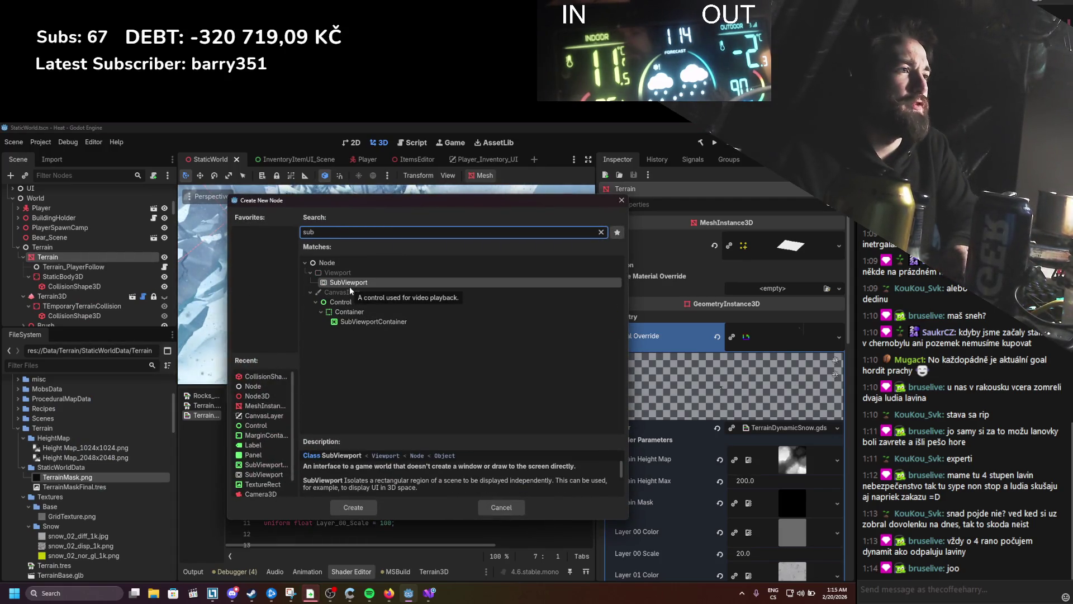
key("Escape")
key("ctrl+s")
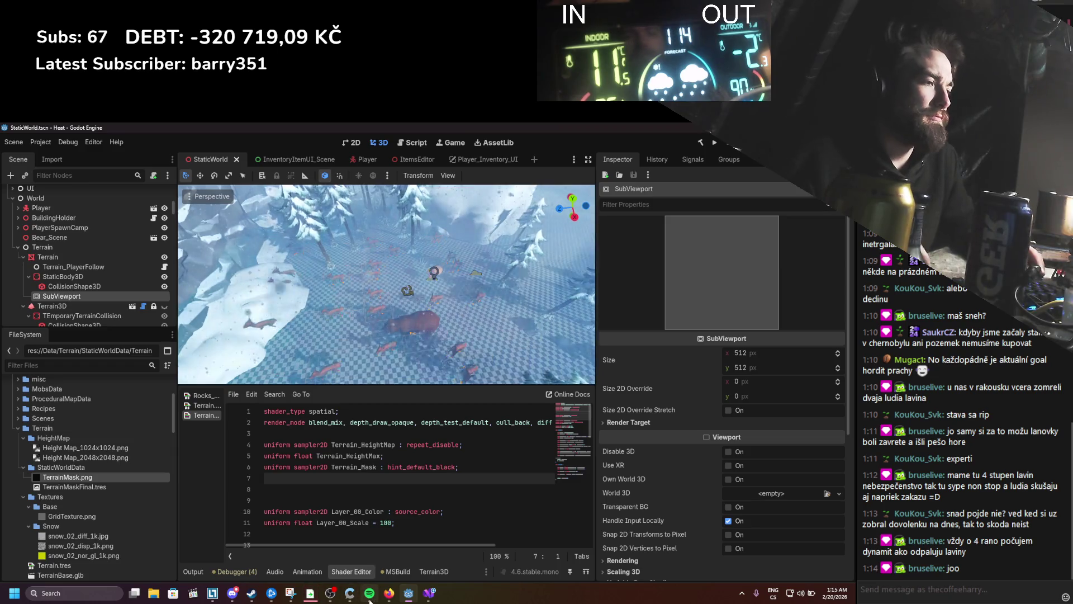
Step: After checking the docs again, add a ColorRect child inside the SubViewport
left_click(387, 600)
scroll(402, 431, "up", 10)
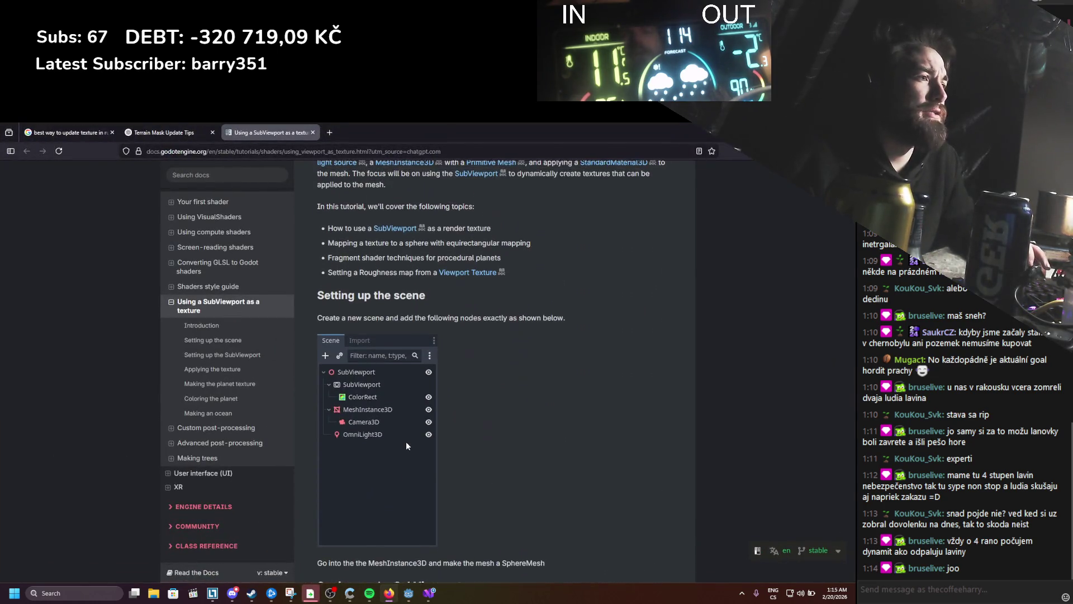
left_click(409, 592)
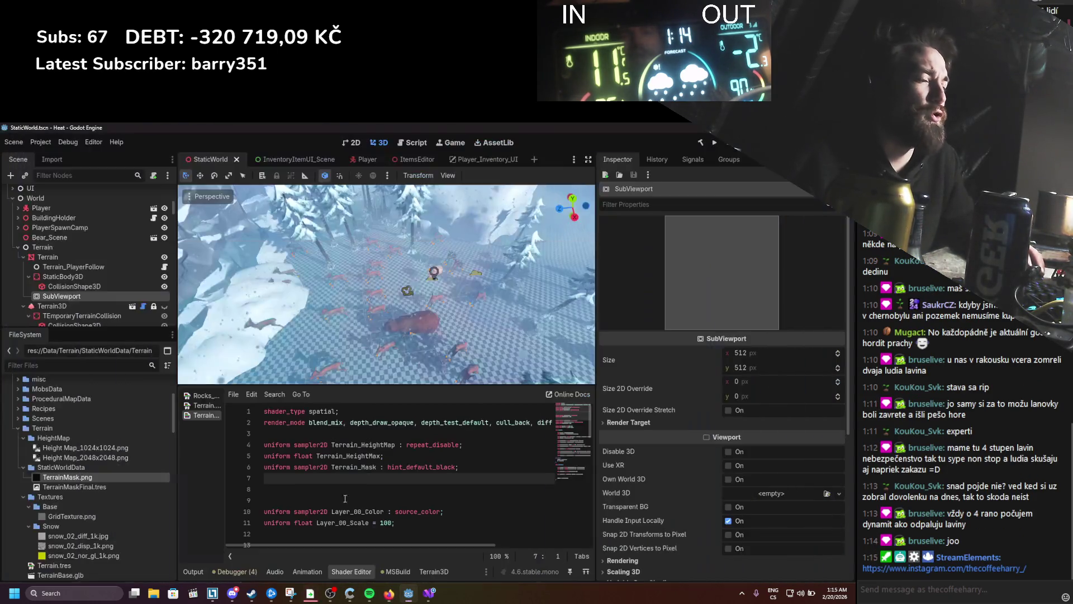
right_click(66, 297)
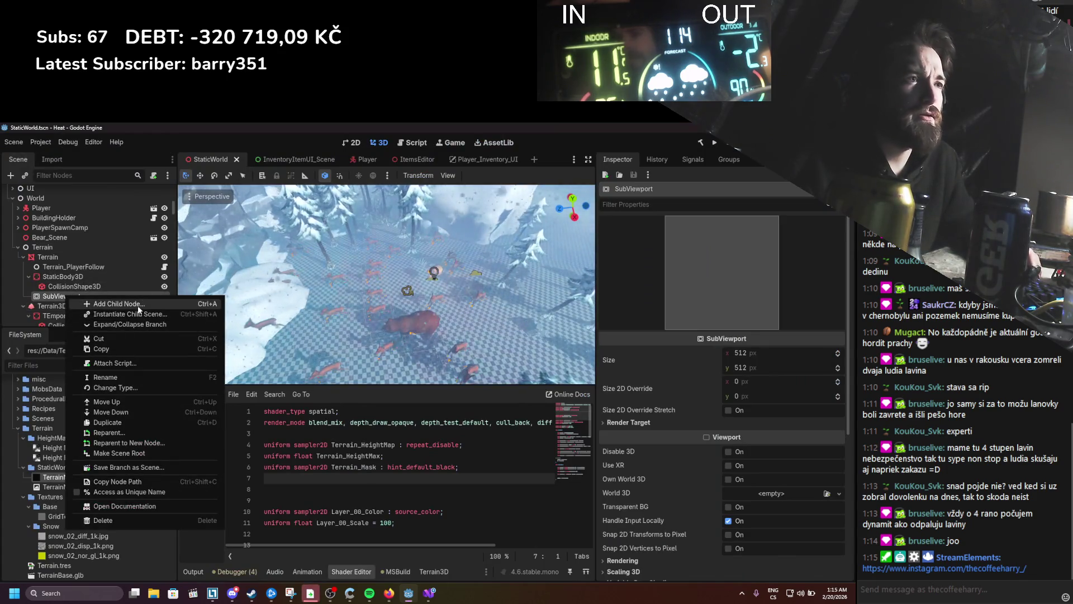
left_click(90, 305)
type("colorre")
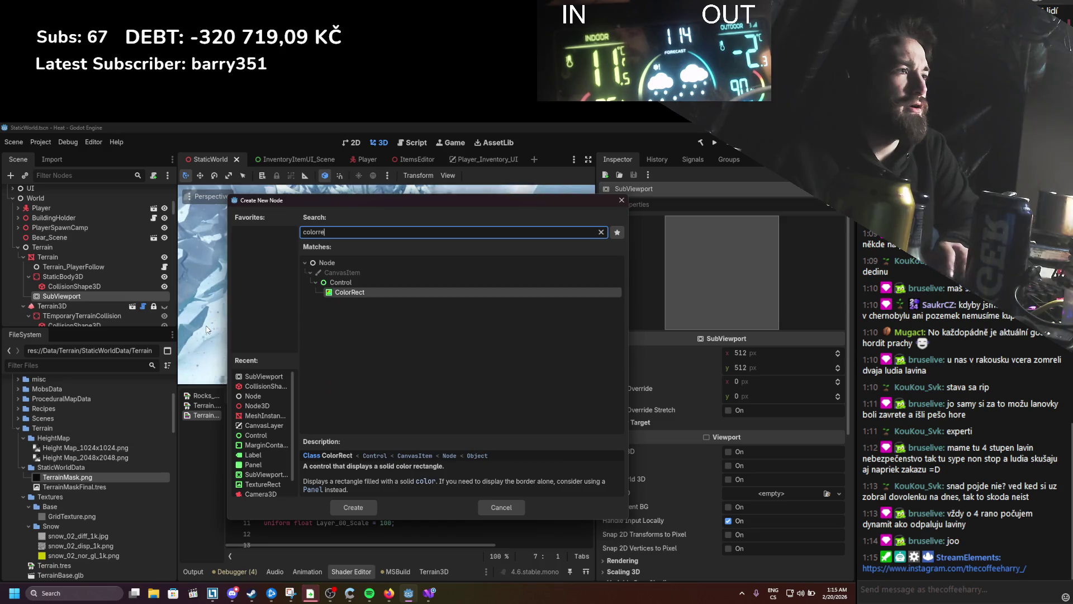
key("Return")
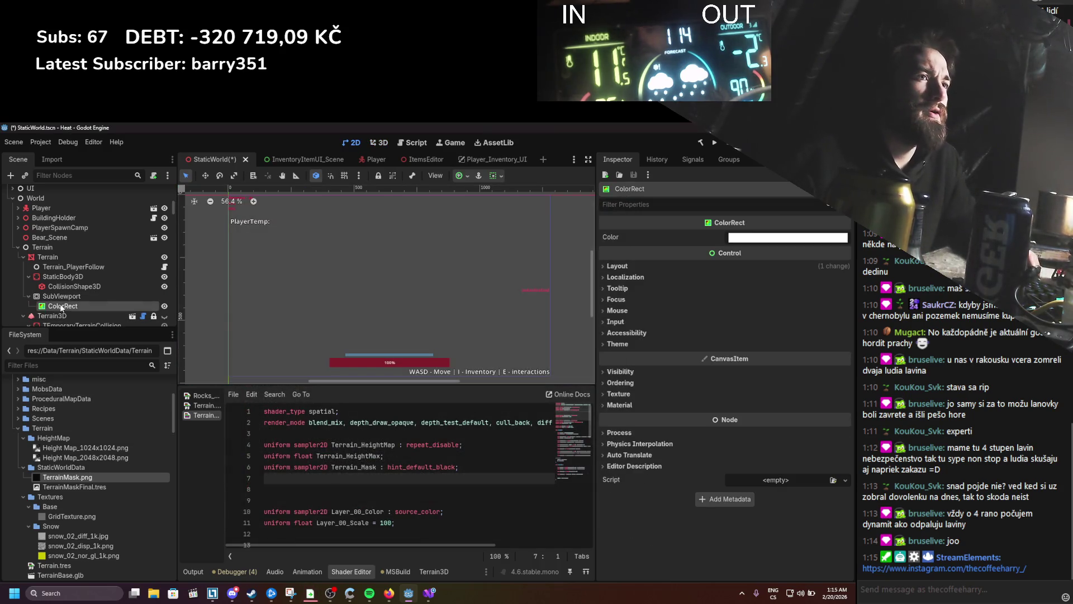
Step: Select the SubViewport, edit its width, and run the project
left_click(61, 296)
left_click(761, 357)
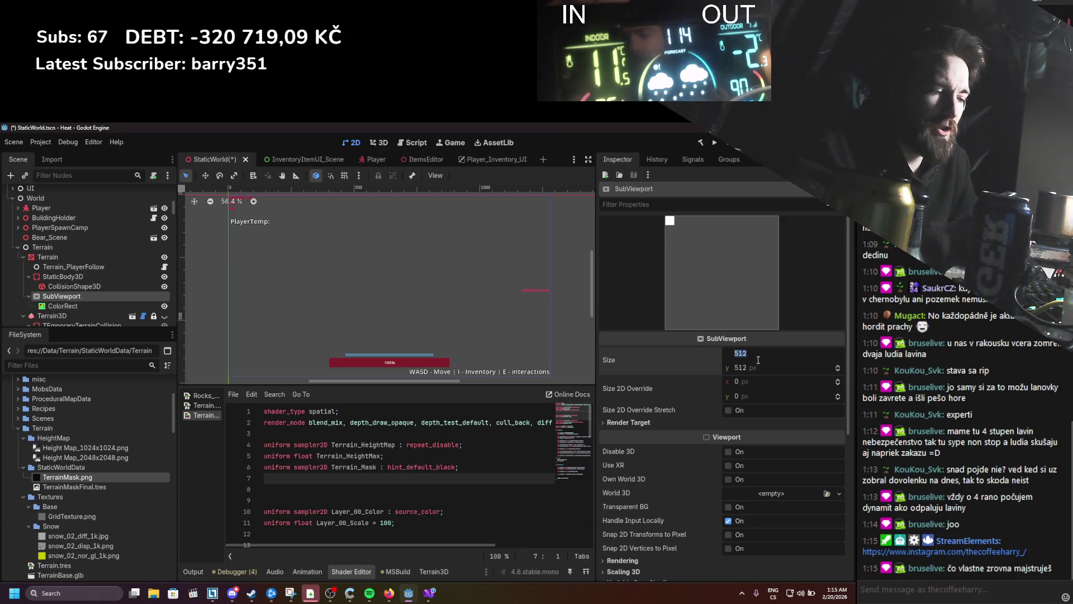
left_click(715, 143)
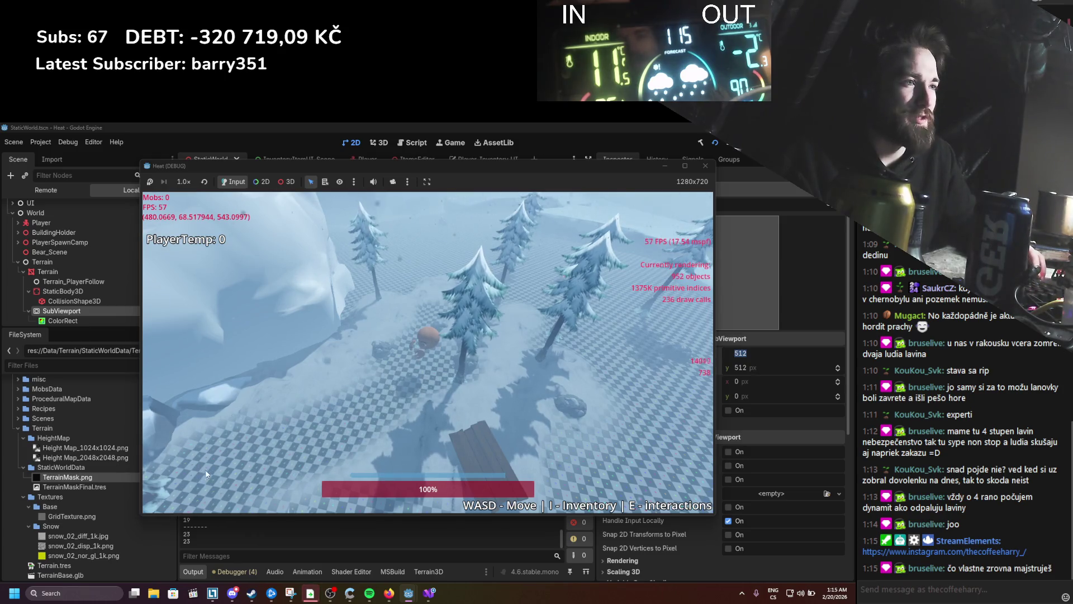
Step: Walk the player back and forth through the snow, then close the game window
key("s")
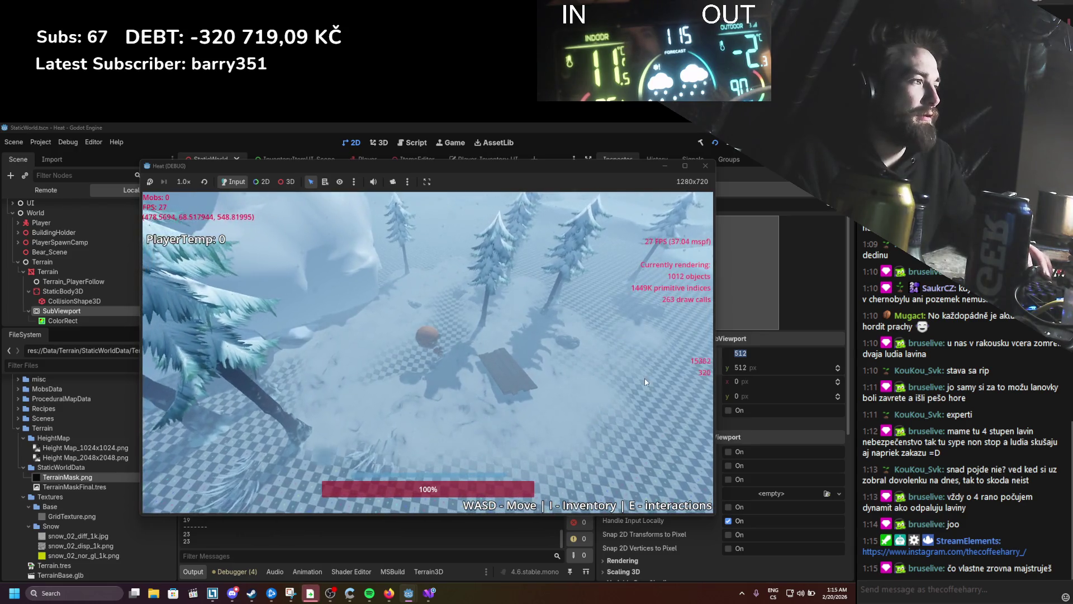
key("w")
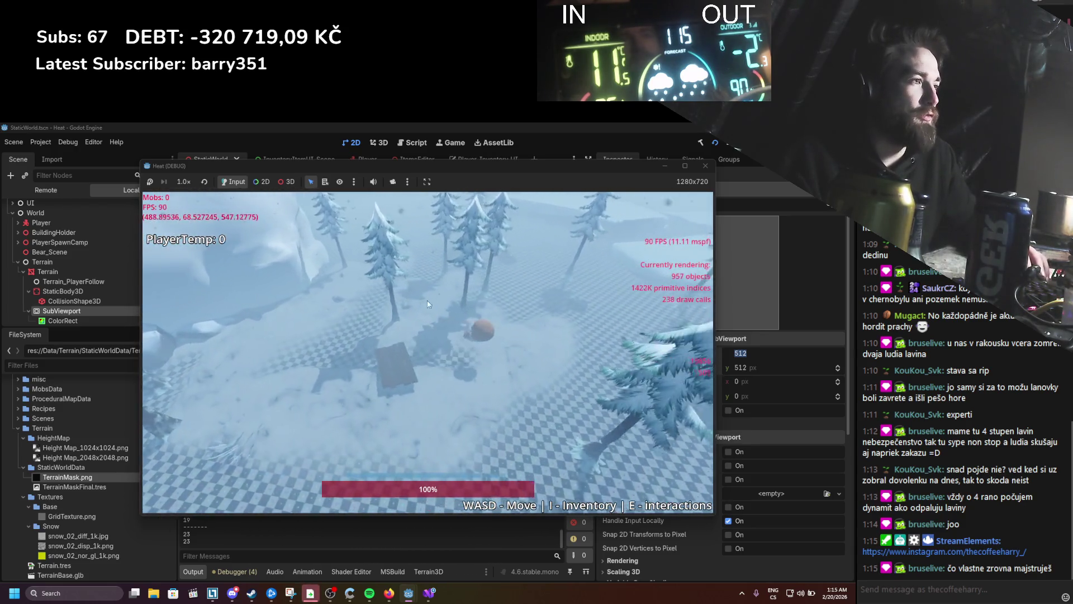
key("s")
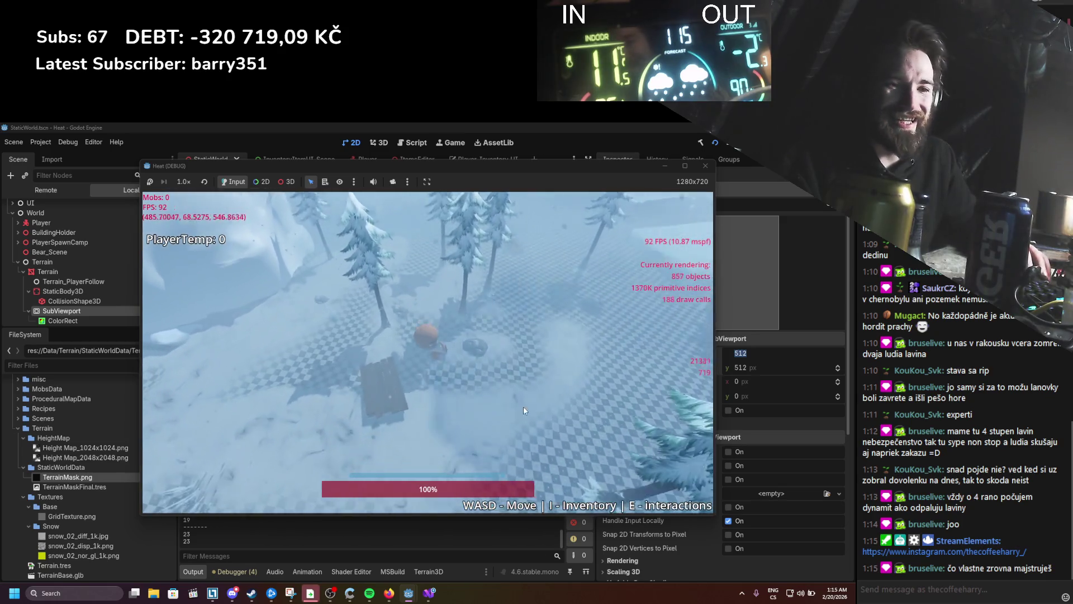
key("w")
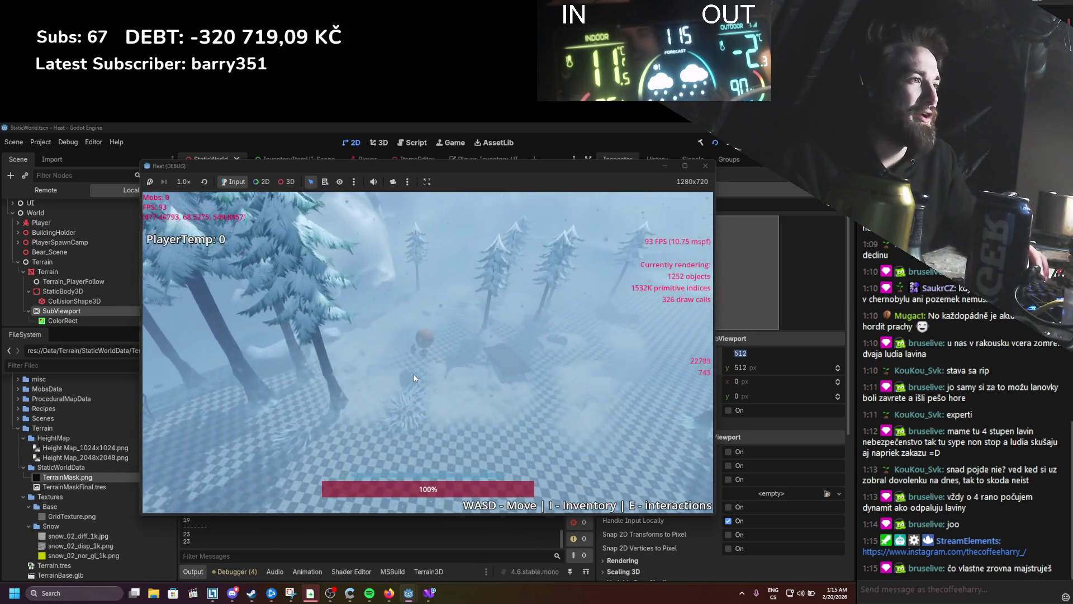
key("s")
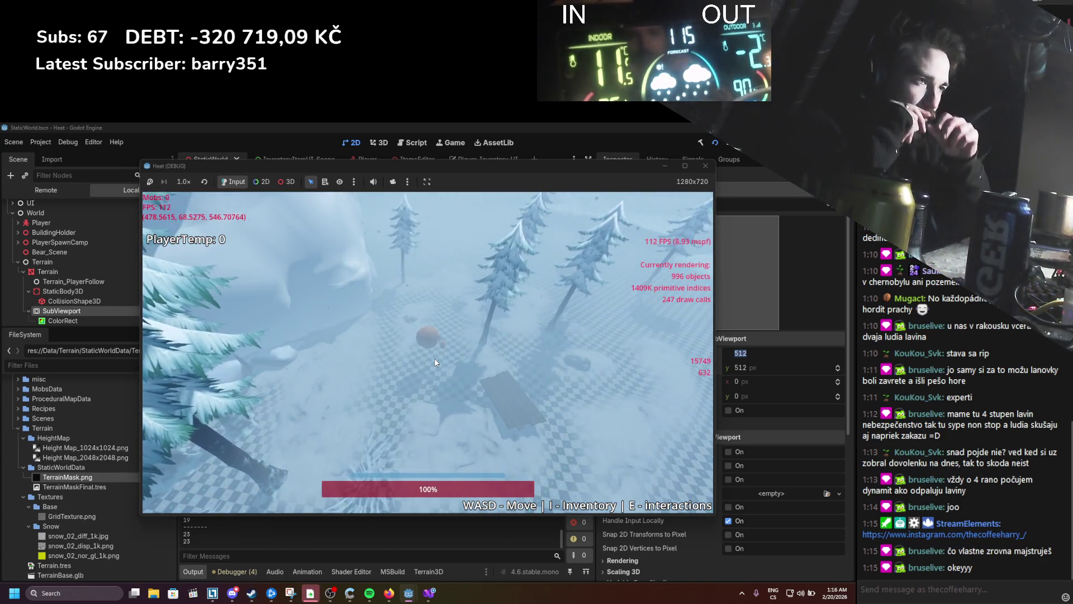
key("w")
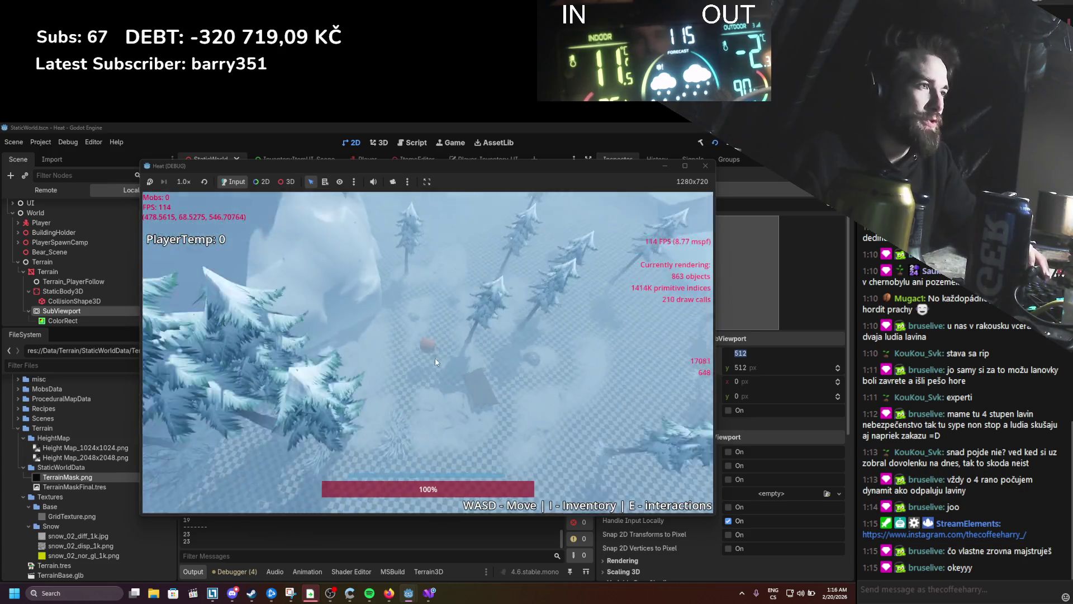
key("w")
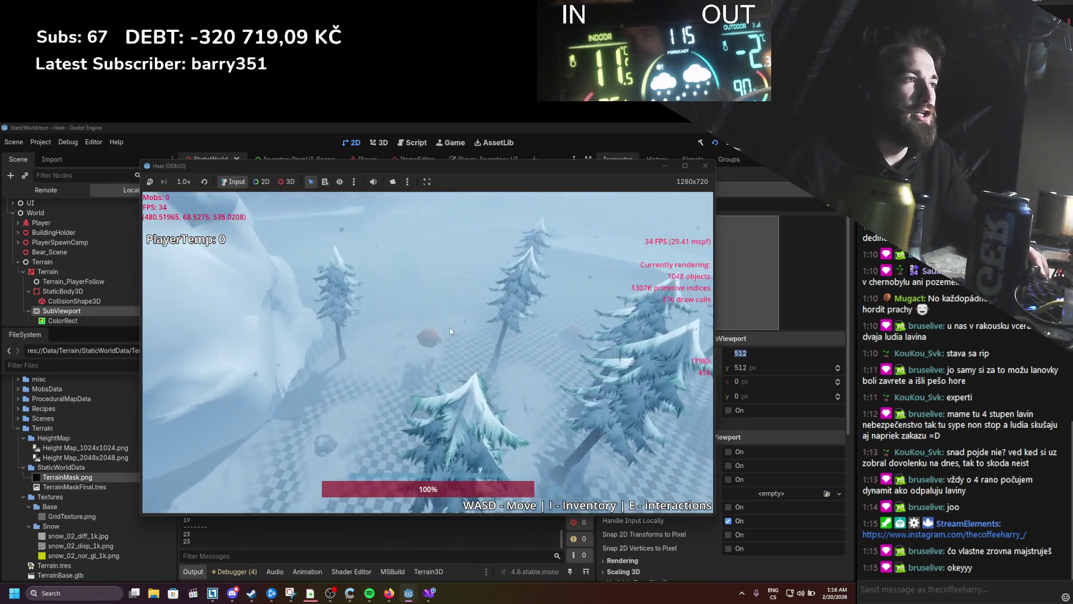
key("w")
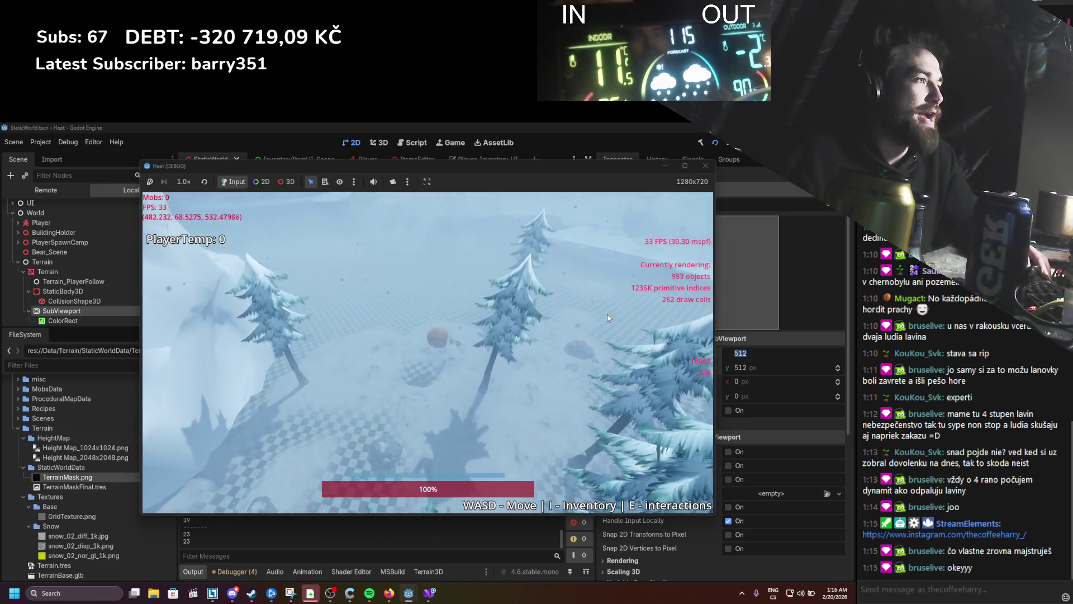
key("w")
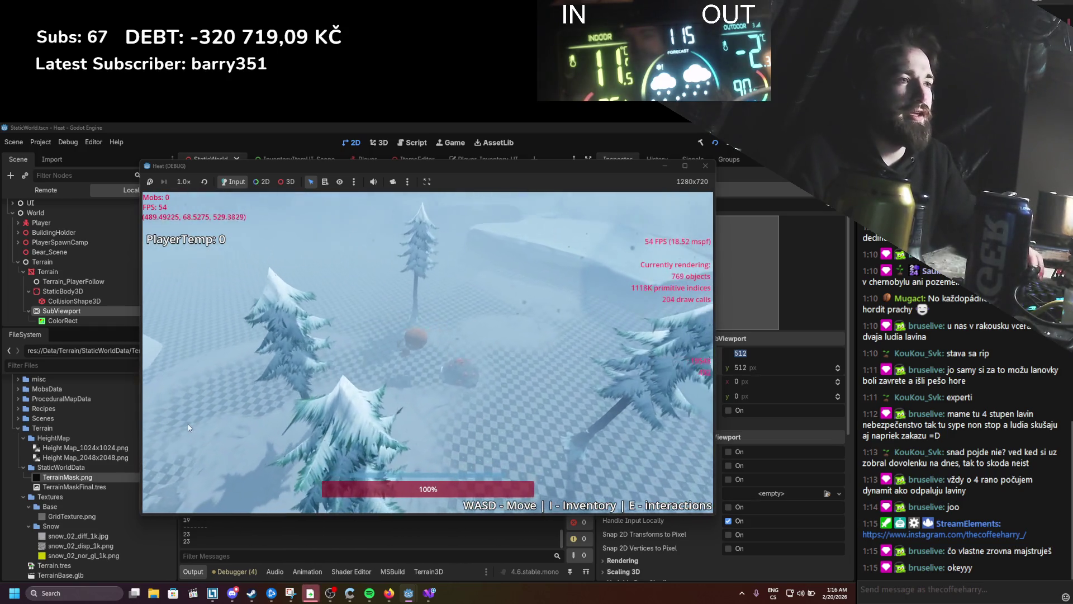
key("w")
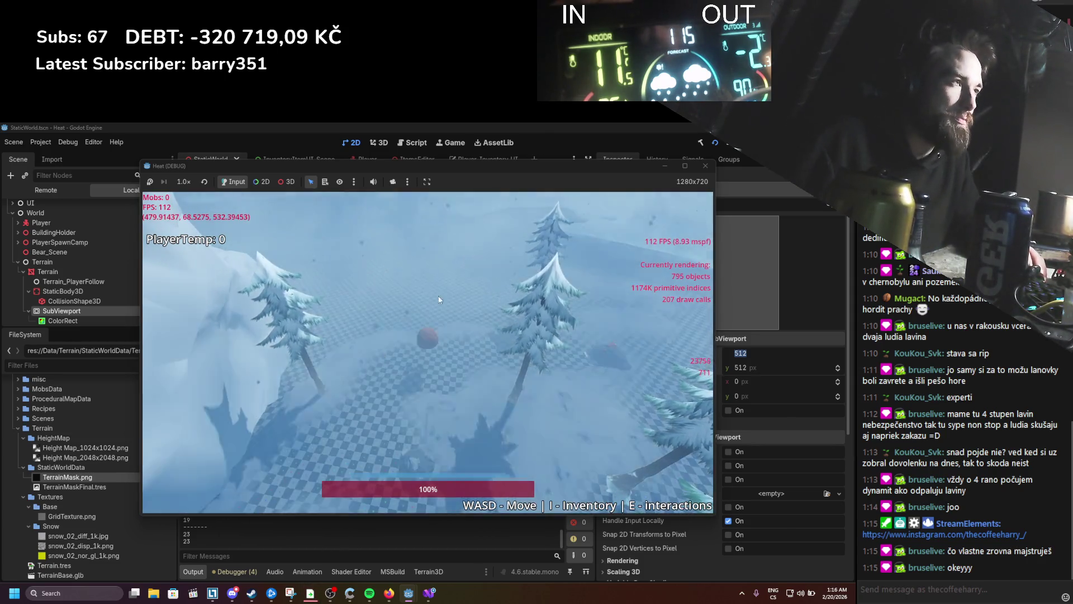
left_click(701, 167)
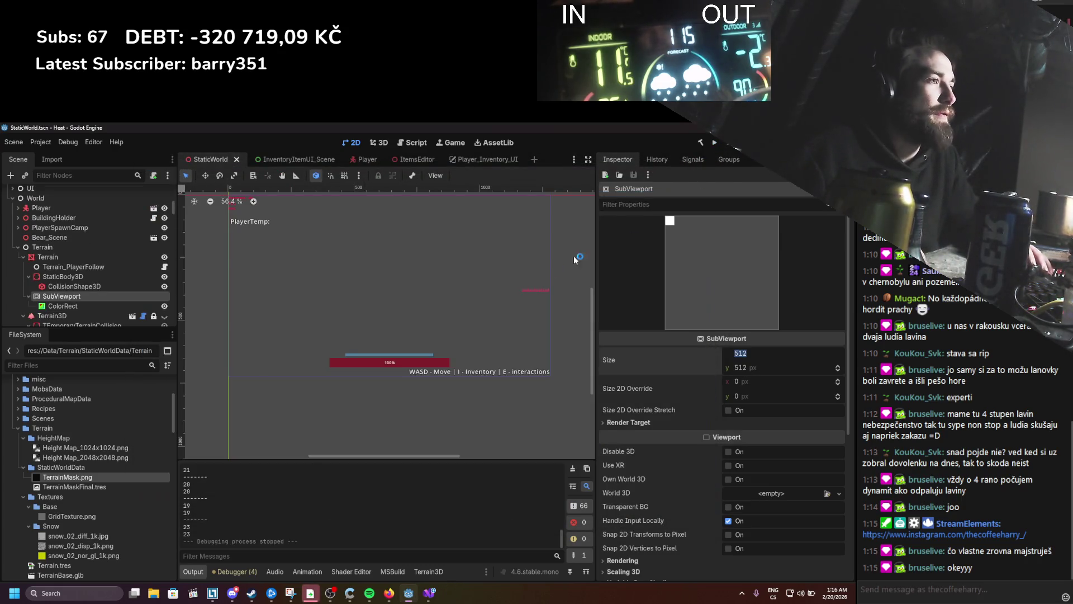
Step: Switch to the 3D view and fly over the snowy terrain toward the forest, deer and bear
left_click(379, 142)
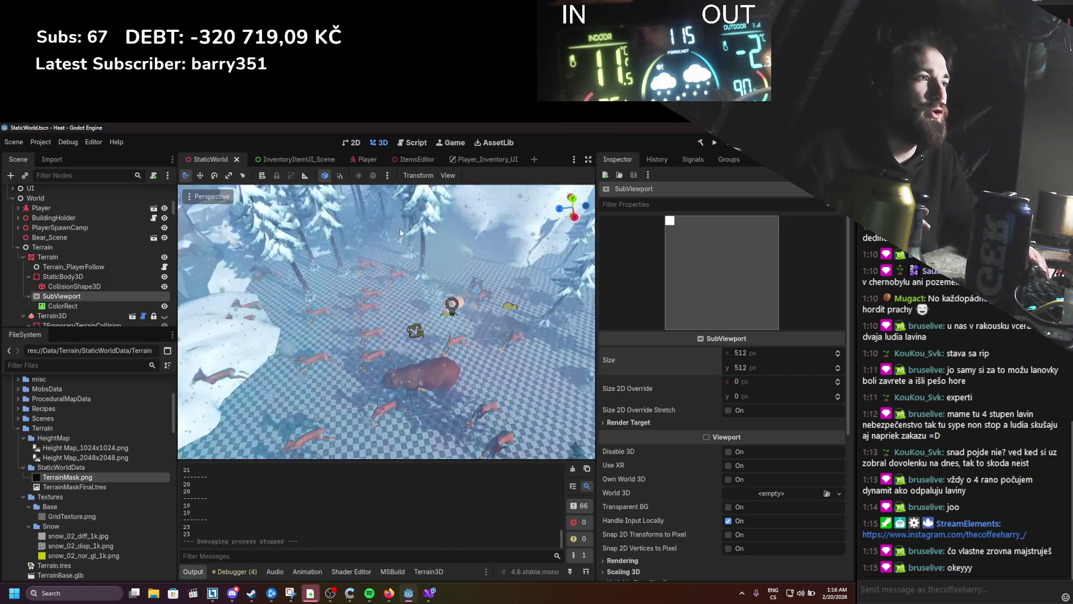
scroll(419, 348, "down", 2)
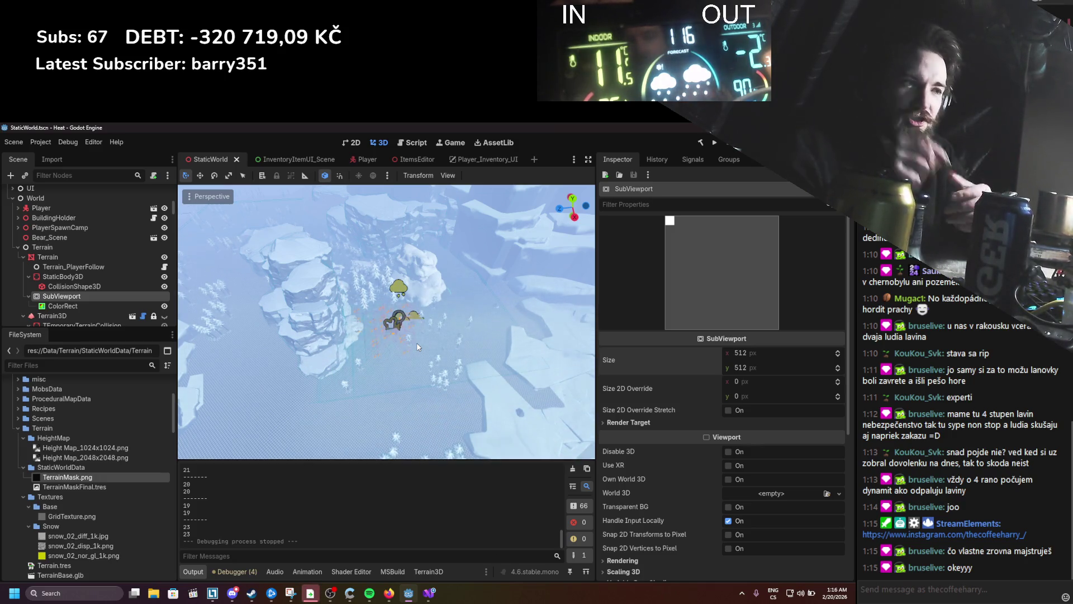
scroll(438, 295, "up", 6)
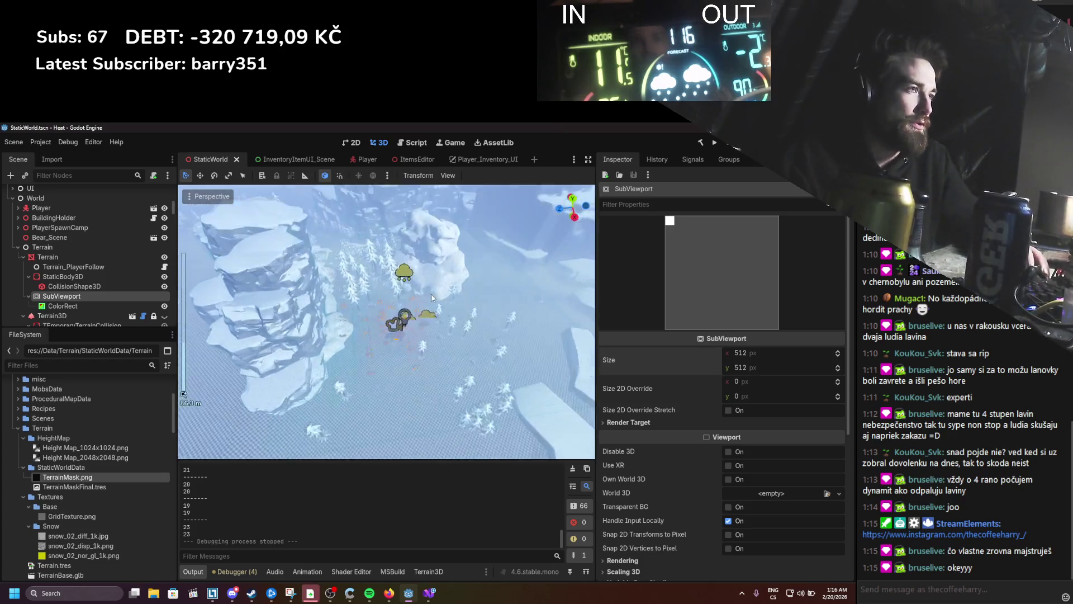
key("ctrl+s")
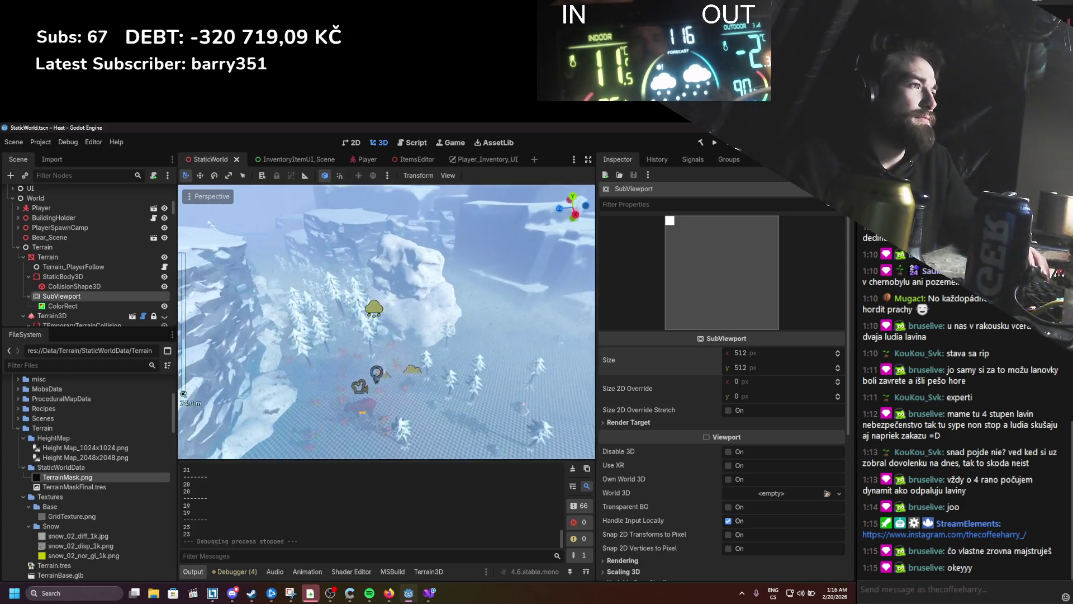
key("w")
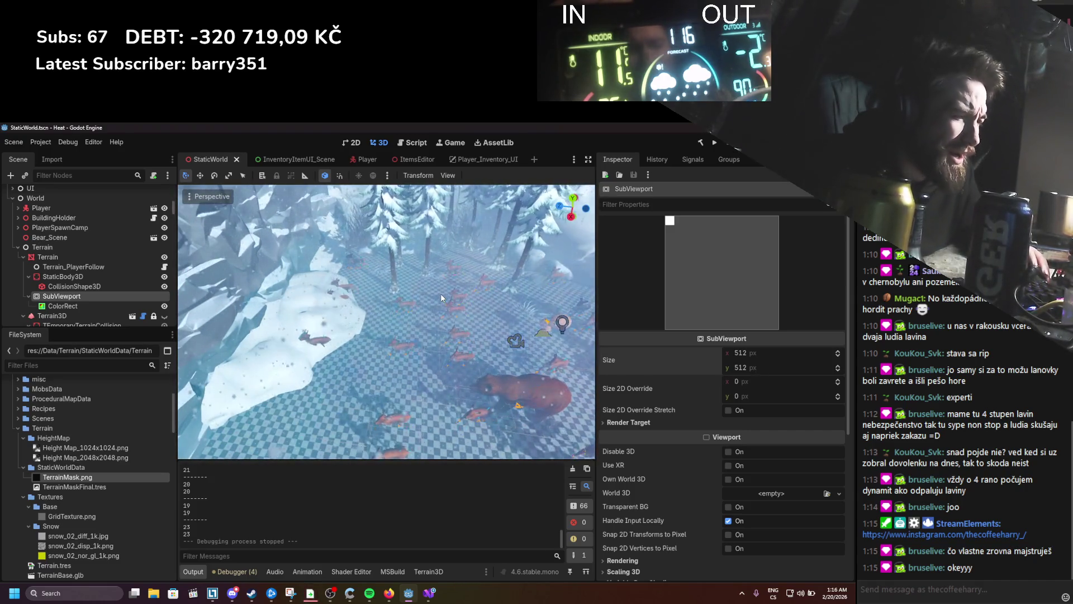
scroll(434, 269, "down", 3)
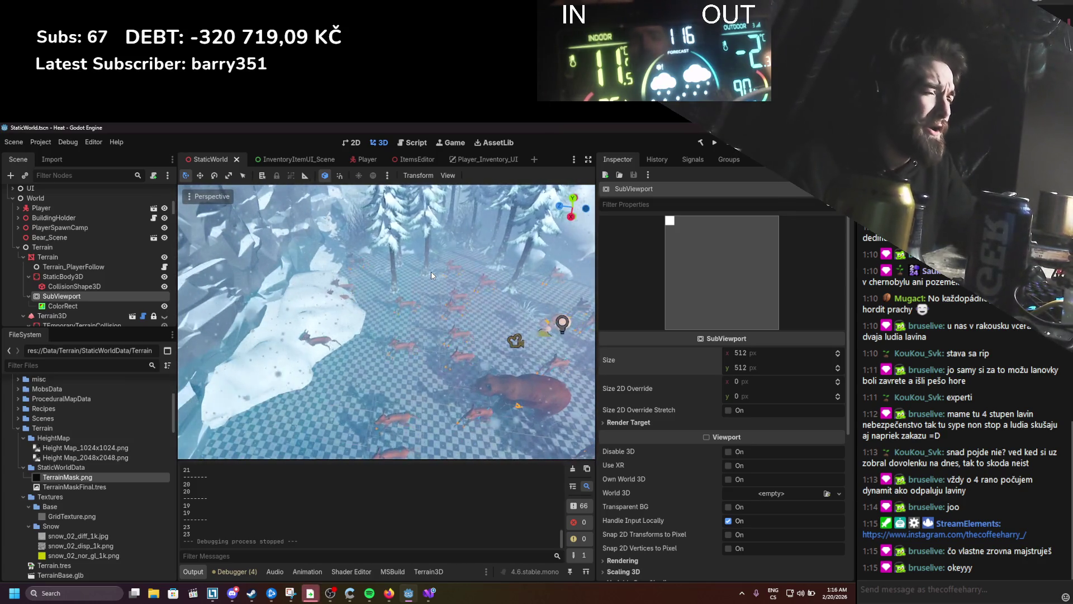
scroll(393, 306, "down", 2)
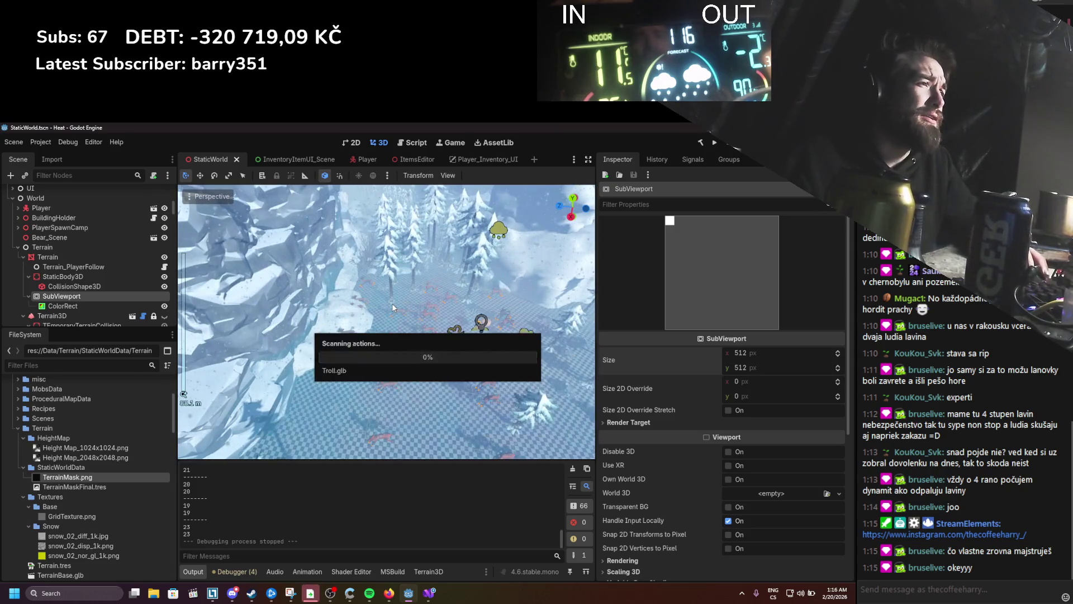
scroll(393, 300, "up", 3)
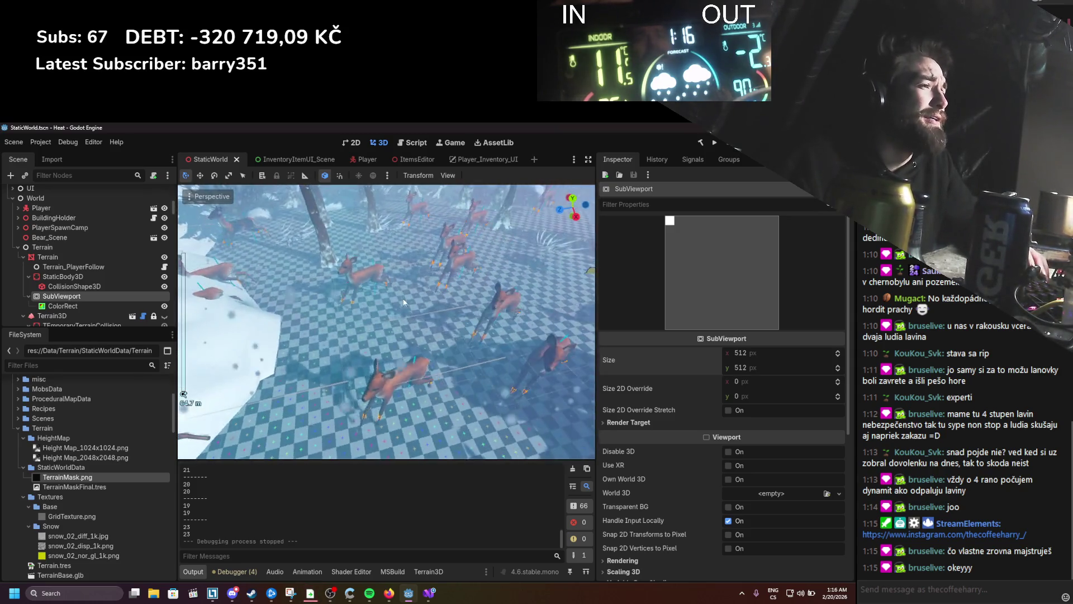
scroll(404, 302, "down", 3)
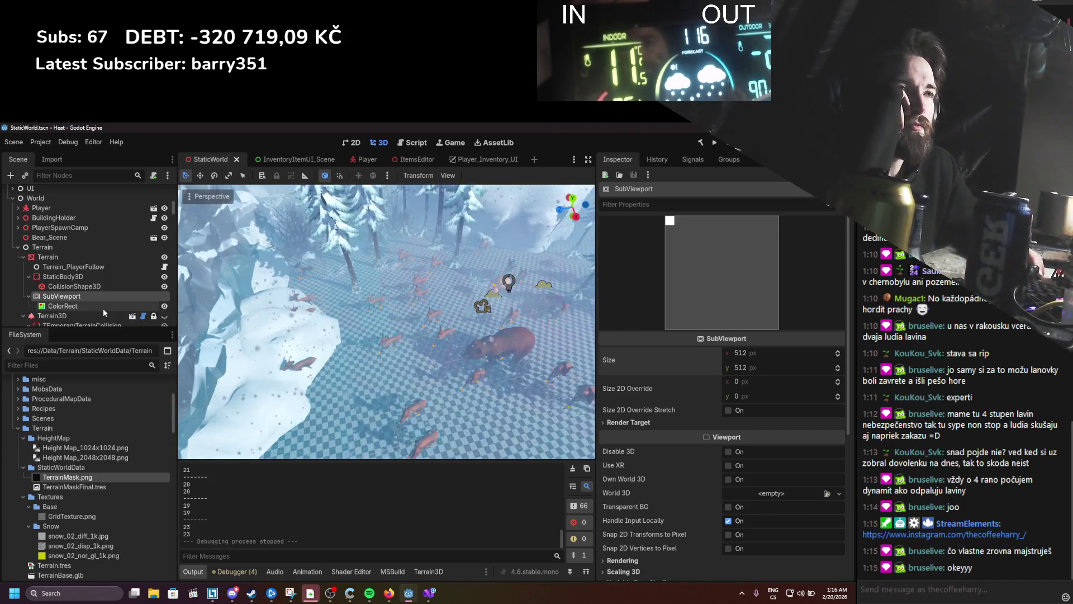
Step: Check the SubViewport-as-texture documentation in the browser
left_click(387, 593)
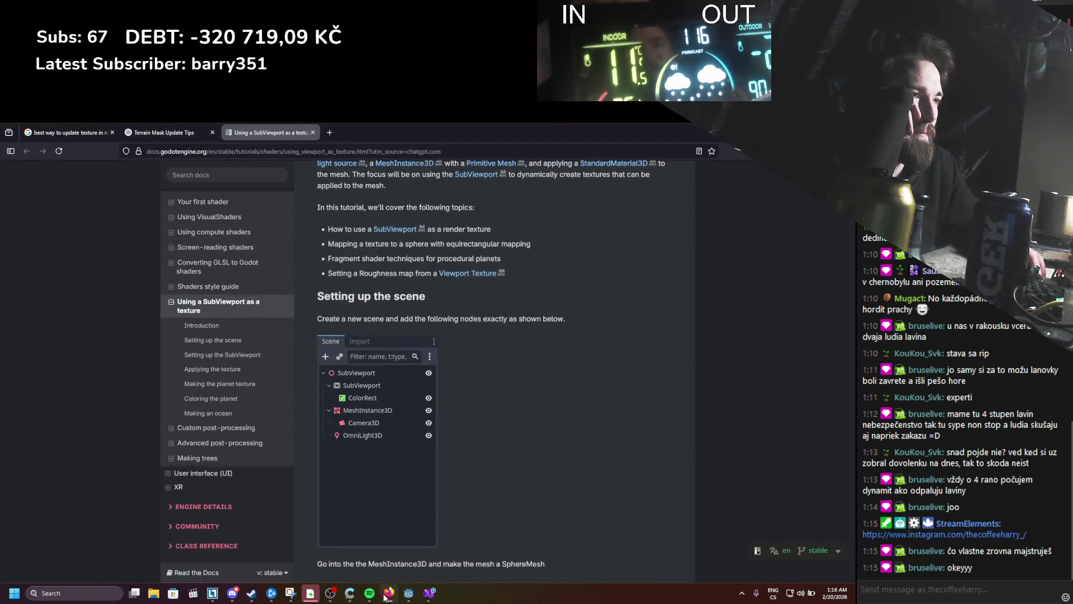
scroll(393, 413, "up", 1)
scroll(393, 413, "down", 5)
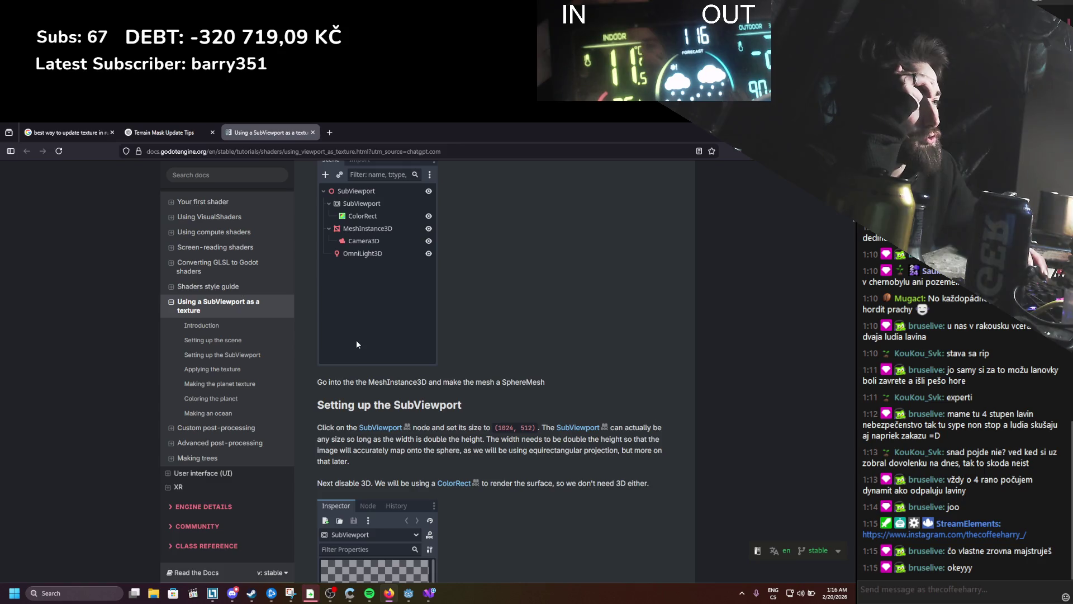
scroll(356, 340, "down", 2)
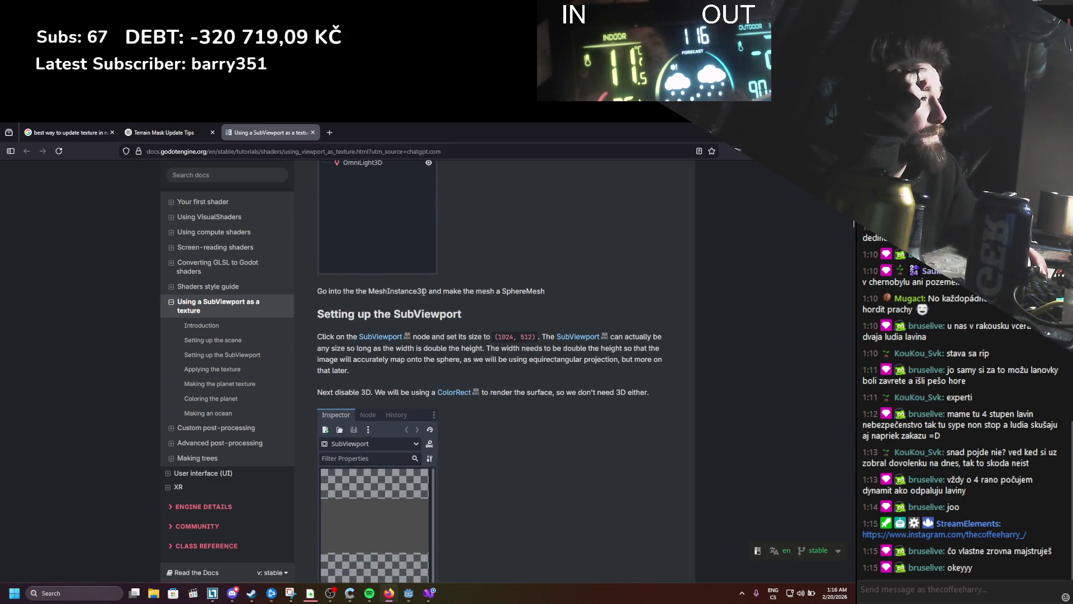
Step: Set the SubViewport Size to 2048 × 2048 px and save the scene
key("alt+Tab")
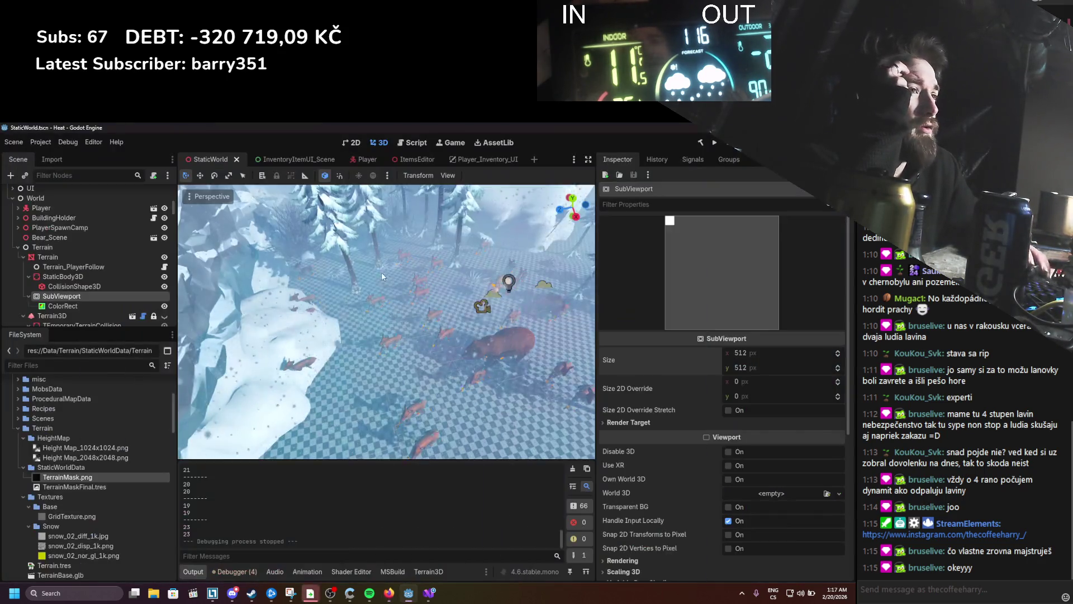
left_click(746, 354)
type("204")
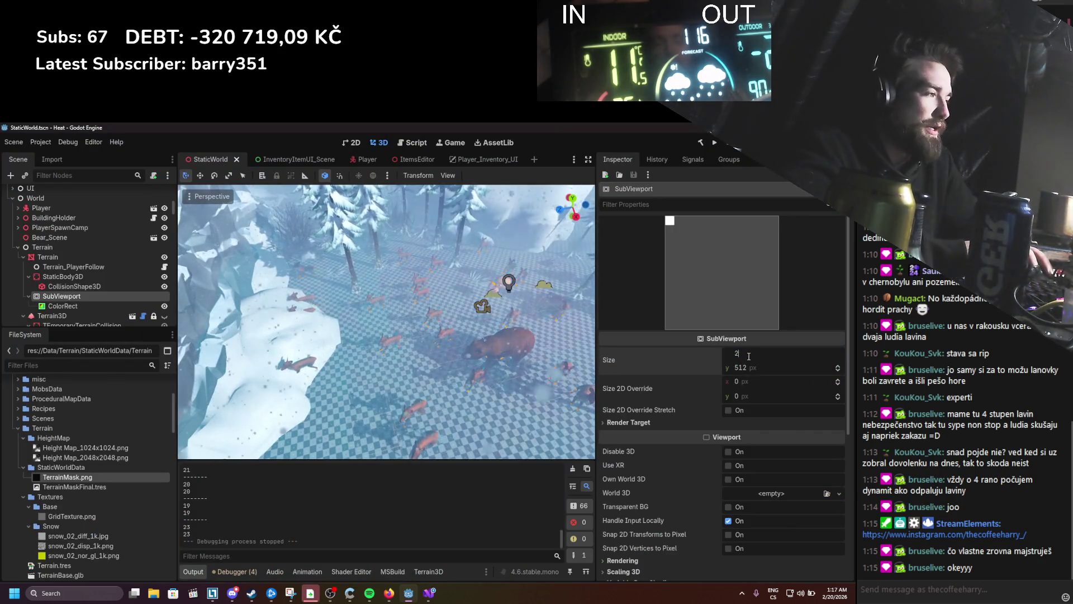
type("8")
key("Tab")
type("2048")
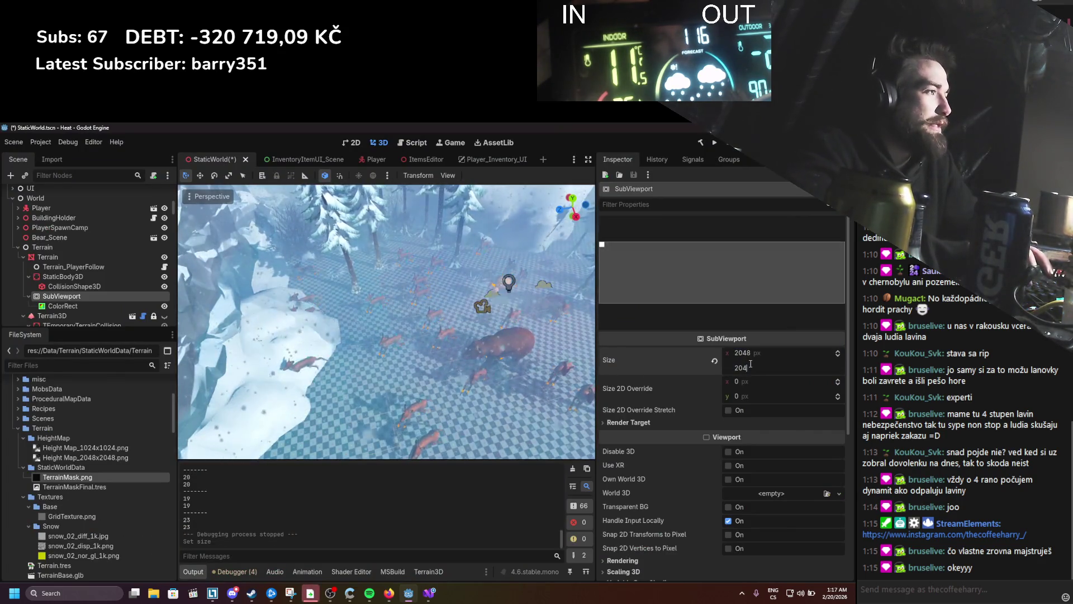
key("Return")
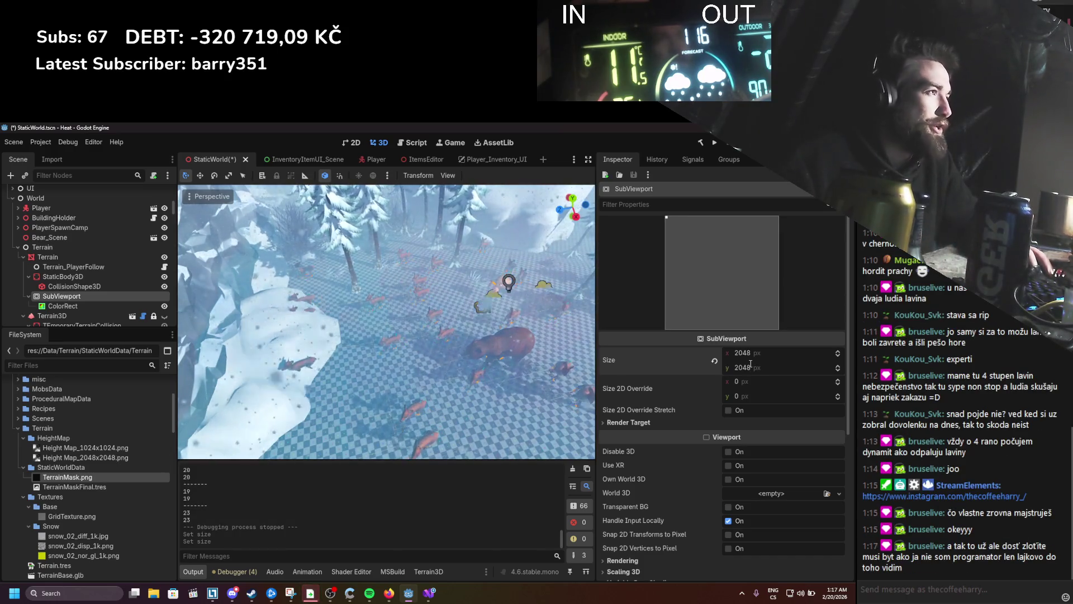
key("ctrl+s")
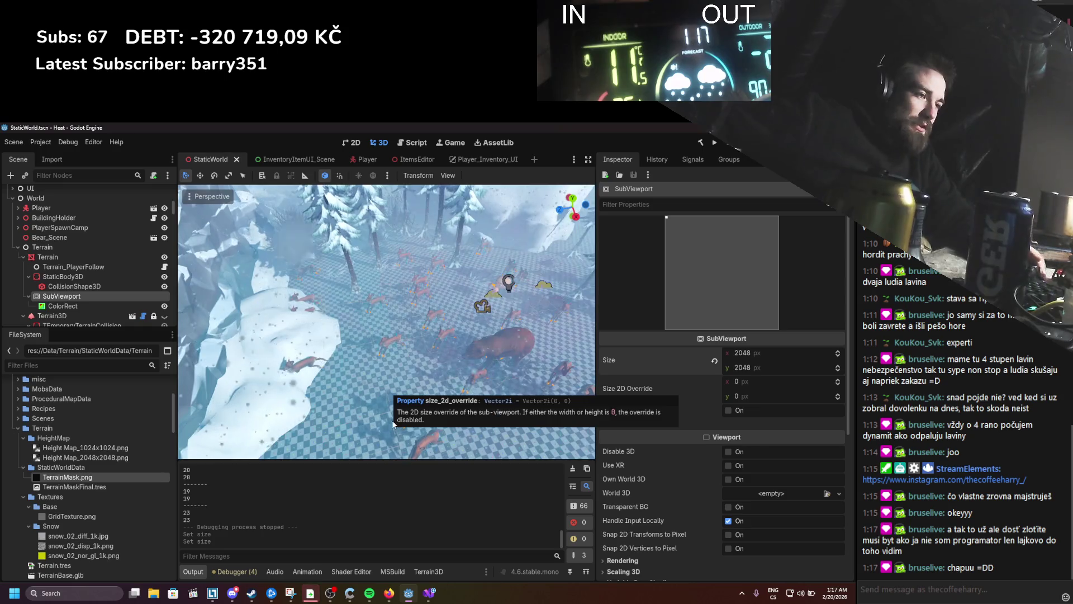
mouse_move(389, 594)
left_click(383, 557)
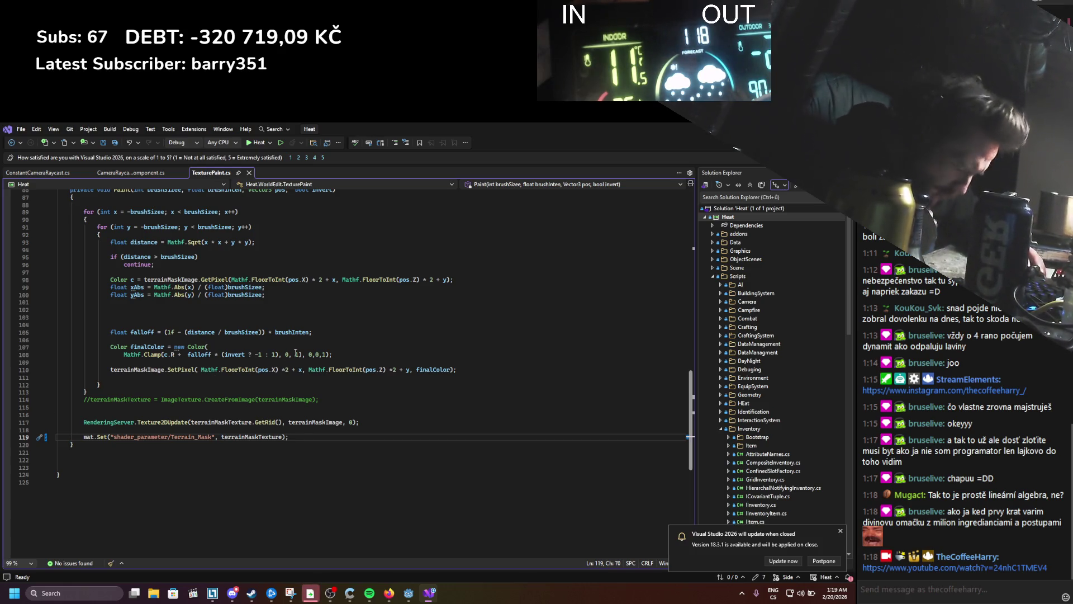
Step: Scroll TexturePaint.cs up to the Paint call (brush size 3, intensity 0.1f), then return to Godot
scroll(289, 403, "up", 4)
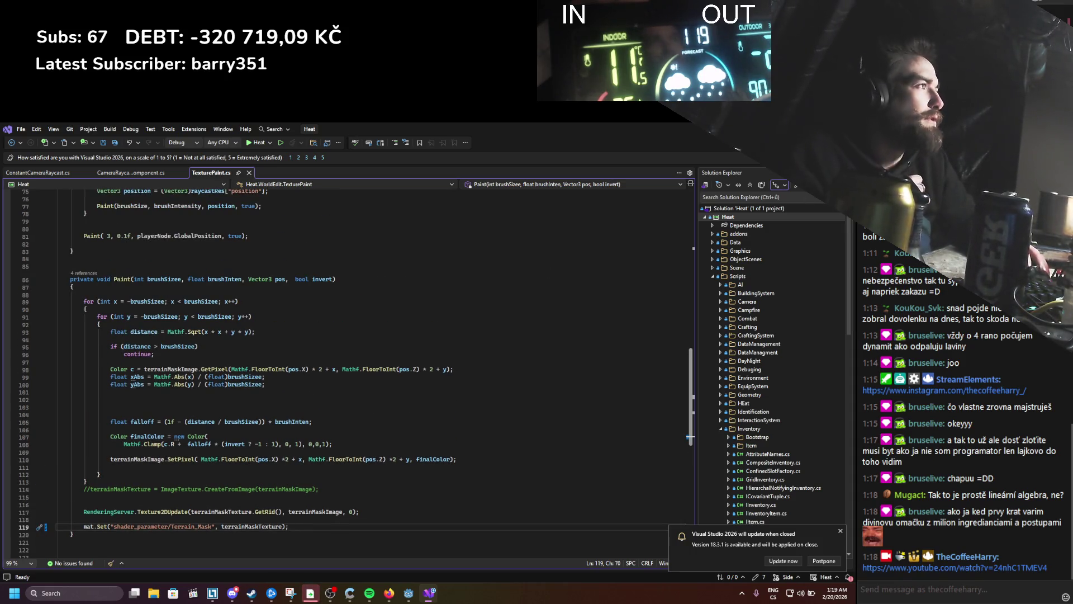
key("alt+Tab")
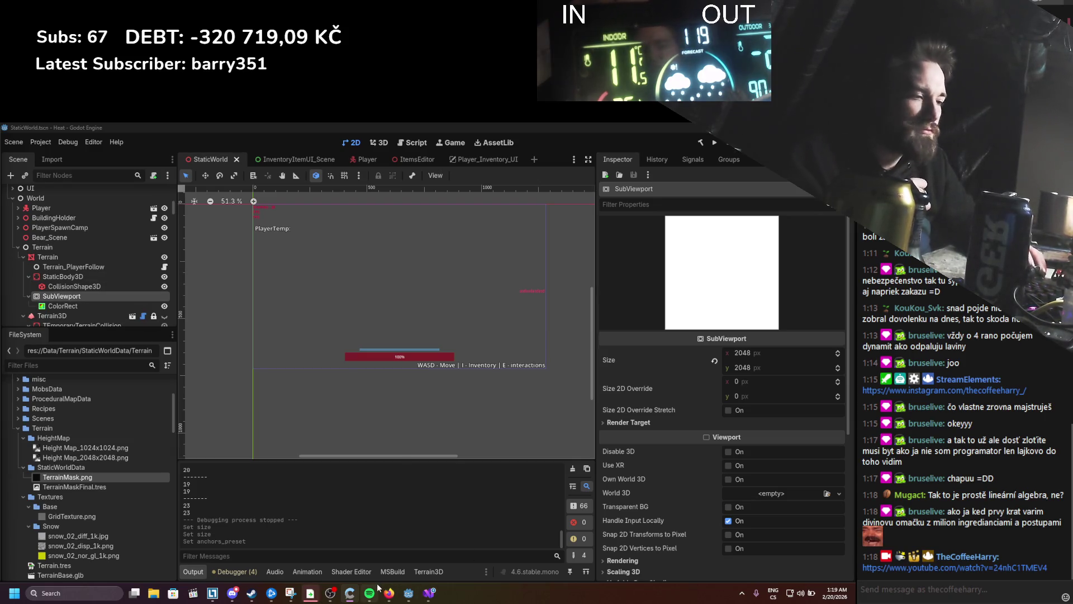
Step: Bring the 'Using a SubViewport as a texture' docs page to the front in Firefox
mouse_move(377, 587)
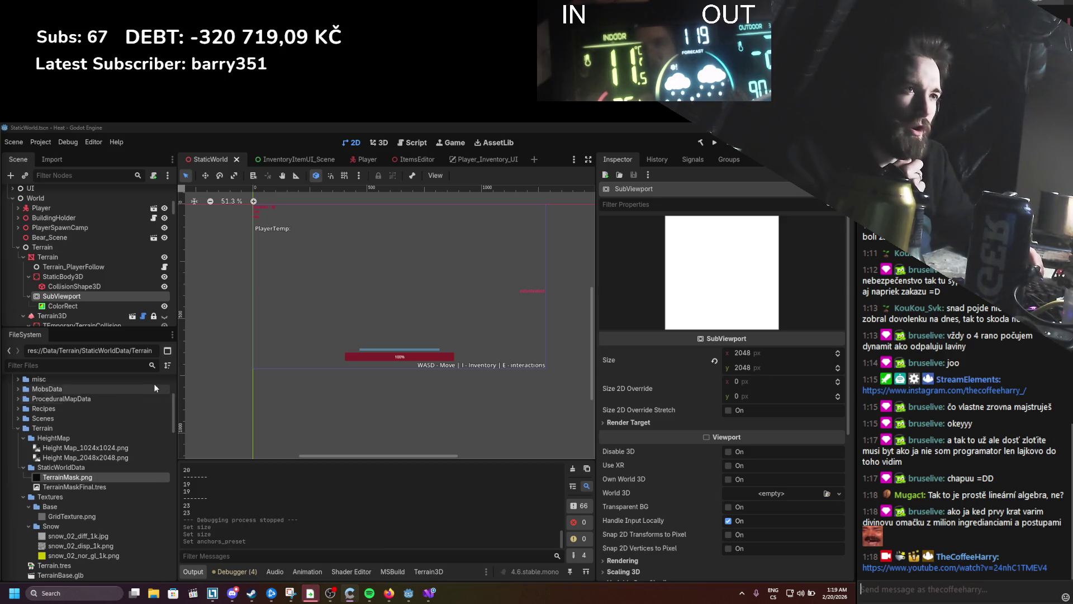
left_click(388, 593)
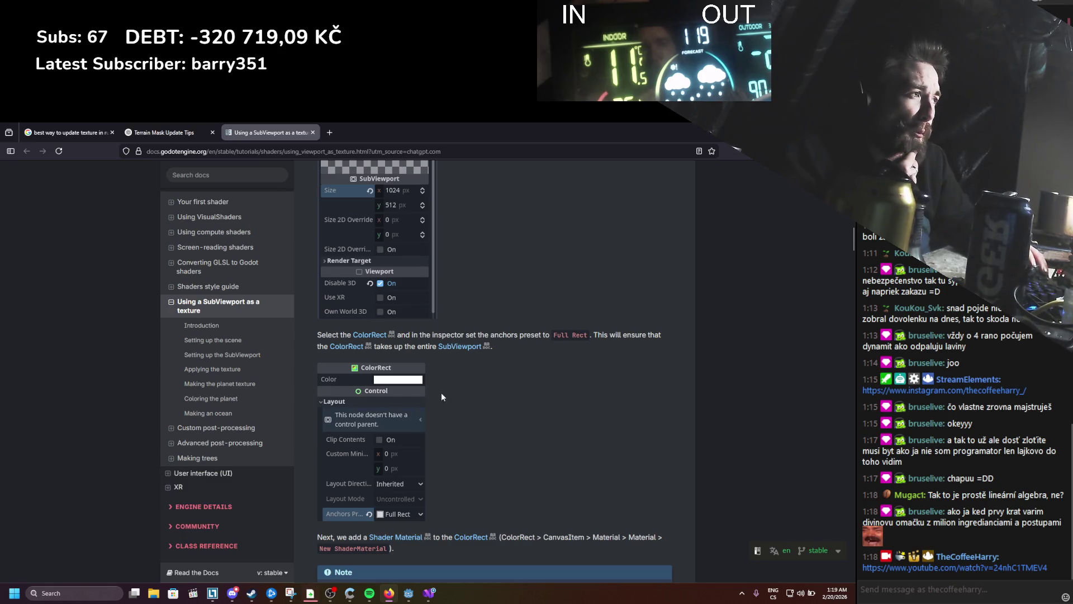
Step: Read the docs past 'Making the planet texture', then select the Terrain node back in Godot
scroll(440, 393, "down", 2)
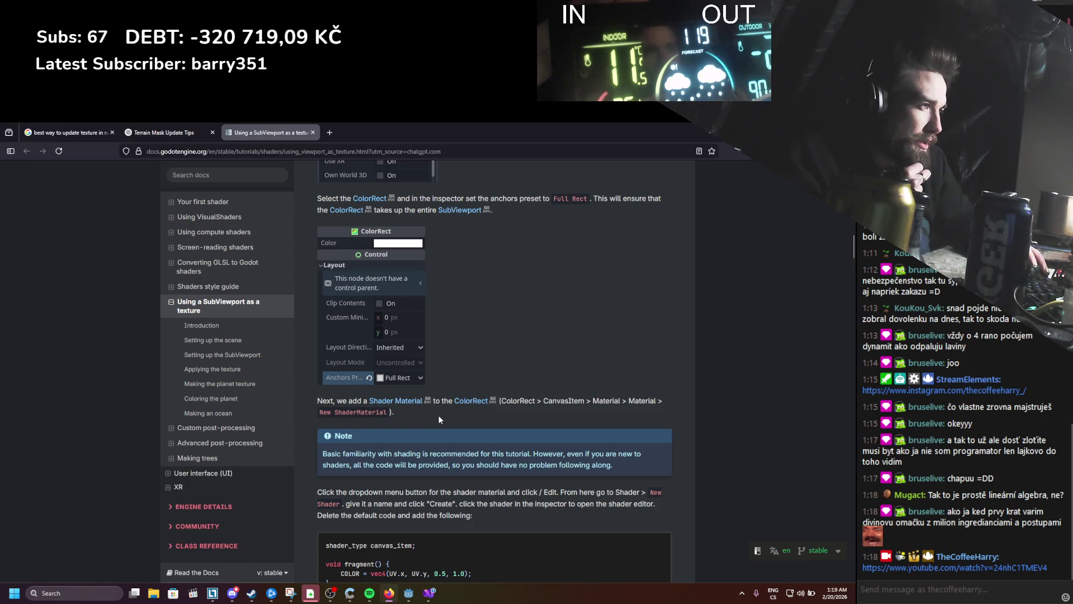
scroll(438, 414, "down", 1)
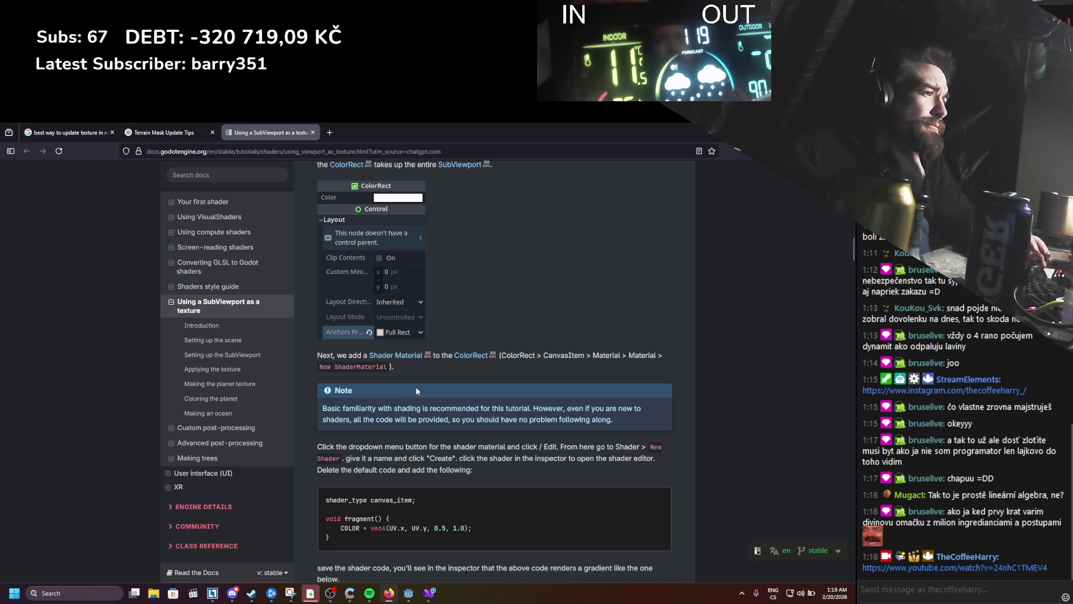
scroll(416, 391, "down", 1)
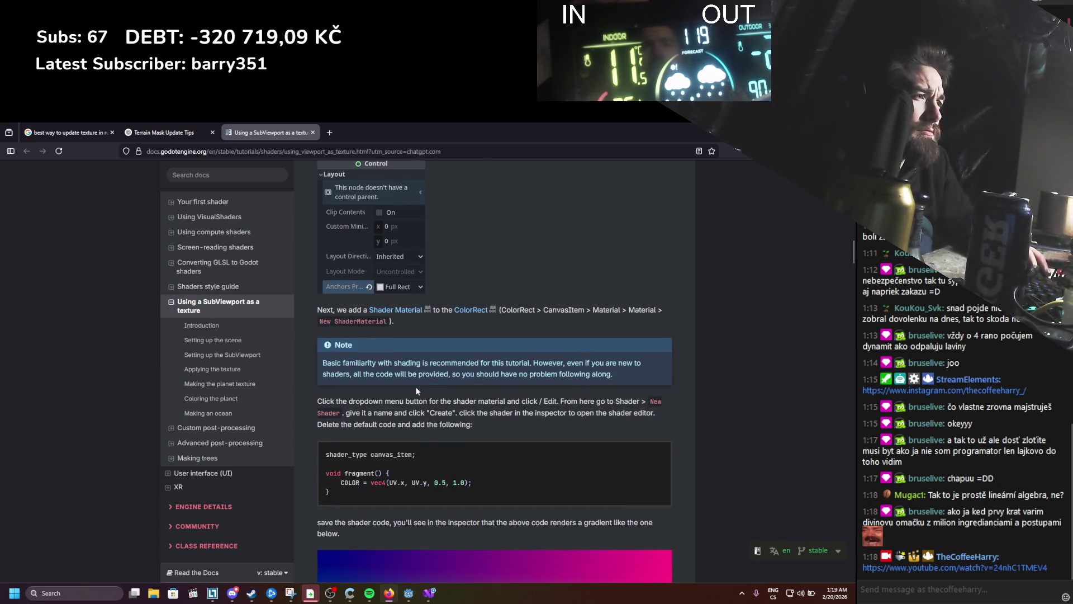
scroll(417, 390, "down", 3)
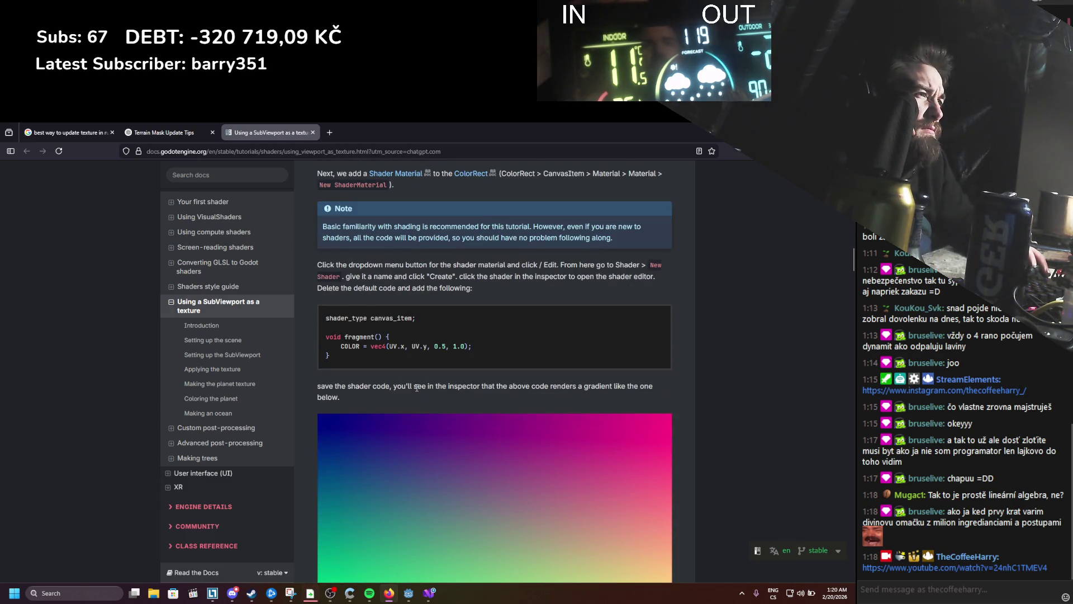
scroll(417, 387, "down", 5)
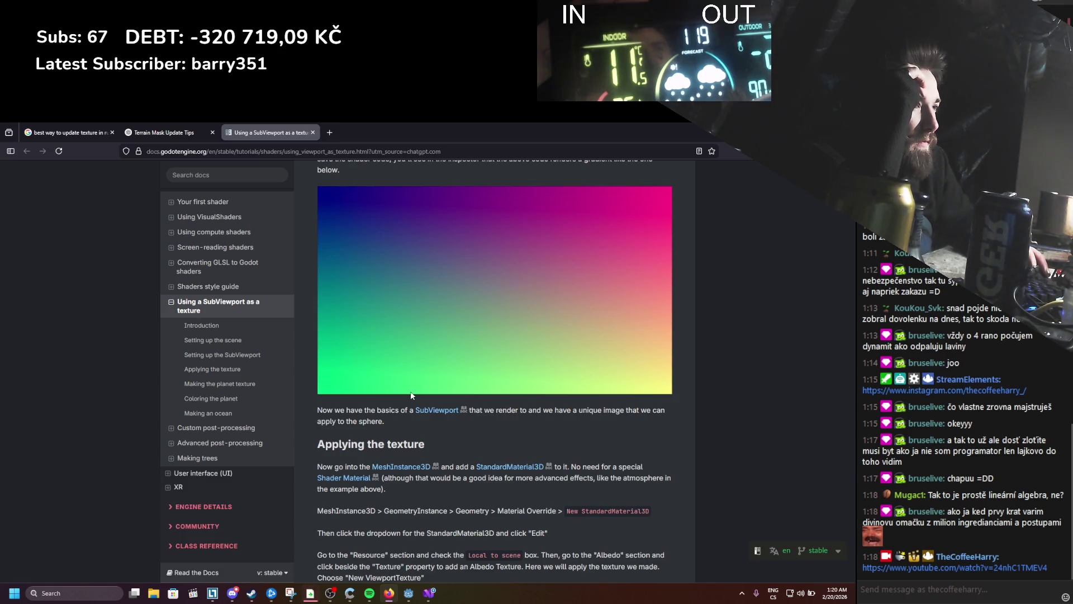
scroll(412, 395, "down", 1)
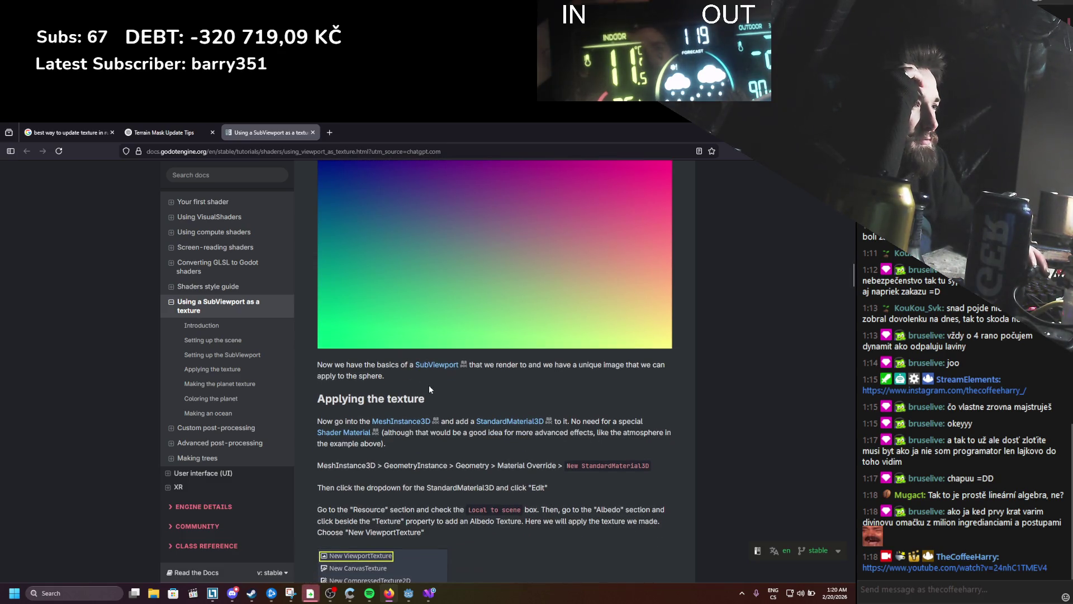
scroll(428, 384, "down", 1)
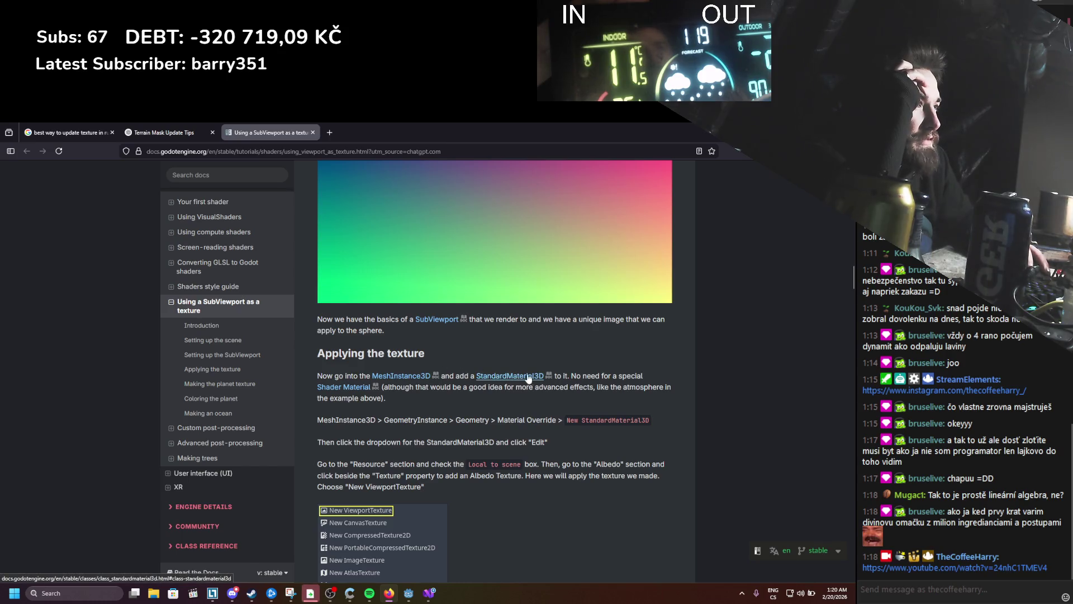
scroll(343, 394, "down", 6)
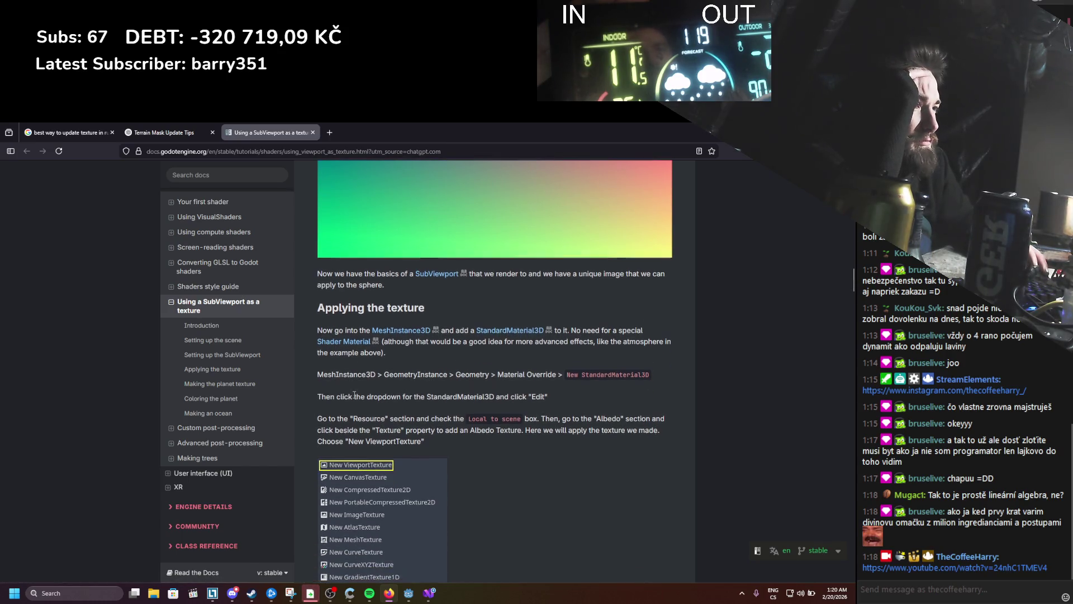
scroll(500, 396, "down", 3)
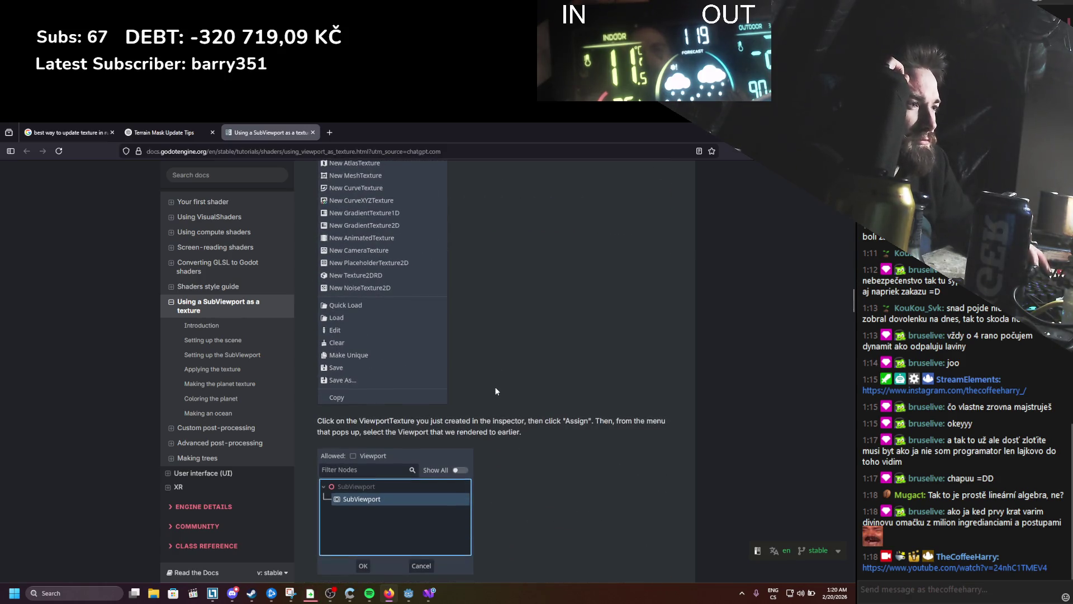
scroll(495, 389, "down", 5)
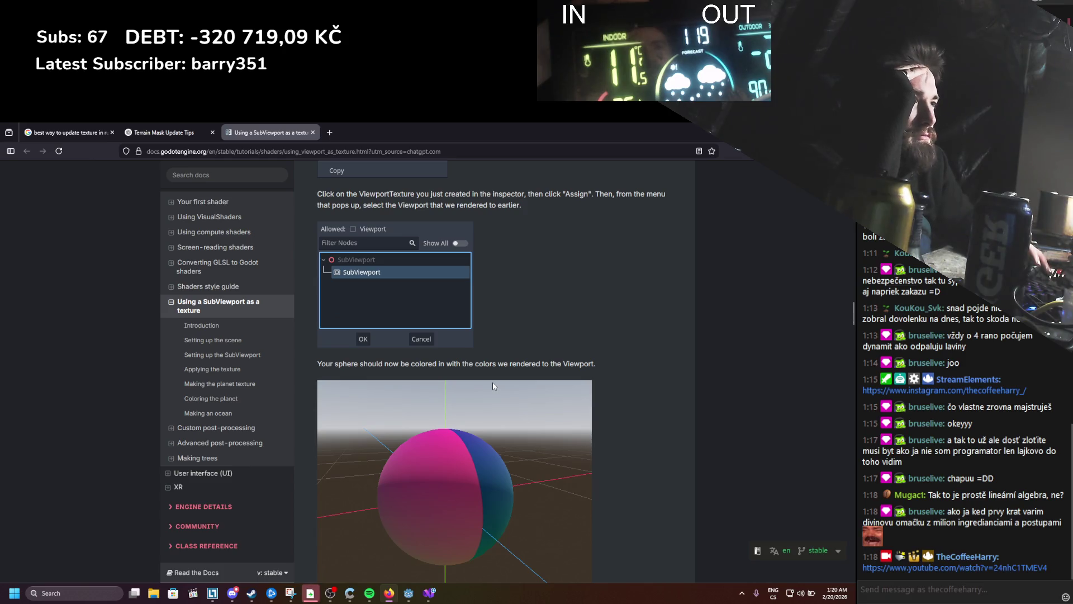
scroll(493, 385, "down", 5)
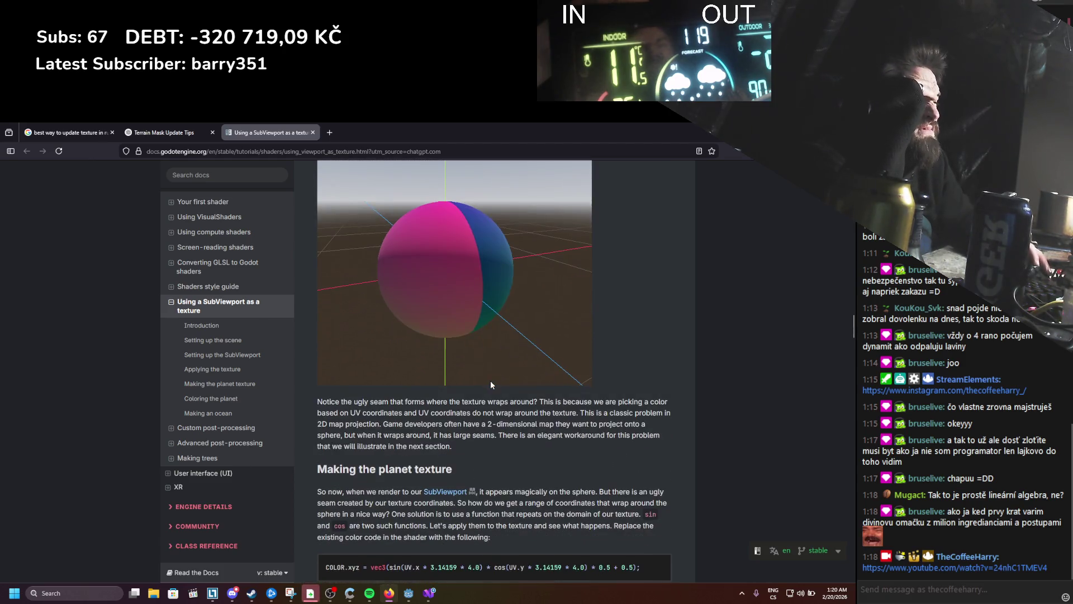
scroll(491, 385, "down", 3)
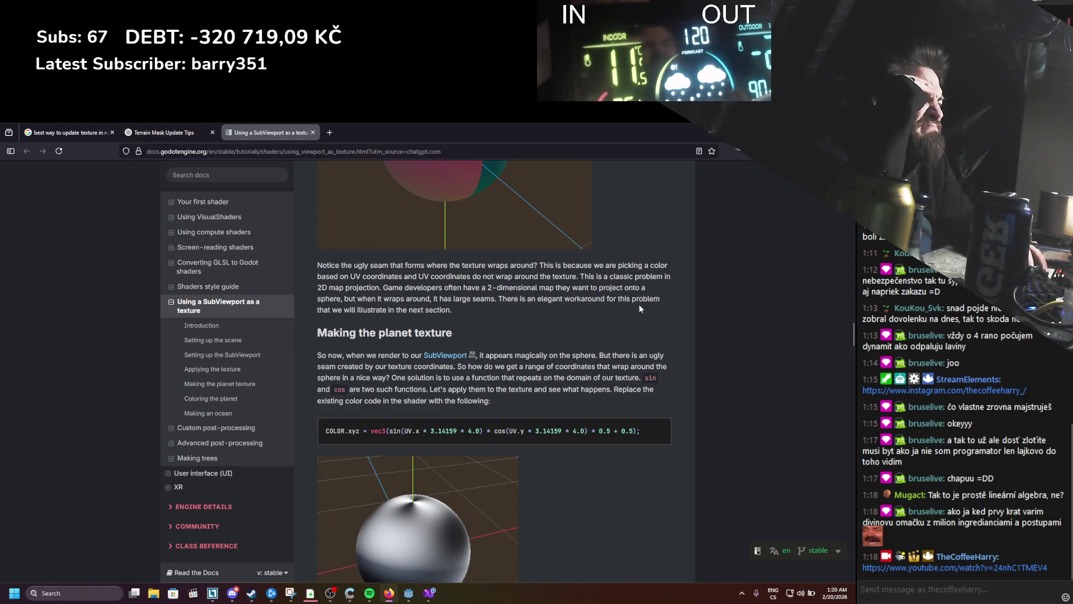
key("alt+Tab")
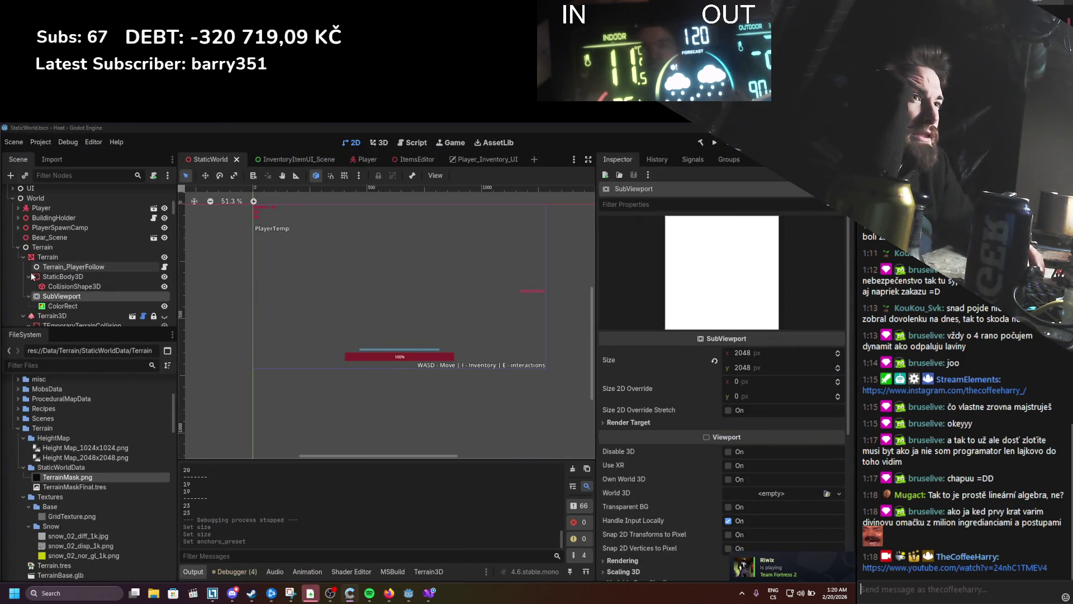
left_click(47, 257)
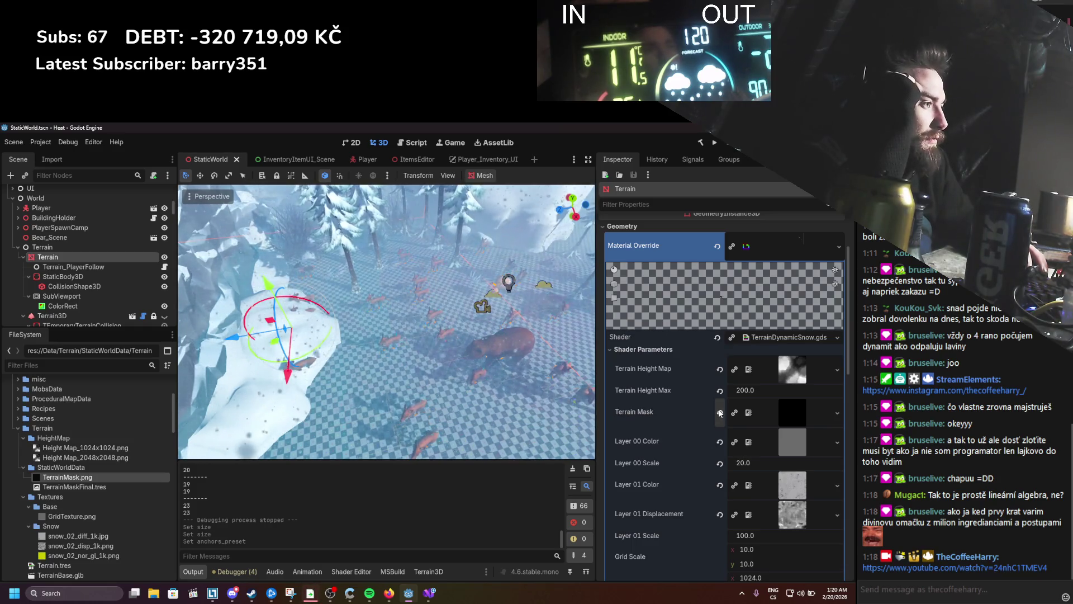
Step: Clear Terrain Mask, attempt a New ViewportTexture, and open the TerrainDynamicSnow shader code
left_click(720, 412)
left_click(782, 403)
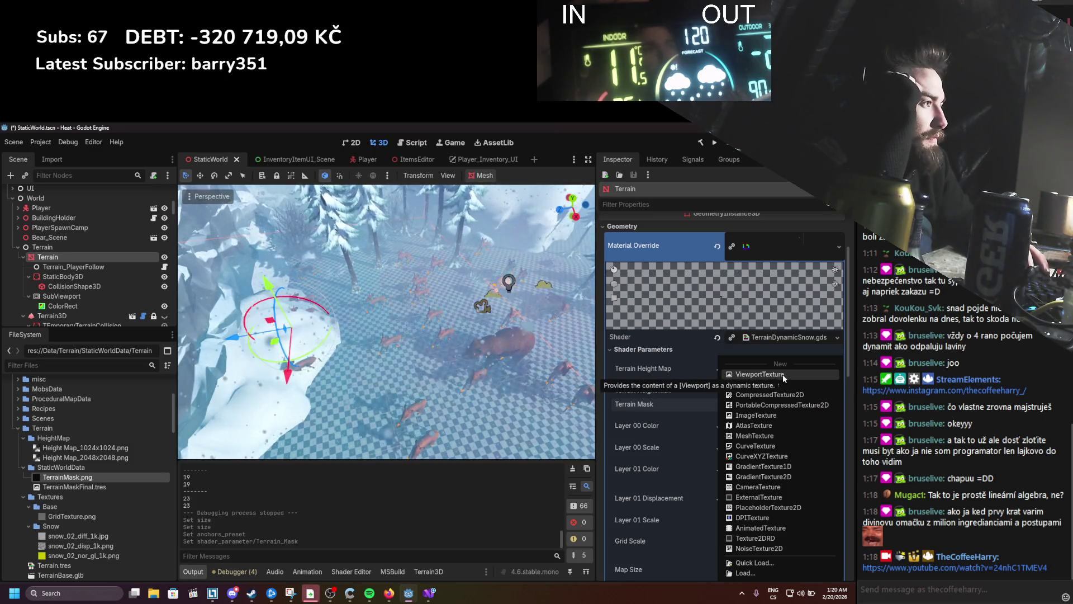
left_click(782, 373)
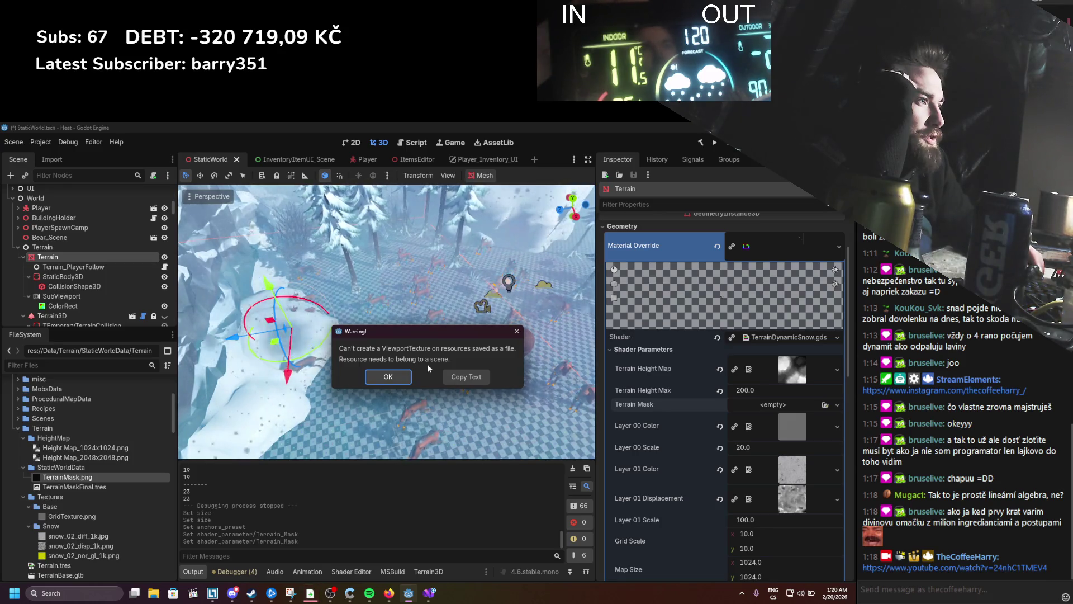
left_click(390, 379)
left_click(778, 405)
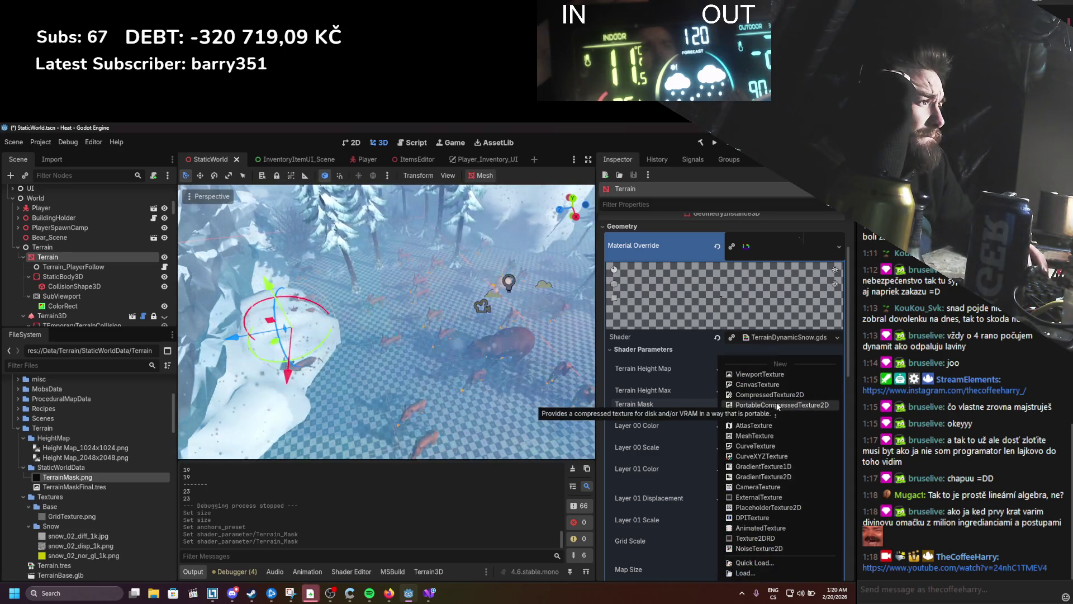
left_click(665, 400)
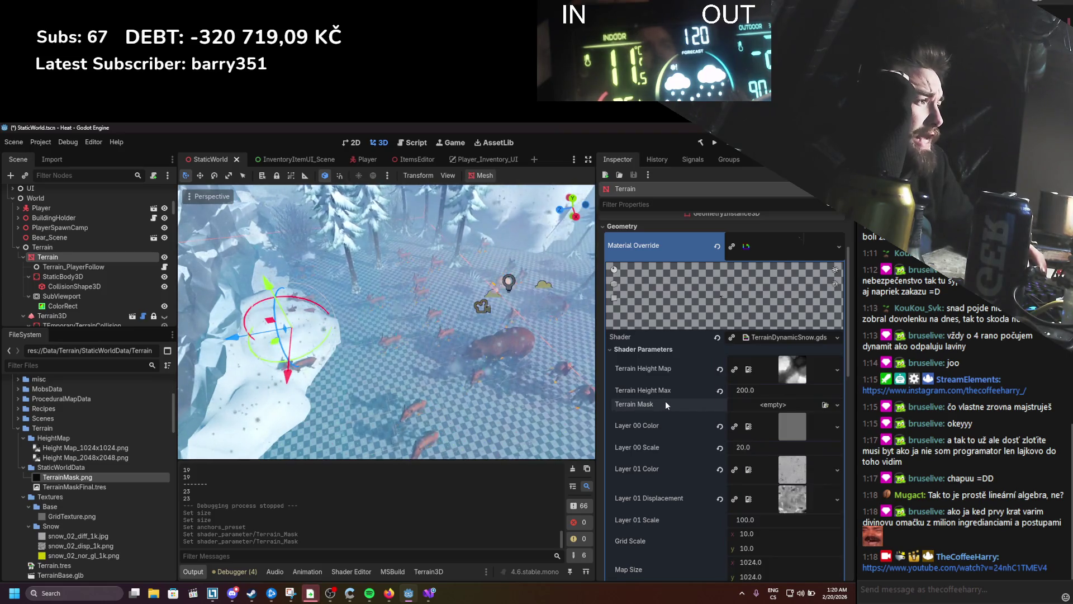
left_click(784, 337)
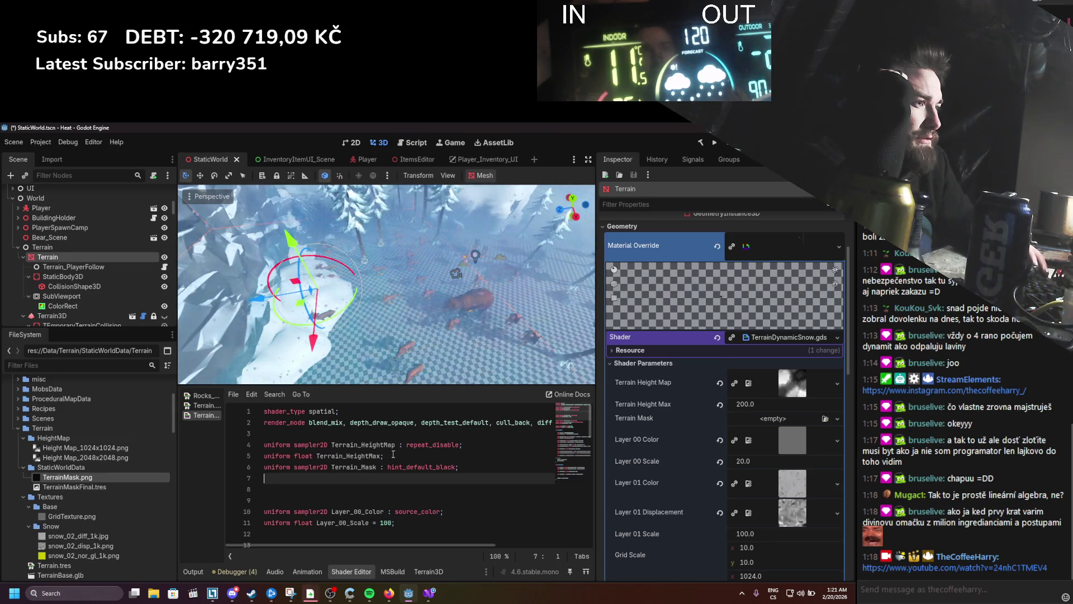
Step: Look over the Terrain_Mask uniform, then open ChatGPT's 'Terrain Mask Update Tips' chat at Method 2
scroll(392, 454, "down", 3)
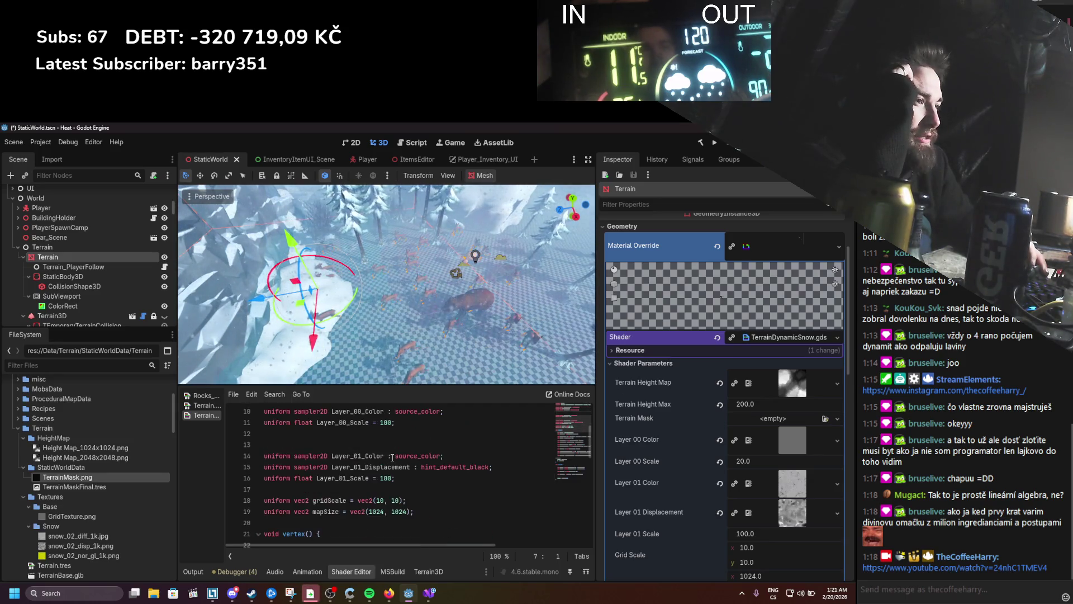
scroll(393, 471, "up", 3)
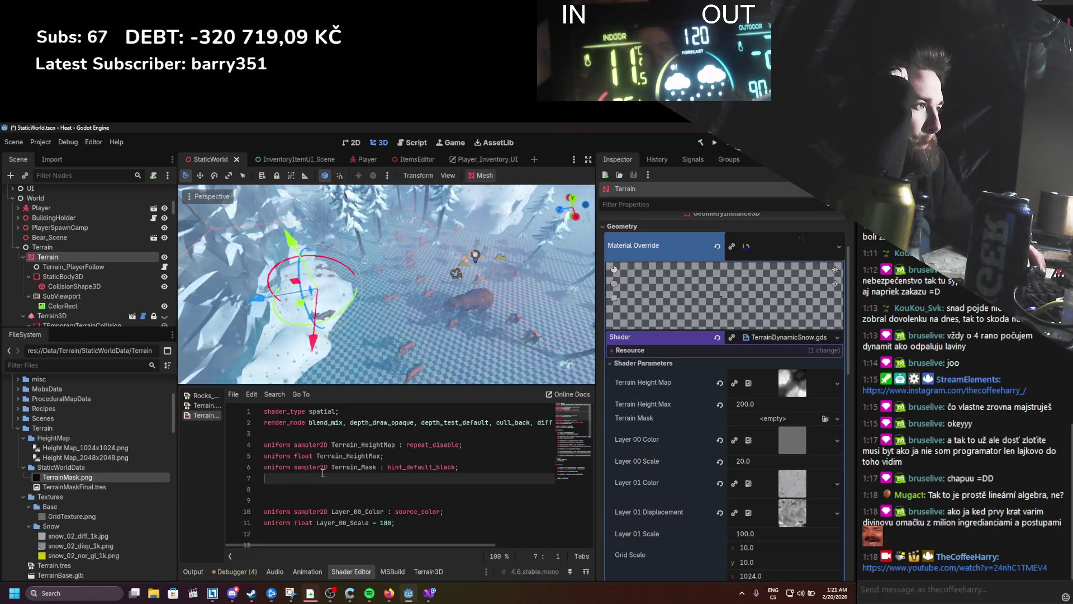
left_click(389, 592)
left_click(163, 132)
scroll(398, 415, "down", 5)
scroll(407, 420, "up", 10)
scroll(414, 435, "down", 2)
Step: Reread METHOD 1 and the Brush Shader code block in ChatGPT, then return to Godot
scroll(414, 438, "up", 10)
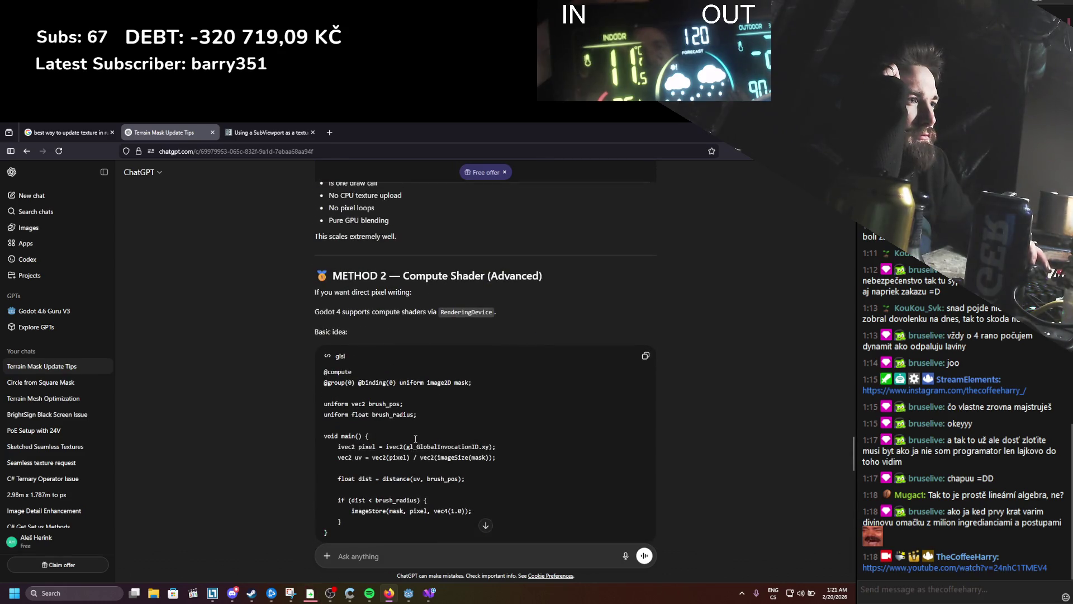
scroll(415, 438, "up", 7)
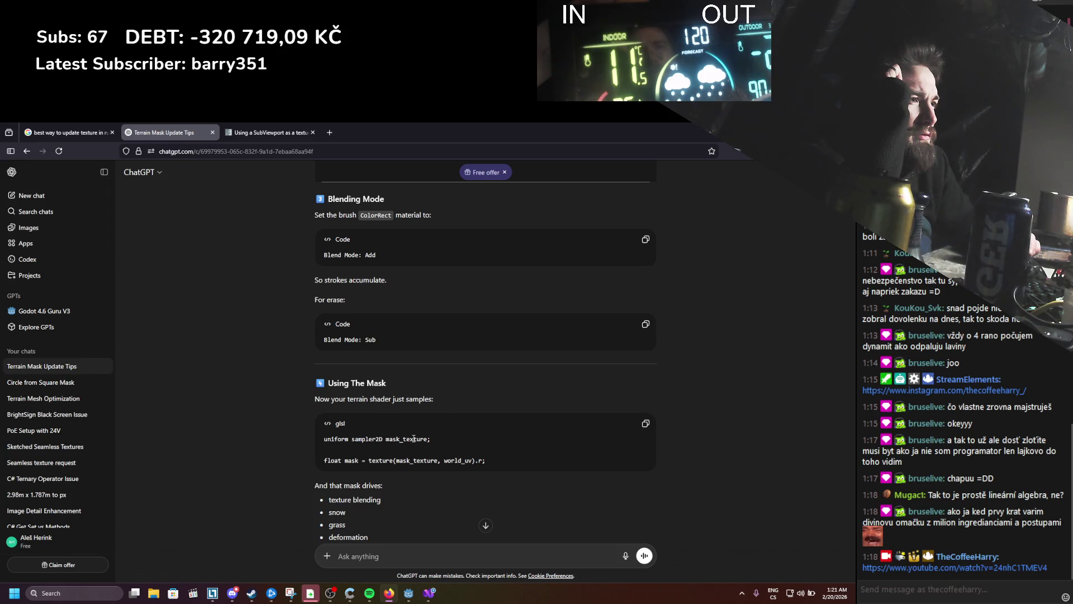
scroll(414, 439, "up", 5)
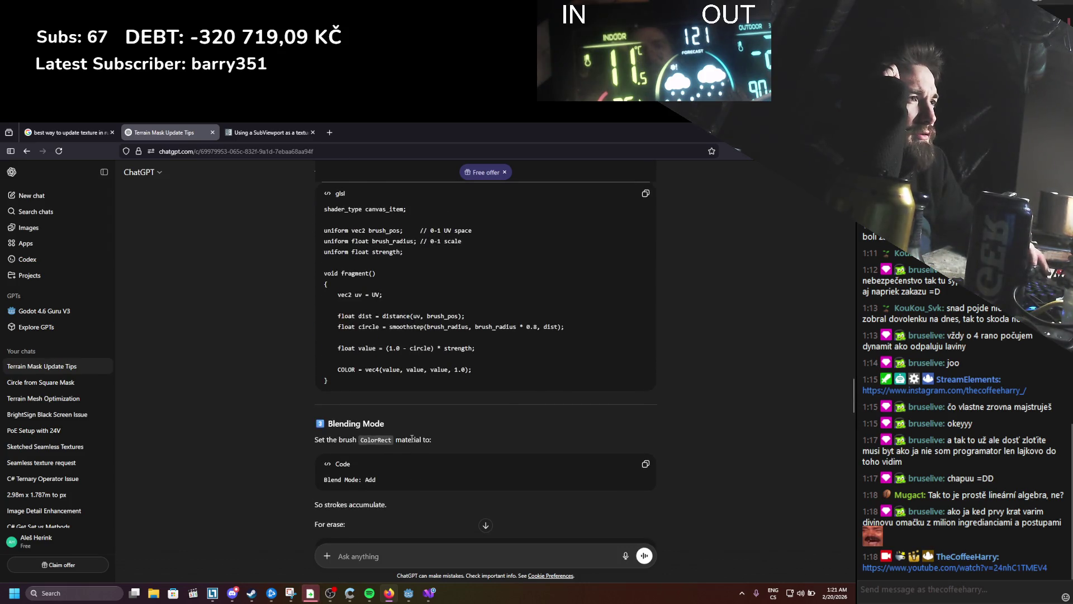
scroll(445, 404, "up", 9)
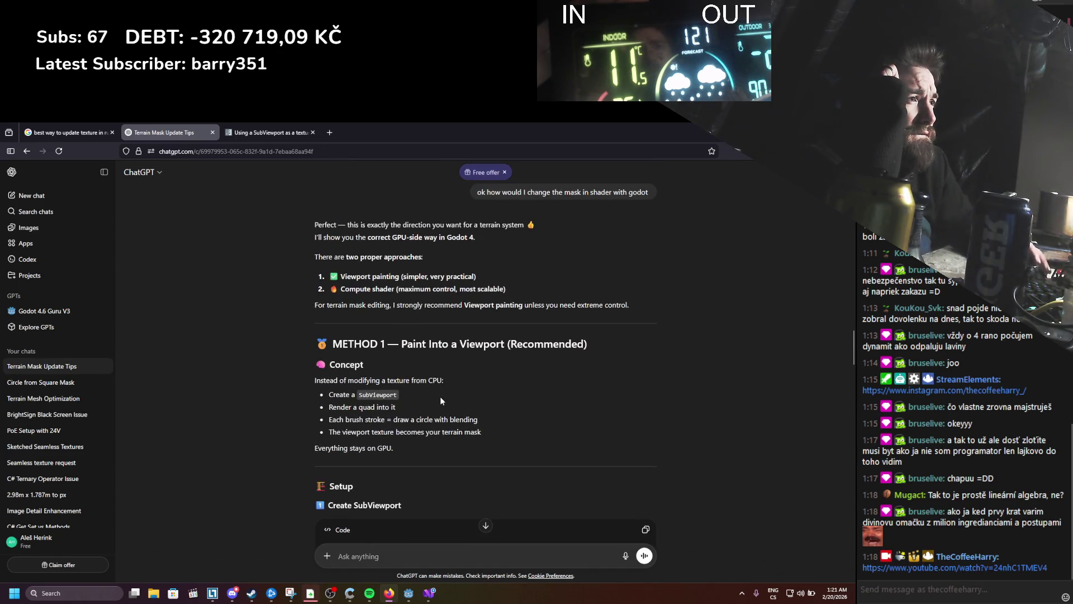
scroll(440, 398, "down", 6)
scroll(481, 378, "down", 2)
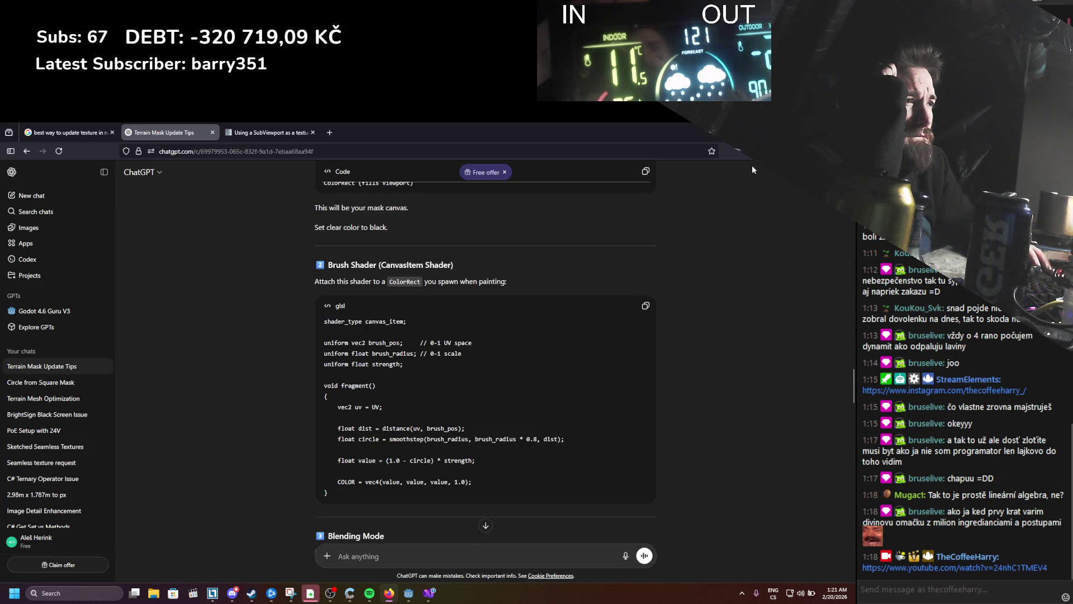
key("alt+Tab")
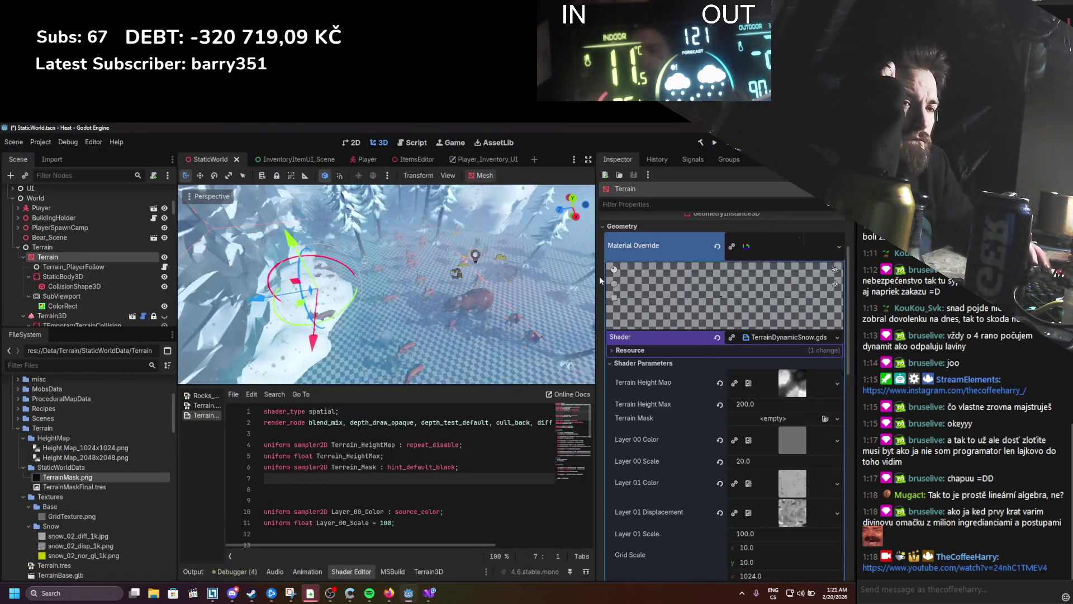
Step: Try a New ViewportTexture on Terrain Mask, dismiss the warning, and expand the shader resource settings
left_click(810, 415)
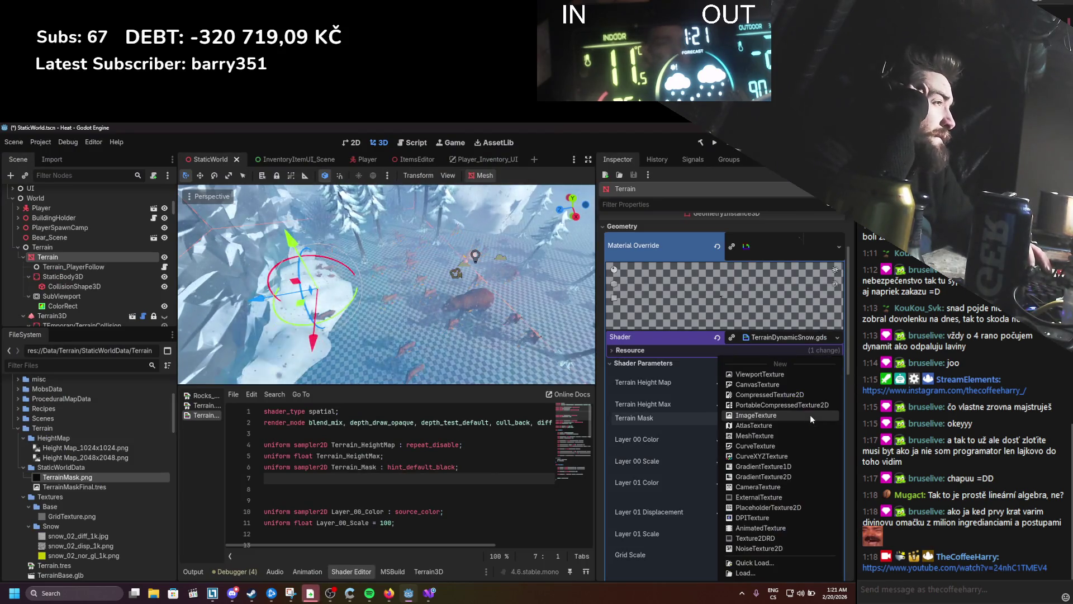
left_click(789, 374)
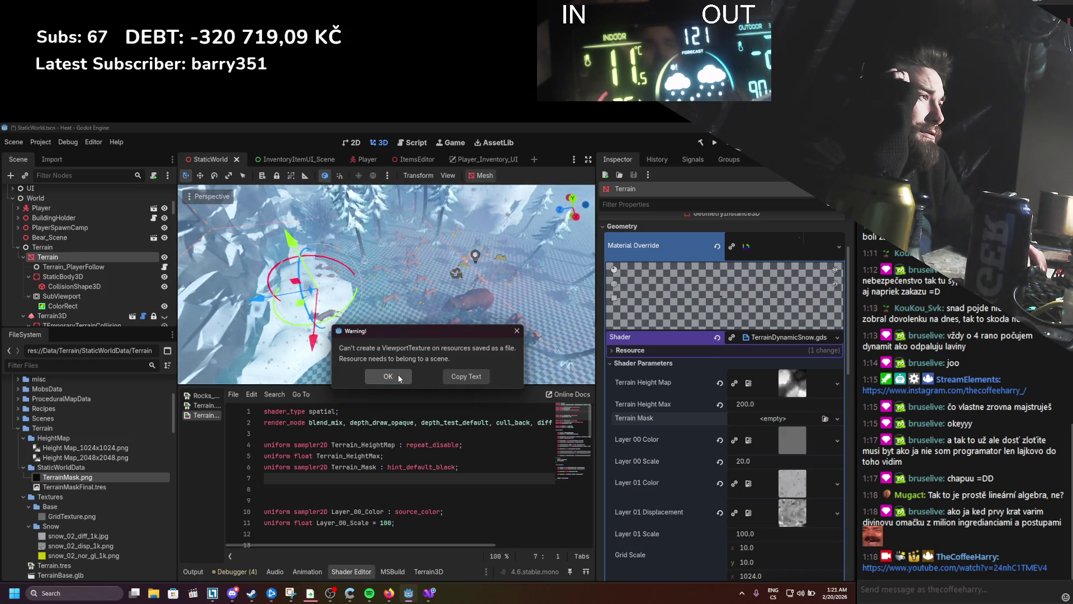
left_click(388, 376)
scroll(708, 388, "down", 2)
left_click(677, 261)
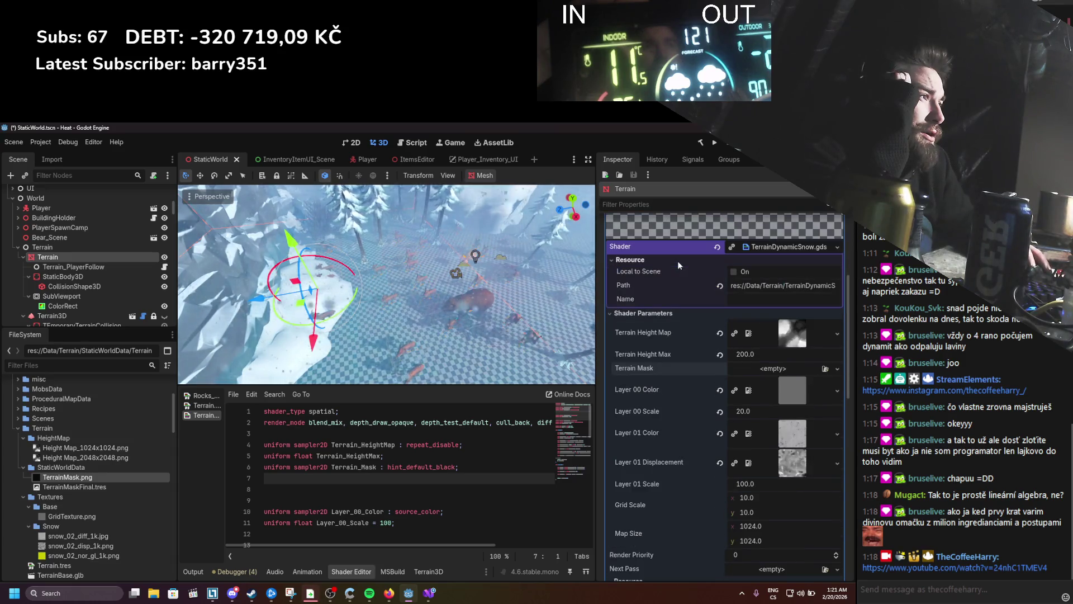
scroll(669, 359, "down", 4)
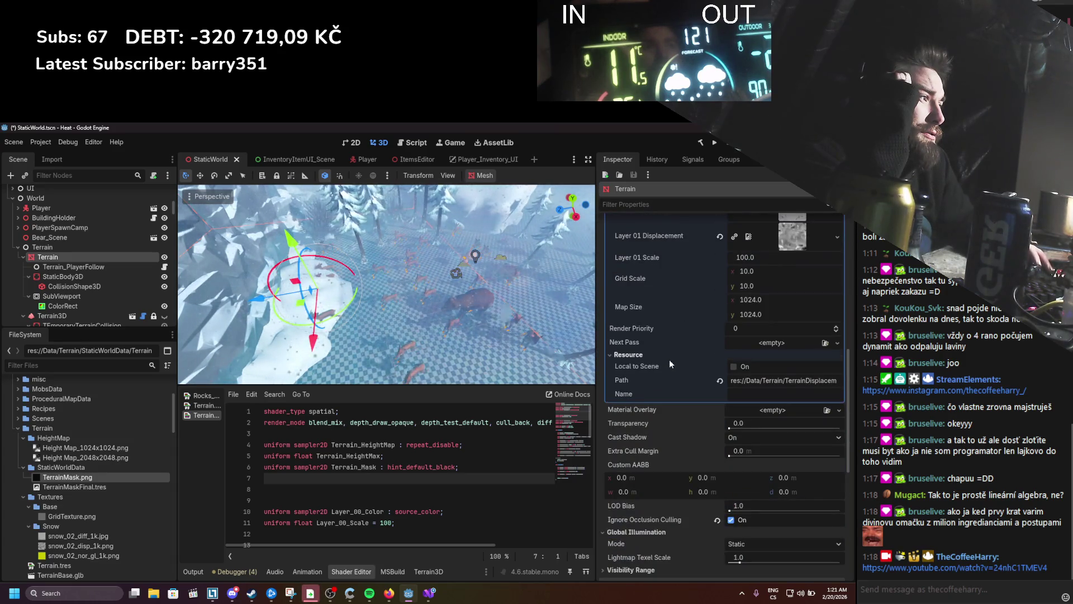
scroll(721, 369, "up", 4)
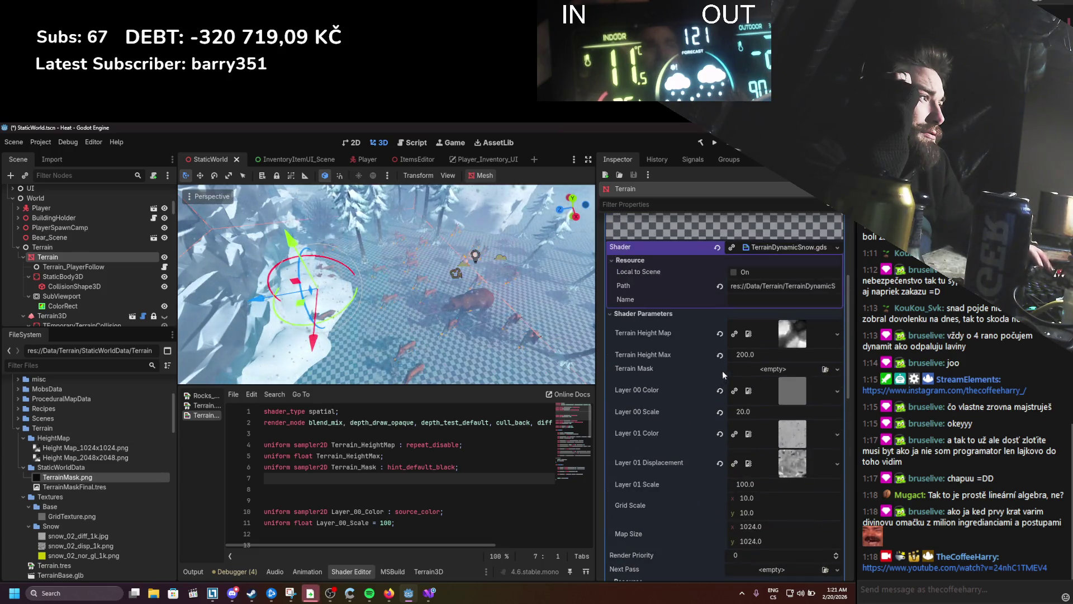
Step: Make the shader Local To Scene, retry the ViewportTexture on Terrain Mask, and save
left_click(747, 370)
left_click(749, 375)
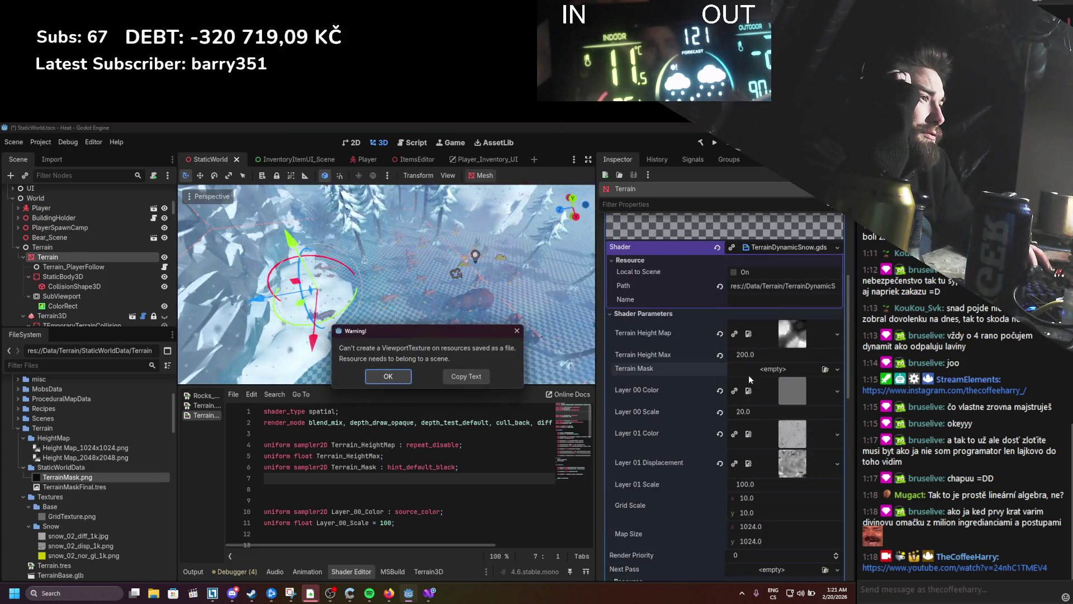
left_click(388, 375)
left_click(734, 272)
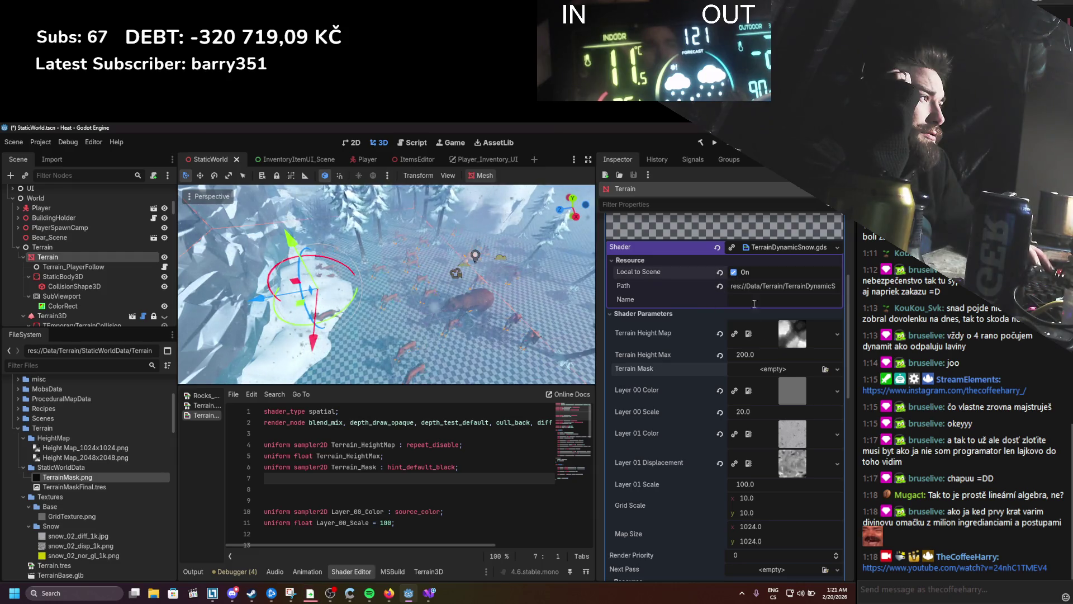
left_click(752, 371)
left_click(752, 374)
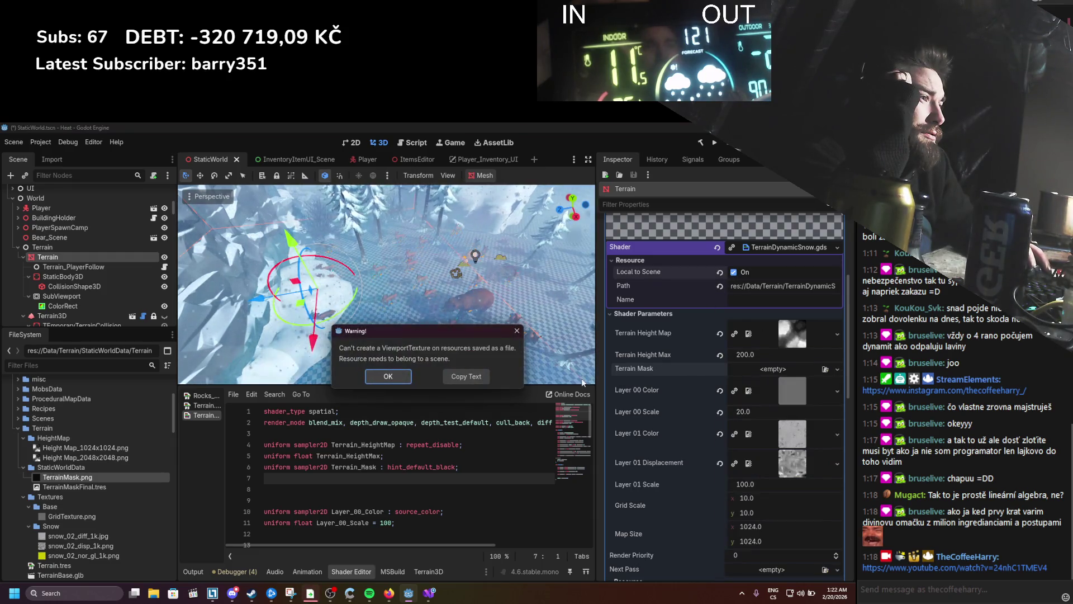
key("Return")
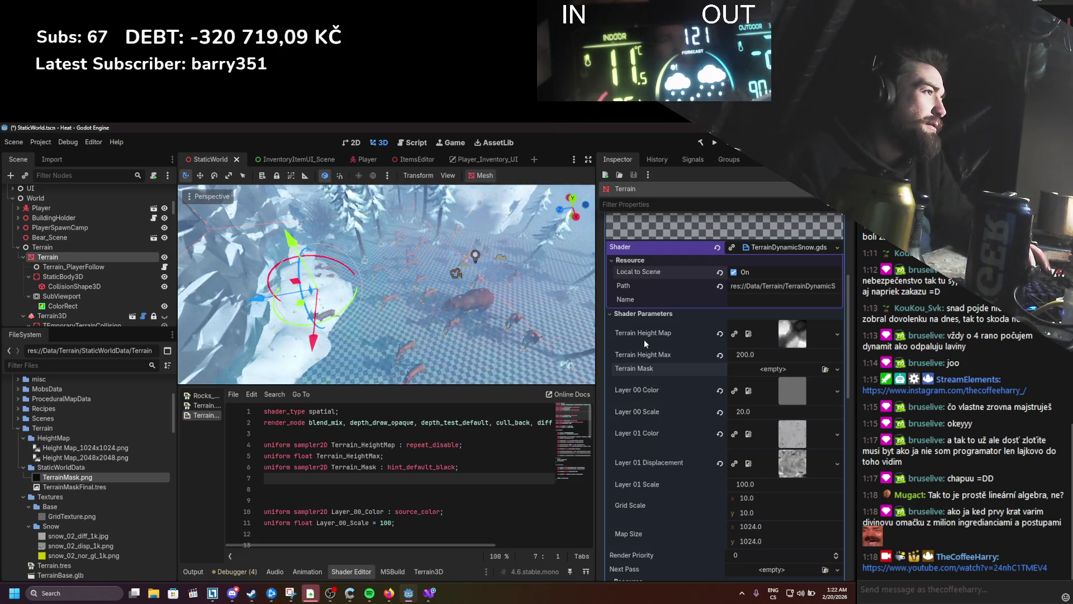
key("ctrl+s")
Step: Retry the ViewportTexture, turn off Local To Scene on the terrain material, and save
left_click(750, 364)
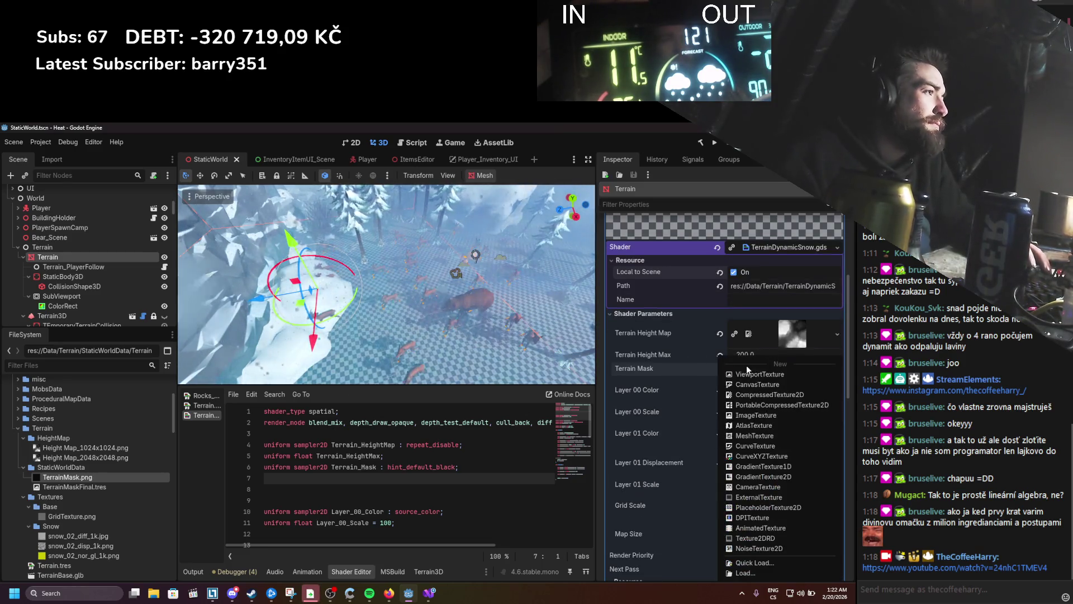
left_click(736, 373)
key("Return")
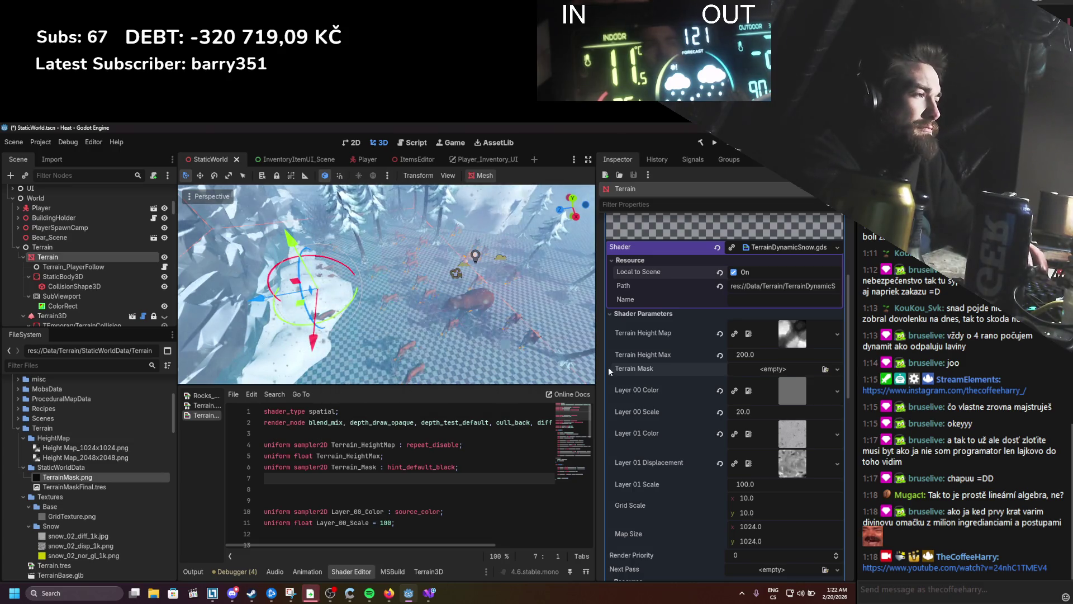
scroll(695, 397, "down", 4)
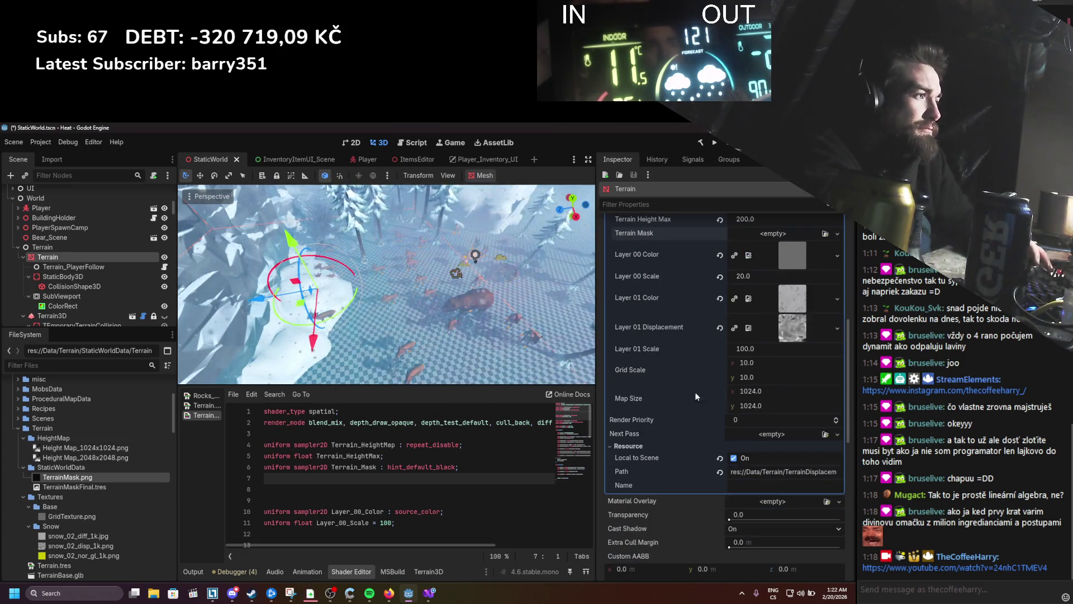
left_click(734, 457)
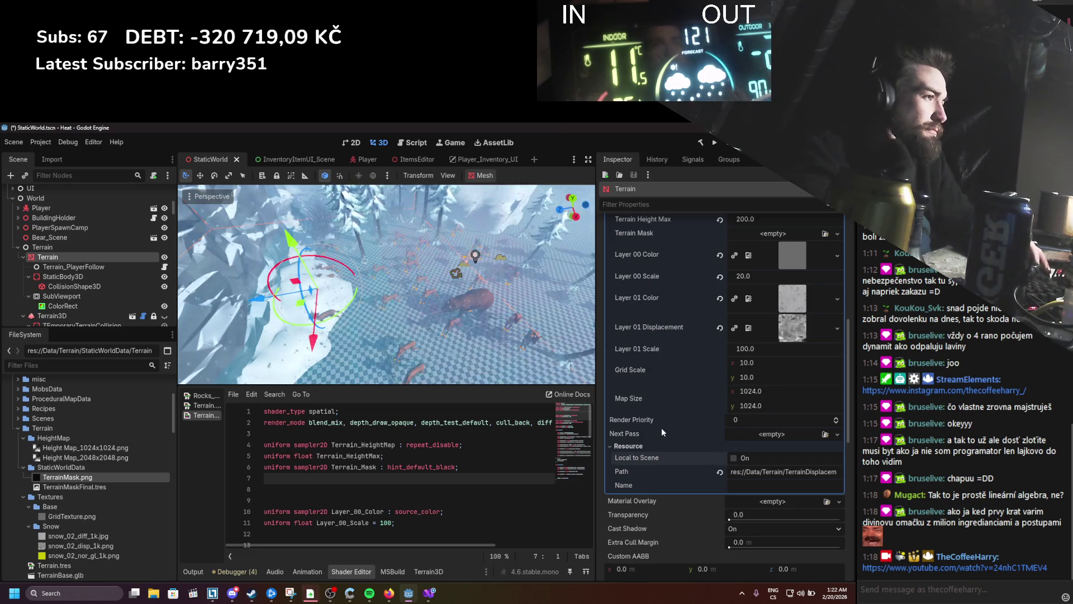
key("ctrl+s")
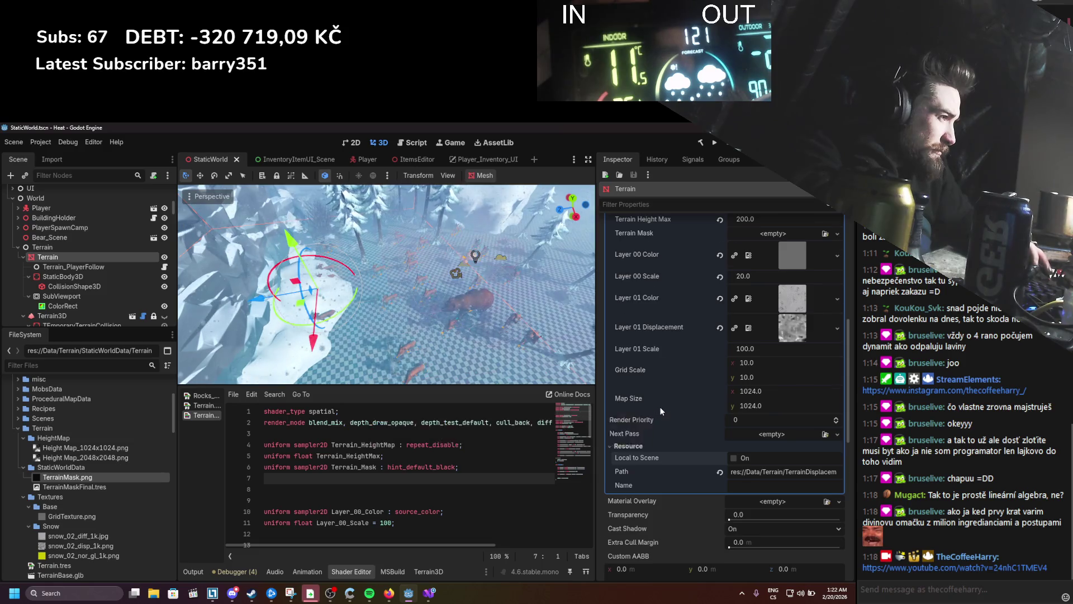
Step: After checking ChatGPT's setup notes, Ctrl-drag Terrain onto SubViewport to duplicate it there
scroll(659, 407, "down", 8)
scroll(664, 407, "down", 2)
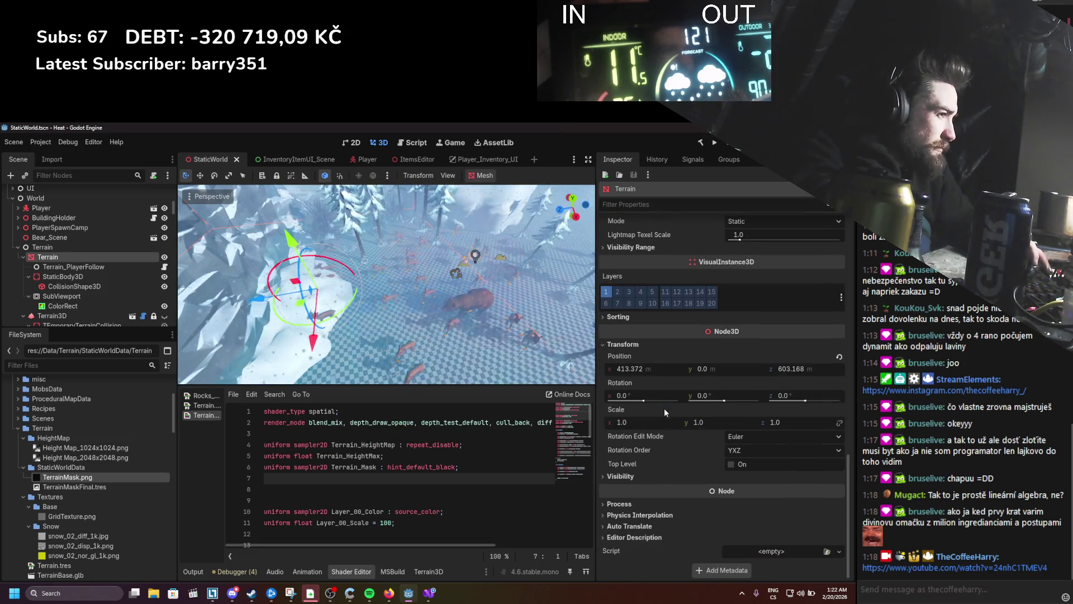
scroll(656, 476, "up", 10)
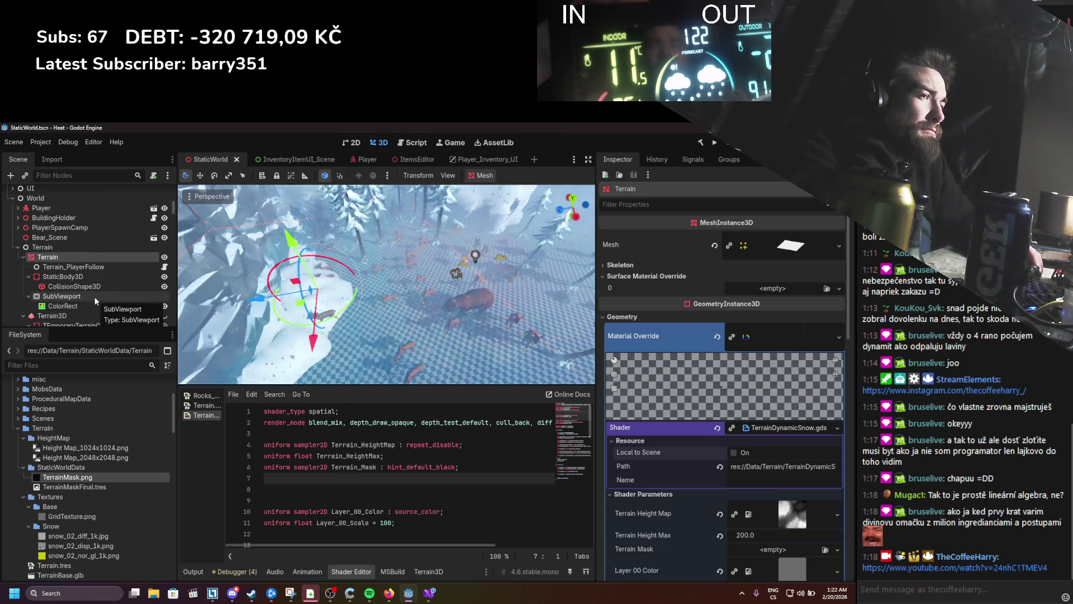
mouse_move(394, 593)
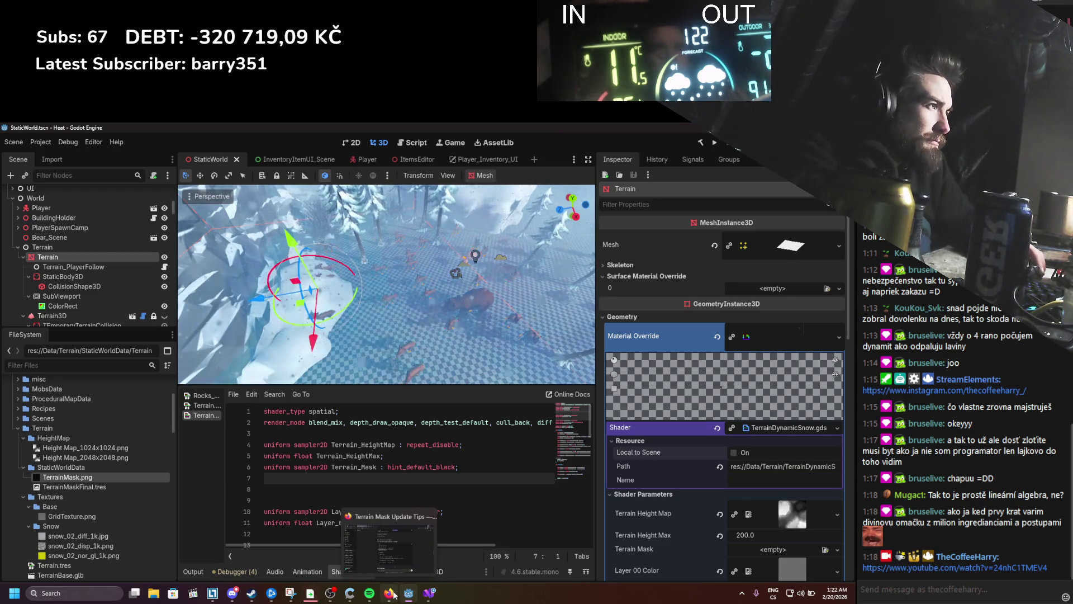
left_click(394, 594)
scroll(286, 414, "up", 4)
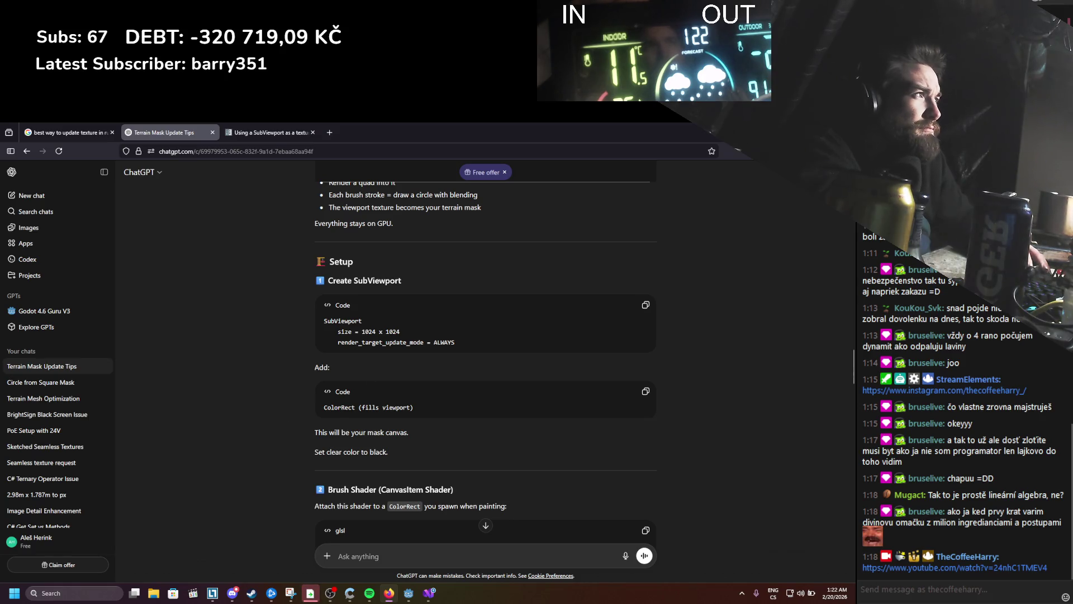
key("alt+Tab")
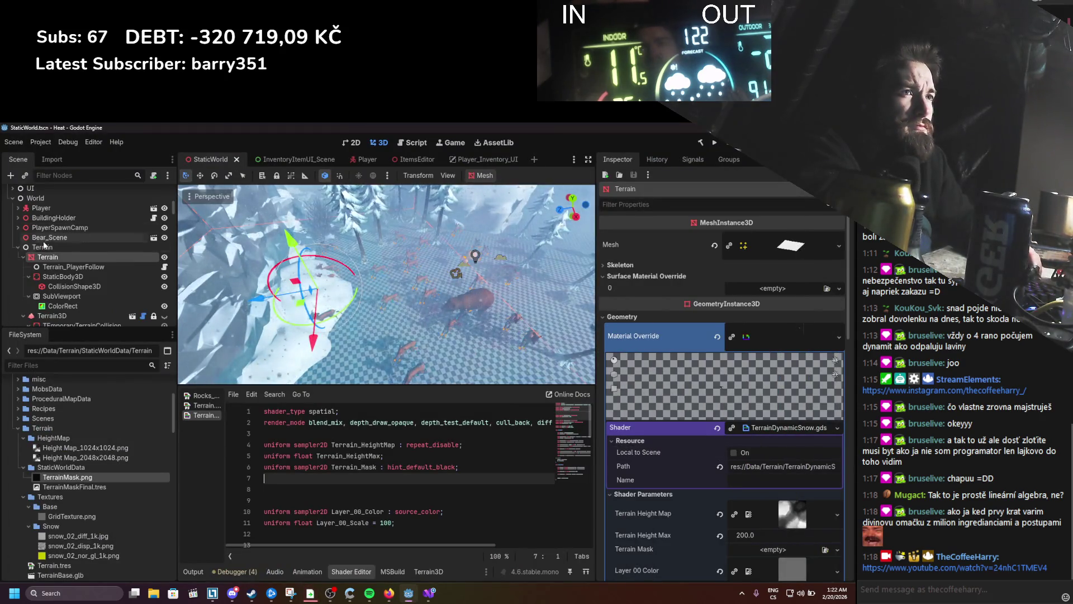
left_click_drag(44, 256, 53, 288)
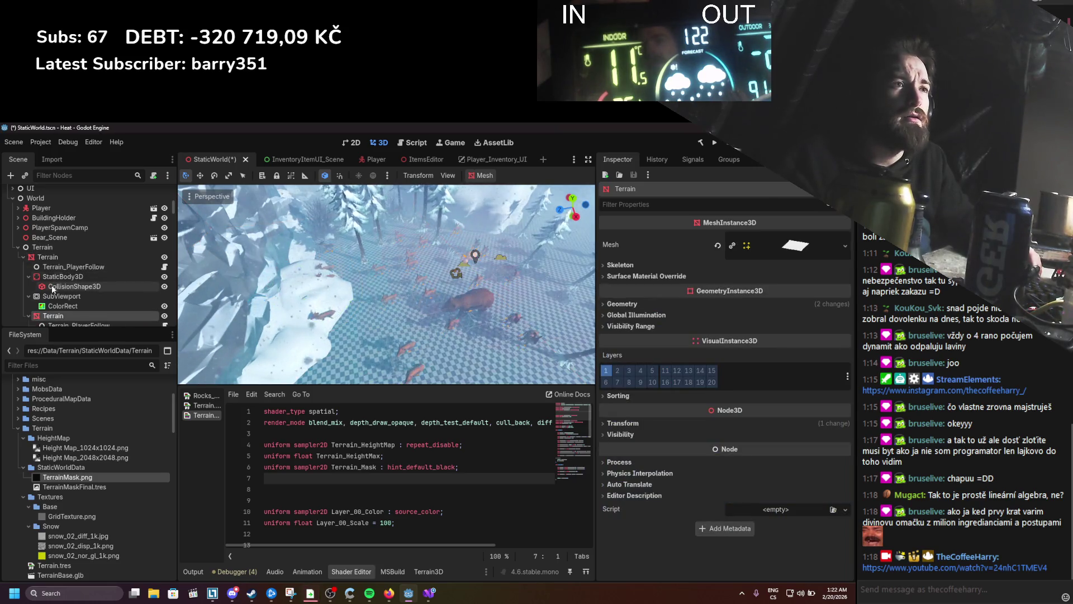
Step: Give the Terrain copy's Material Override a new StandardMaterial3D and open its properties
left_click(677, 278)
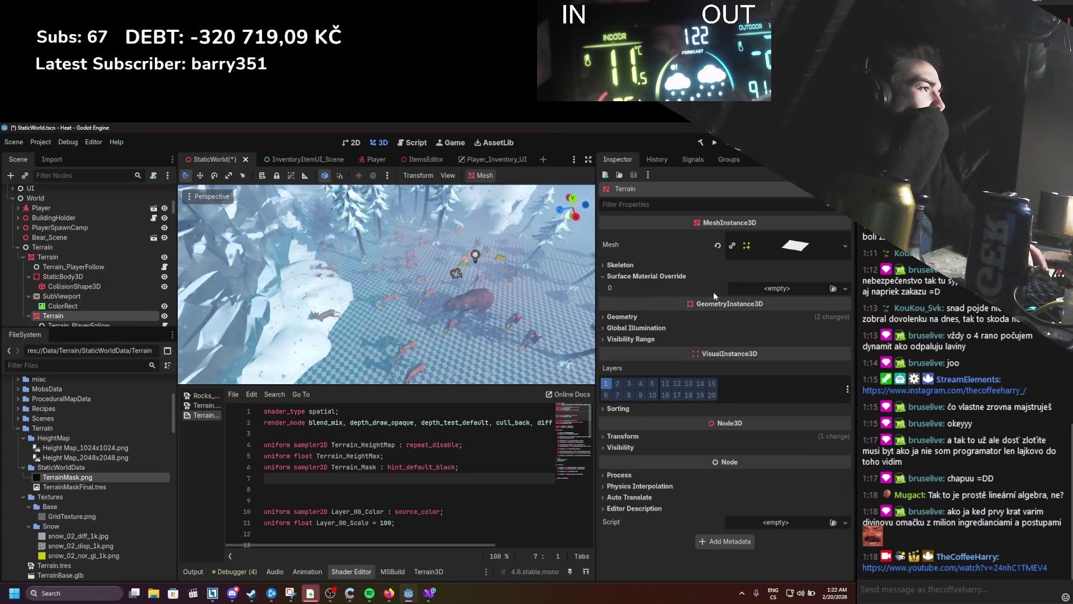
left_click(711, 317)
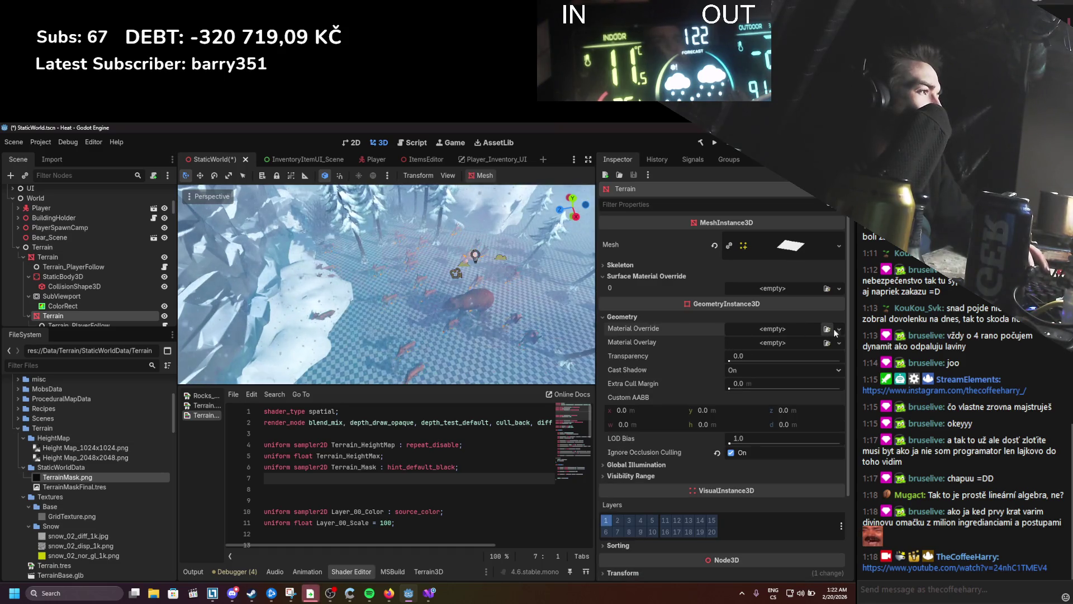
left_click(838, 329)
left_click(793, 358)
left_click(726, 316)
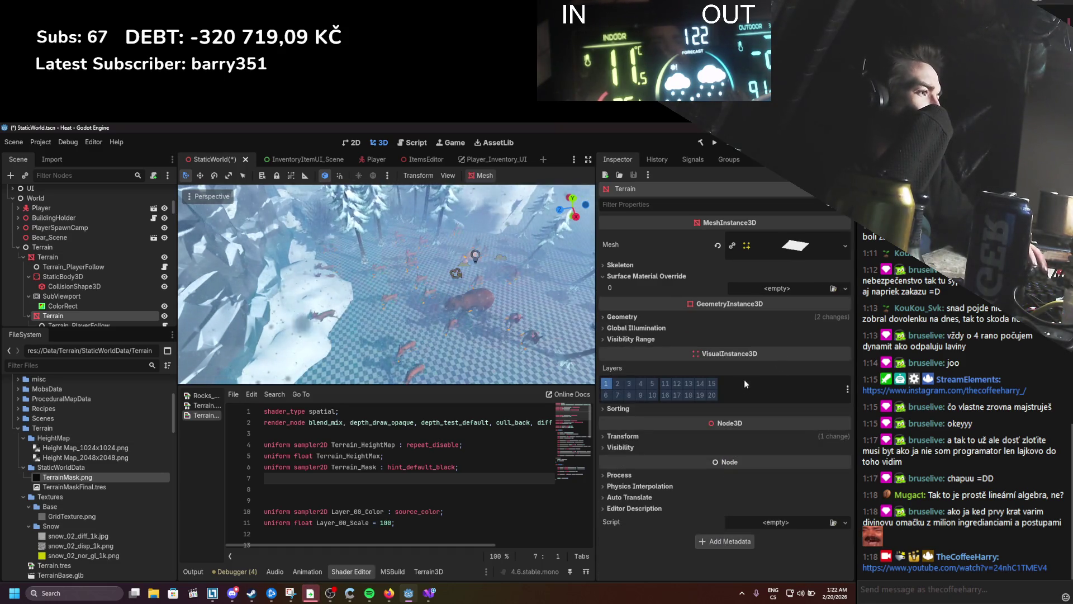
left_click(772, 316)
left_click(785, 335)
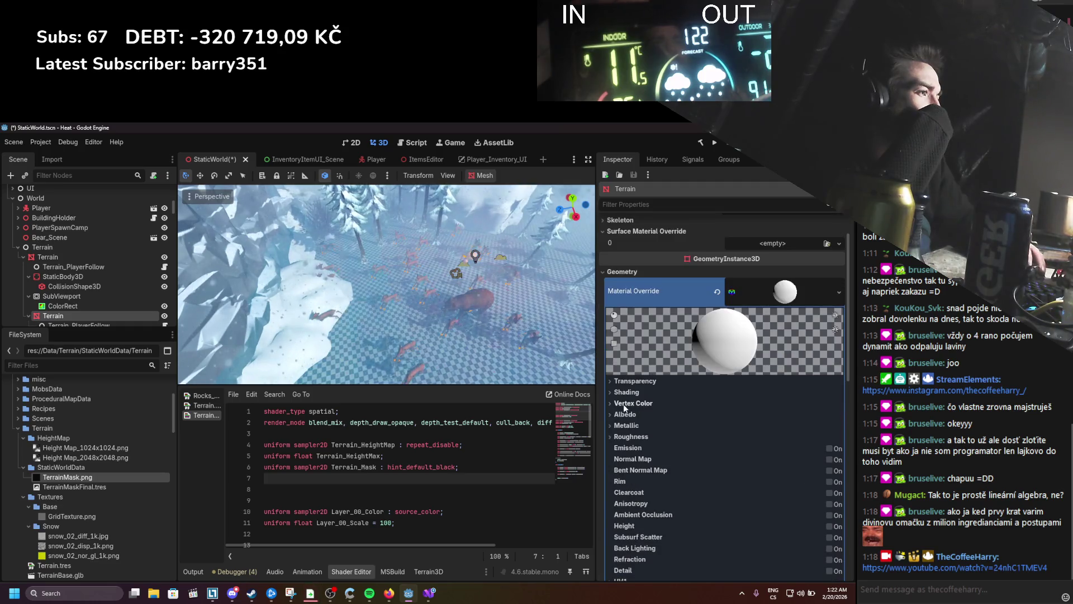
Step: Try a ViewportTexture as the albedo texture, then delete the Terrain copy and save
left_click(624, 404)
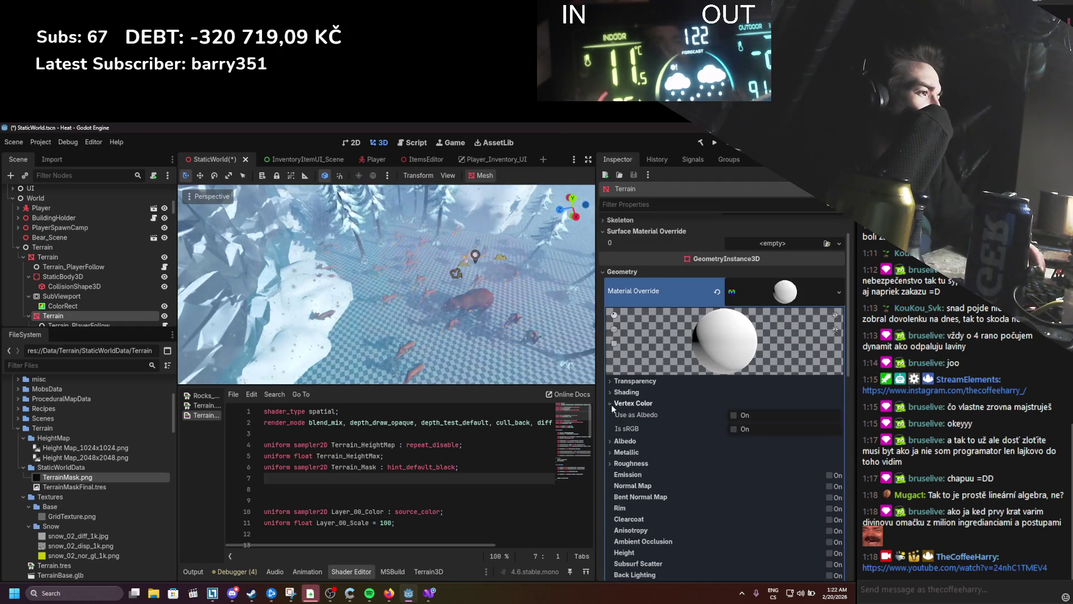
left_click(633, 439)
left_click(760, 420)
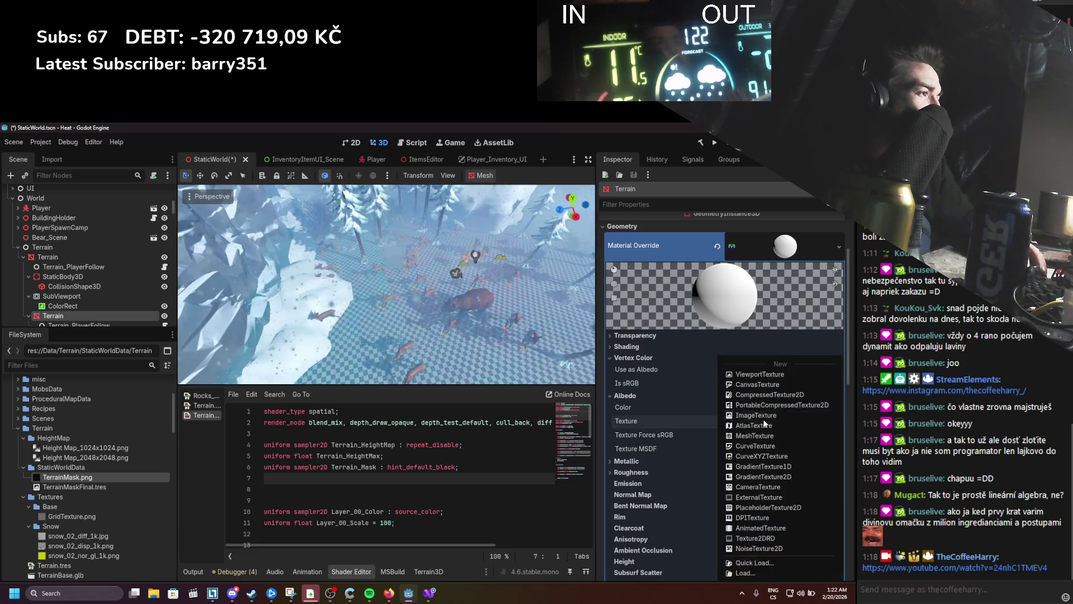
left_click(768, 375)
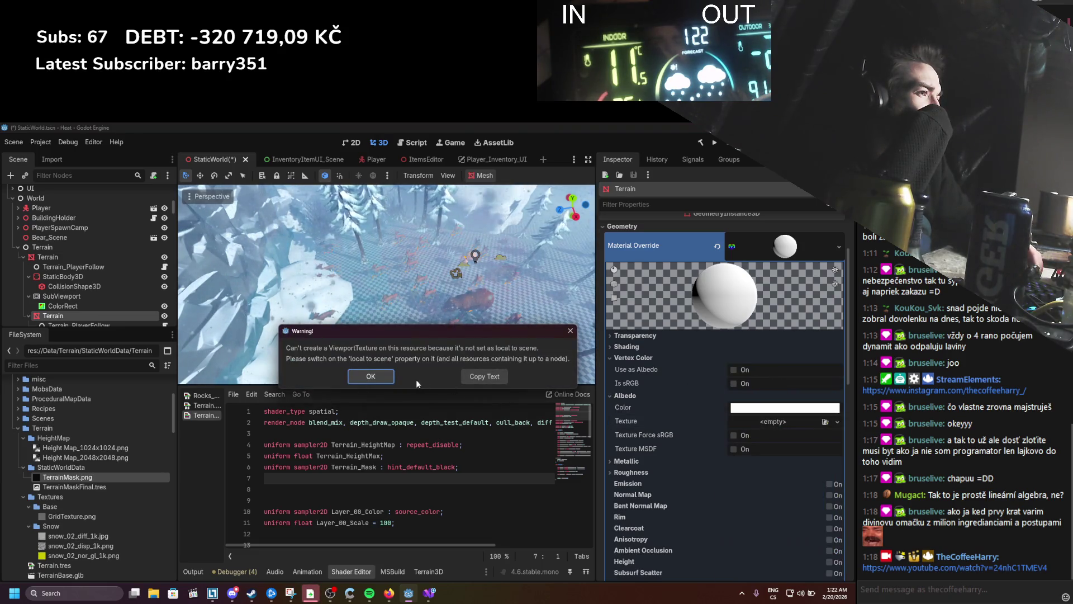
left_click(371, 376)
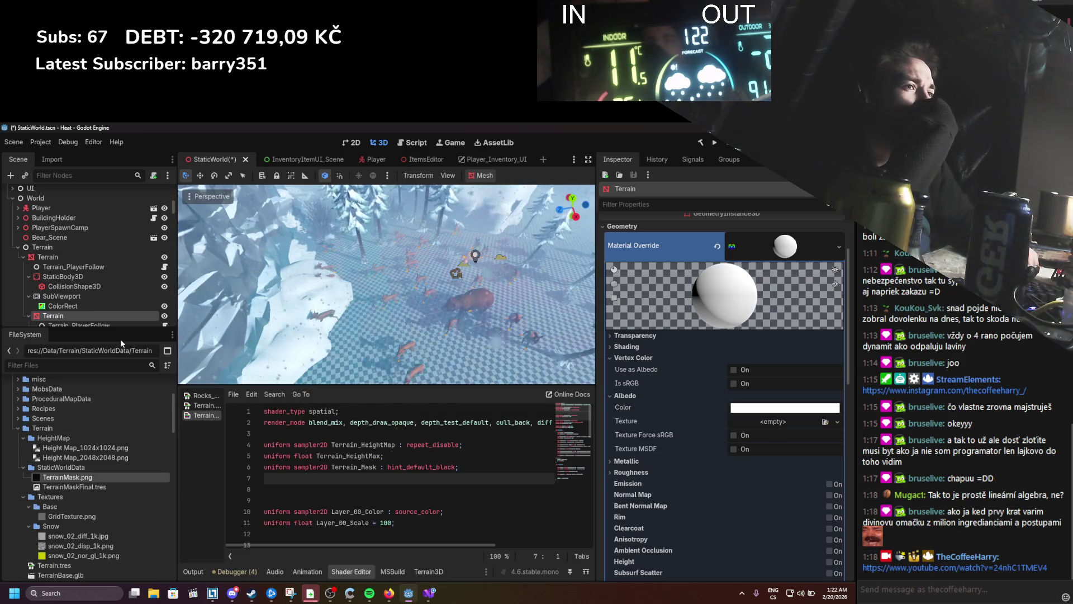
key("Delete")
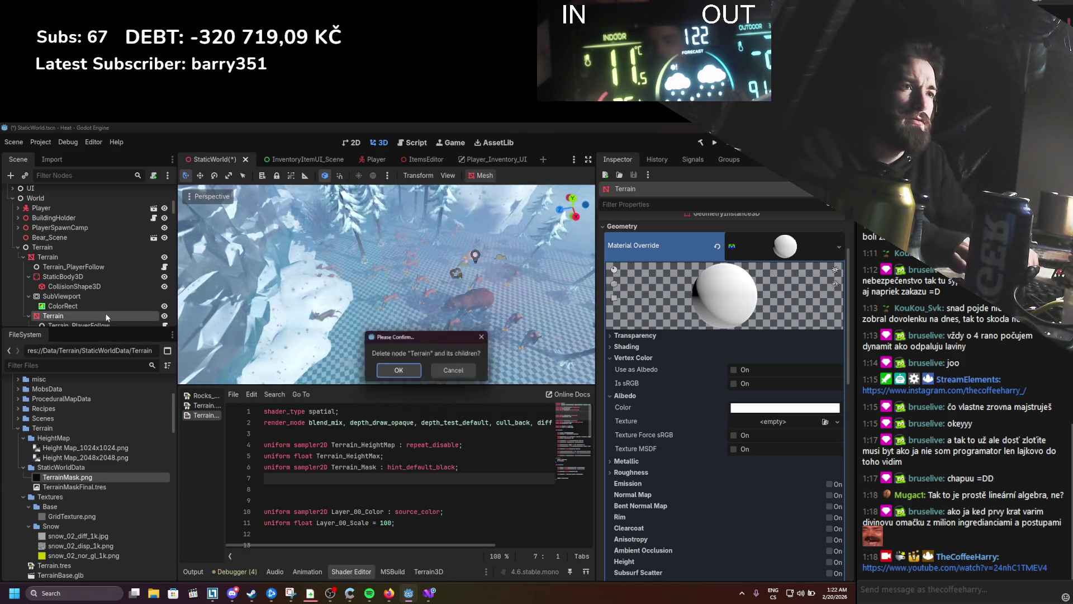
key("Return")
key("ctrl+s")
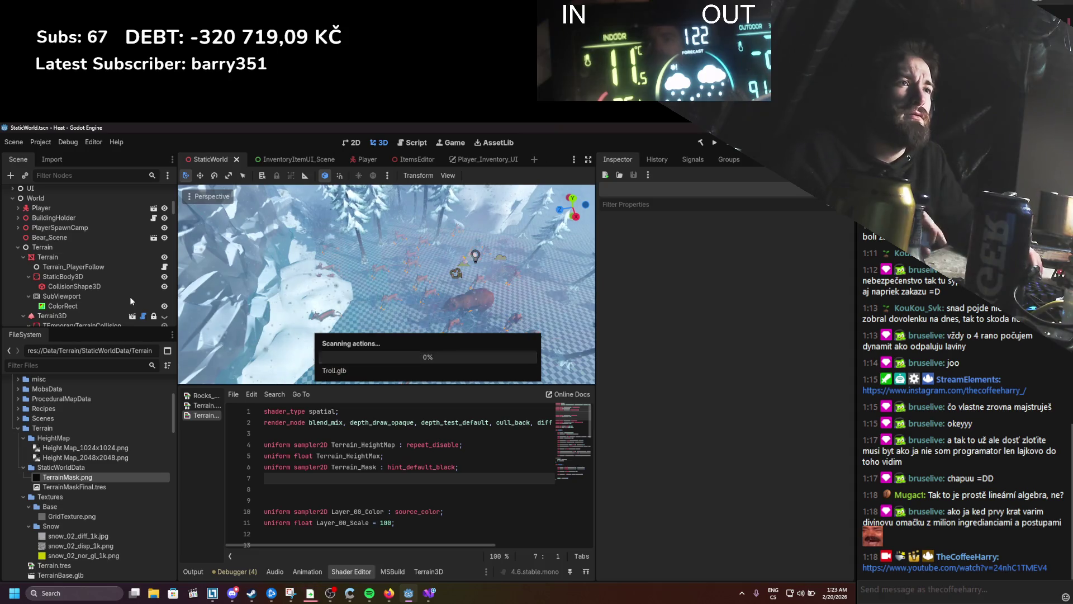
left_click(392, 594)
left_click(268, 133)
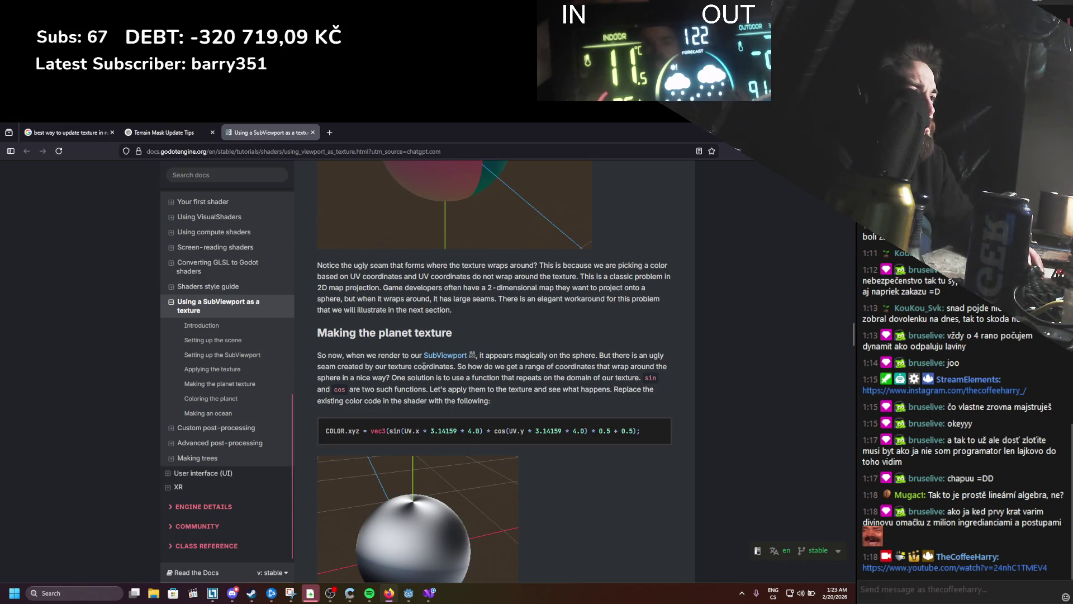
scroll(423, 366, "up", 9)
scroll(443, 411, "up", 12)
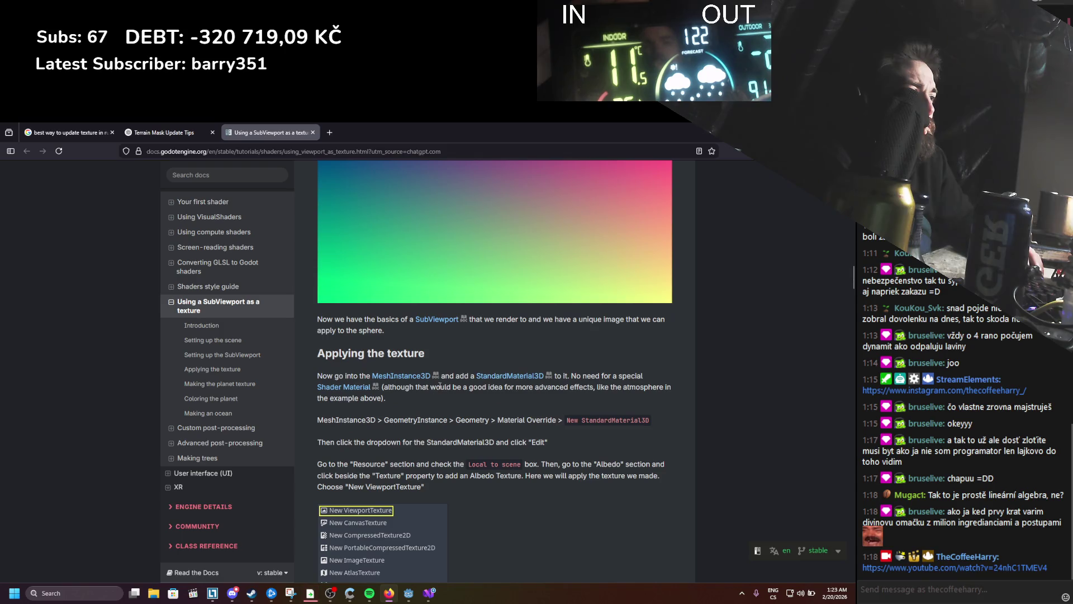
left_click_drag(335, 376, 620, 386)
left_click(631, 383)
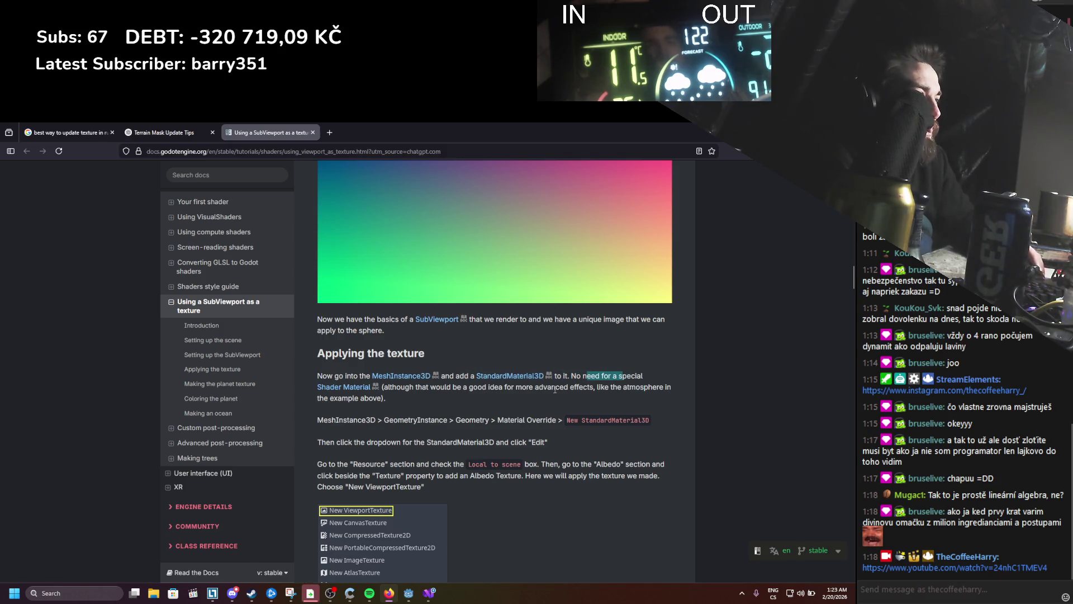
left_click_drag(621, 384, 317, 387)
left_click(411, 395)
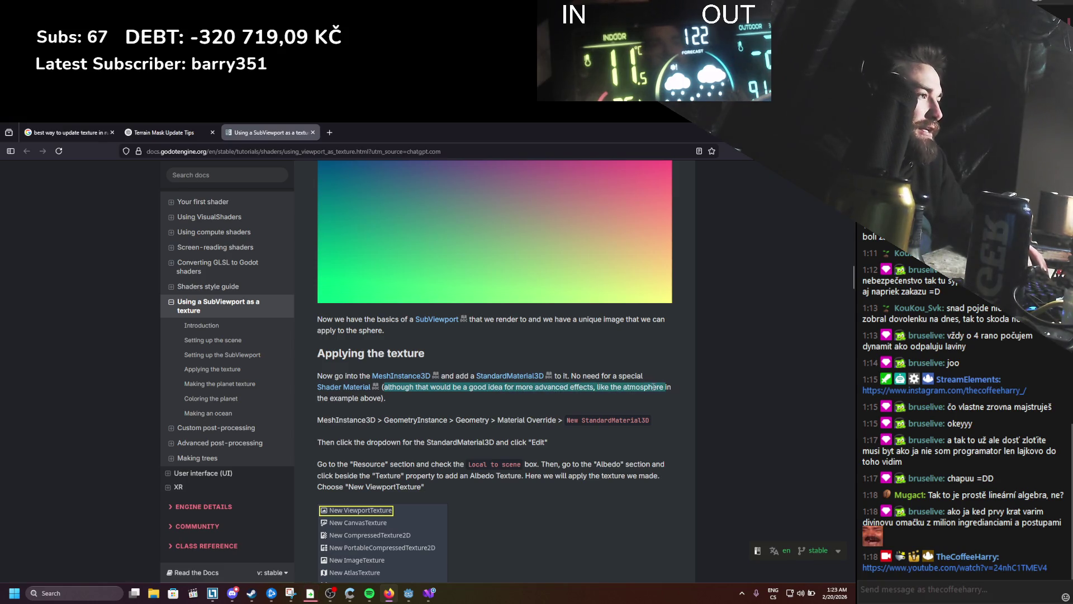
left_click(344, 420)
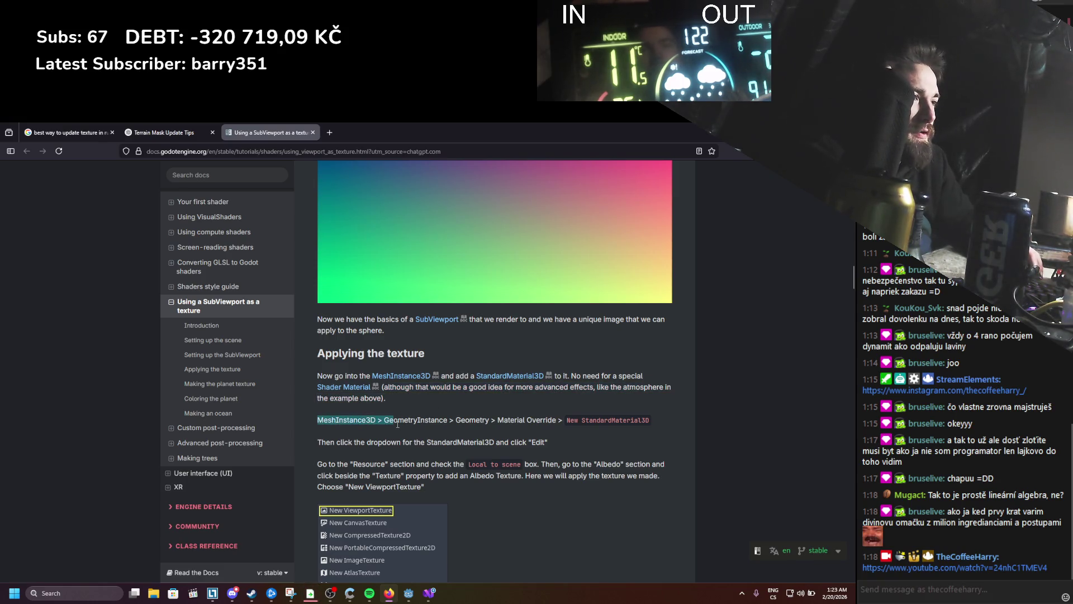
left_click_drag(542, 425, 567, 422)
left_click(510, 431)
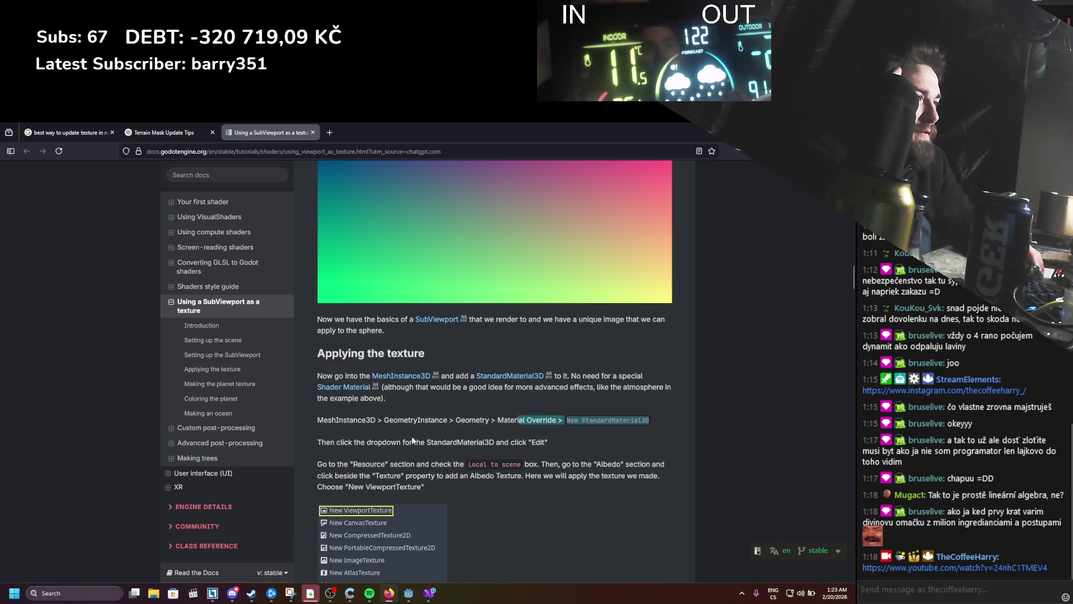
left_click_drag(338, 464, 402, 462)
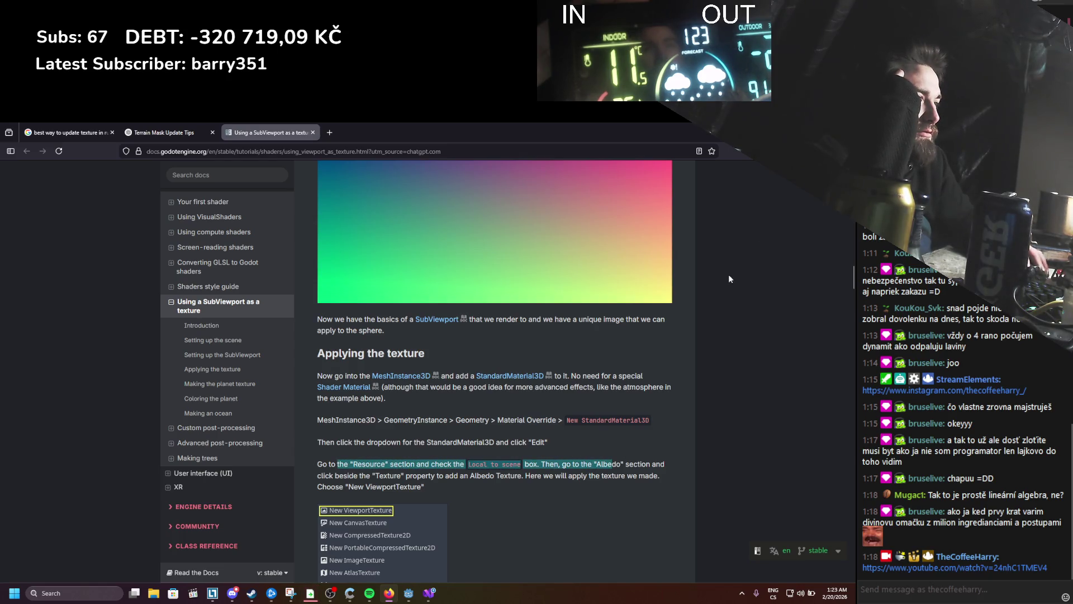
key("alt+Tab")
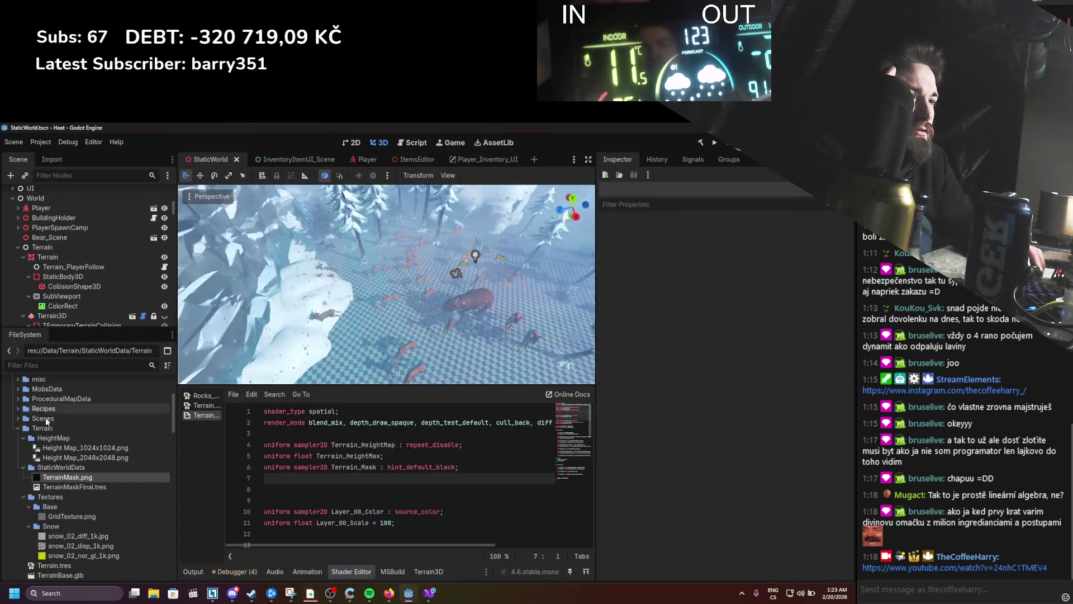
scroll(66, 287, "down", 2)
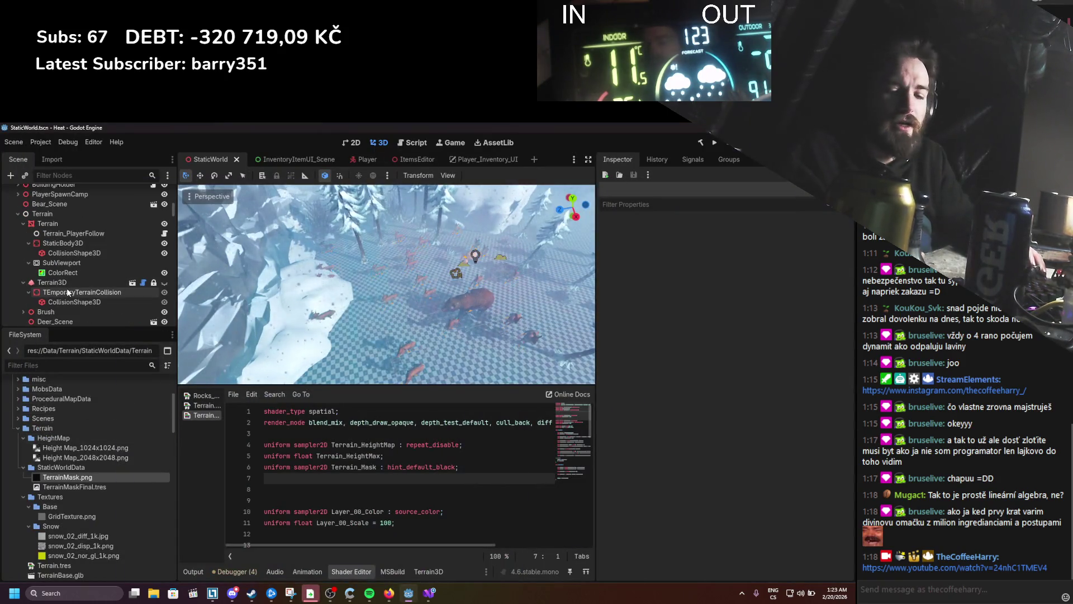
key("super")
left_click(63, 242)
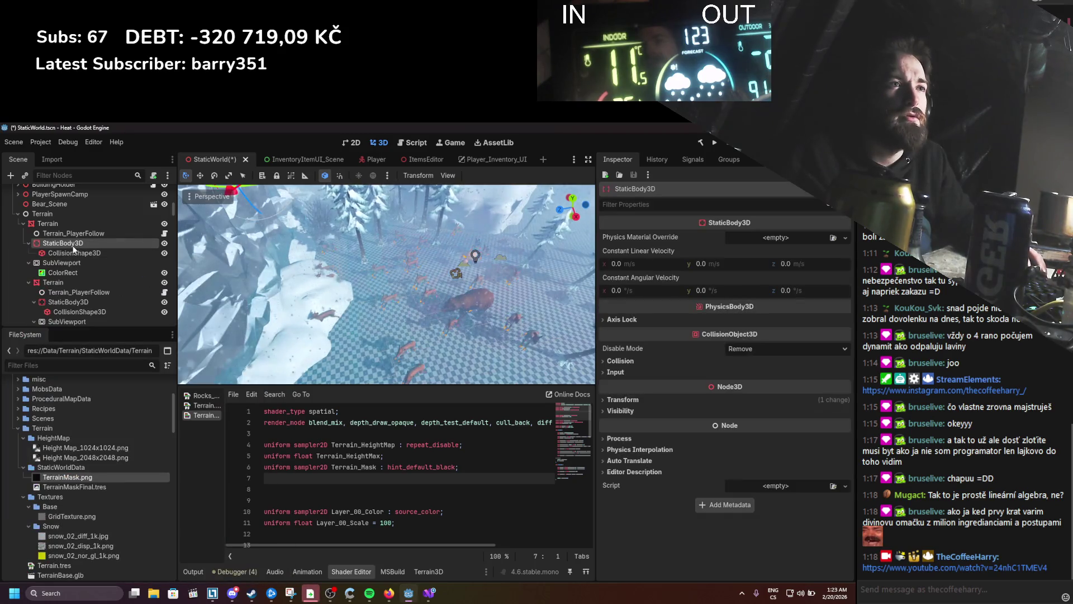
left_click(60, 283)
scroll(726, 438, "down", 10)
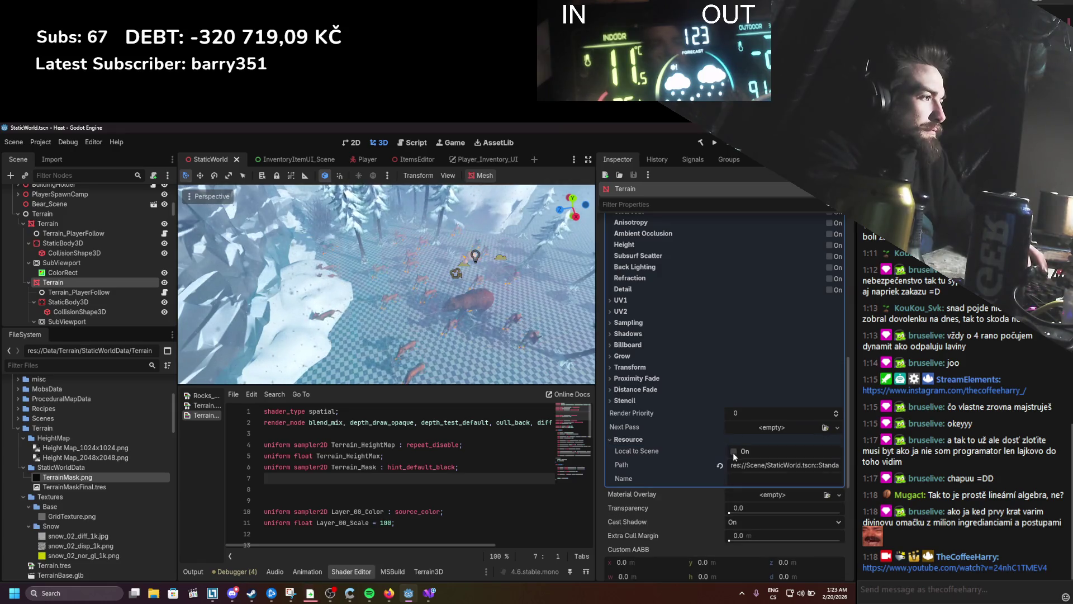
scroll(733, 451, "up", 6)
key("ctrl+s")
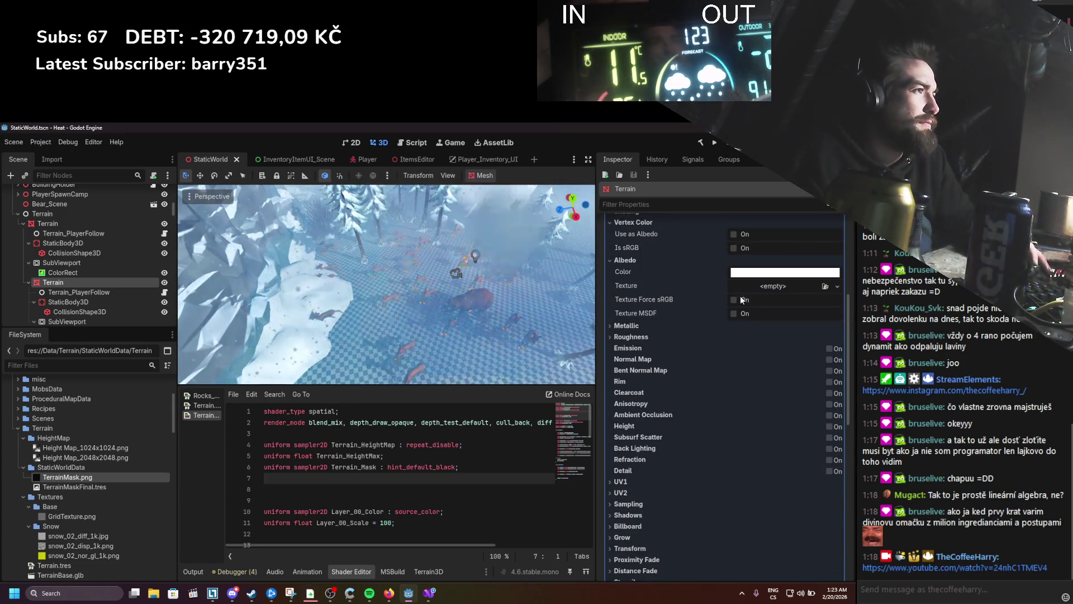
scroll(754, 330, "up", 2)
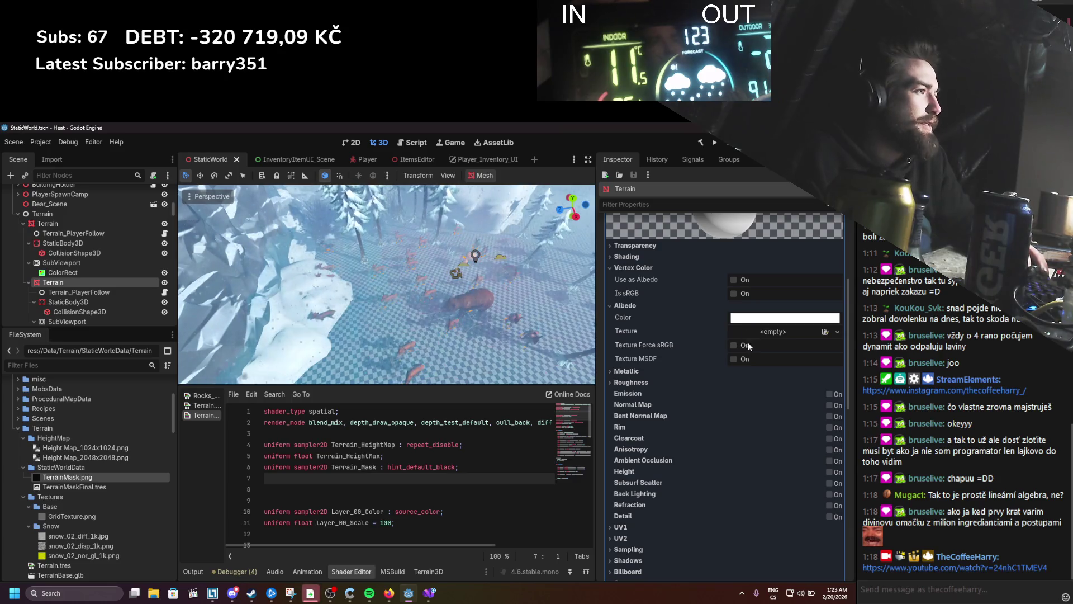
left_click(767, 334)
left_click(738, 358)
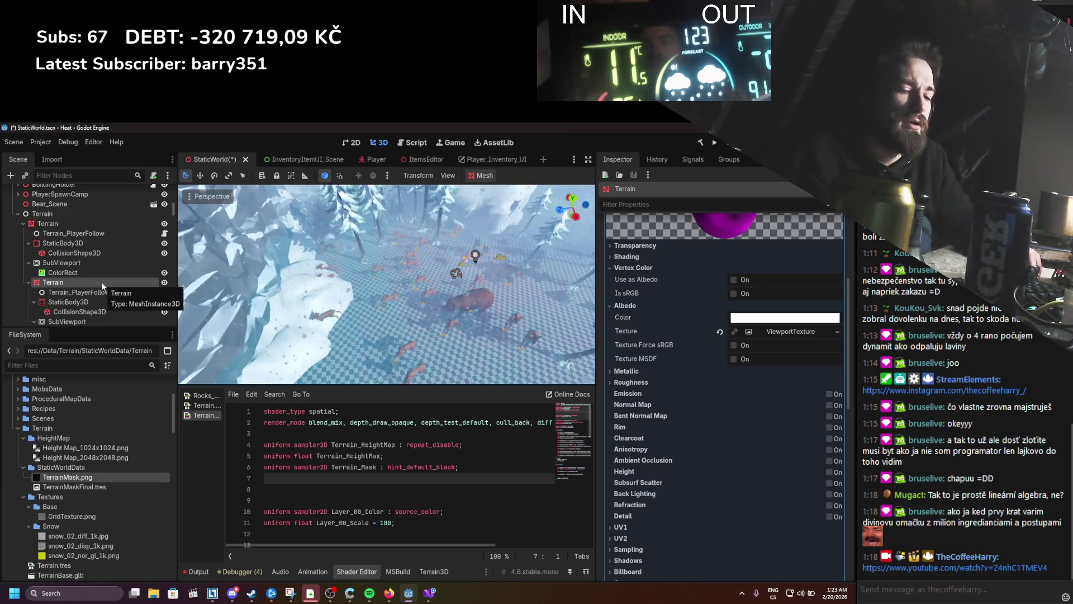
key("super+shift+s")
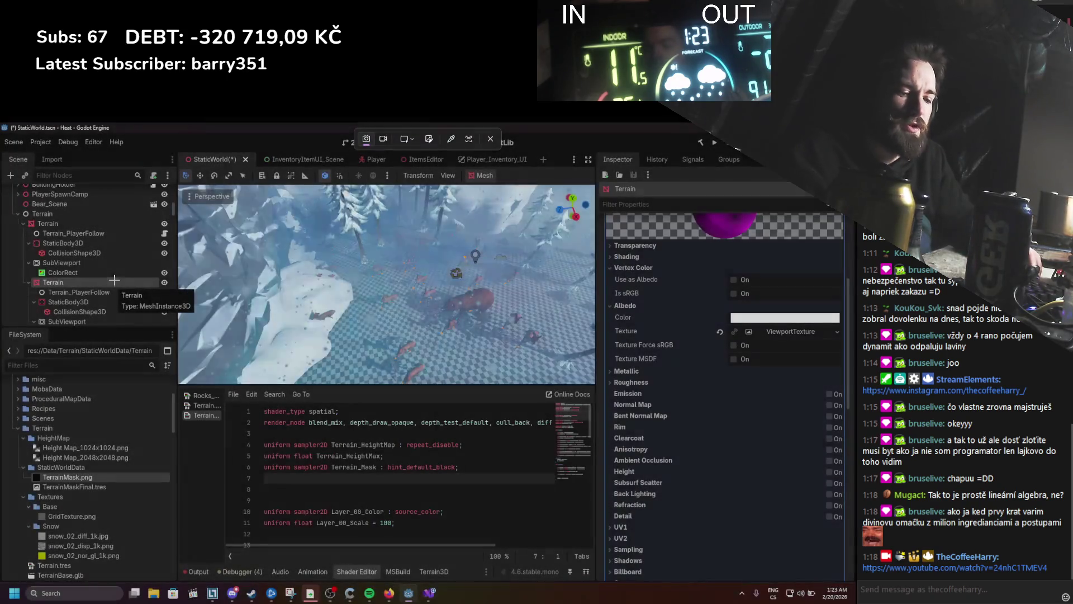
key("Escape")
key("Delete")
key("Return")
key("ctrl+s")
left_click(67, 223)
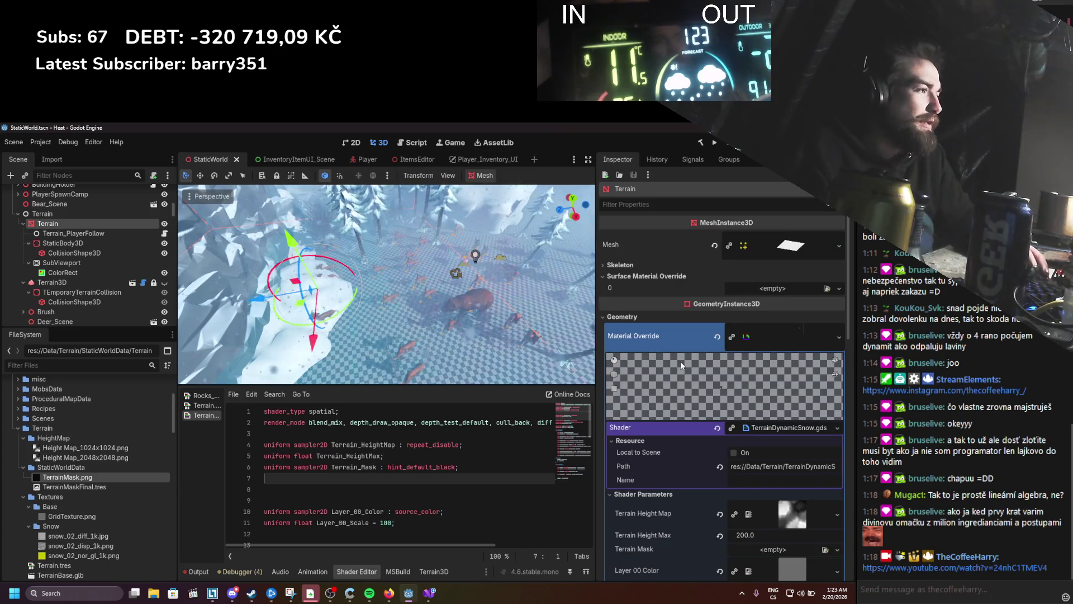
Step: Make the material and shader local to scene, attempt a ViewportTexture on Terrain Mask, and save
scroll(681, 354, "down", 10)
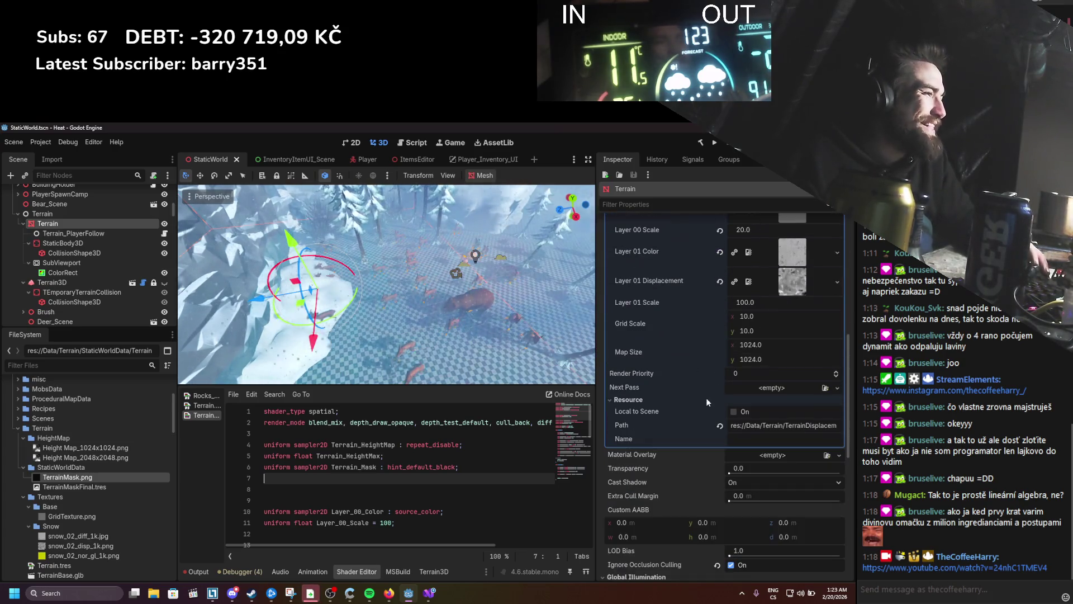
left_click(734, 411)
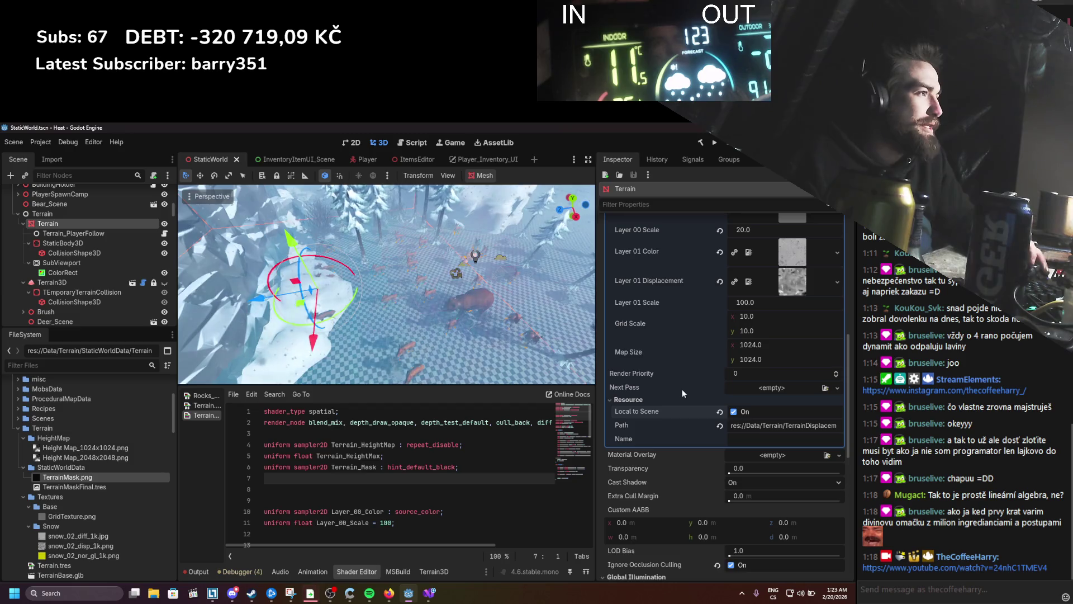
scroll(682, 396, "up", 5)
left_click(773, 368)
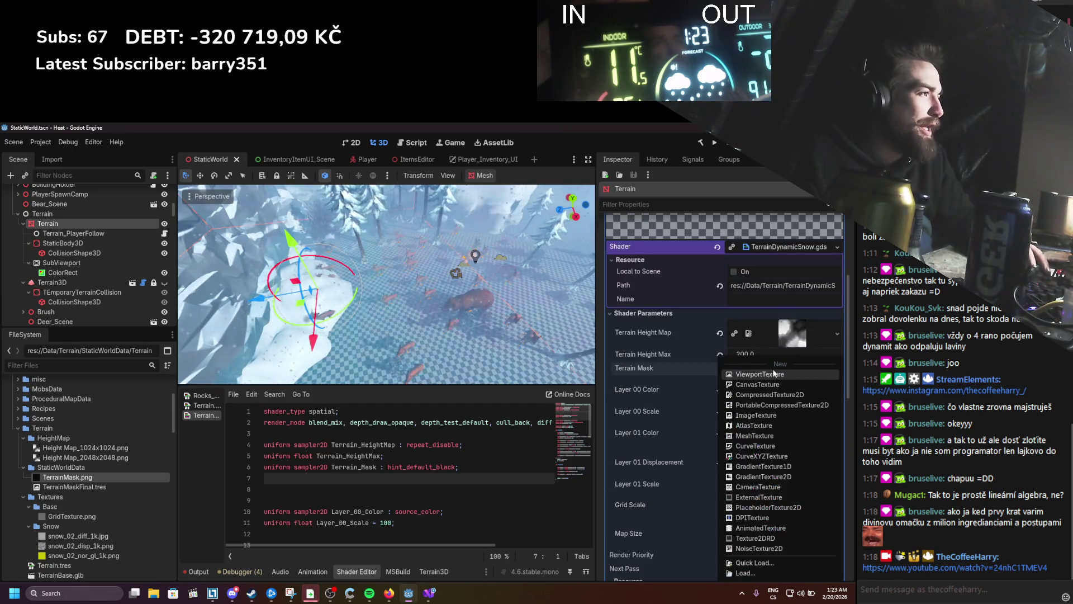
left_click(742, 374)
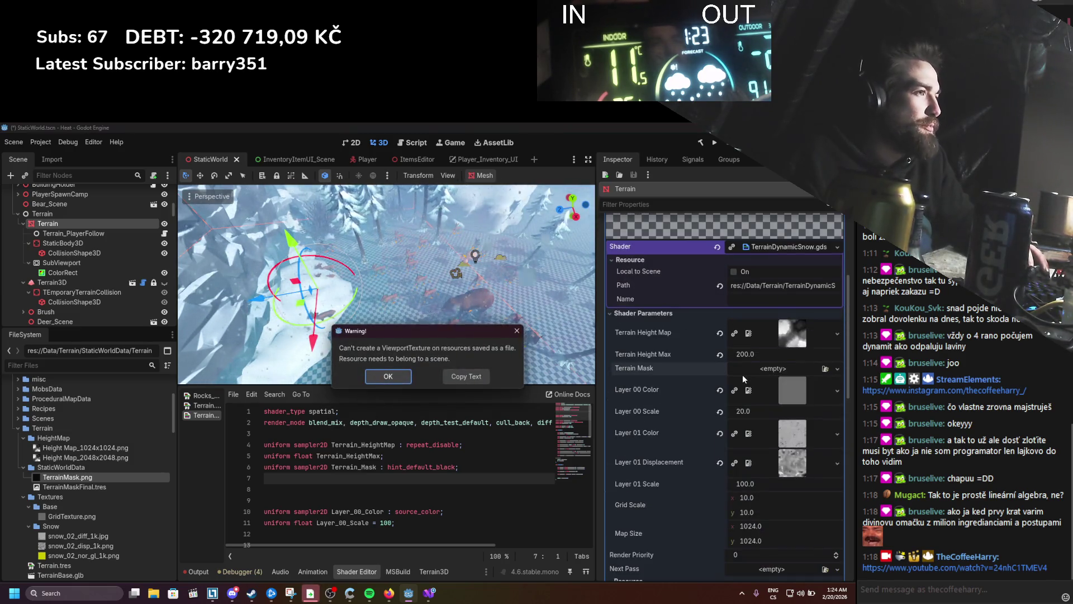
left_click(388, 376)
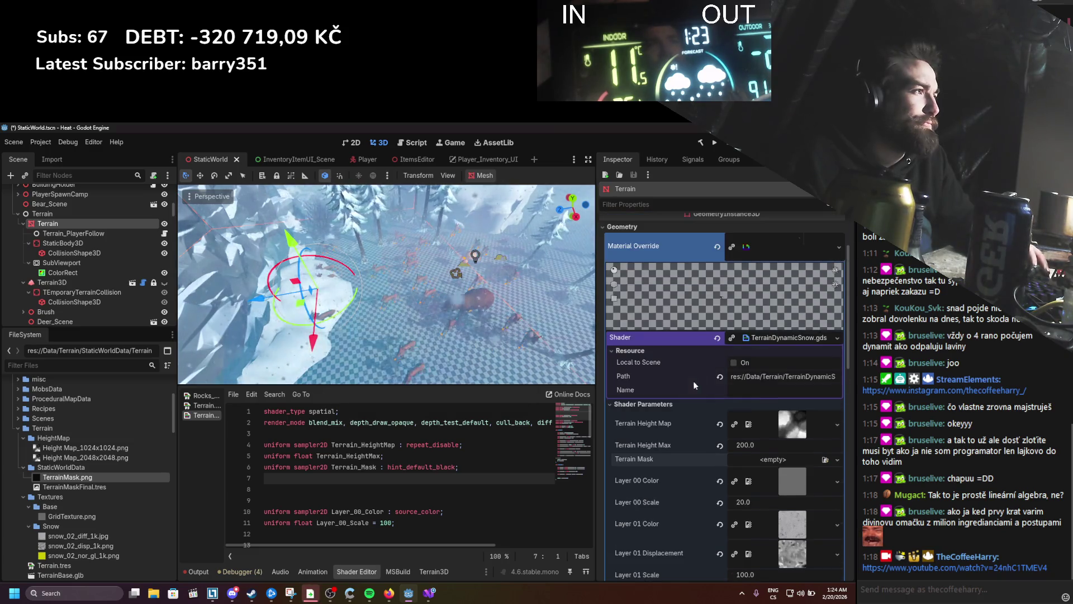
left_click(733, 362)
key("ctrl+s")
Step: Retry a ViewportTexture for Terrain Mask and dismiss the file-resource warning
left_click(771, 459)
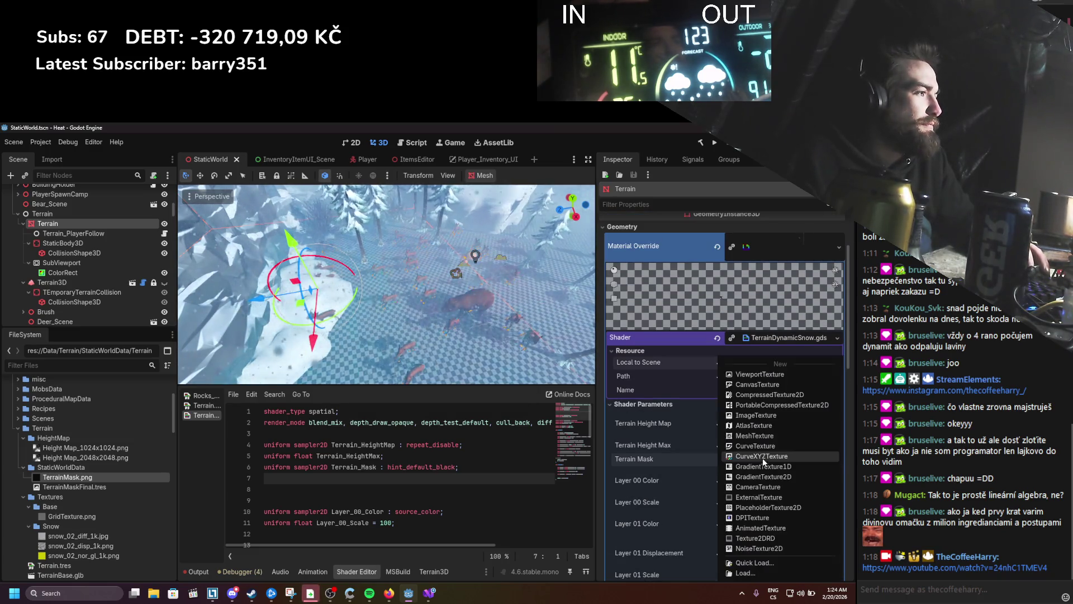
left_click(746, 374)
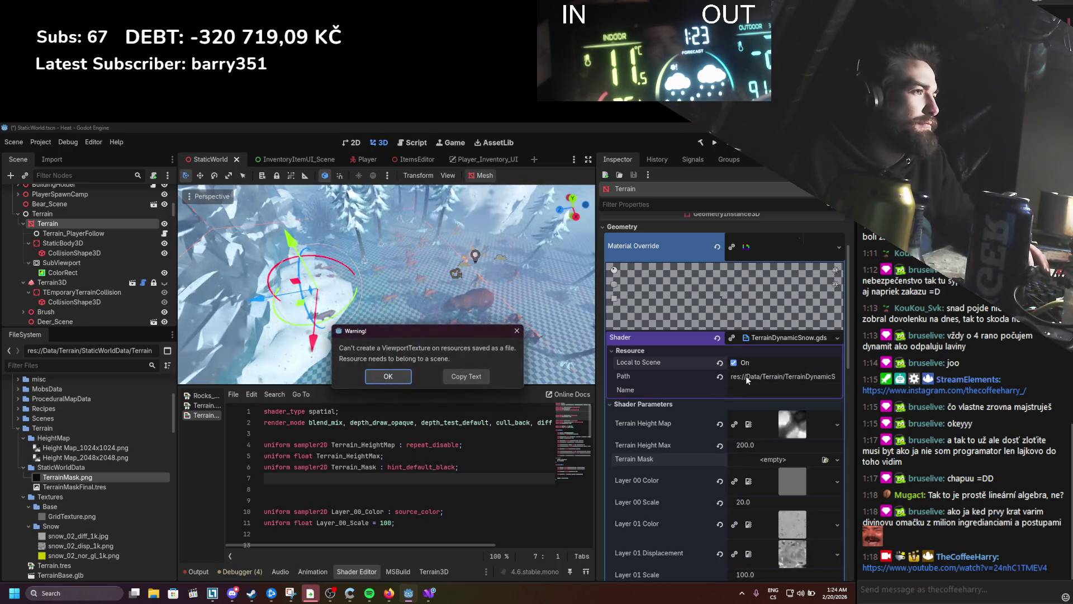
left_click(388, 376)
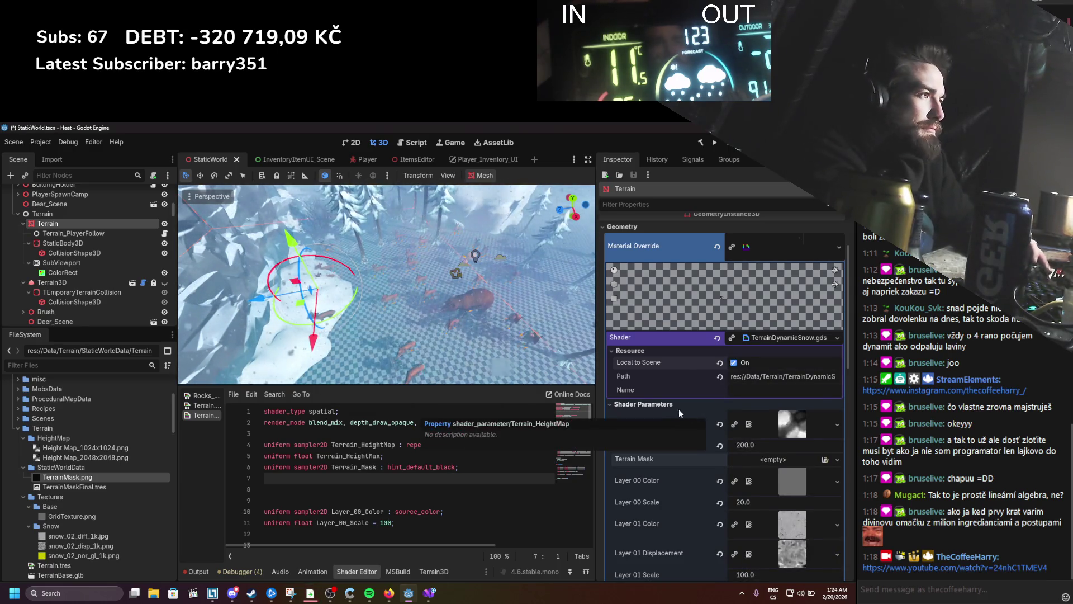
scroll(674, 409, "up", 1)
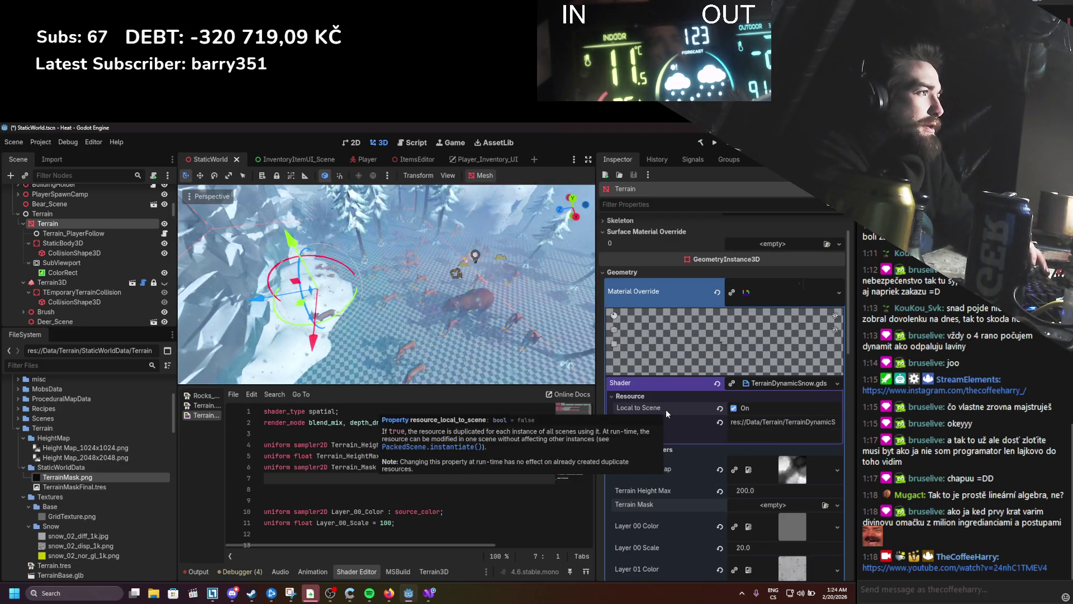
scroll(666, 411, "up", 1)
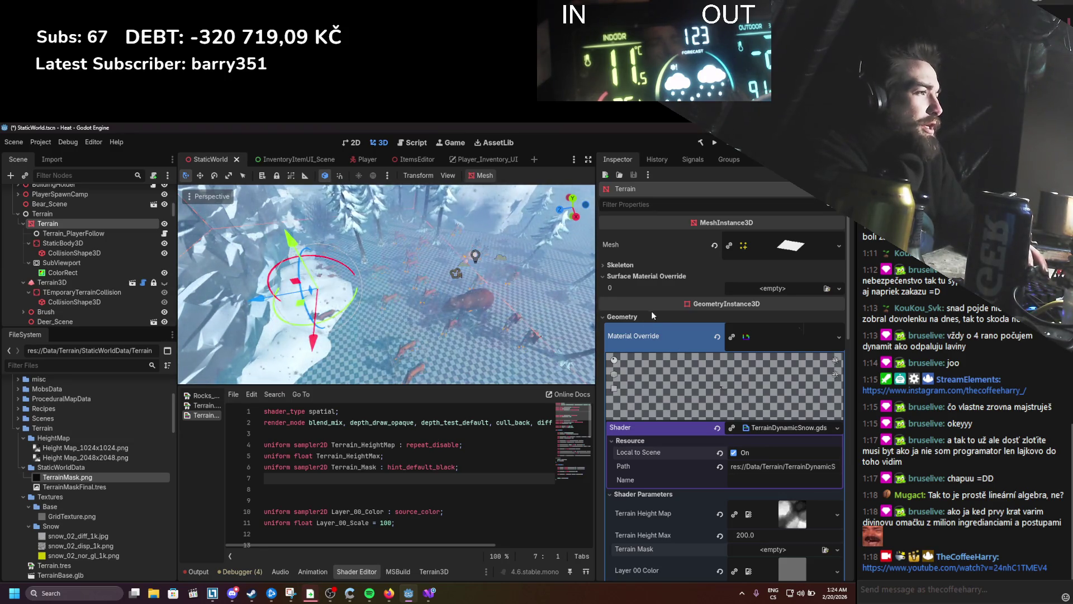
Step: Move the material into Surface Material Override slot 0, retry the ViewportTexture, and save
left_click_drag(782, 337, 771, 288)
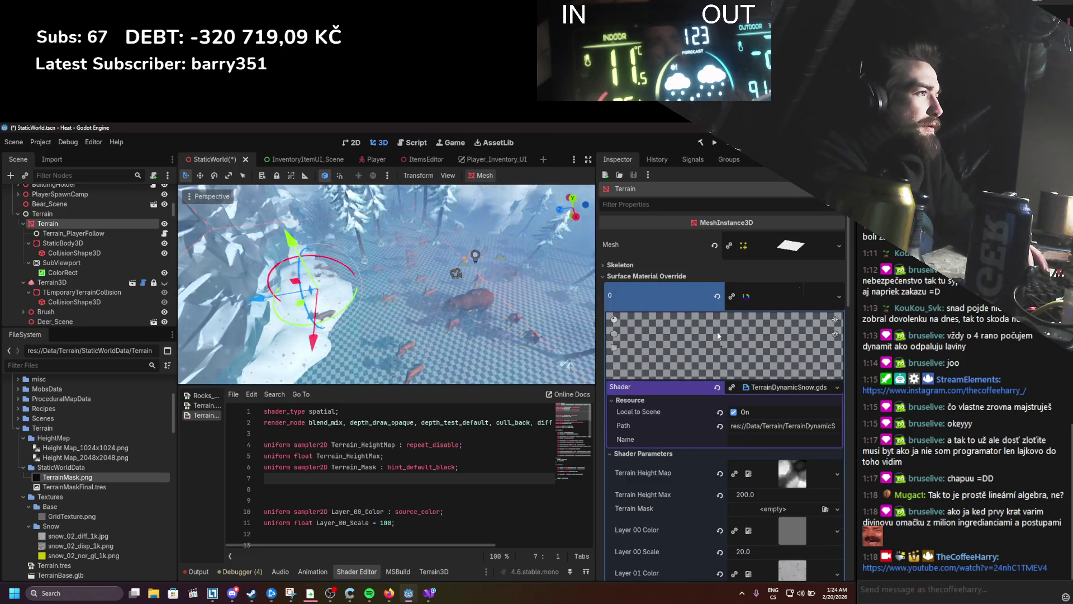
left_click(605, 276)
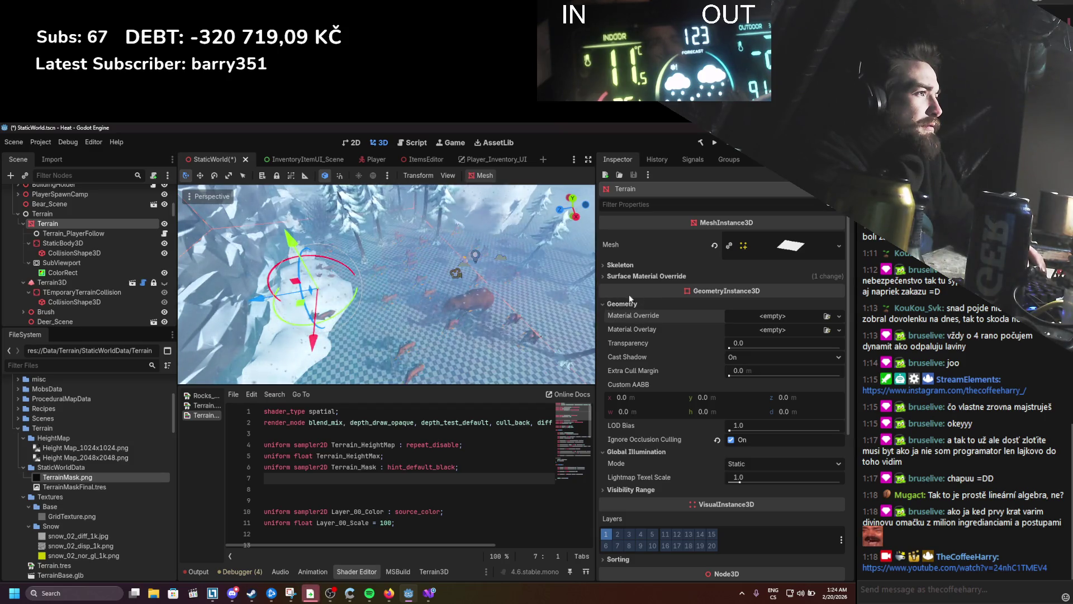
left_click(604, 276)
scroll(762, 431, "down", 3)
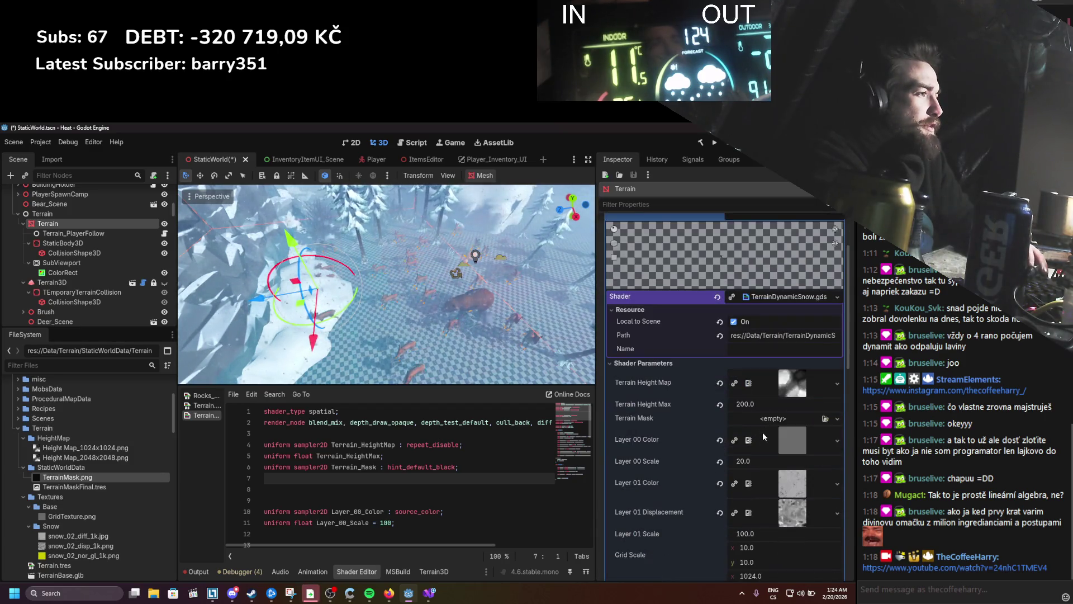
left_click(763, 416)
left_click(759, 373)
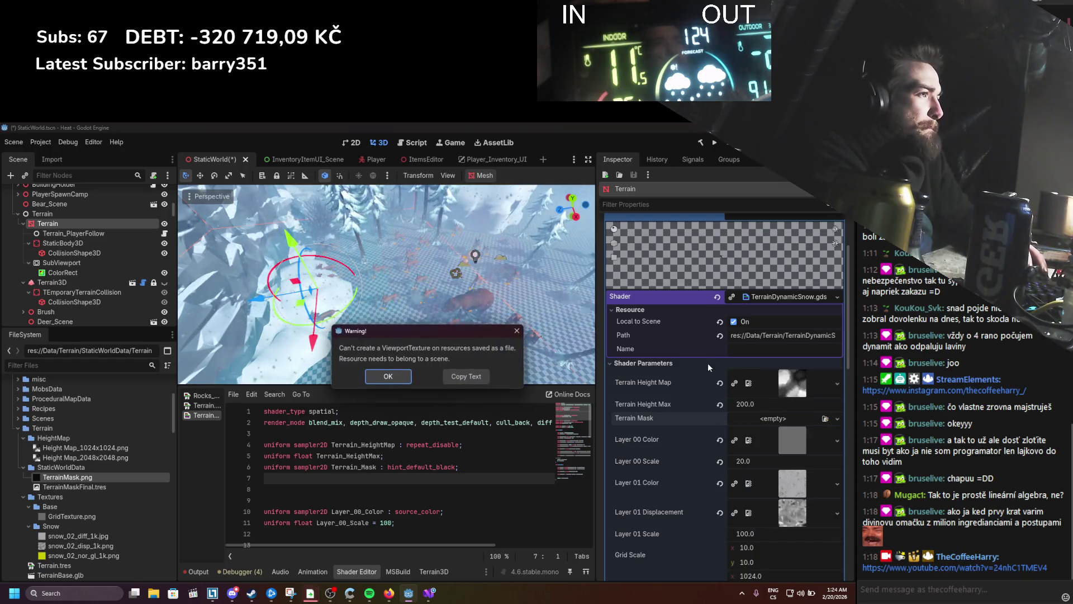
left_click(391, 372)
key("ctrl+s")
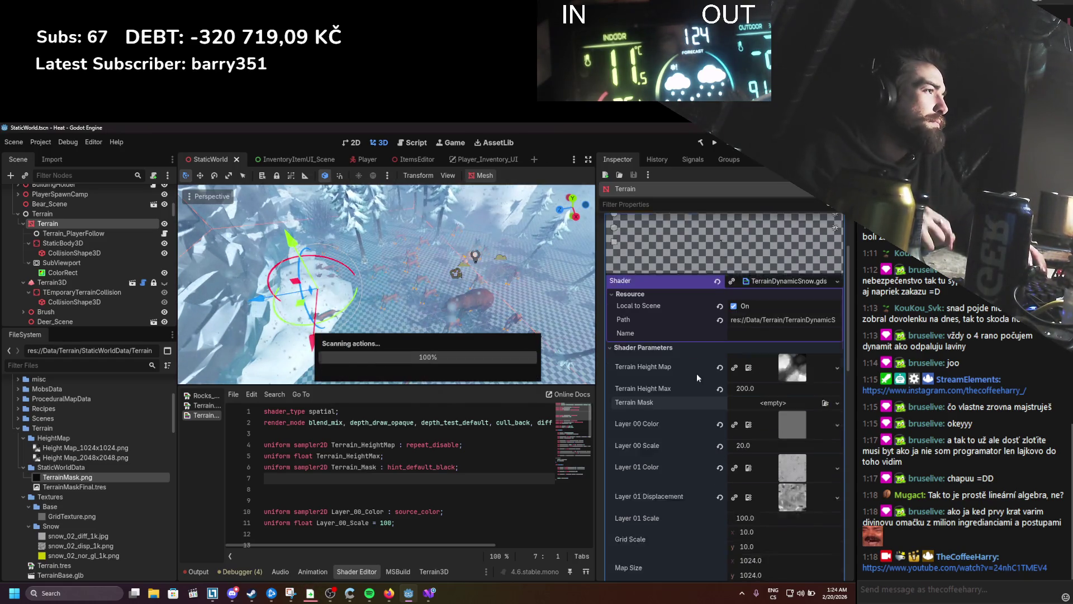
Step: Show the terrain mesh's resource settings, save, and try the Terrain Mask ViewportTexture again
left_click(789, 246)
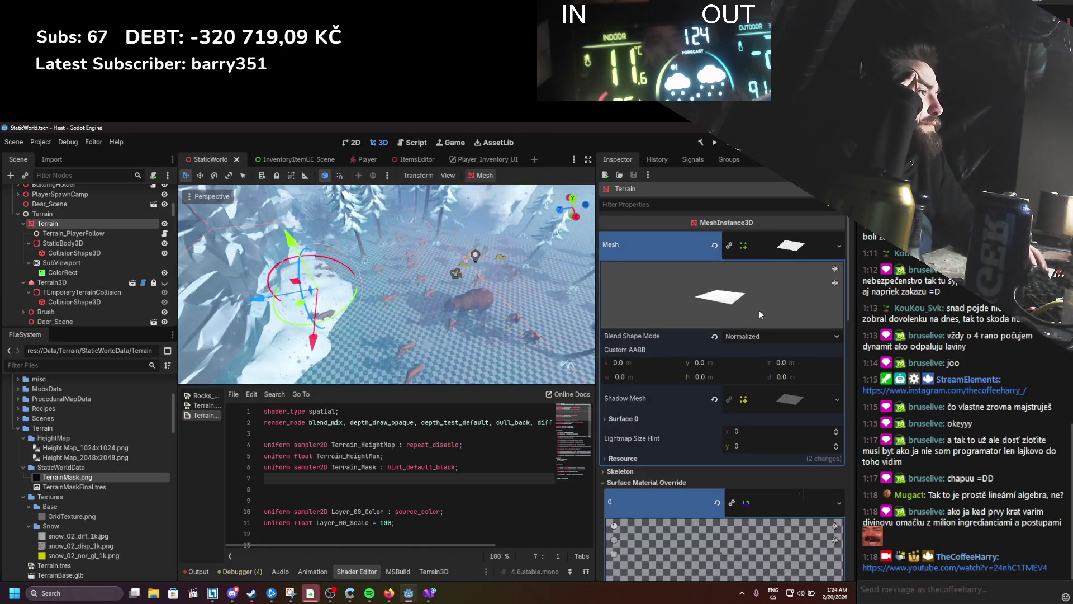
left_click(650, 459)
key("ctrl+s")
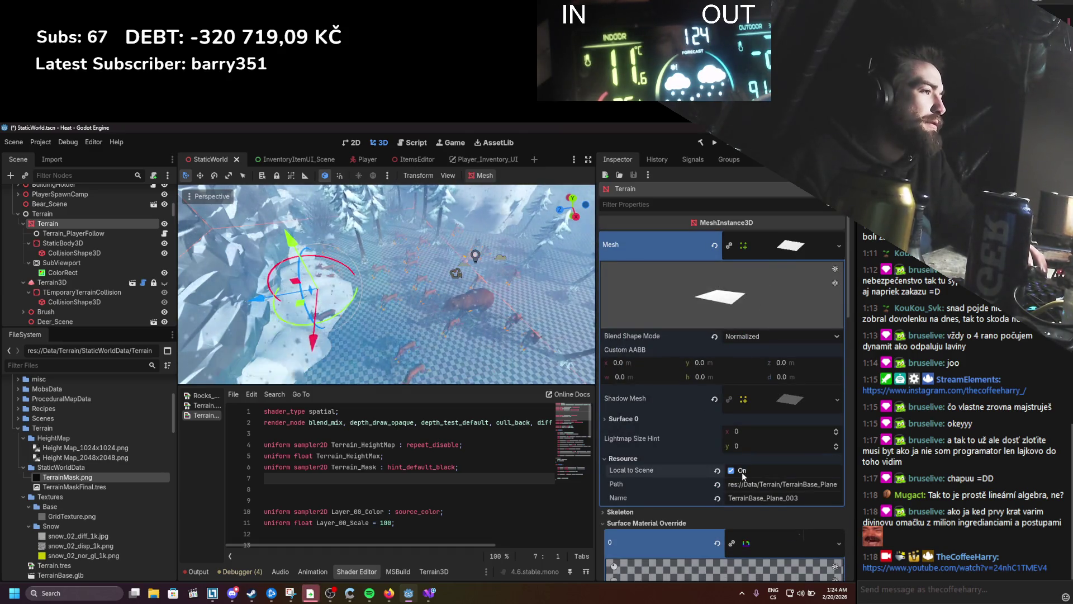
scroll(742, 471, "down", 6)
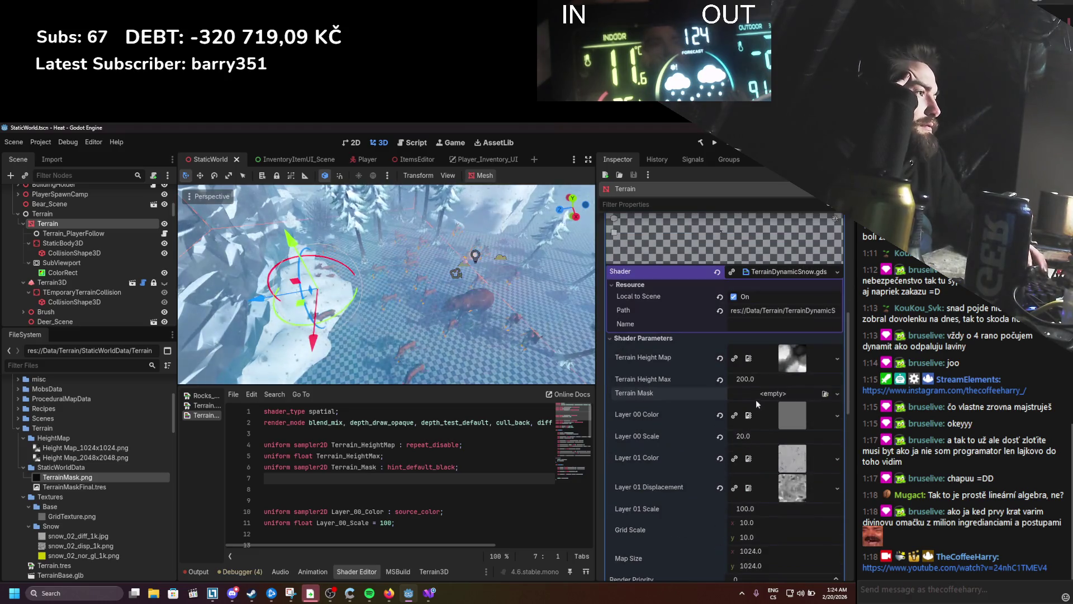
left_click(757, 395)
left_click(751, 373)
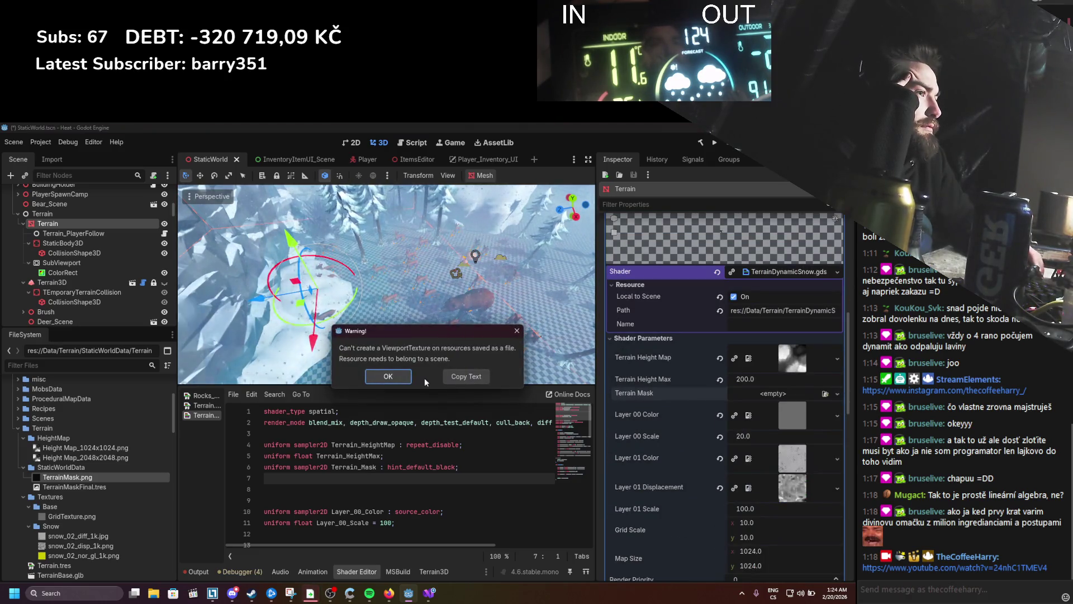
left_click(407, 374)
Step: Turn Local to Scene back off for the shader and material, then save
scroll(679, 387, "up", 2)
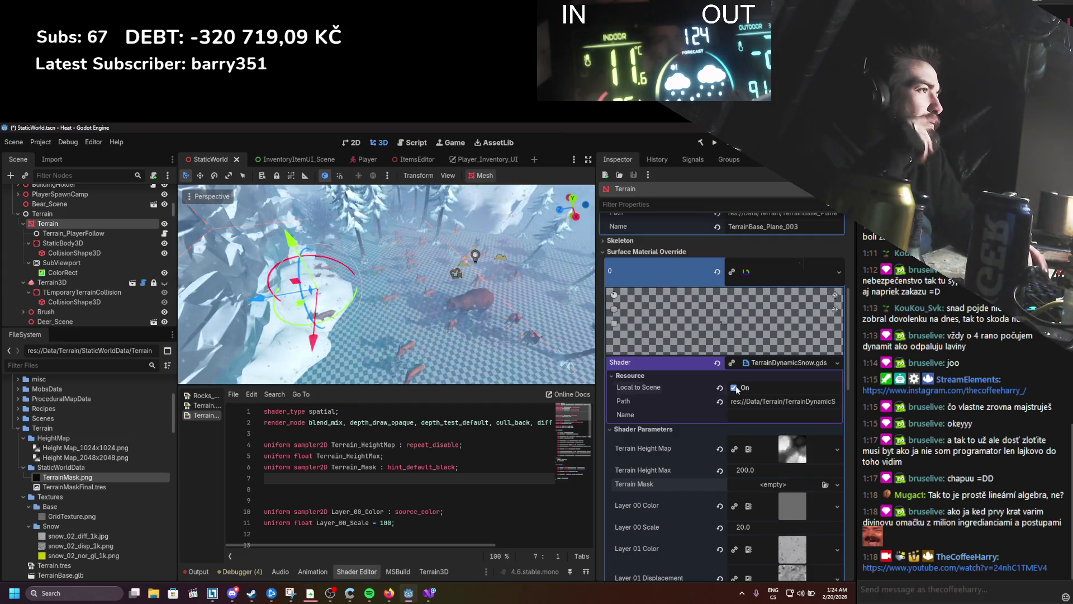
left_click(734, 388)
scroll(735, 374, "up", 3)
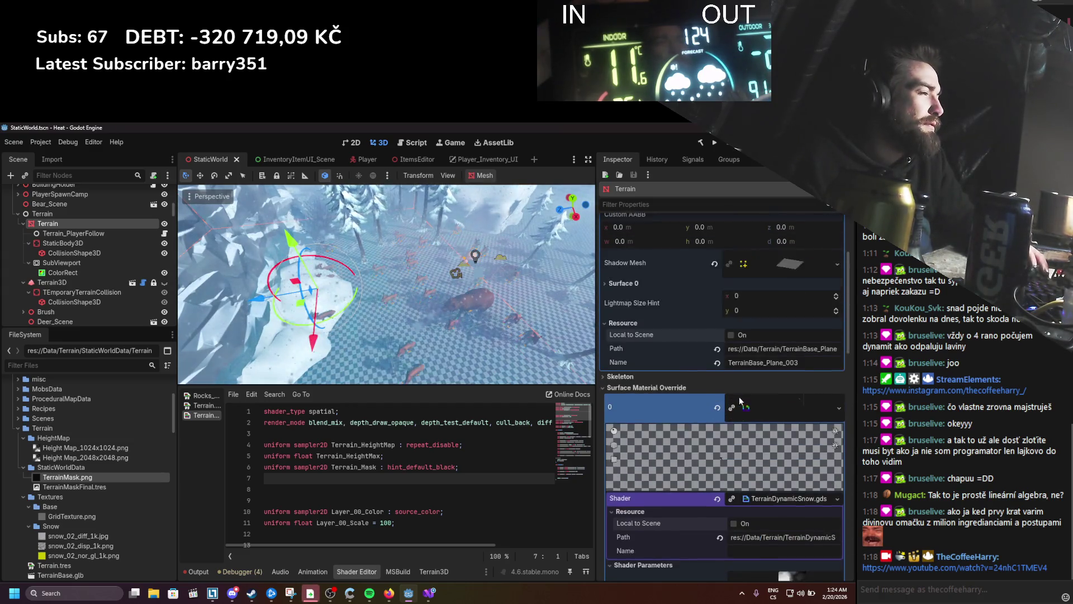
scroll(755, 391, "down", 6)
scroll(738, 401, "down", 5)
left_click(733, 346)
key("ctrl+s")
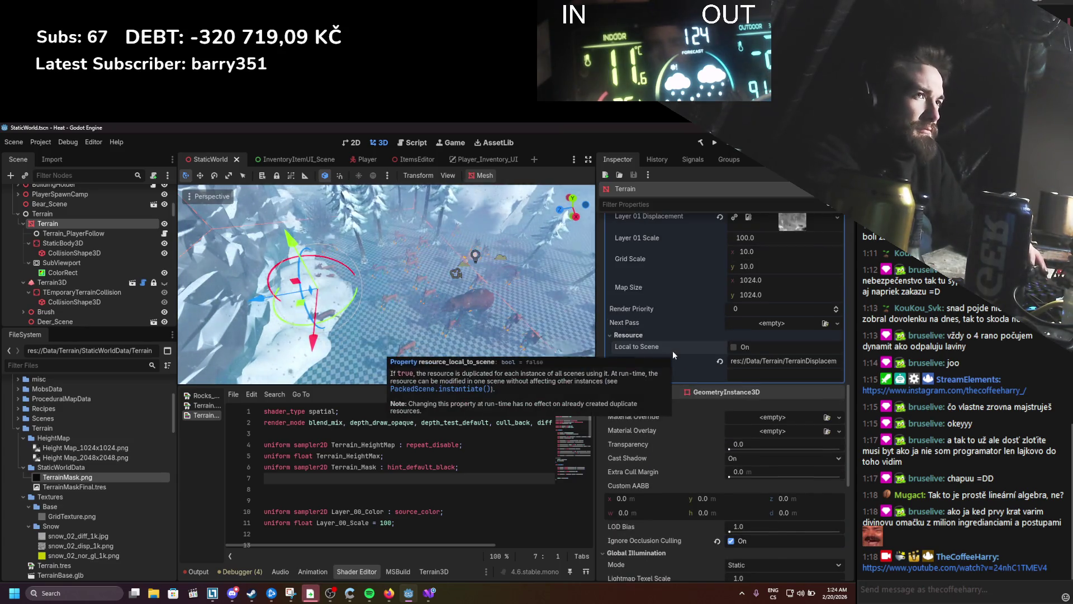
Step: Bring up the TexturePaint.cs code in Visual Studio
scroll(672, 350, "up", 4)
scroll(672, 350, "down", 3)
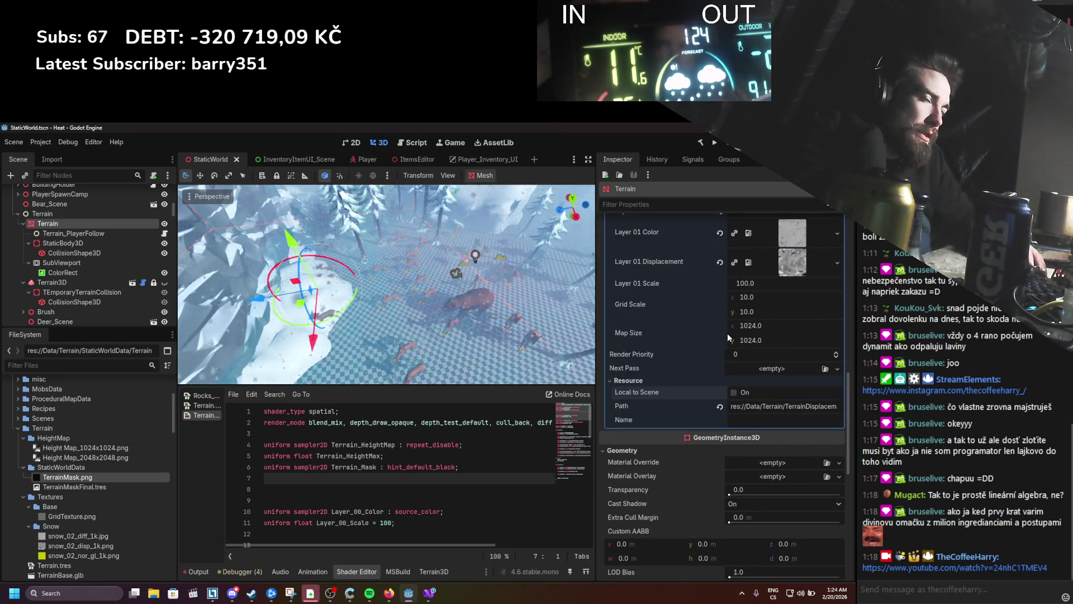
left_click(429, 594)
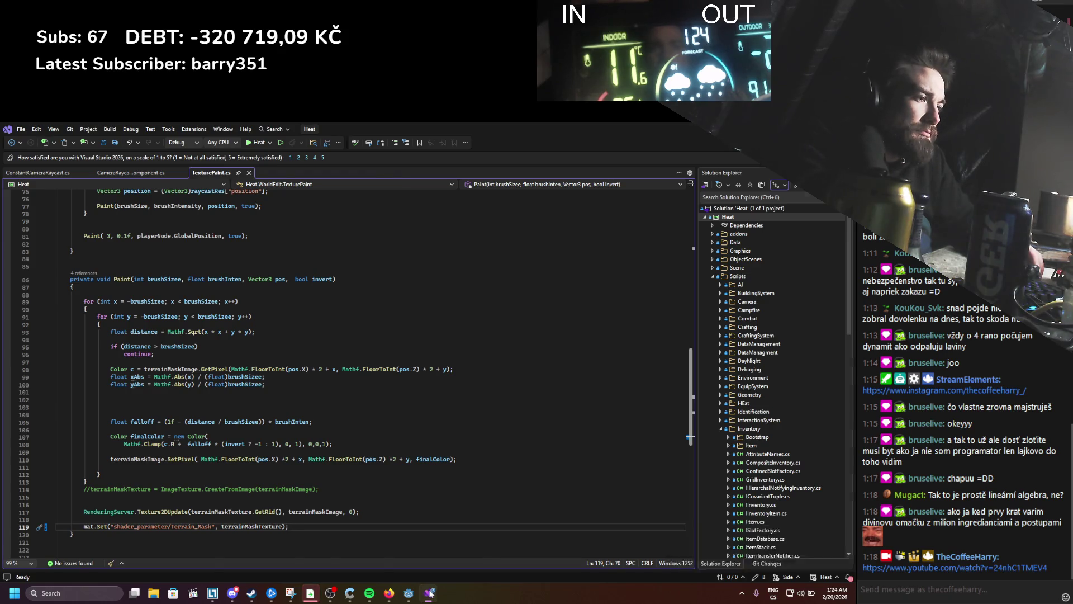
Step: Glance at the SubViewport docs in the browser, then return to Godot
left_click(404, 595)
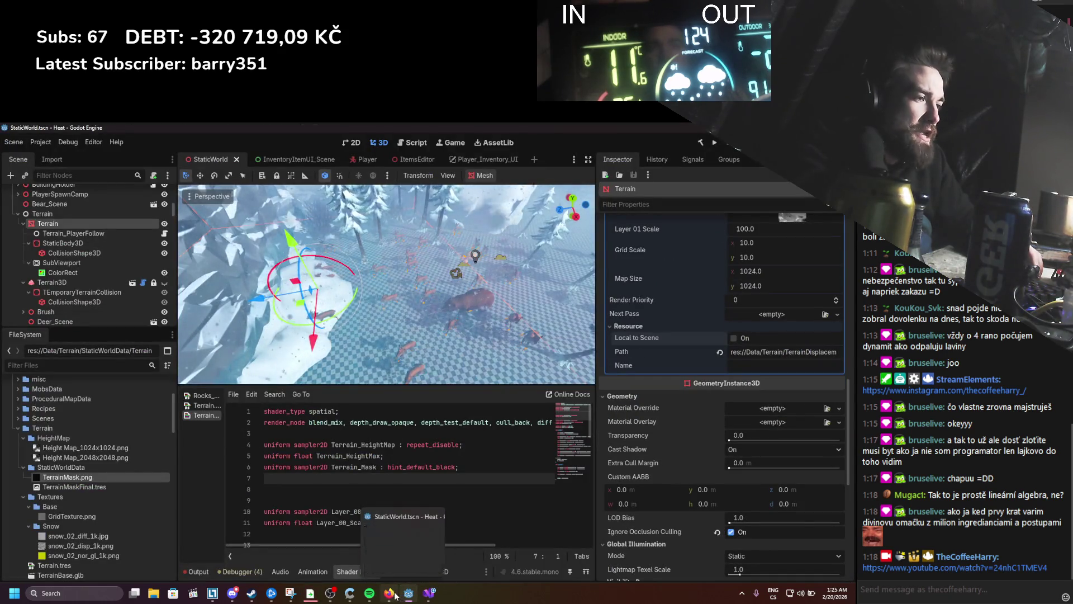
left_click(390, 593)
scroll(468, 412, "down", 6)
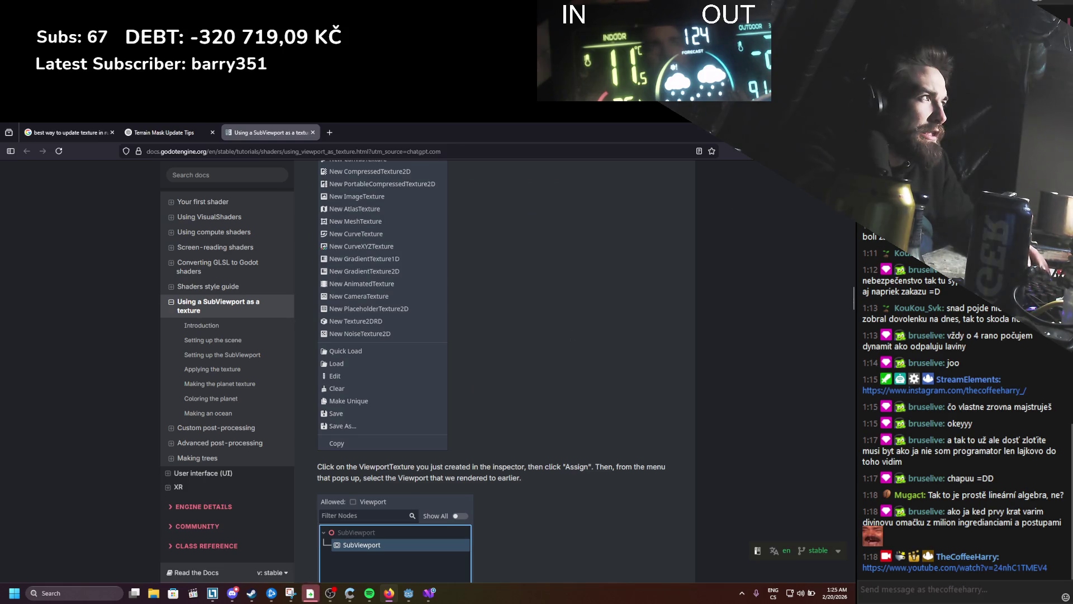
key("alt+Tab")
Step: Inspect the ColorRect's colour and the SubViewport node's settings
left_click(72, 271)
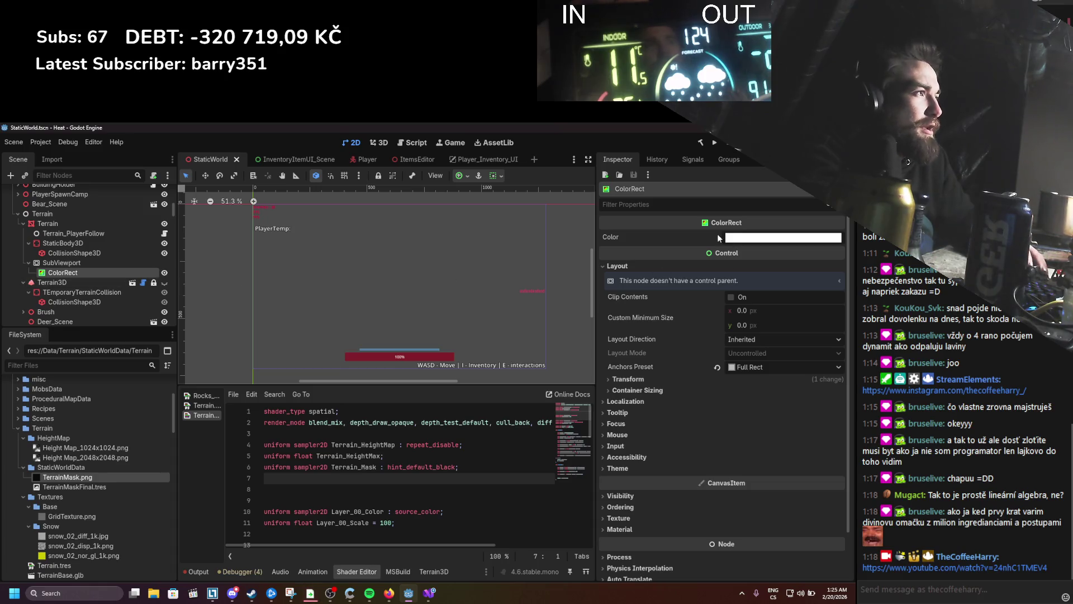
left_click(733, 238)
left_click(692, 238)
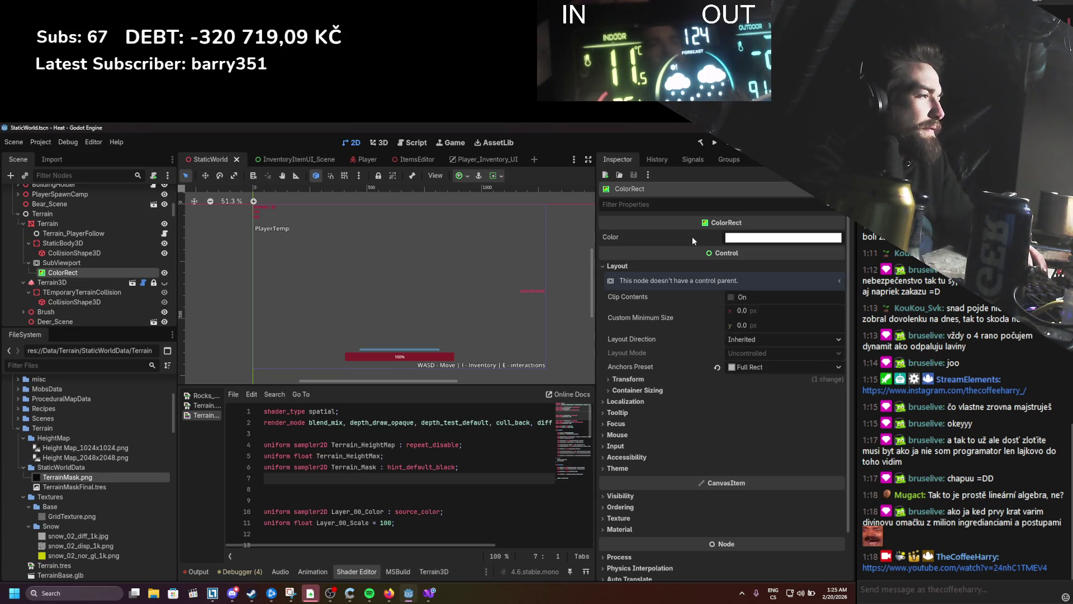
left_click(98, 263)
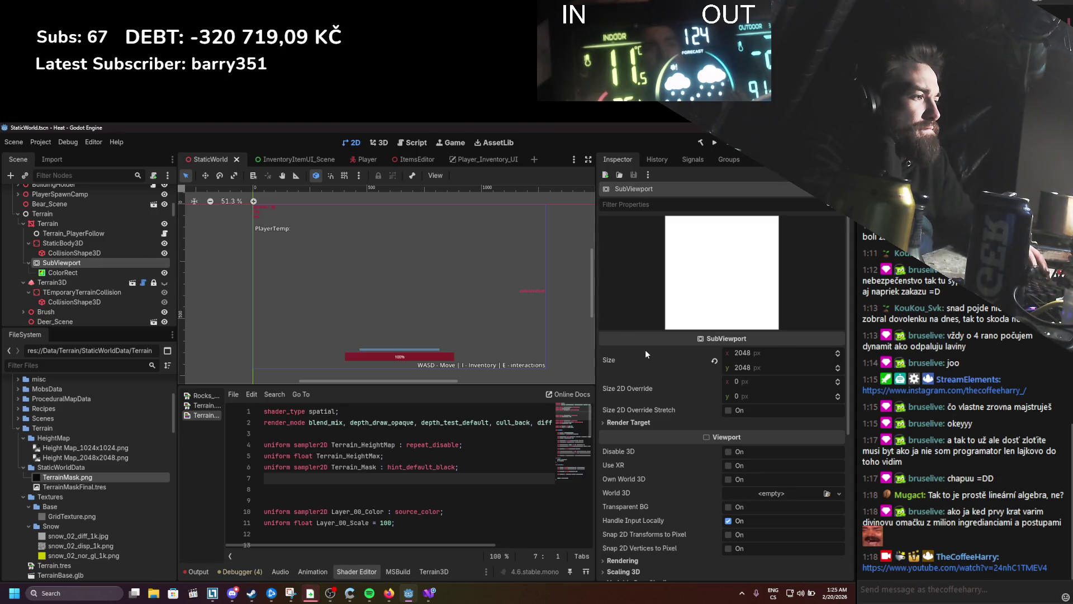
scroll(650, 385, "down", 5)
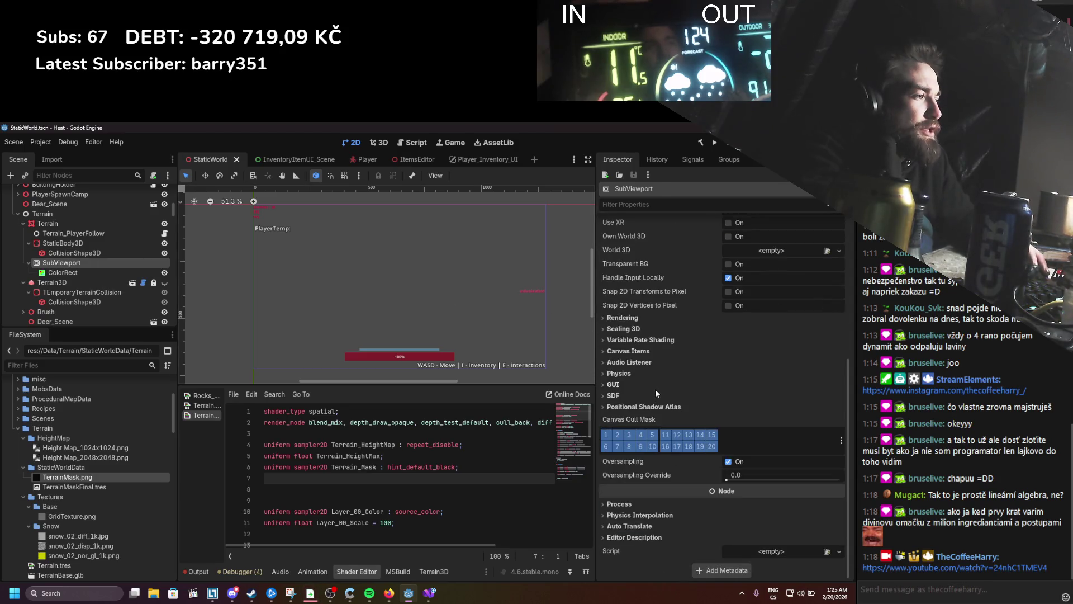
scroll(659, 381, "up", 5)
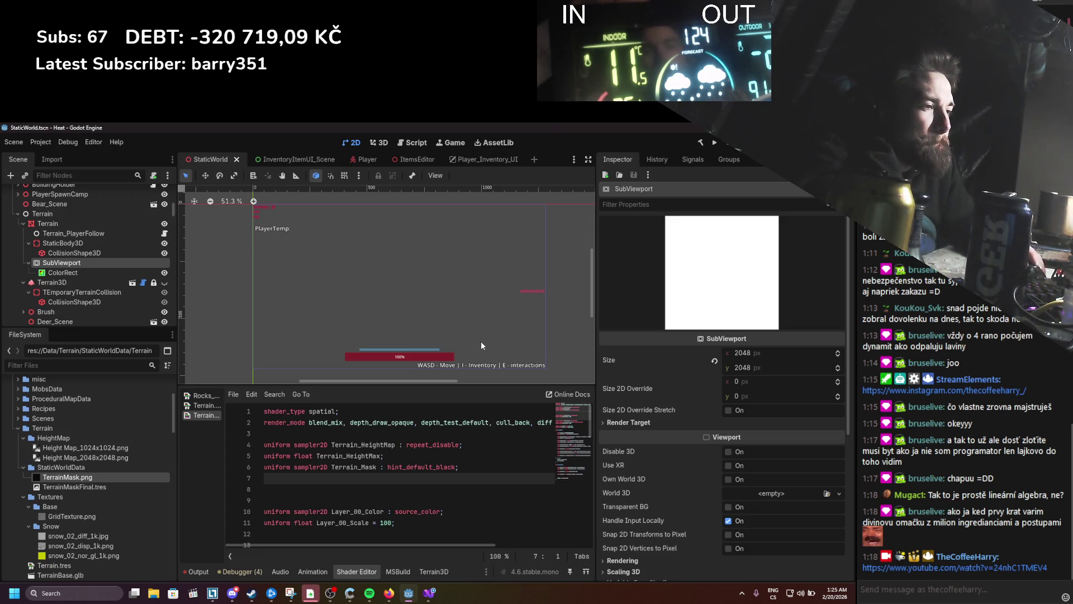
Step: Bring the 'Using a SubViewport as a texture' docs page back to the front
left_click(431, 600)
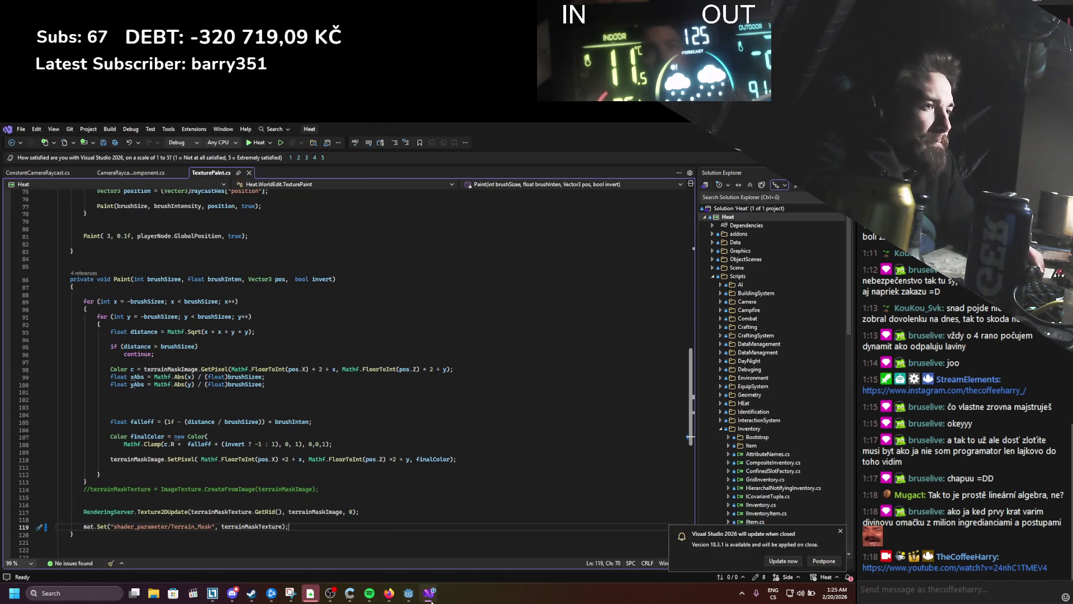
left_click(431, 600)
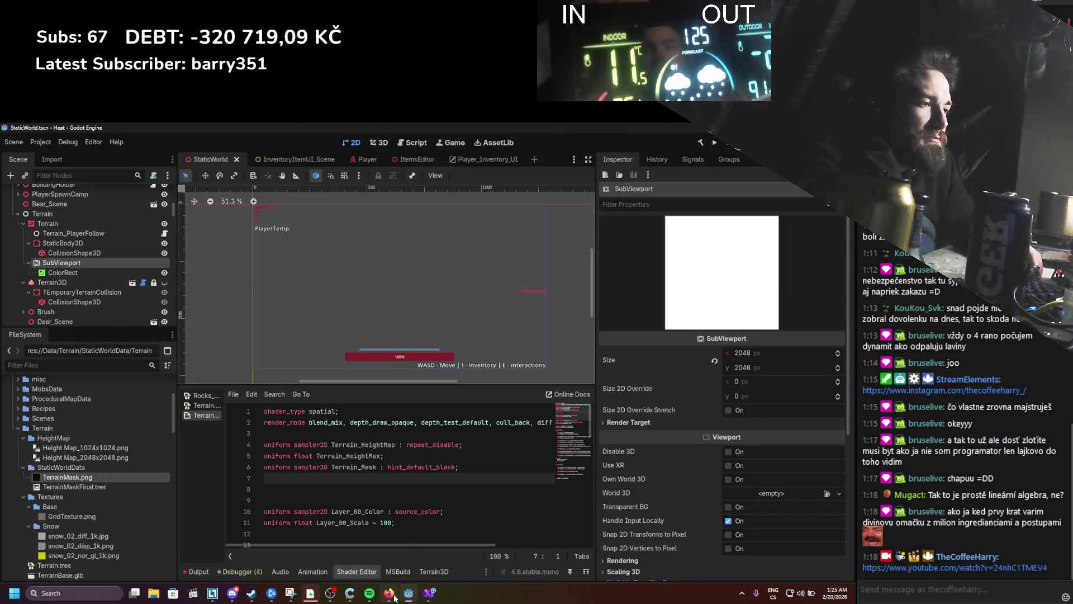
left_click(389, 593)
scroll(485, 364, "down", 10)
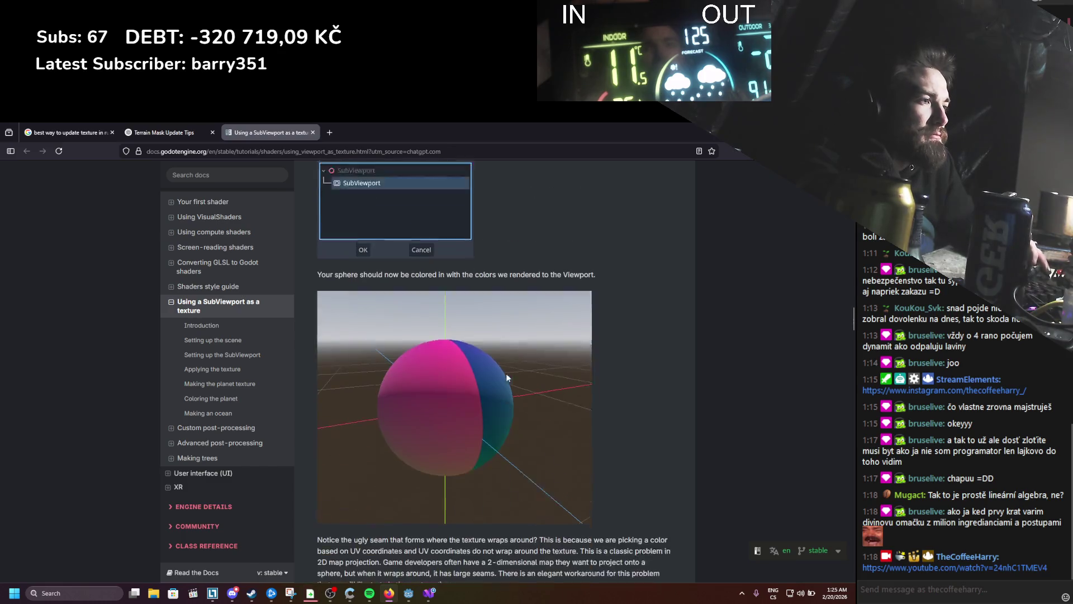
Step: Scroll the planet texture and noise sections, then open the Terrain Mask Update Tips chat
scroll(506, 386, "down", 3)
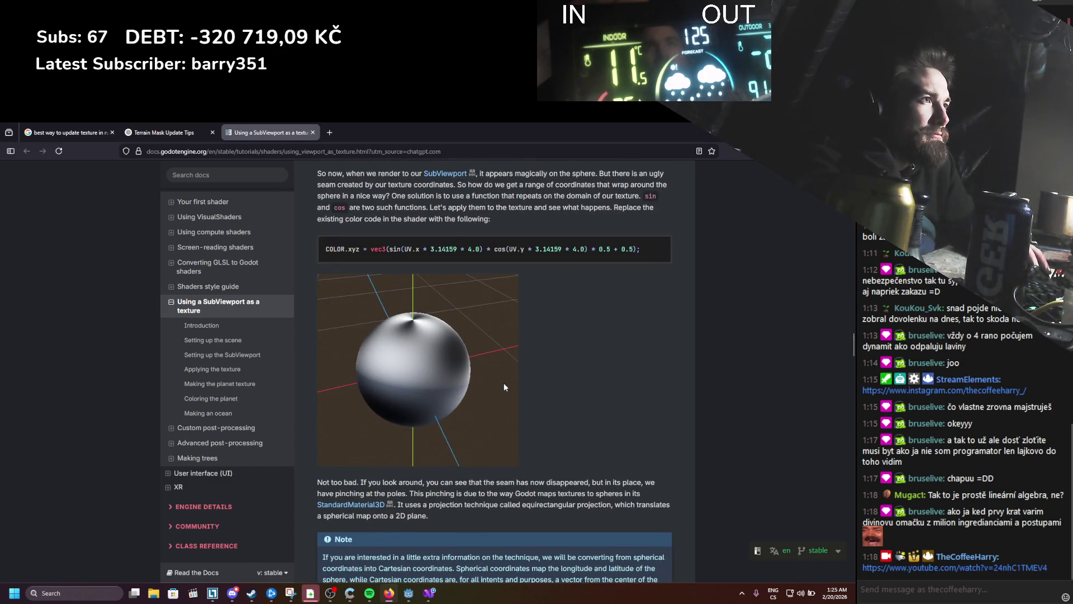
scroll(504, 386, "down", 8)
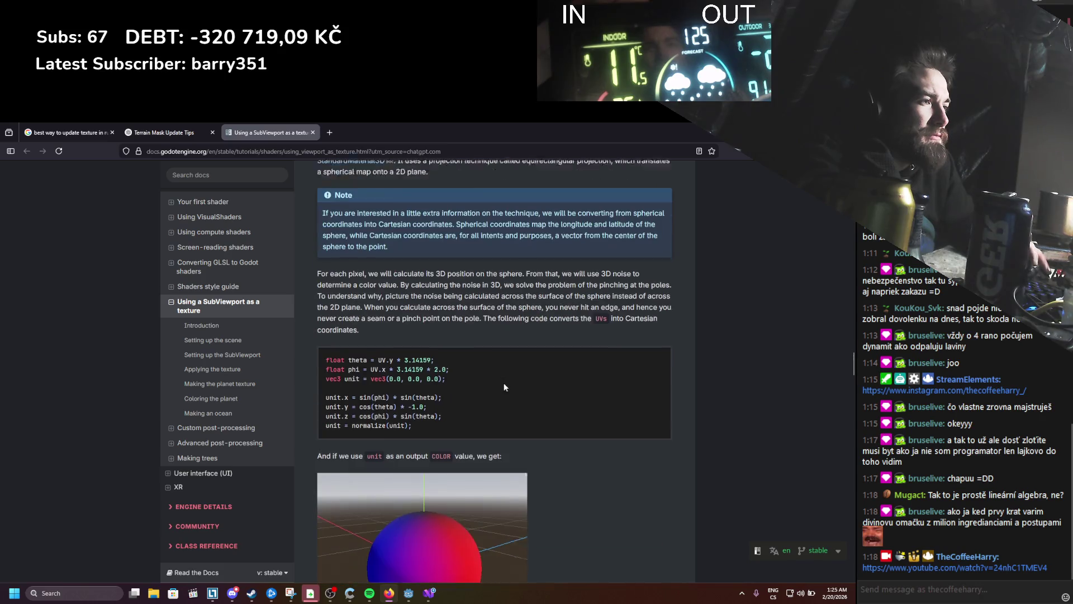
scroll(504, 384, "down", 12)
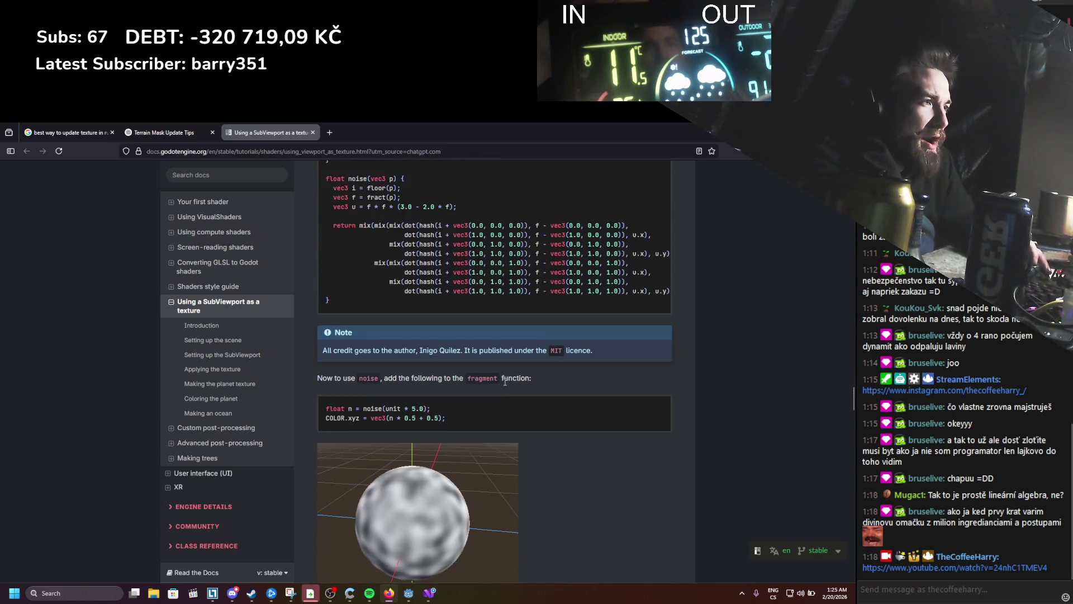
scroll(506, 381, "up", 4)
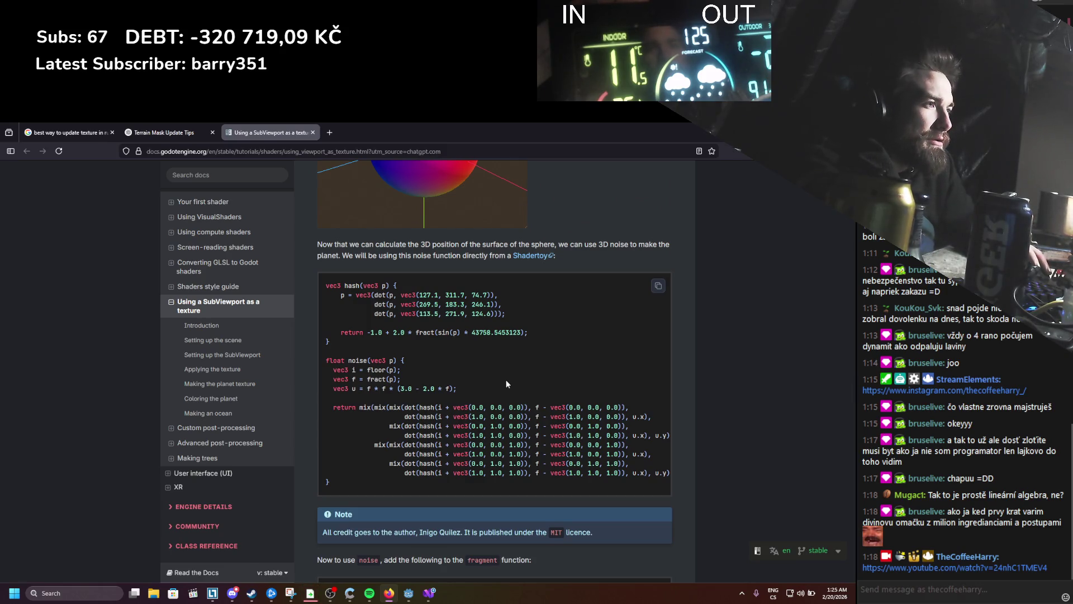
scroll(505, 380, "up", 2)
scroll(505, 380, "down", 4)
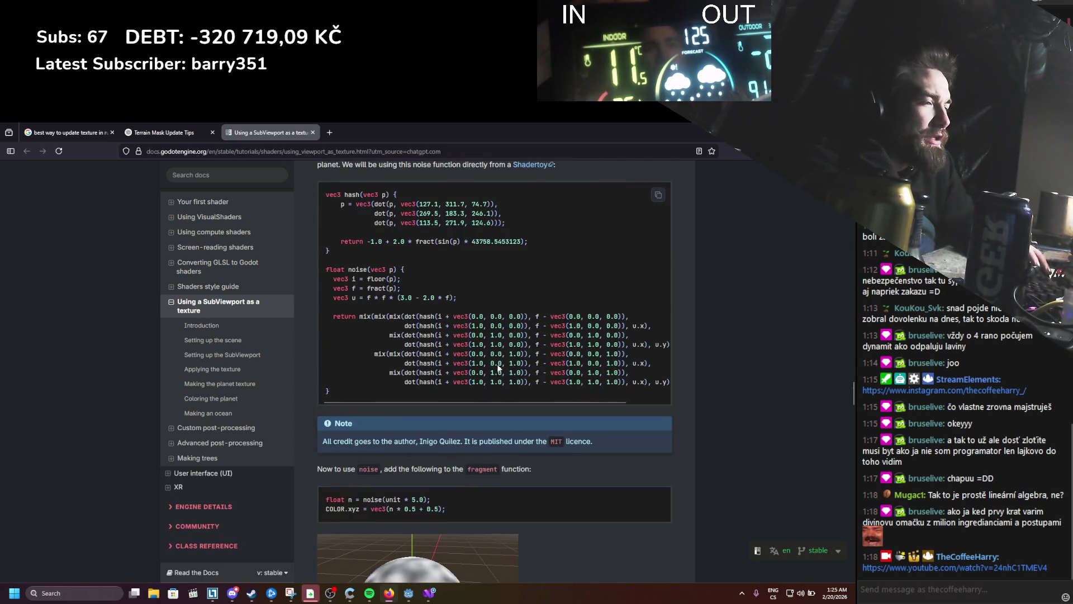
left_click(190, 128)
scroll(445, 362, "down", 4)
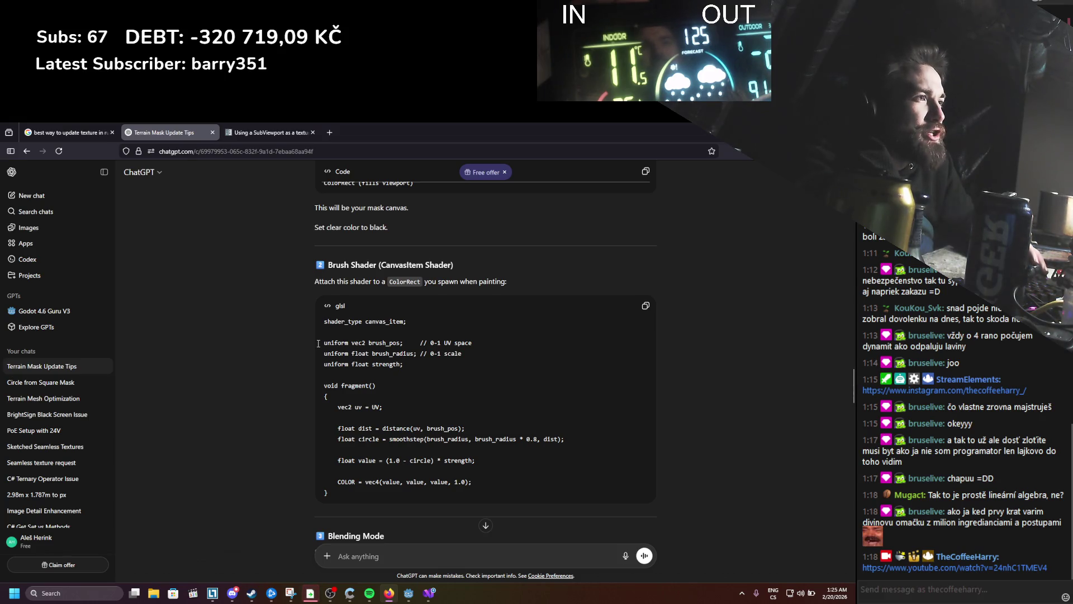
Step: Read through the Brush Shader answer, selecting and clearing some text, then Alt+Tab to Godot
scroll(318, 343, "up", 9)
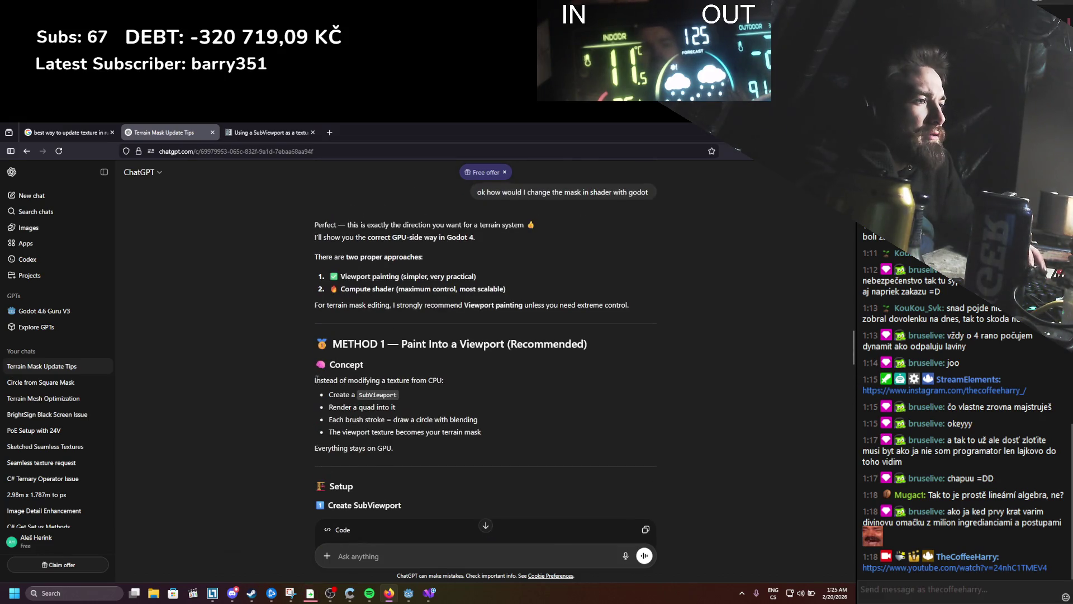
scroll(317, 380, "down", 4)
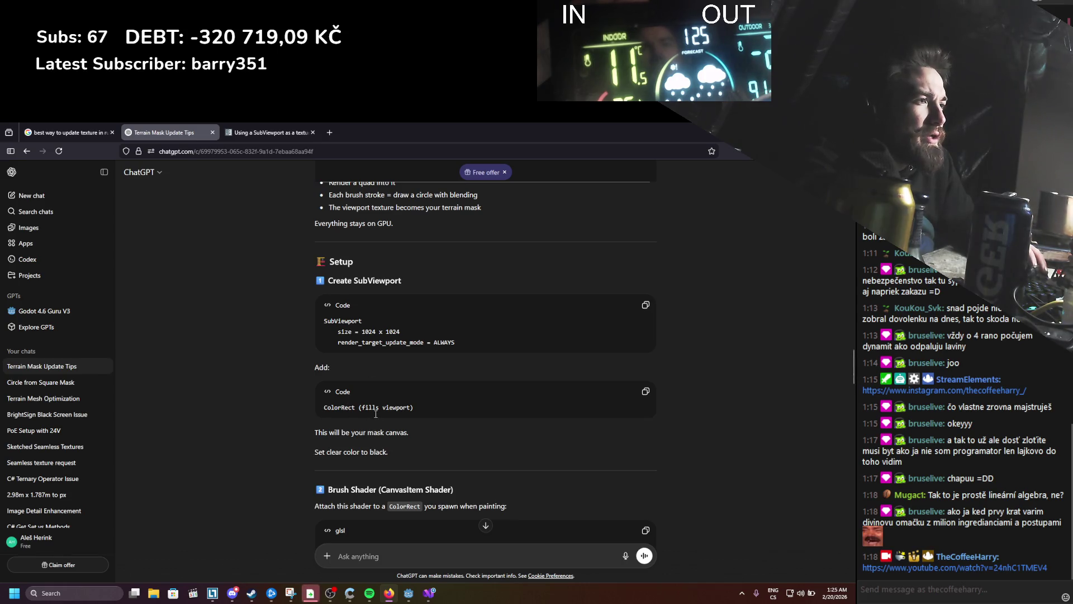
scroll(376, 414, "down", 2)
left_click_drag(352, 393, 477, 393)
scroll(524, 391, "down", 2)
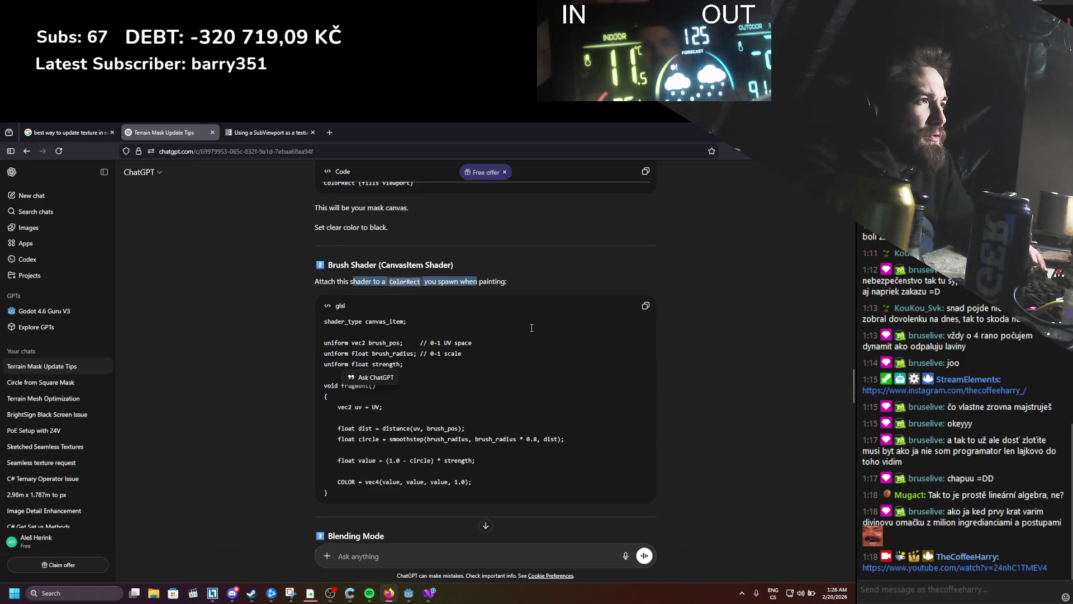
left_click(576, 281)
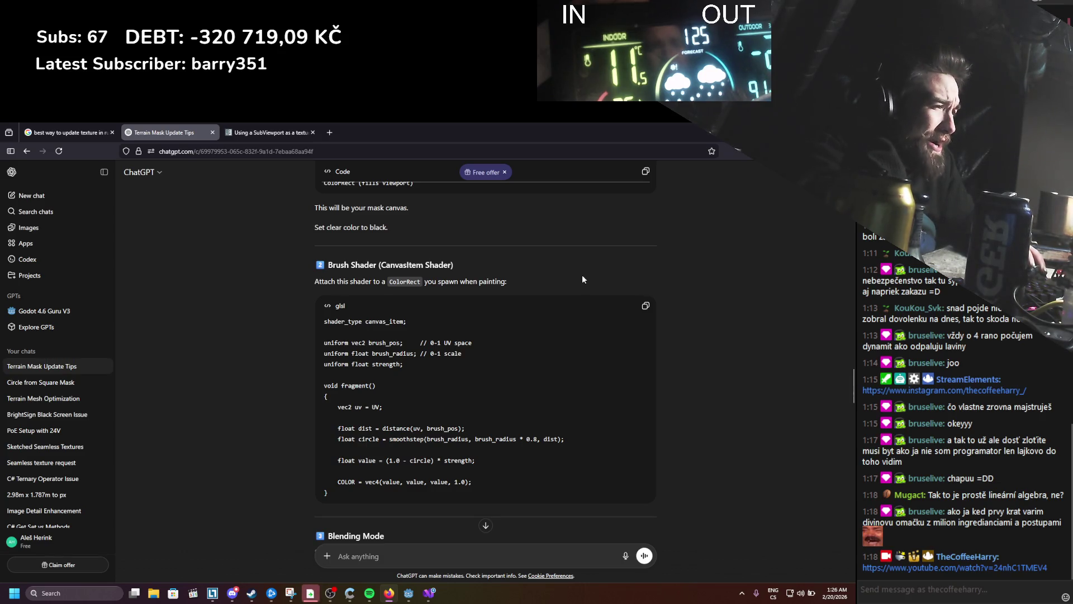
scroll(582, 275, "down", 5)
scroll(580, 274, "up", 2)
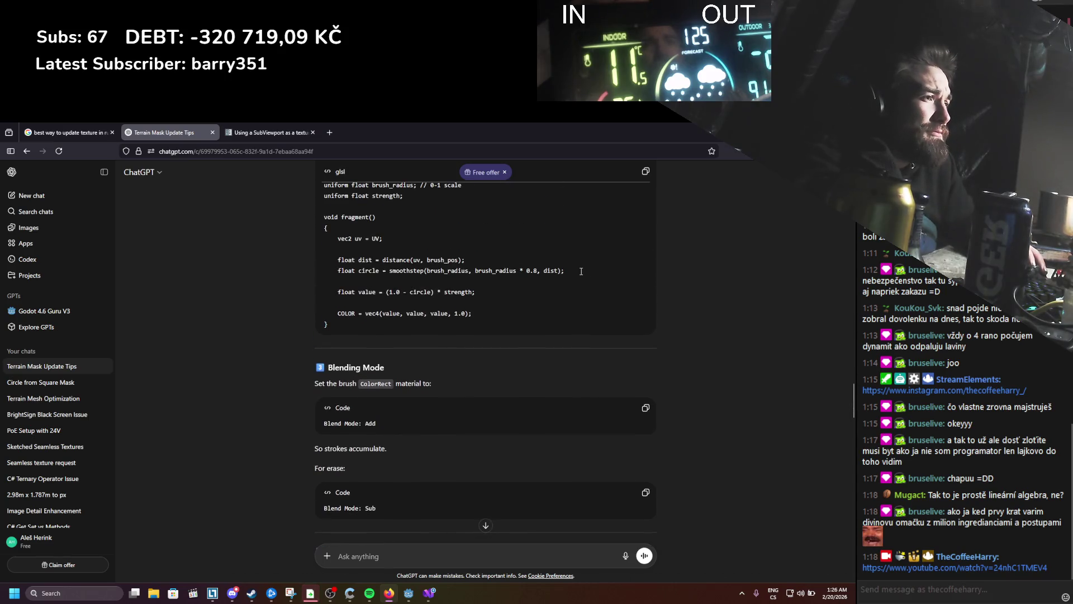
scroll(581, 271, "up", 1)
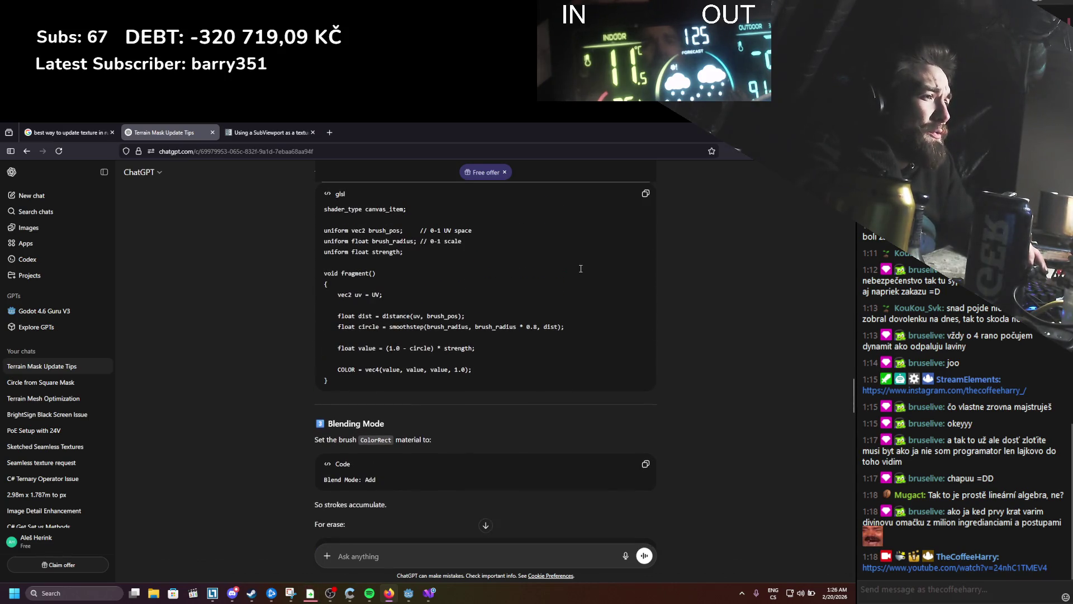
scroll(581, 270, "up", 2)
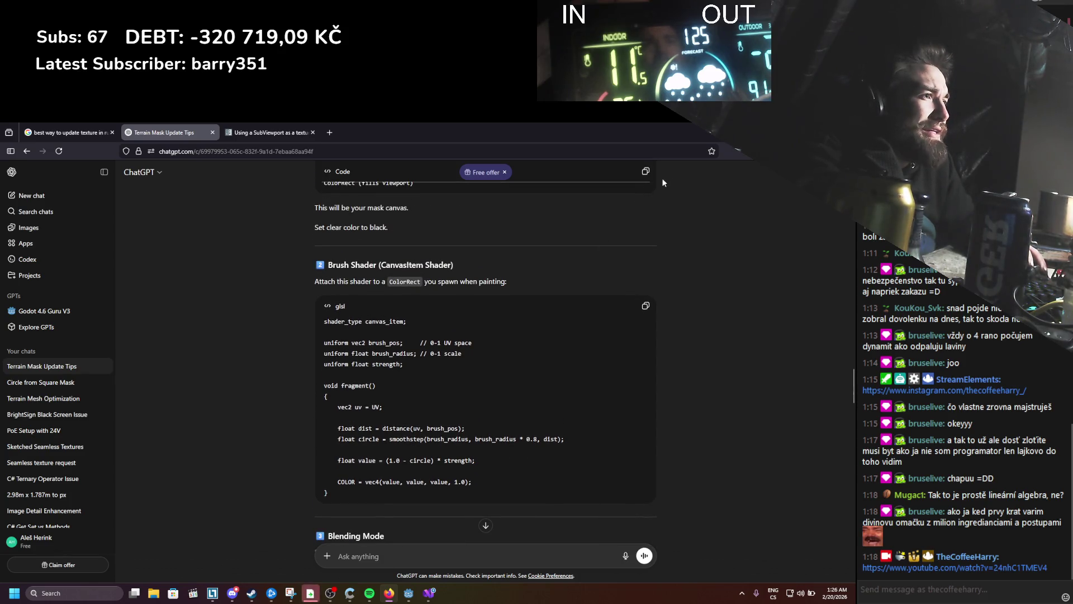
key("alt+Tab")
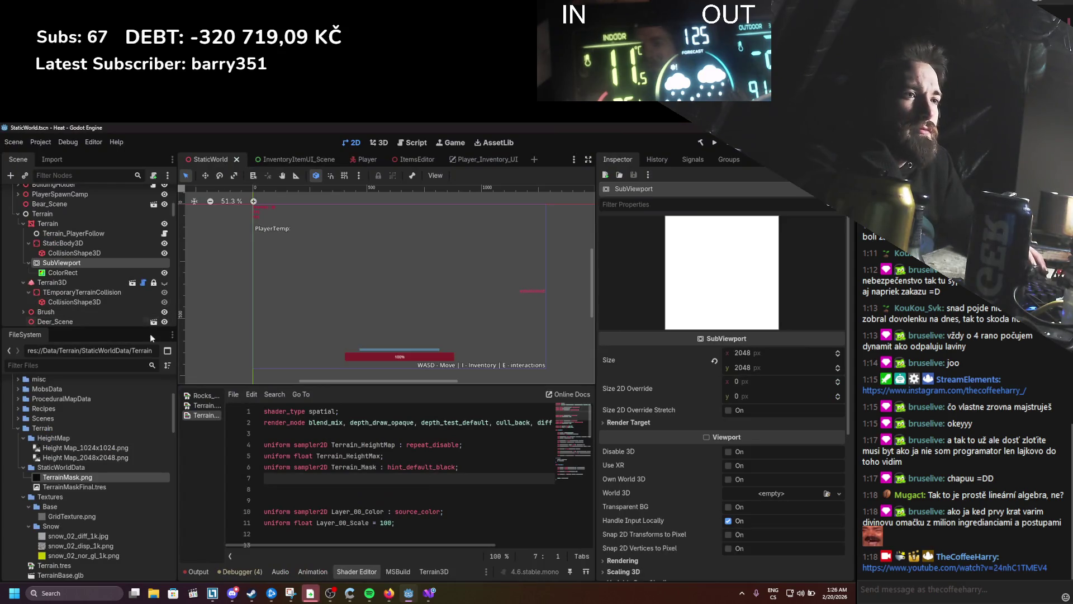
Step: Collapse the HeightMap, StaticWorldData and Textures folders under Terrain
scroll(65, 475, "down", 1)
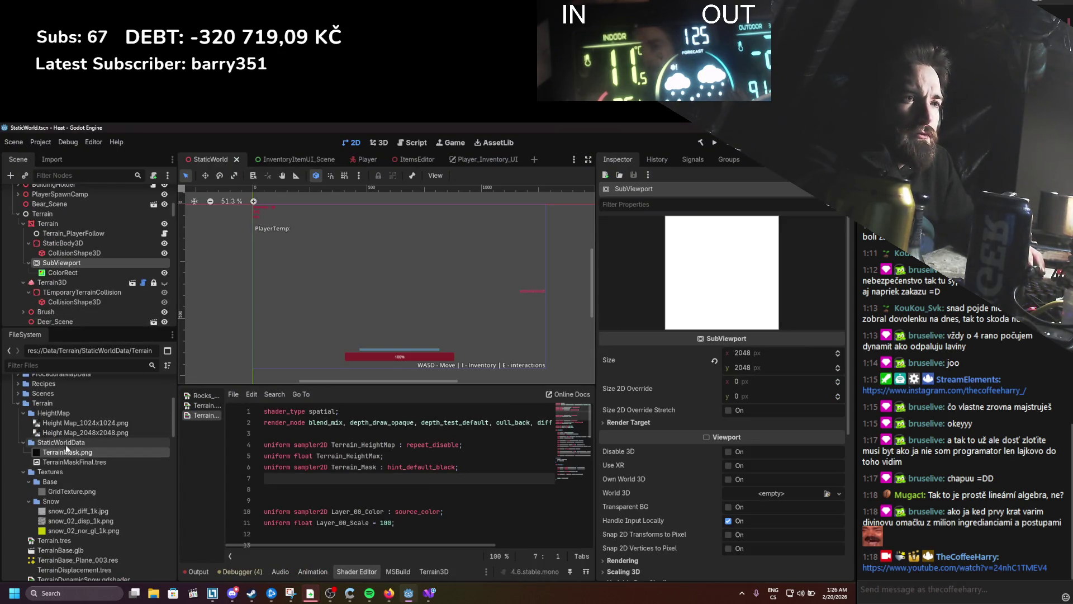
left_click(23, 412)
left_click(23, 422)
left_click(22, 432)
Step: Browse shader resource types in Terrain's Create New Resource dialog, then cancel without creating anything
right_click(35, 403)
mouse_move(140, 408)
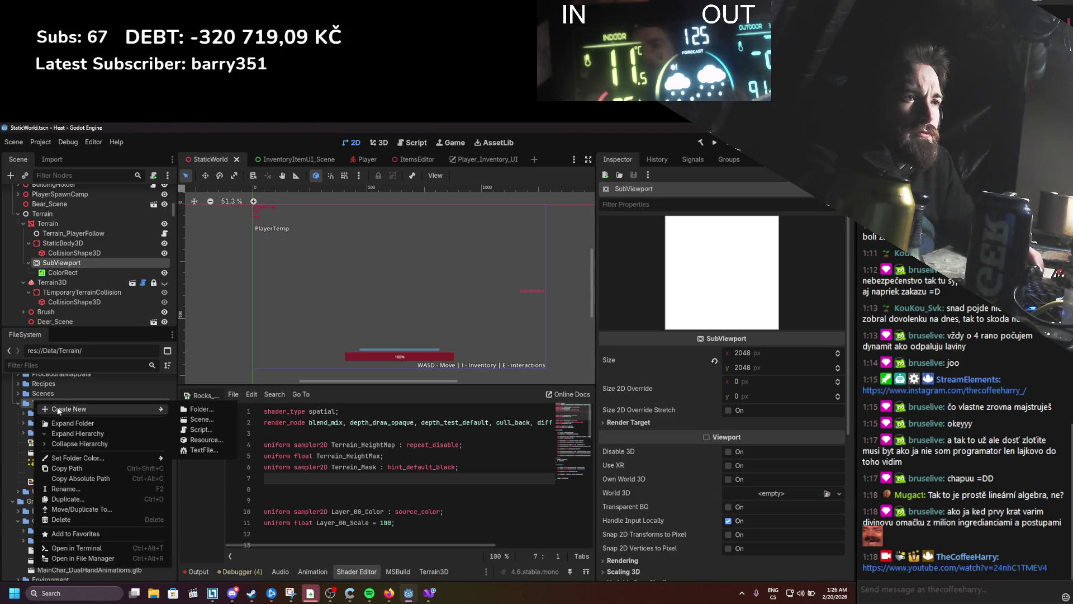
left_click(201, 440)
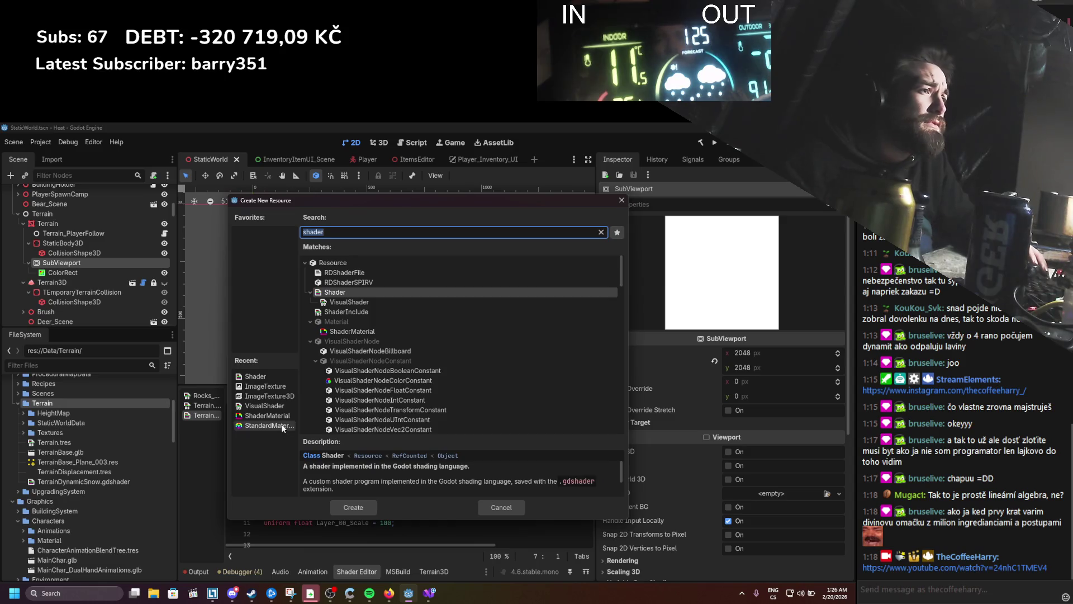
left_click(281, 427)
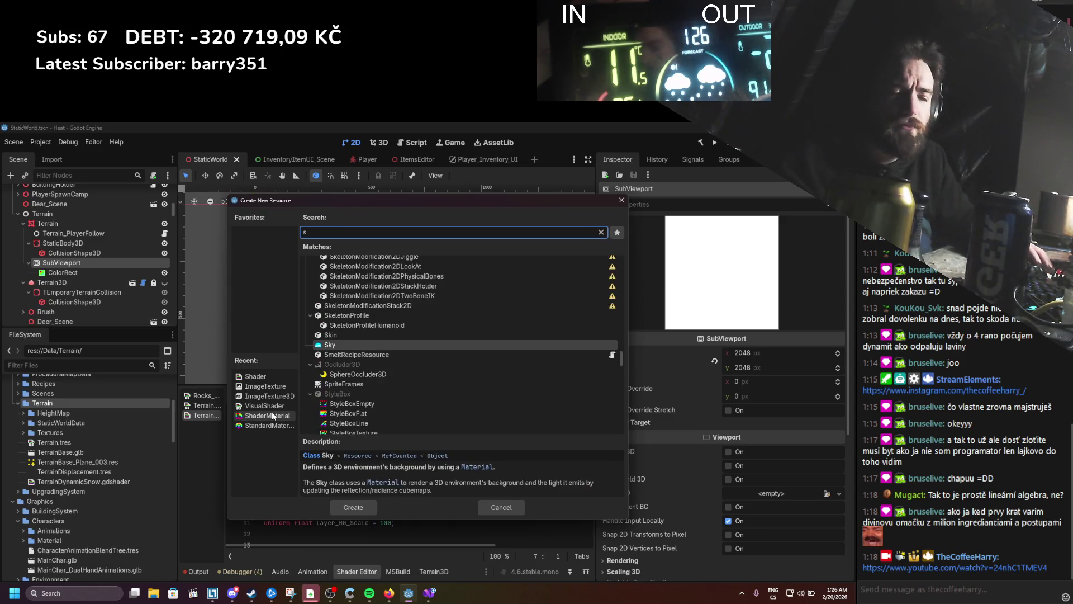
left_click(274, 416)
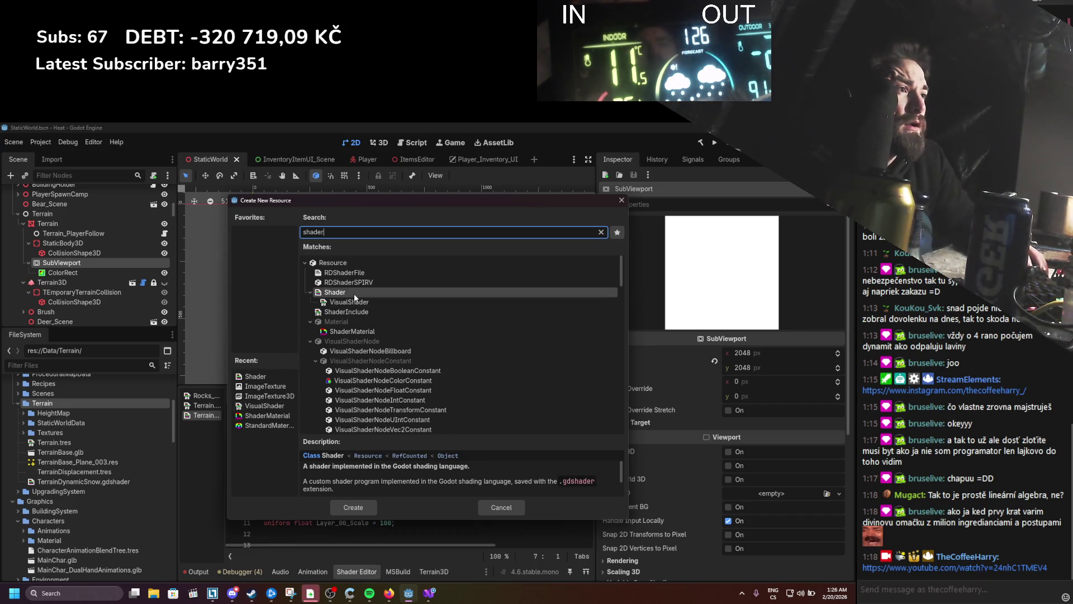
scroll(355, 296, "down", 5)
scroll(356, 303, "down", 4)
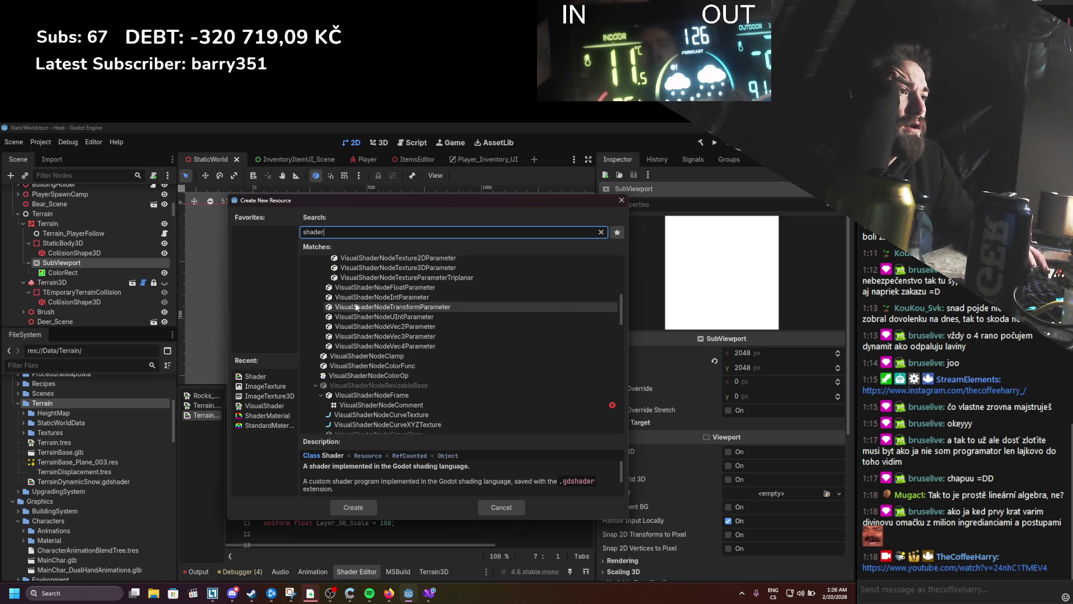
scroll(355, 303, "down", 4)
scroll(355, 303, "down", 10)
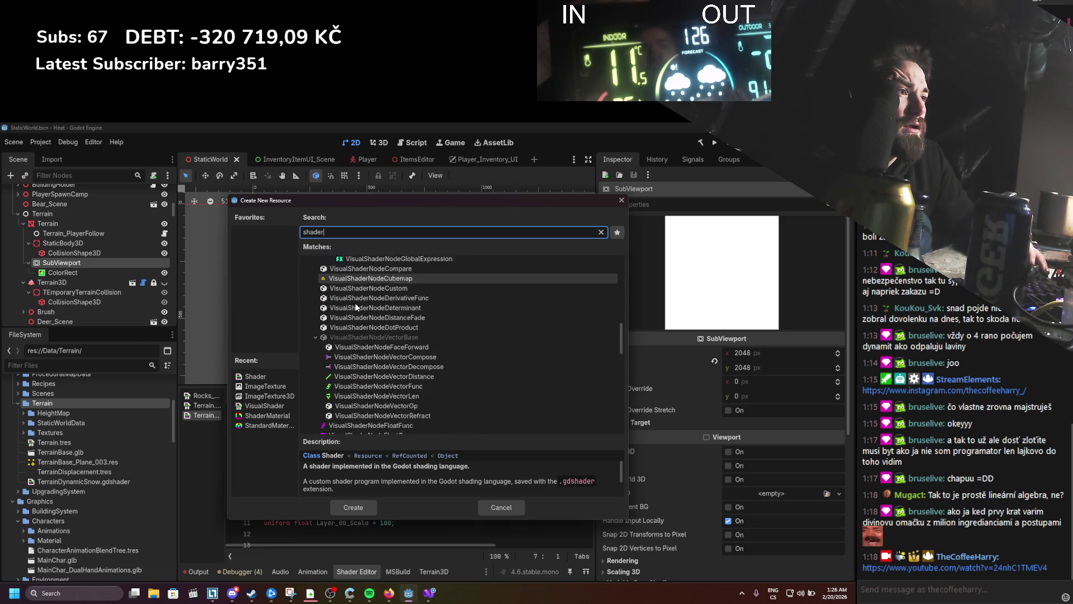
scroll(354, 302, "down", 8)
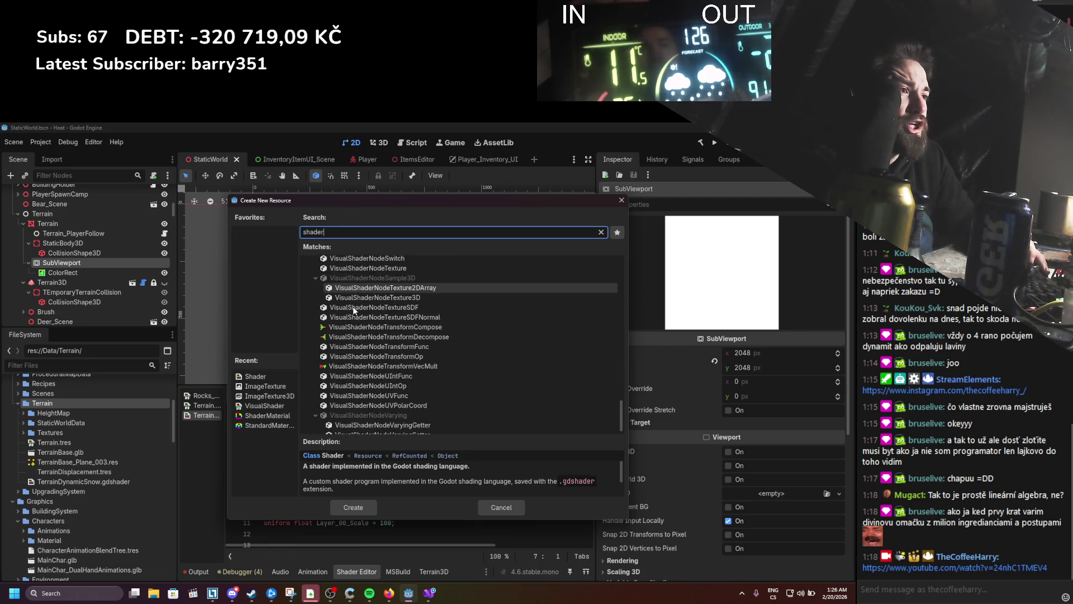
scroll(353, 307, "up", 15)
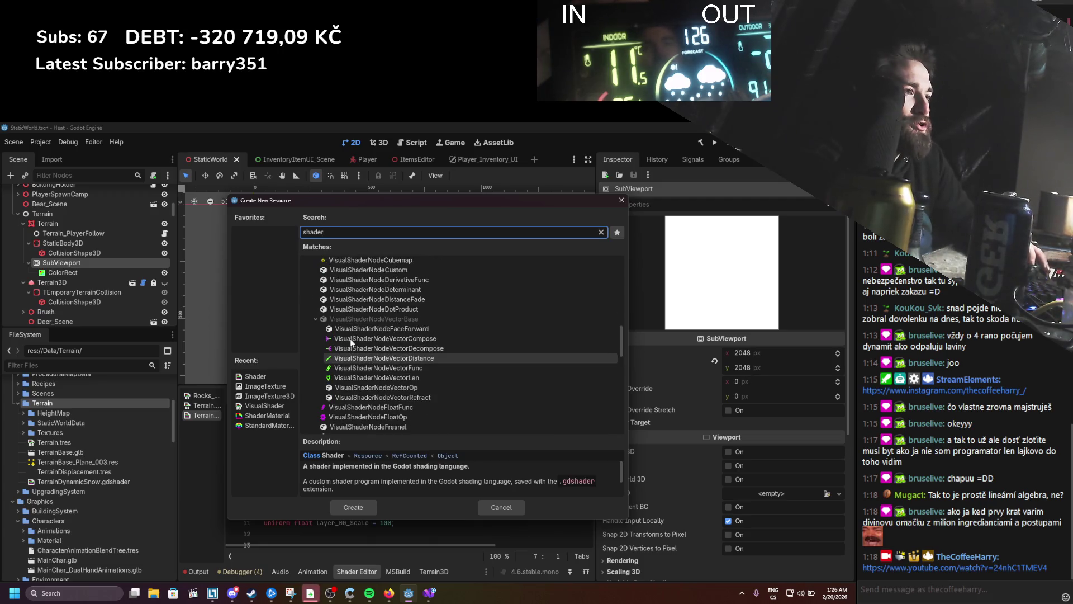
scroll(349, 337, "up", 4)
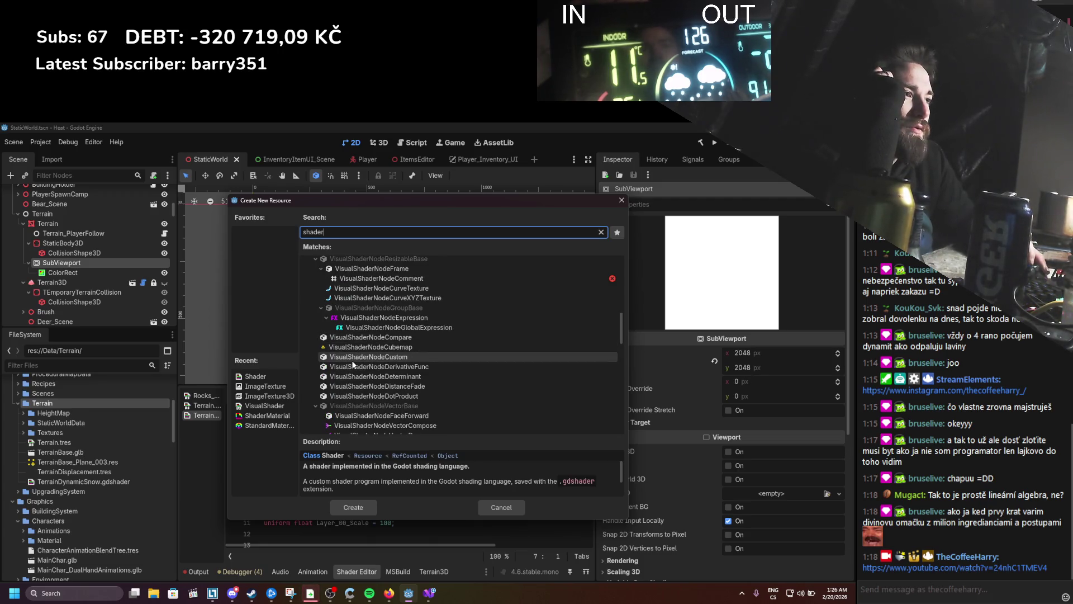
scroll(351, 360, "up", 4)
scroll(352, 362, "up", 10)
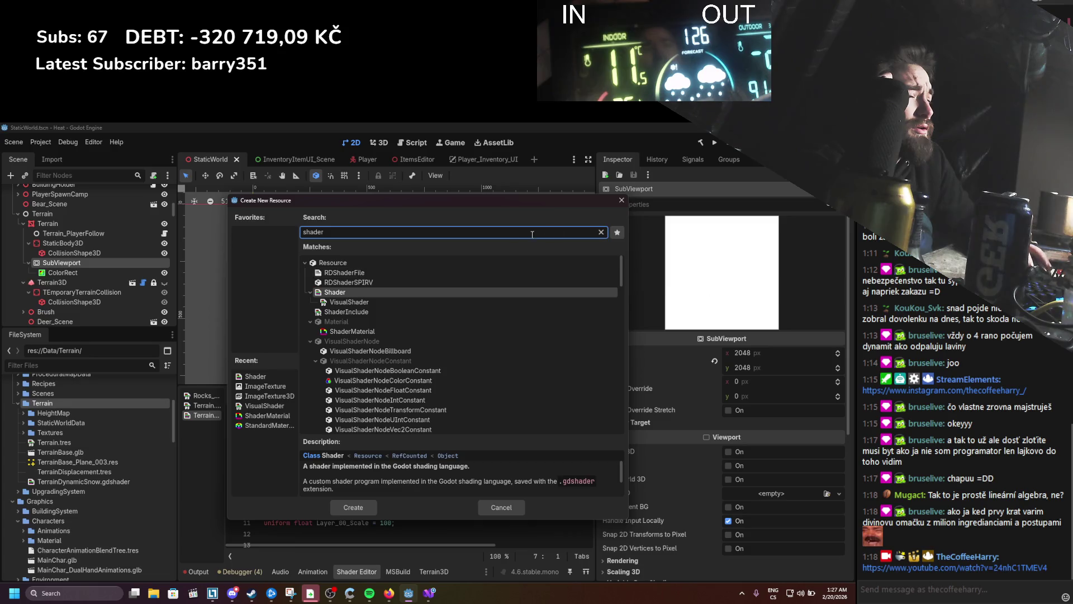
key("Escape")
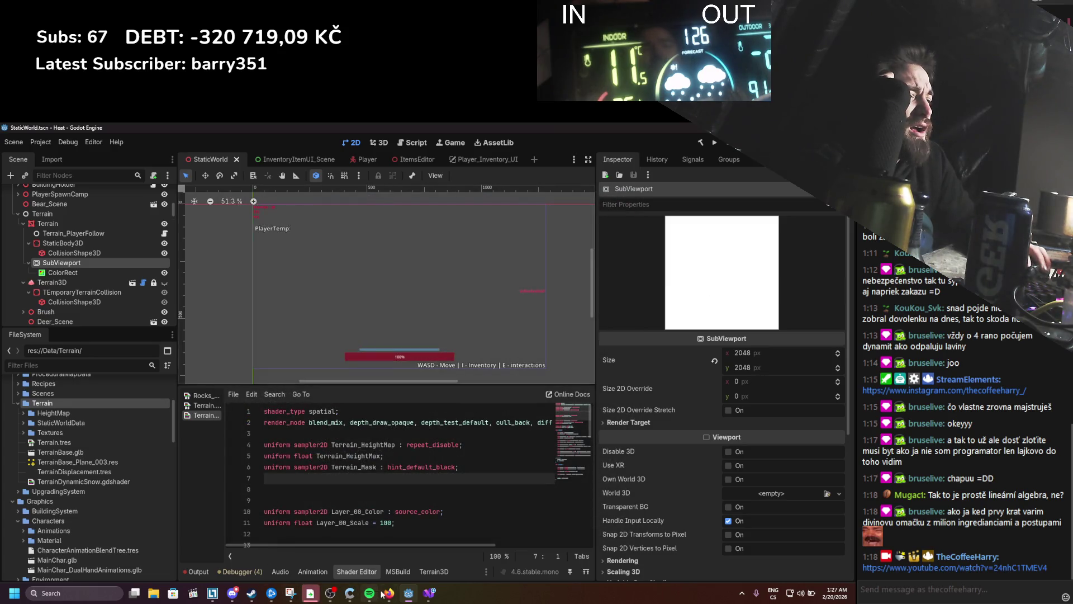
Step: Bring back the ChatGPT chat and scroll to the Blending Mode section
left_click(389, 593)
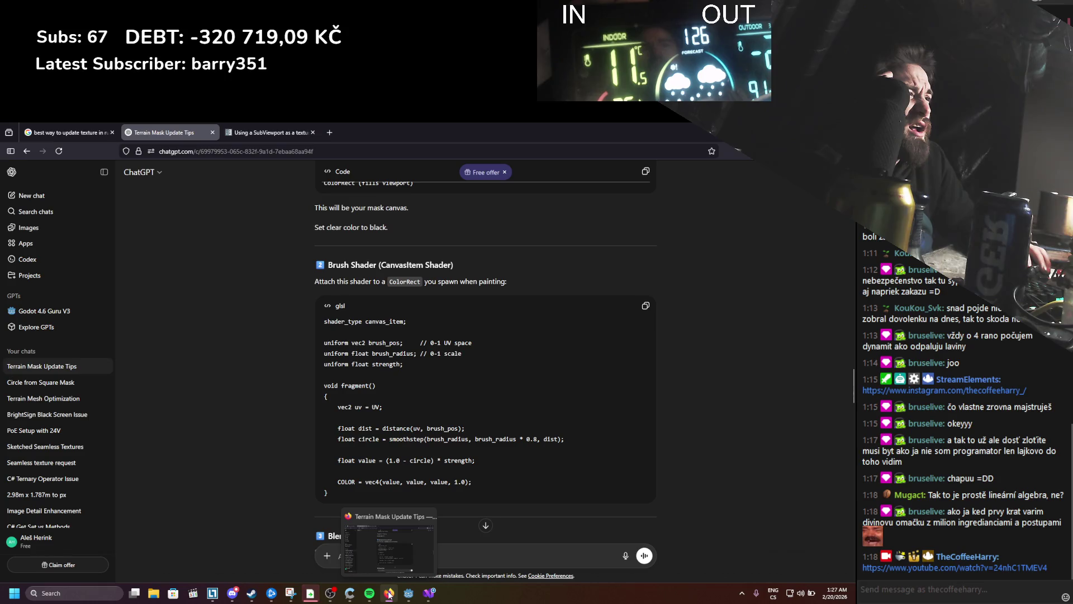
scroll(276, 408, "down", 2)
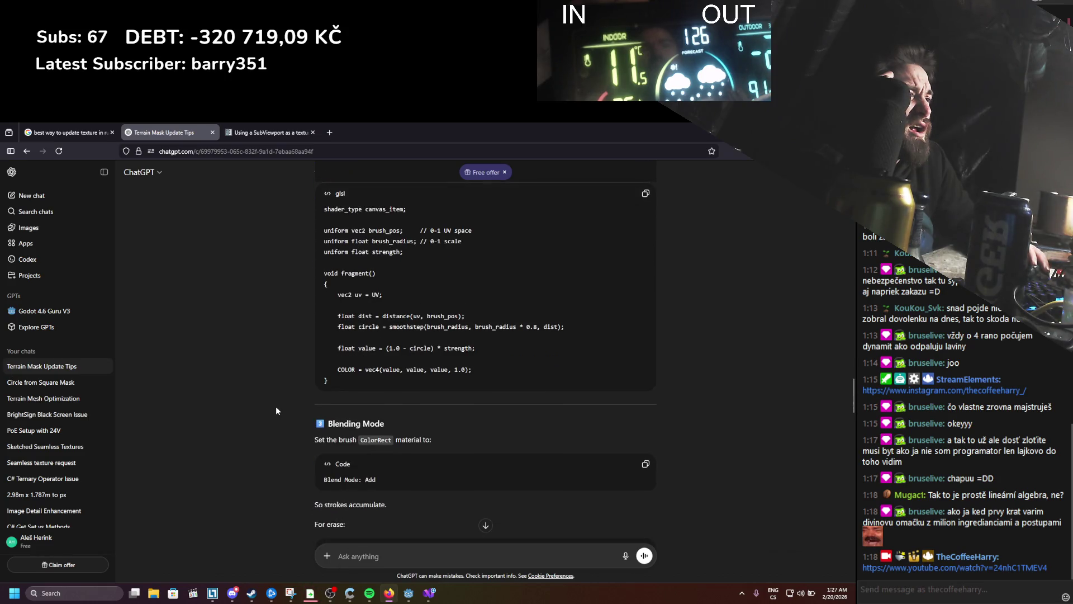